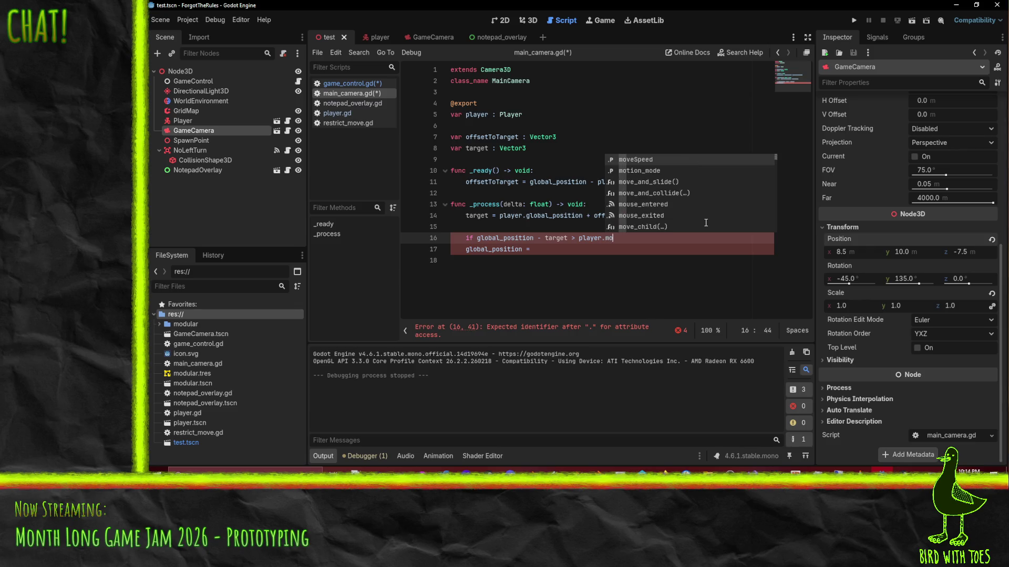
- Complete the if condition with player.moveSpeed * delta and start its body with global_position
{"action": "key", "text": "Return"}
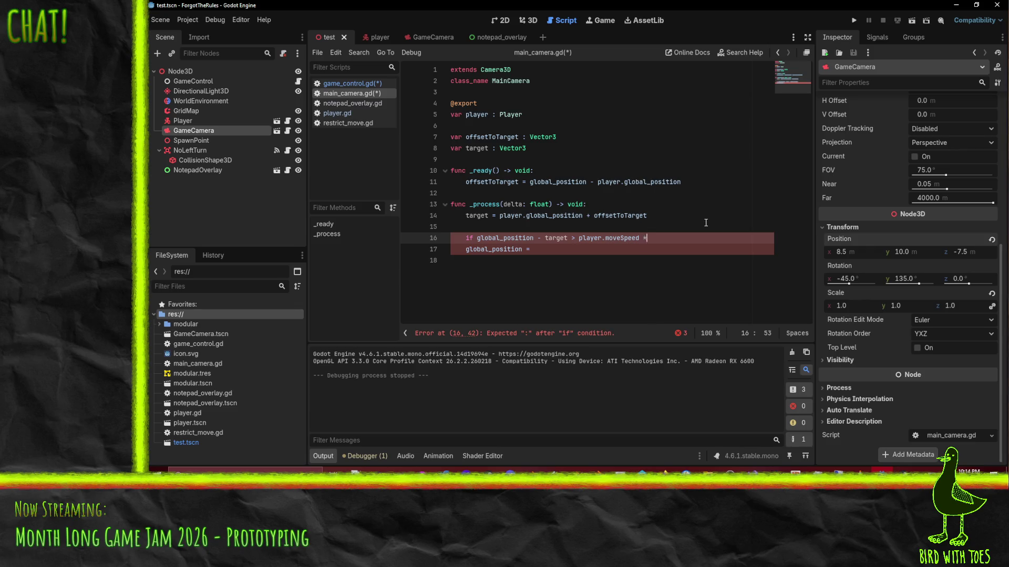
{"action": "type", "text": "elta"}
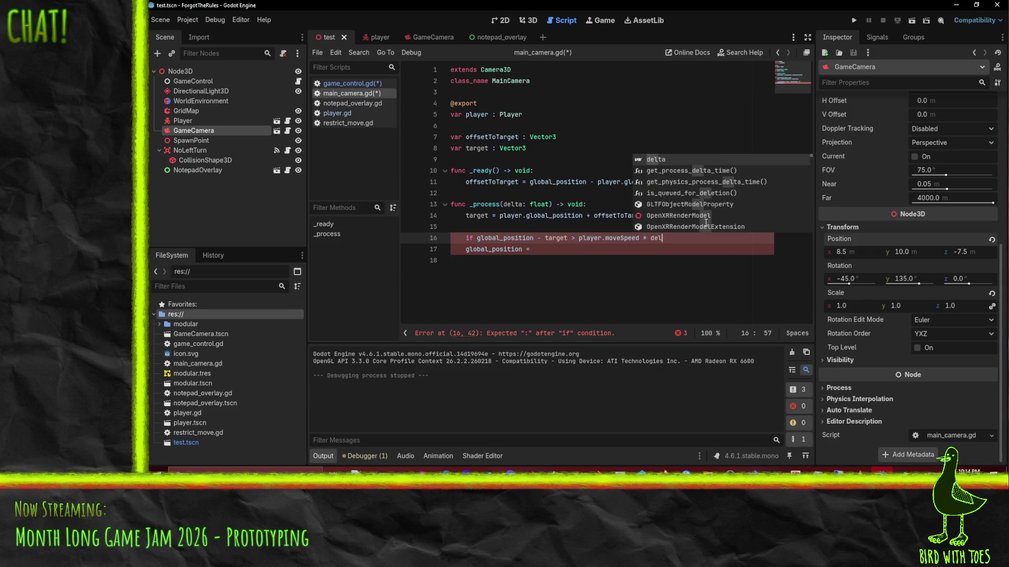
{"action": "type", "text": ":"}
{"action": "key", "text": "Return"}
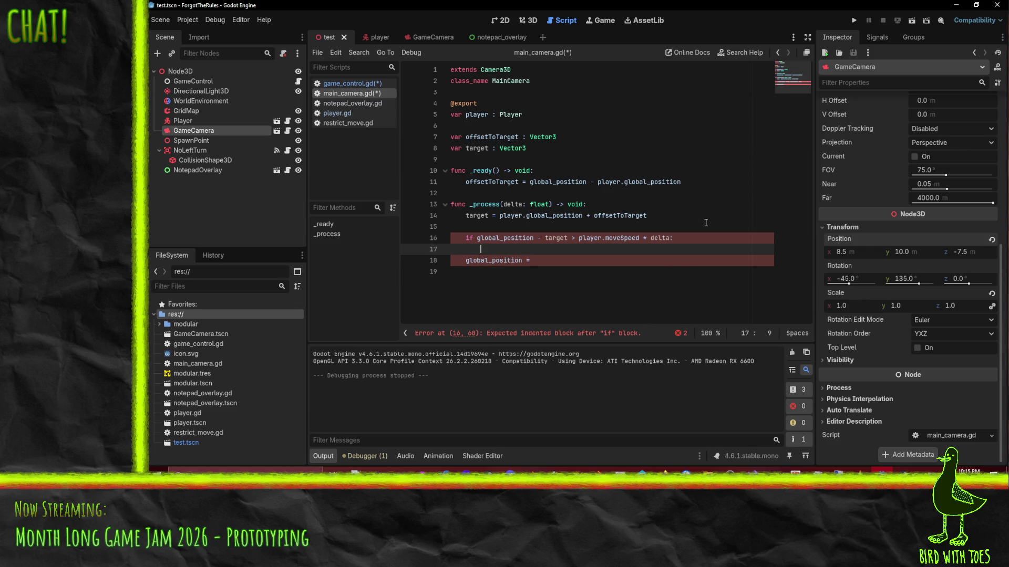
{"action": "type", "text": "global_posi"}
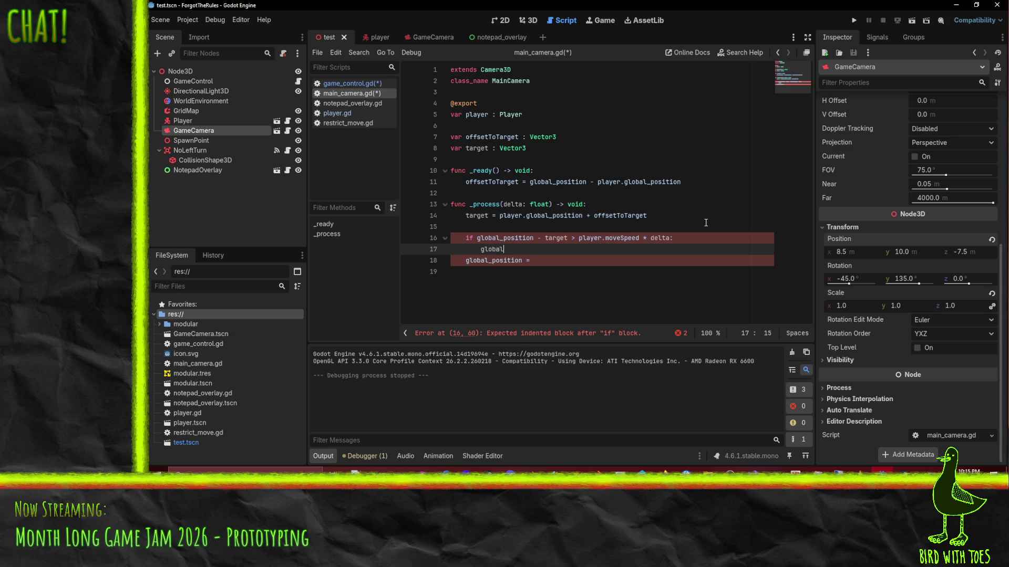
{"action": "key", "text": "Return"}
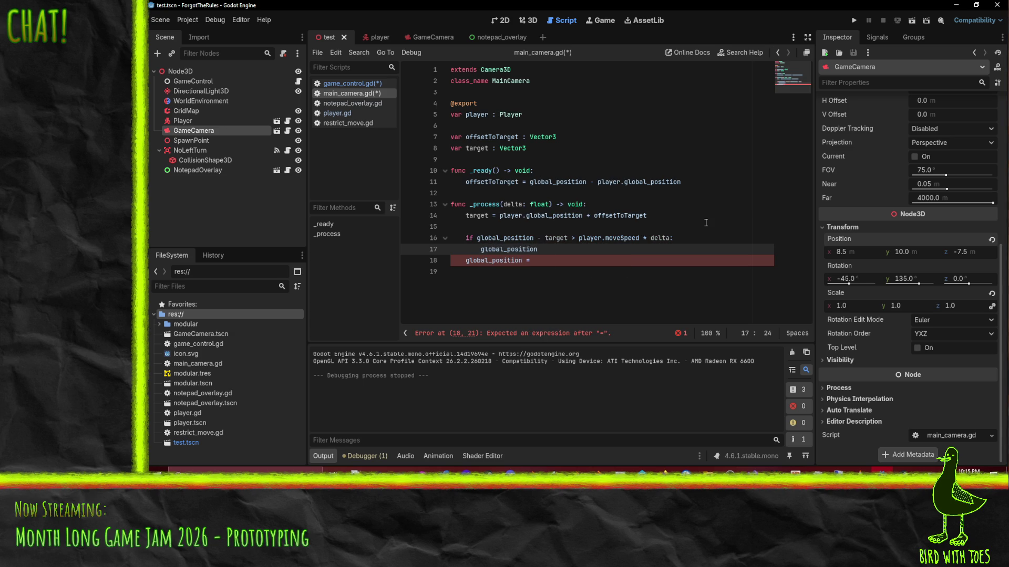
- Copy the global_position - target offset from line 16 into line 17
{"action": "key", "text": "Home"}
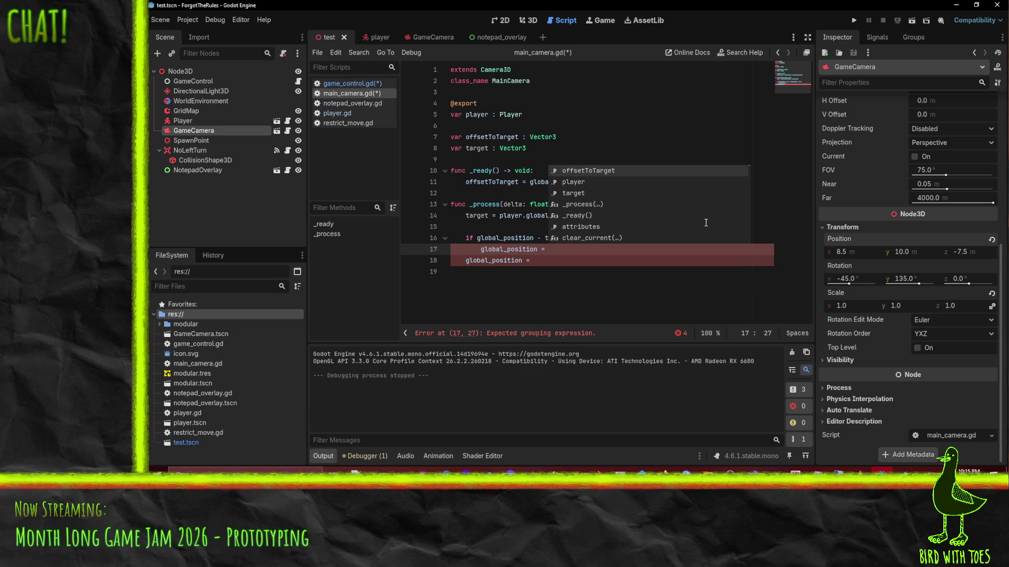
{"action": "left_click", "coordinate": [482, 167]}
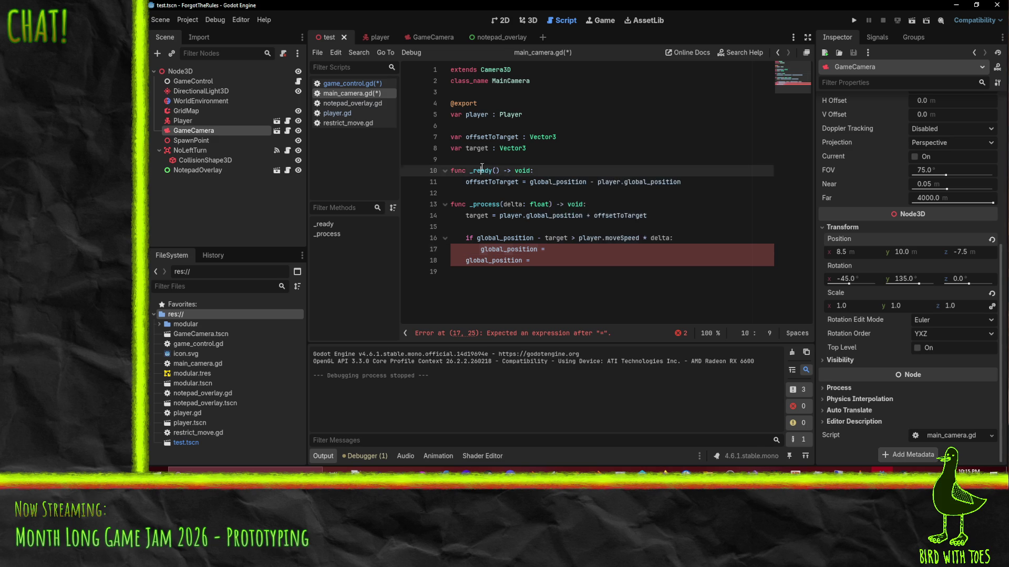
{"action": "left_click", "coordinate": [553, 148]}
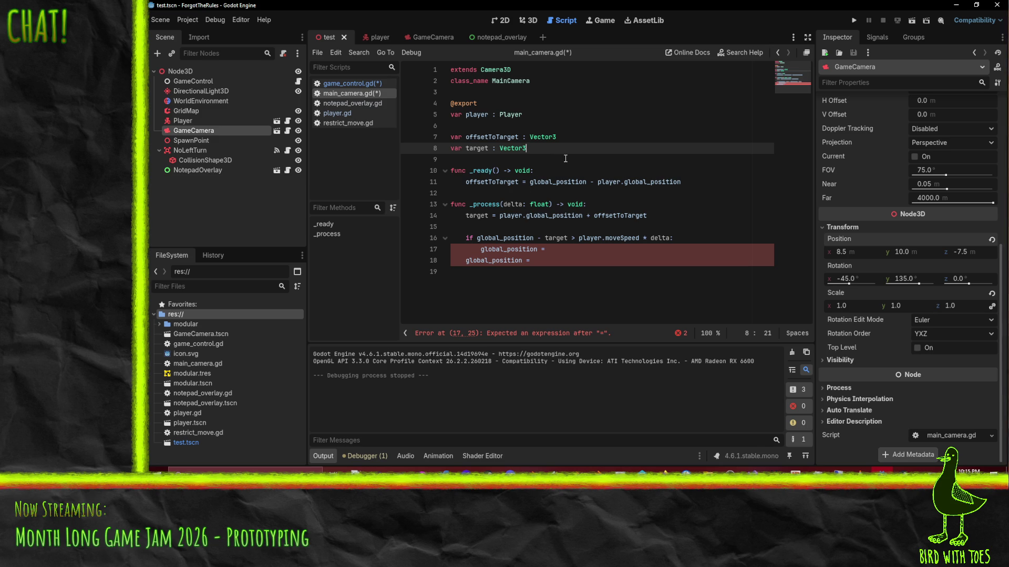
{"action": "left_click", "coordinate": [569, 252]}
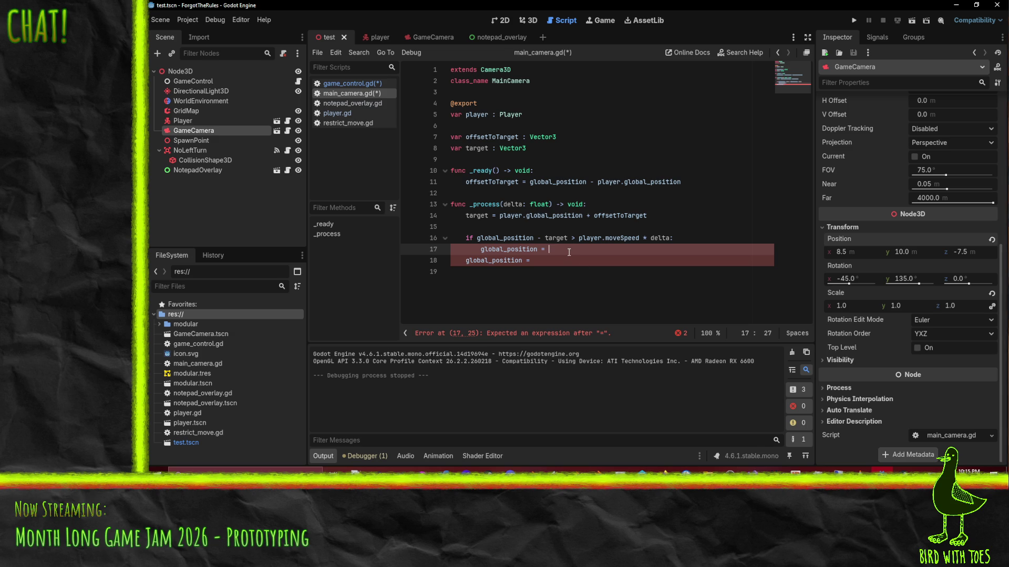
{"action": "left_click_drag", "start_coordinate": [478, 238], "coordinate": [568, 238]}
{"action": "key", "text": "ctrl+c"}
{"action": "left_click", "coordinate": [540, 250]}
{"action": "key", "text": "ctrl+v"}
{"action": "key", "text": "Left"}
{"action": "key", "text": "Left"}
{"action": "key", "text": "Left"}
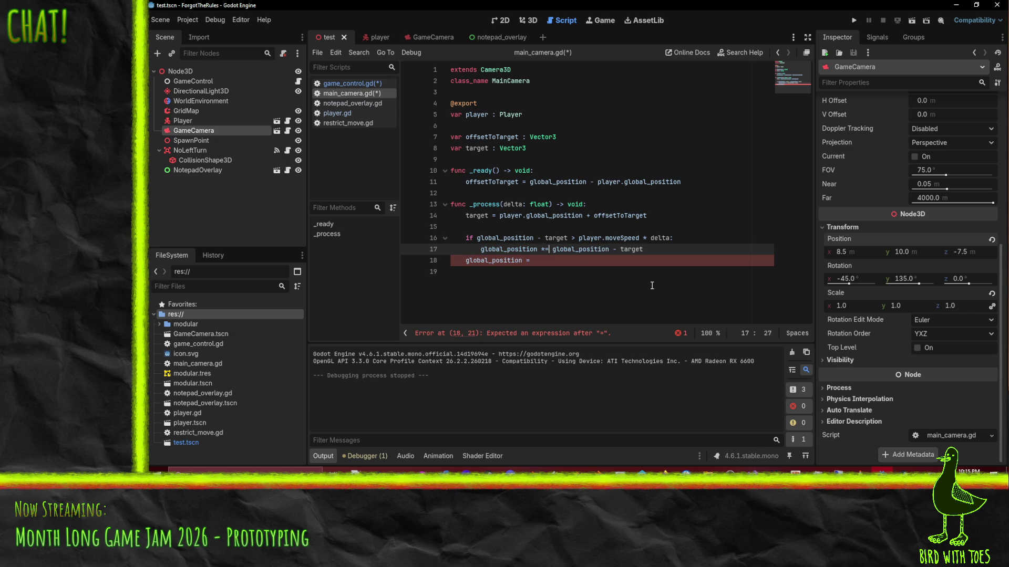
- Wrap line 17's offset in parentheses and change the multiply-assign to +=
{"action": "type", "text": "("}
{"action": "key", "text": "End"}
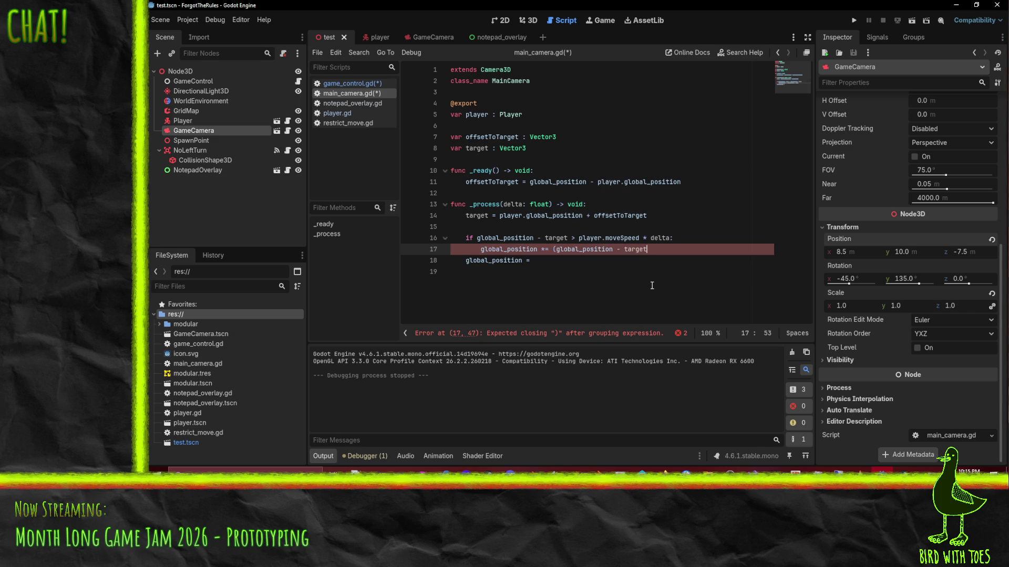
{"action": "type", "text": ") * 0.5"}
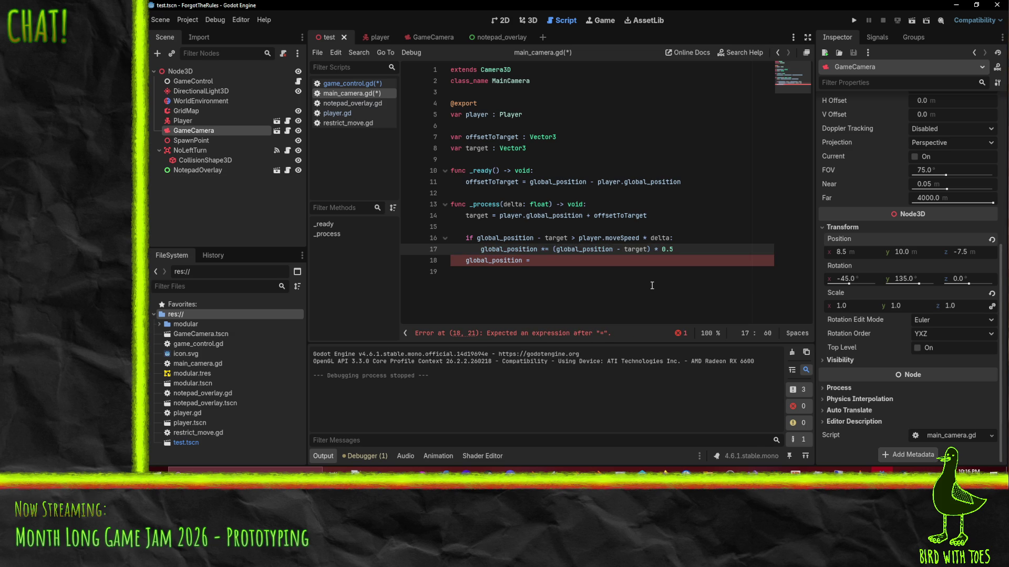
{"action": "key", "text": "Home"}
{"action": "key", "text": "Right"}
{"action": "key", "text": "Right"}
{"action": "key", "text": "Delete"}
{"action": "type", "text": "+"}
- Add an else: branch that sets global_position = target
{"action": "key", "text": "Down"}
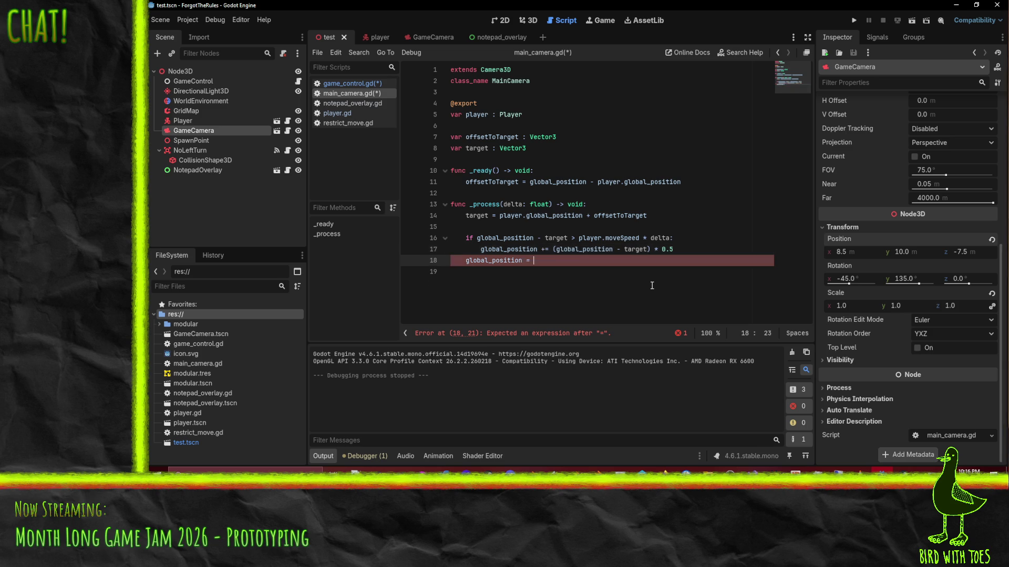
{"action": "key", "text": "Up"}
{"action": "key", "text": "End"}
{"action": "key", "text": "Return"}
{"action": "type", "text": "else:"}
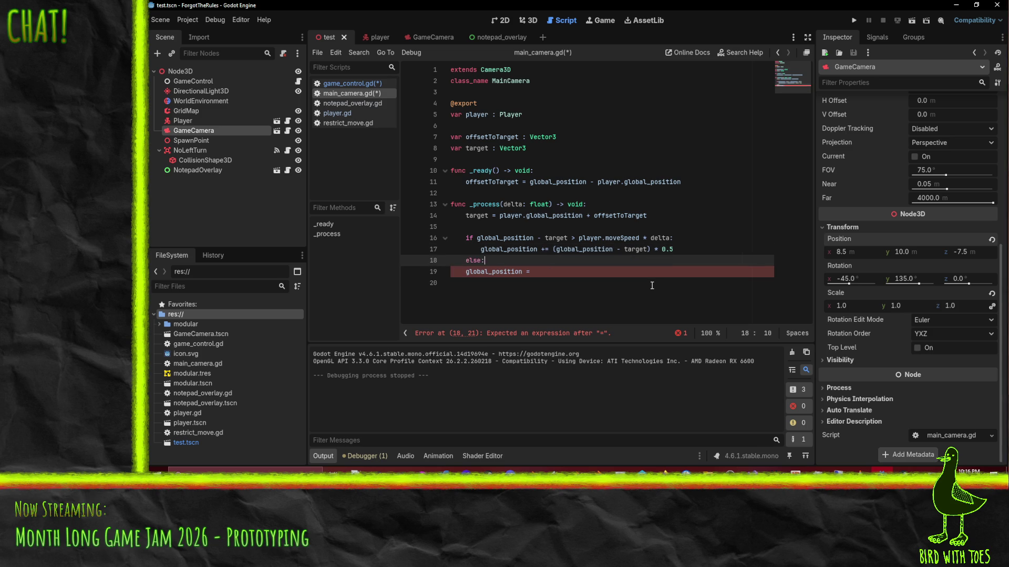
{"action": "key", "text": "Down"}
{"action": "key", "text": "Home"}
{"action": "key", "text": "Tab"}
{"action": "key", "text": "End"}
{"action": "type", "text": "target"}
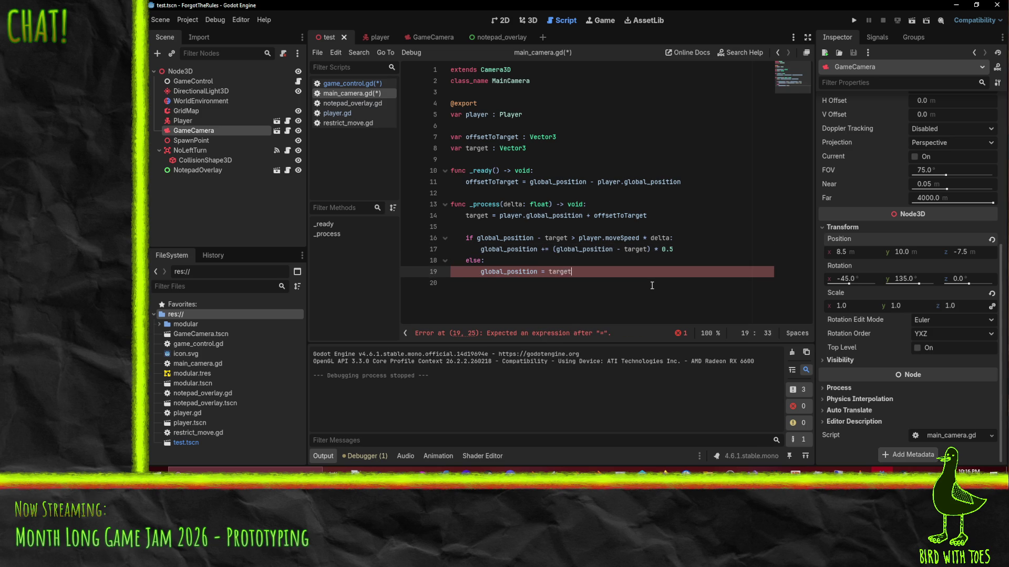
{"action": "key", "text": "Up"}
{"action": "key", "text": "Up"}
{"action": "key", "text": "Up"}
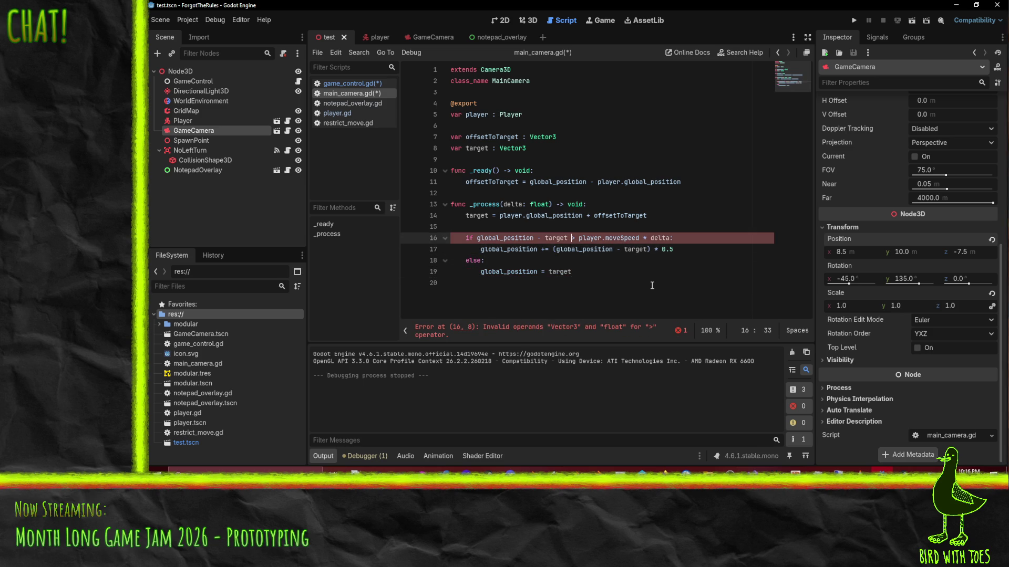
- Make line 16 compare (global_position - target).length() against the speed threshold
{"action": "key", "text": "Left"}
{"action": "key", "text": "Left"}
{"action": "key", "text": "Left"}
{"action": "type", "text": "("}
{"action": "key", "text": "Right"}
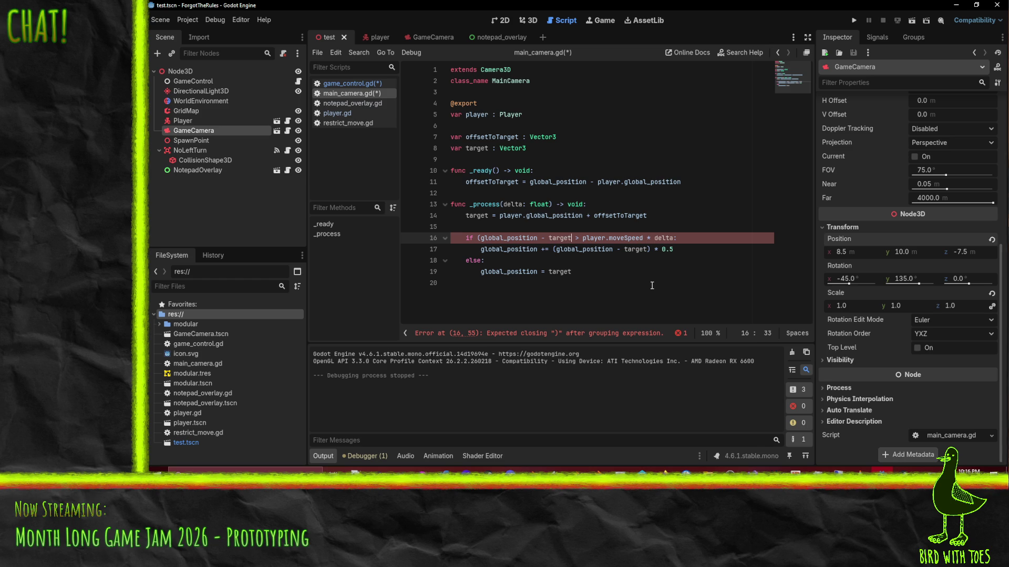
{"action": "type", "text": ").ma"}
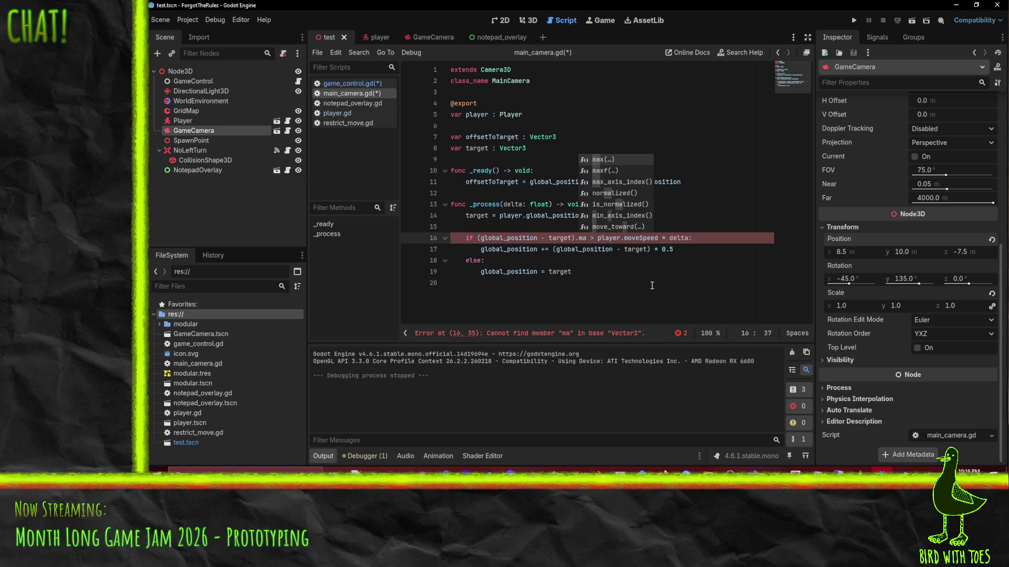
{"action": "type", "text": "len"}
{"action": "key", "text": "Return"}
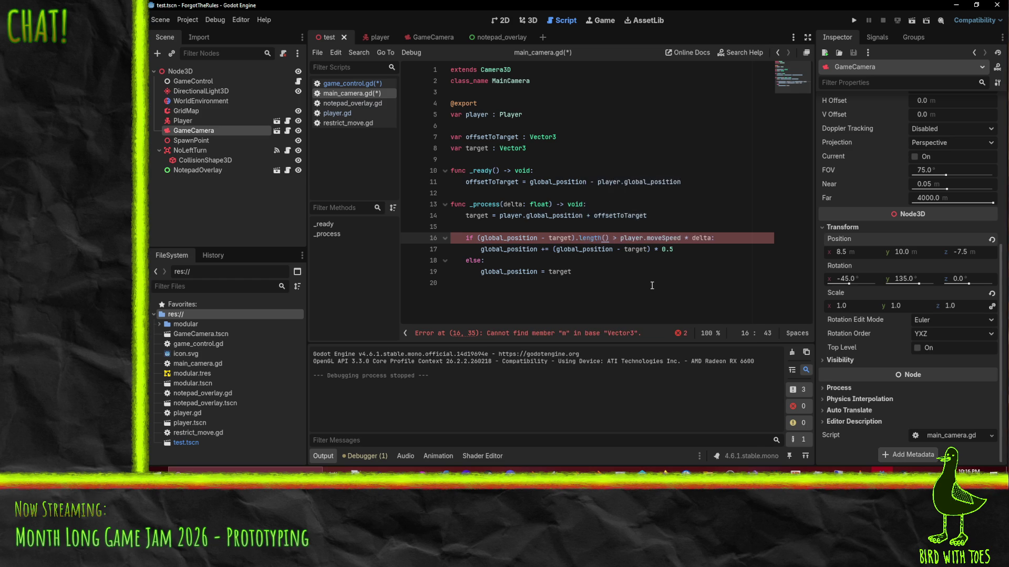
{"action": "key", "text": "Down"}
{"action": "key", "text": "Down"}
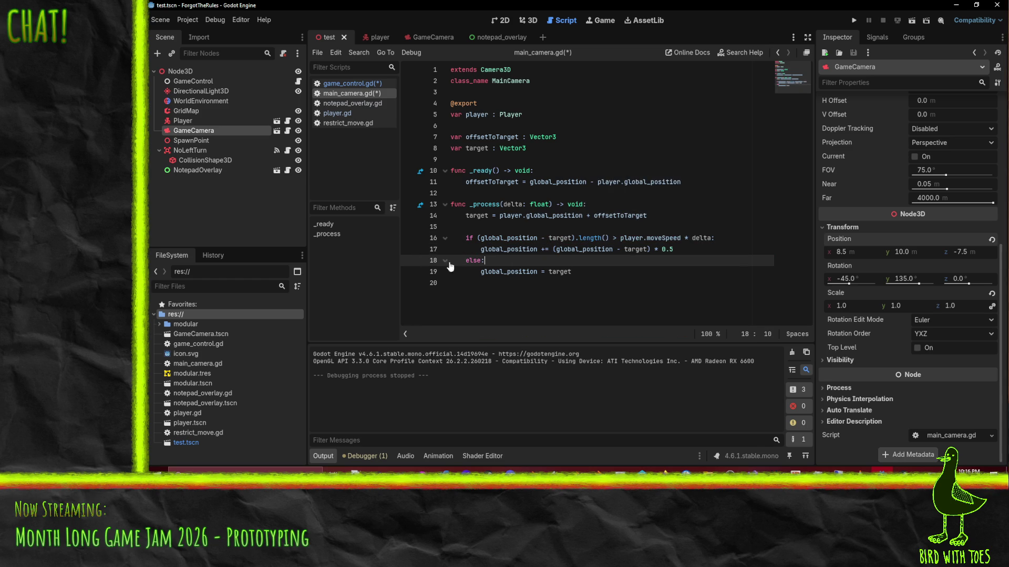
- Change line 17's offset to (target - global_position) and save main_camera.gd
{"action": "left_click", "coordinate": [568, 248]}
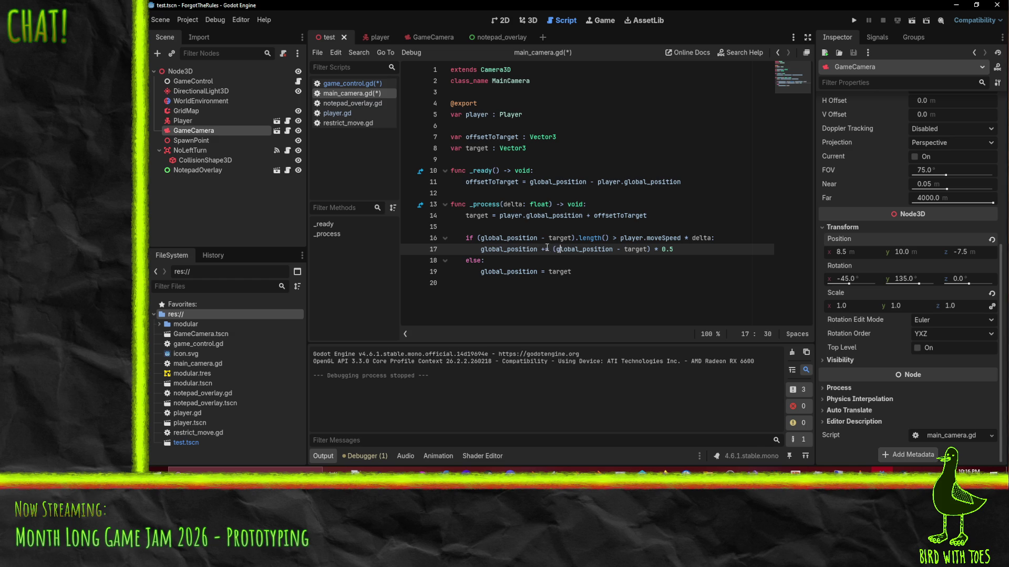
{"action": "left_click", "coordinate": [587, 249]}
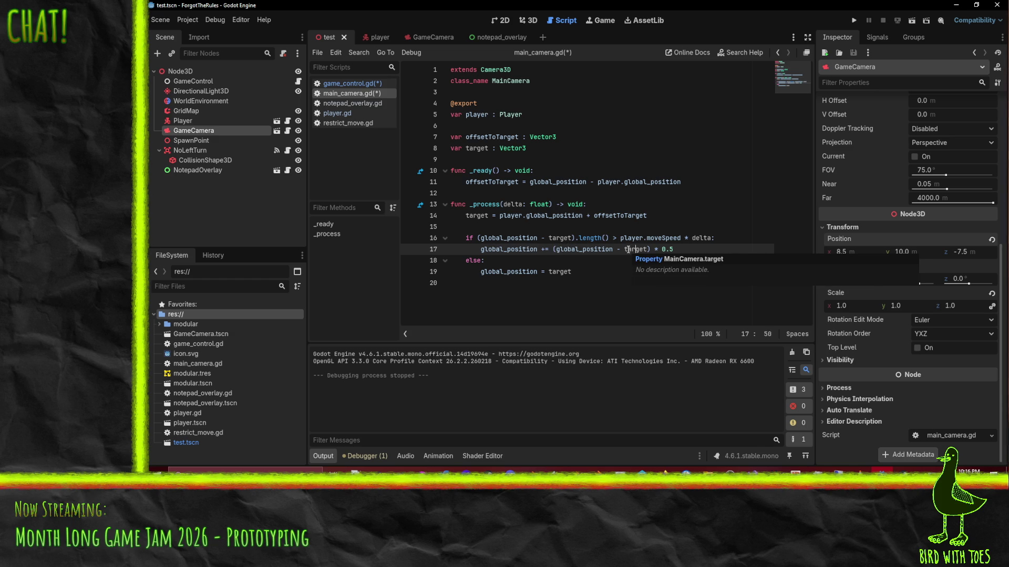
{"action": "key", "text": "BackSpace"}
{"action": "key", "text": "BackSpace"}
{"action": "key", "text": "BackSpace"}
{"action": "key", "text": "Left"}
{"action": "key", "text": "Left"}
{"action": "key", "text": "Left"}
{"action": "type", "text": "target -"}
{"action": "key", "text": "ctrl+s"}
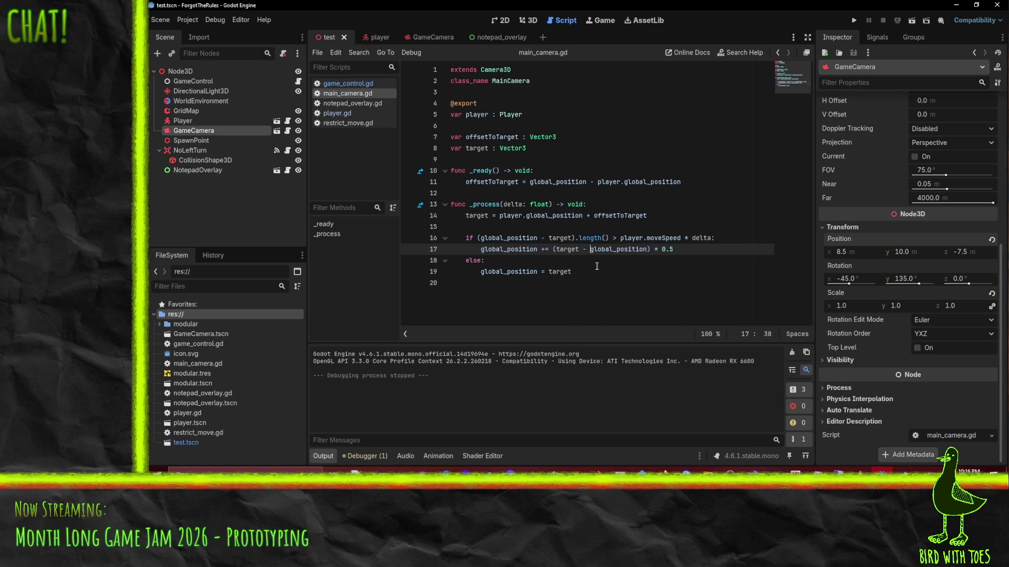
- Run the project to test the camera, then stop it
{"action": "key", "text": "Down"}
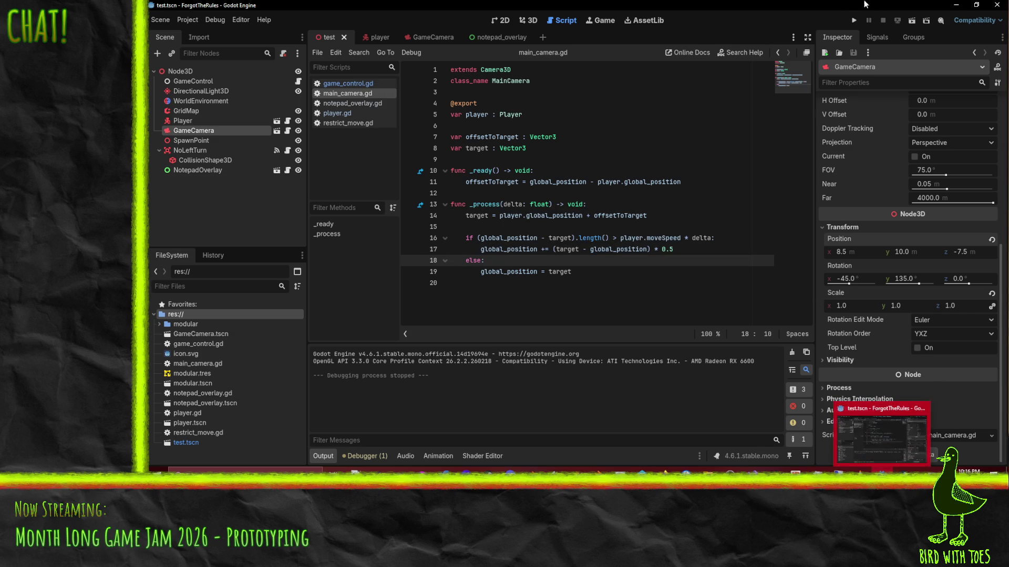
{"action": "left_click", "coordinate": [854, 21]}
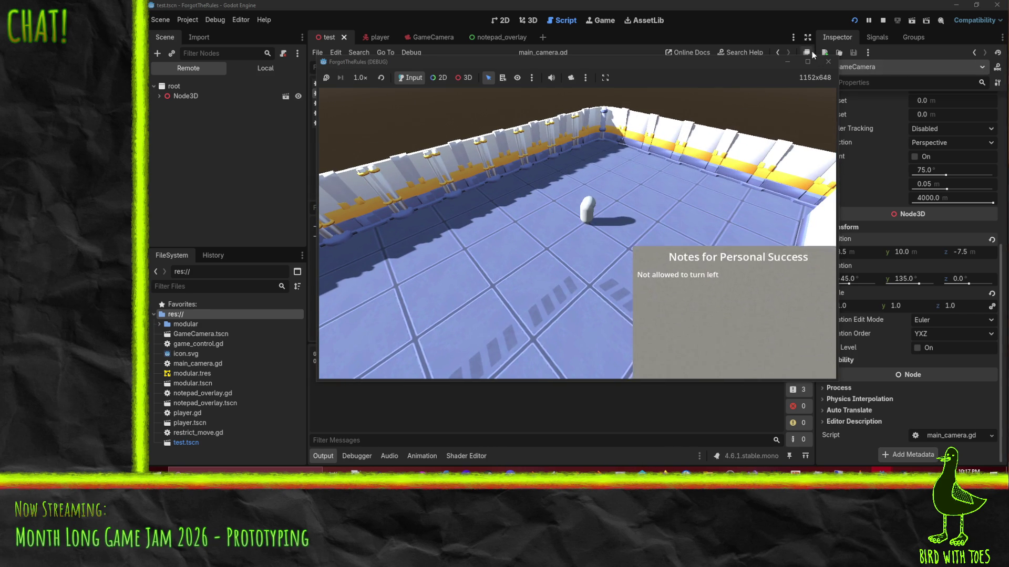
{"action": "left_click", "coordinate": [828, 61]}
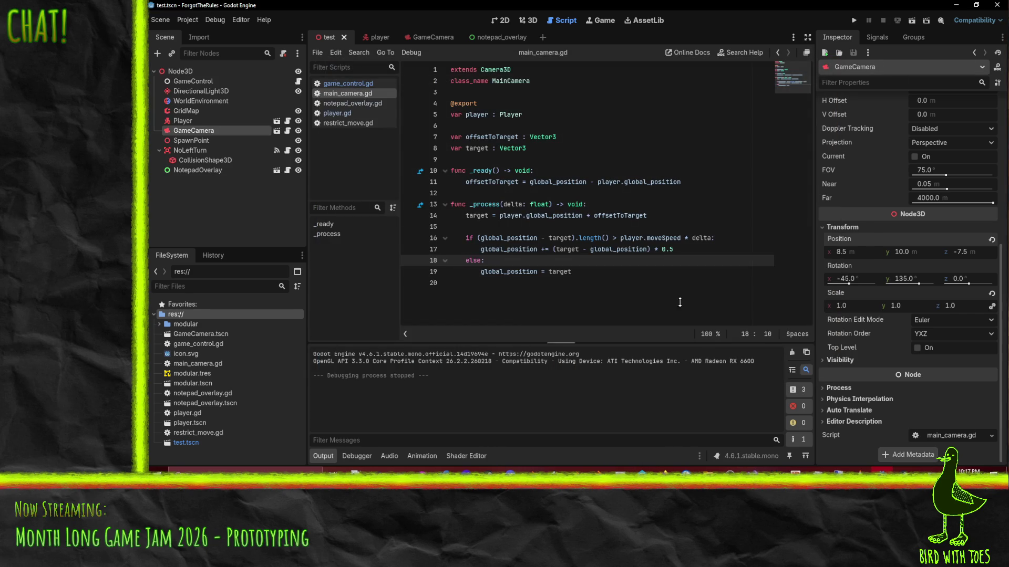
- Replace the * 0.5 factor on line 17 with * delta
{"action": "left_click", "coordinate": [676, 249]}
{"action": "type", "text": "deltty"}
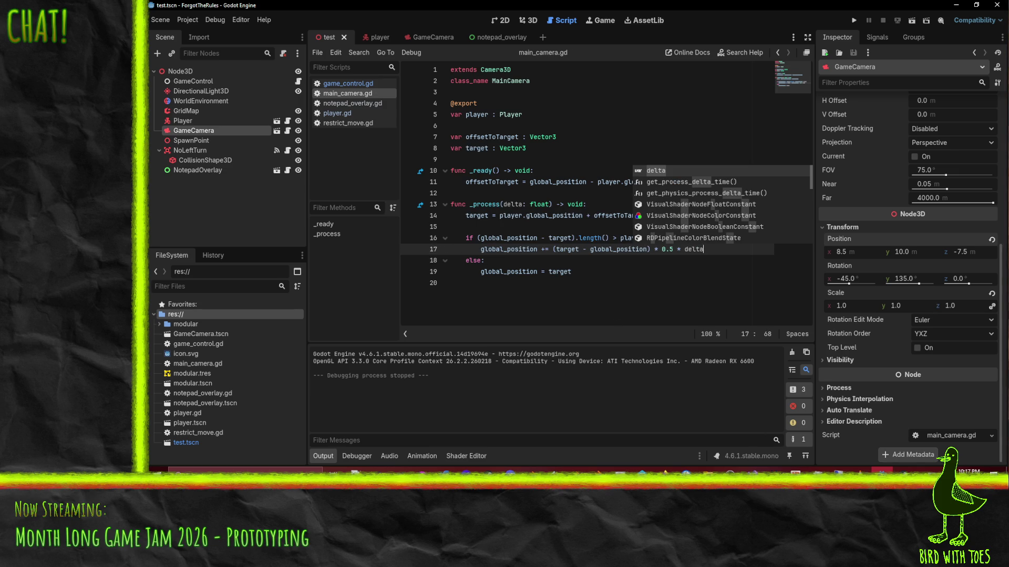
{"action": "left_click_drag", "start_coordinate": [653, 253], "coordinate": [675, 254]}
{"action": "key", "text": "BackSpace"}
{"action": "key", "text": "BackSpace"}
{"action": "key", "text": "Down"}
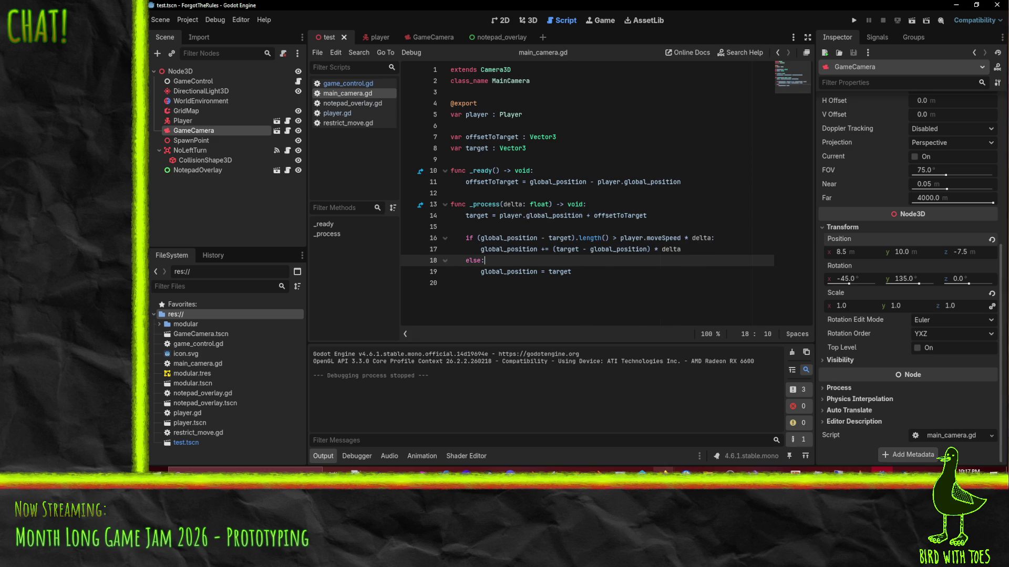
{"action": "mouse_move", "coordinate": [662, 470]}
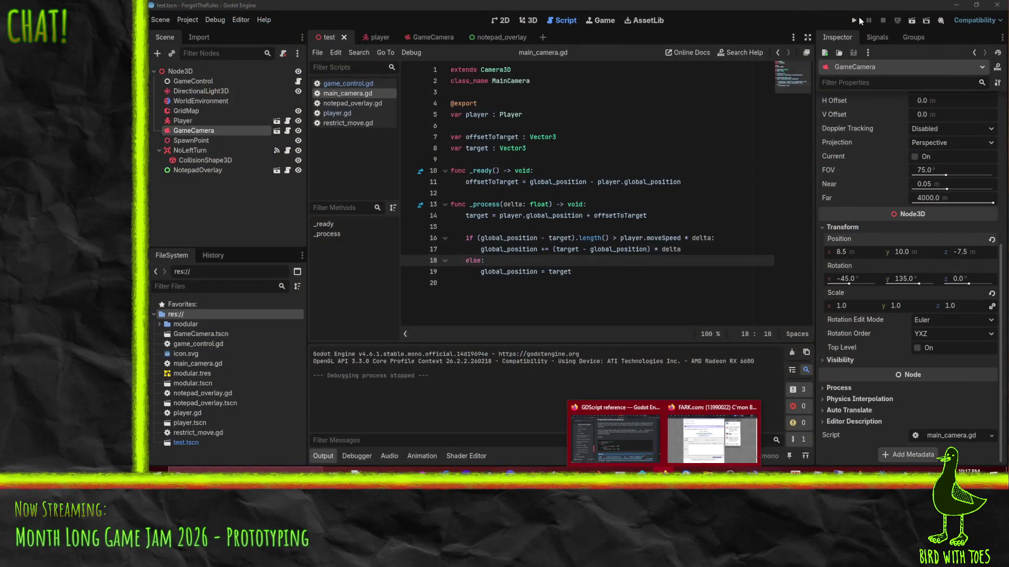
- Run the project again to check the delta-scaled camera follow
{"action": "left_click", "coordinate": [859, 19]}
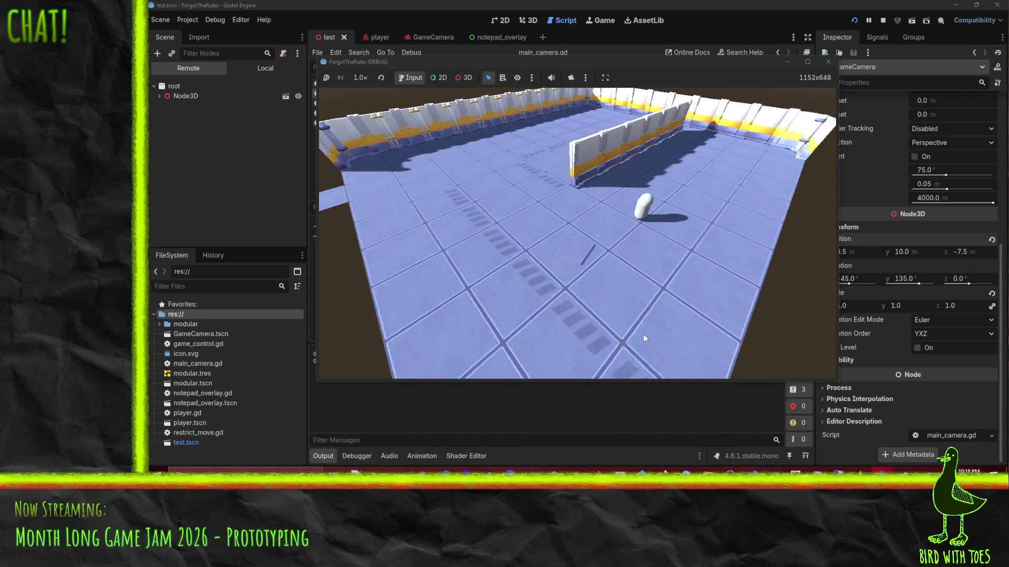
- Stop the test run with the Stop button
{"action": "left_click", "coordinate": [829, 67]}
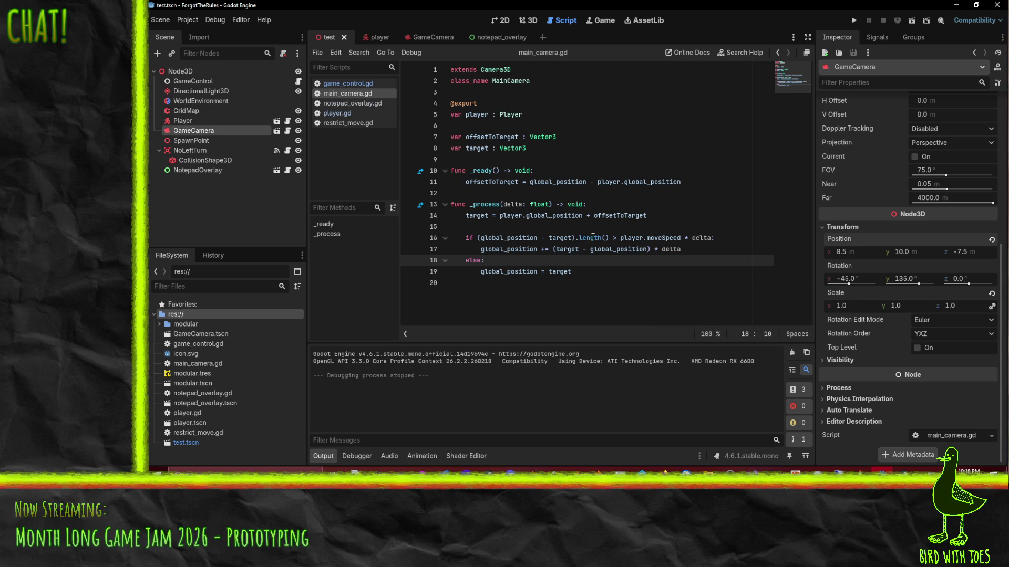
- Append * delta after length() on line 16
{"action": "left_click", "coordinate": [609, 238]}
{"action": "type", "text": "* delta"}
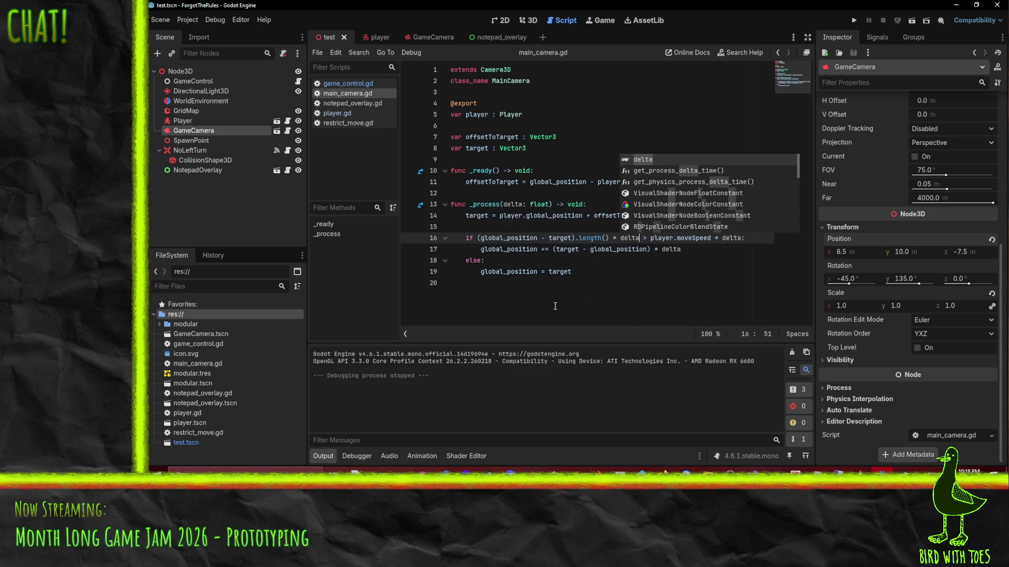
{"action": "left_click", "coordinate": [548, 250]}
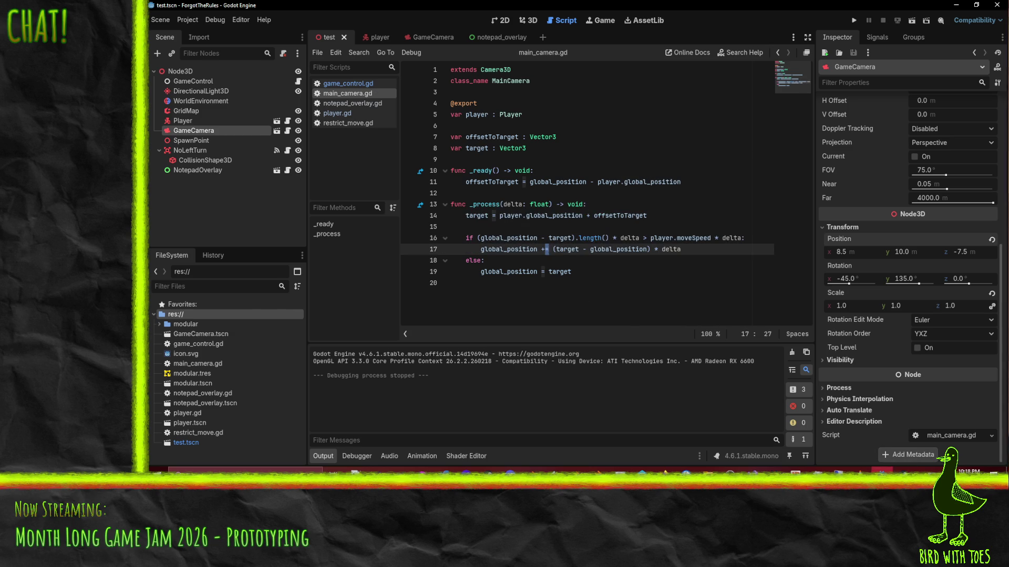
- Check the setters and getters docs, then run and close the game
{"action": "left_click", "coordinate": [882, 486]}
{"action": "key", "text": "alt+Tab"}
{"action": "left_click", "coordinate": [853, 20]}
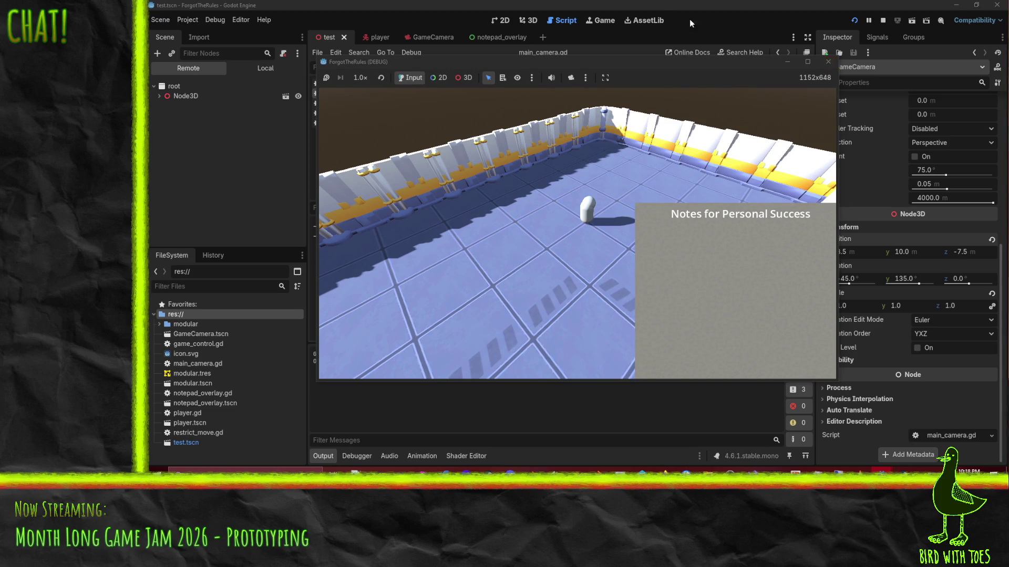
{"action": "left_click", "coordinate": [833, 65]}
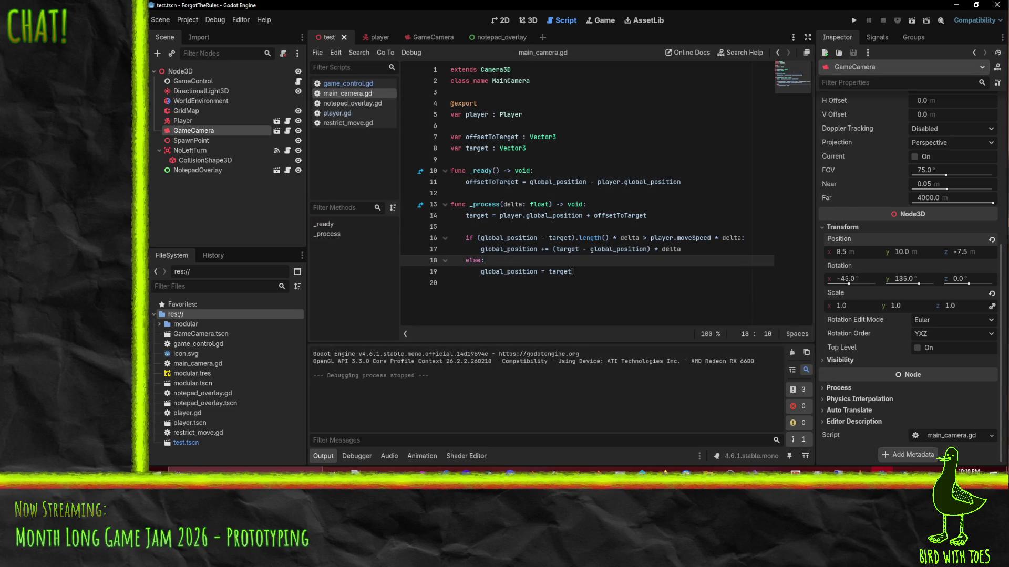
- Delete the * delta after length() on line 16
{"action": "left_click", "coordinate": [594, 274]}
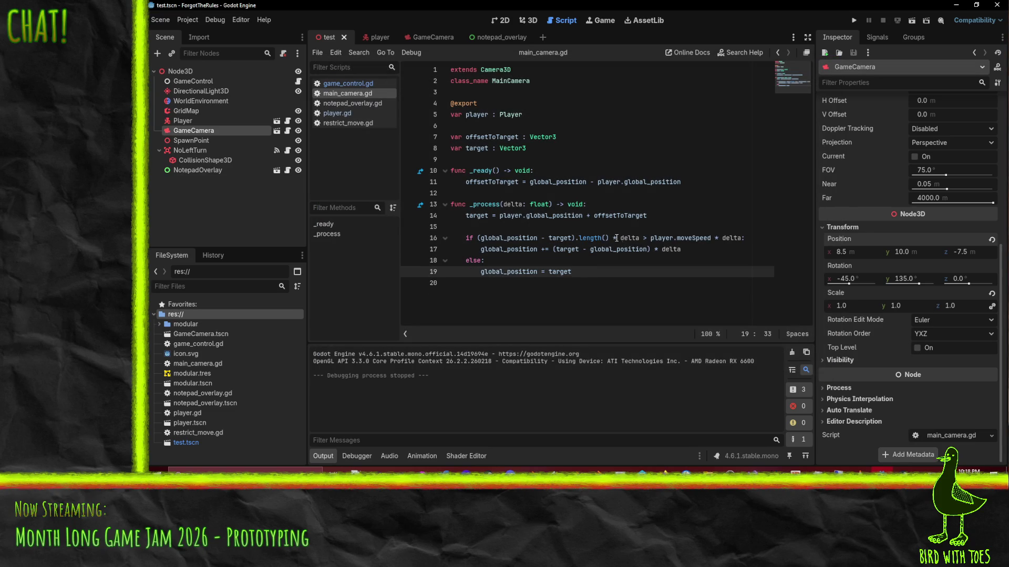
{"action": "left_click", "coordinate": [512, 238]}
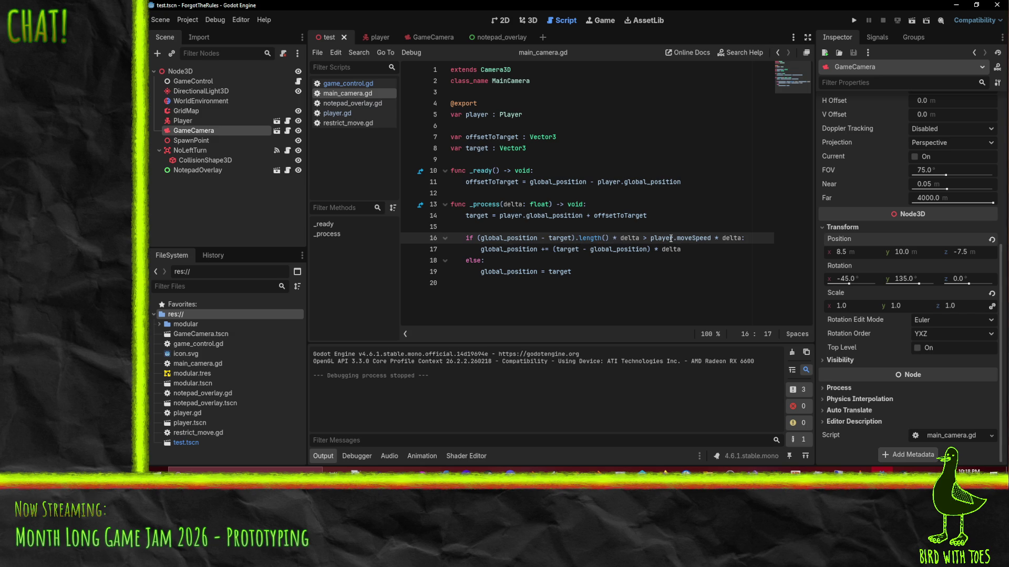
{"action": "left_click_drag", "start_coordinate": [612, 238], "coordinate": [639, 238]}
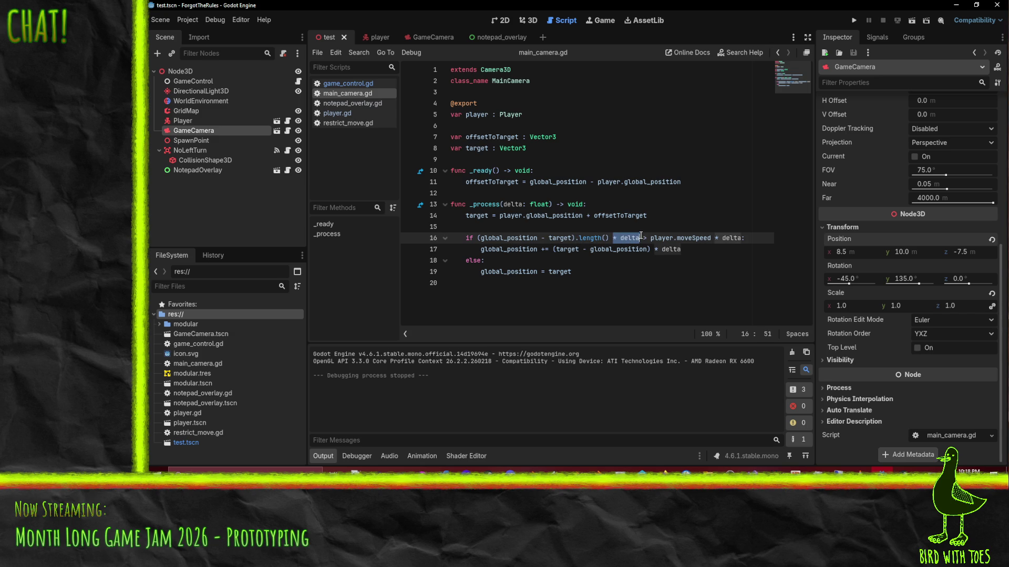
{"action": "key", "text": "BackSpace"}
{"action": "key", "text": "BackSpace"}
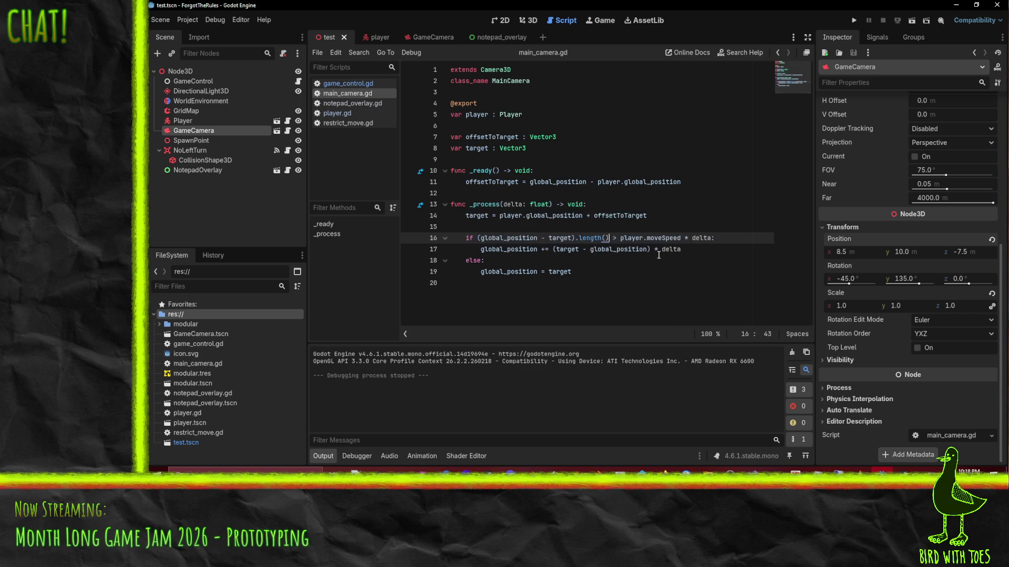
- Review lines 17 and 16, leaving the moveSpeed * delta side unchanged
{"action": "left_click", "coordinate": [633, 276]}
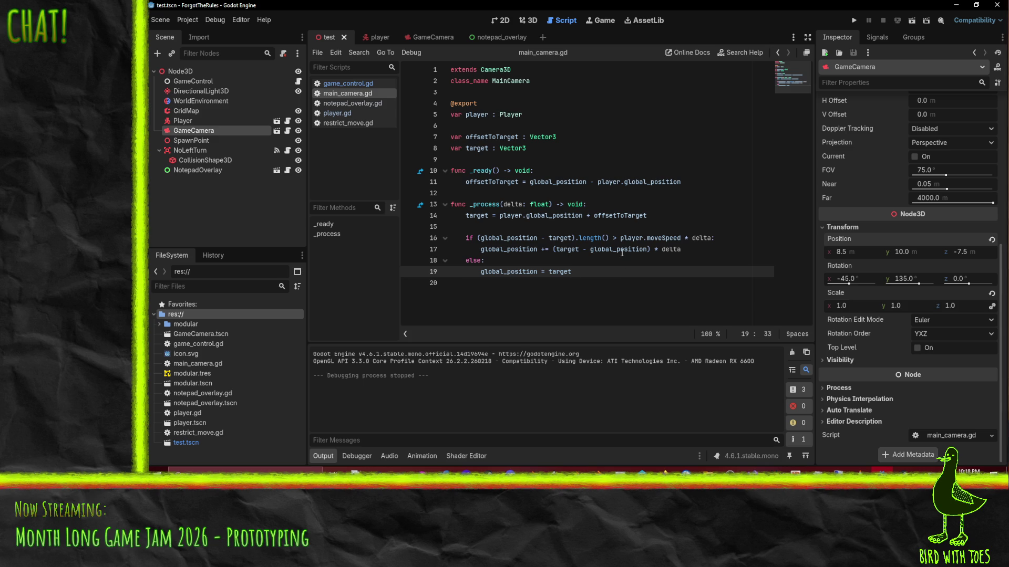
{"action": "mouse_move", "coordinate": [622, 253]}
{"action": "mouse_move", "coordinate": [861, 471]}
{"action": "left_click", "coordinate": [725, 244]}
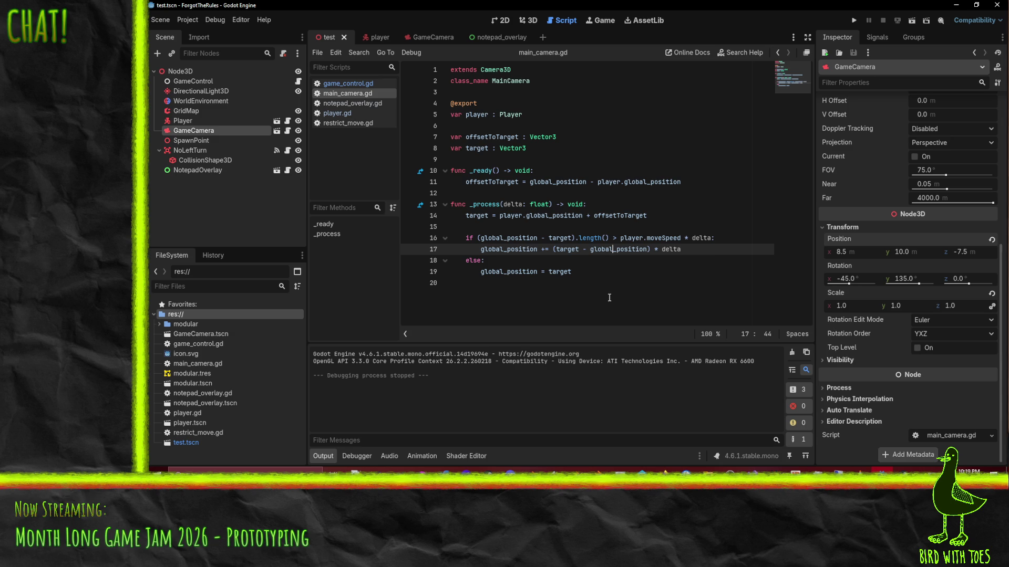
{"action": "left_click", "coordinate": [705, 250]}
{"action": "left_click_drag", "start_coordinate": [681, 238], "coordinate": [711, 238]}
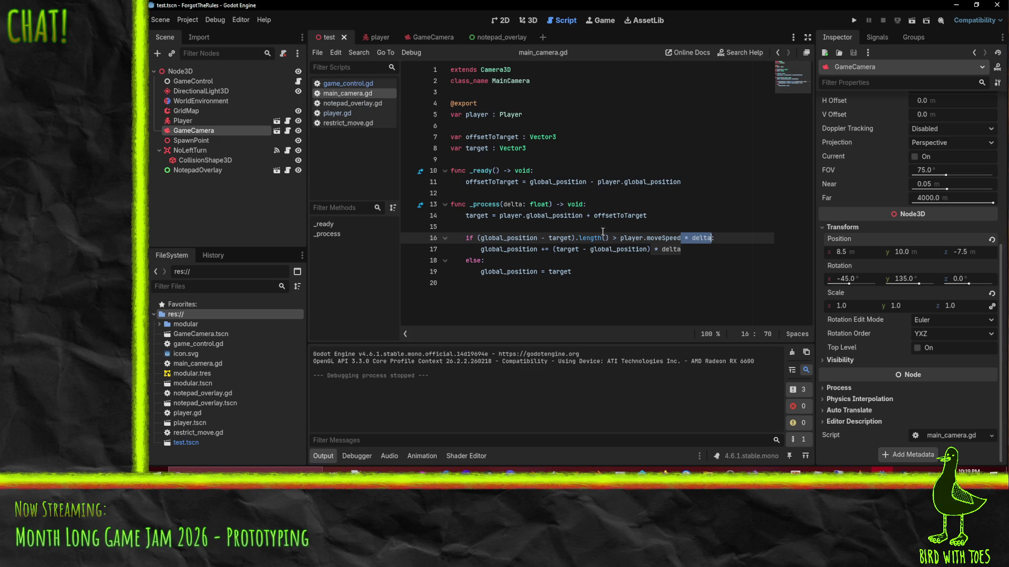
{"action": "mouse_move", "coordinate": [568, 210]}
{"action": "right_click", "coordinate": [698, 131]}
{"action": "key", "text": "Escape"}
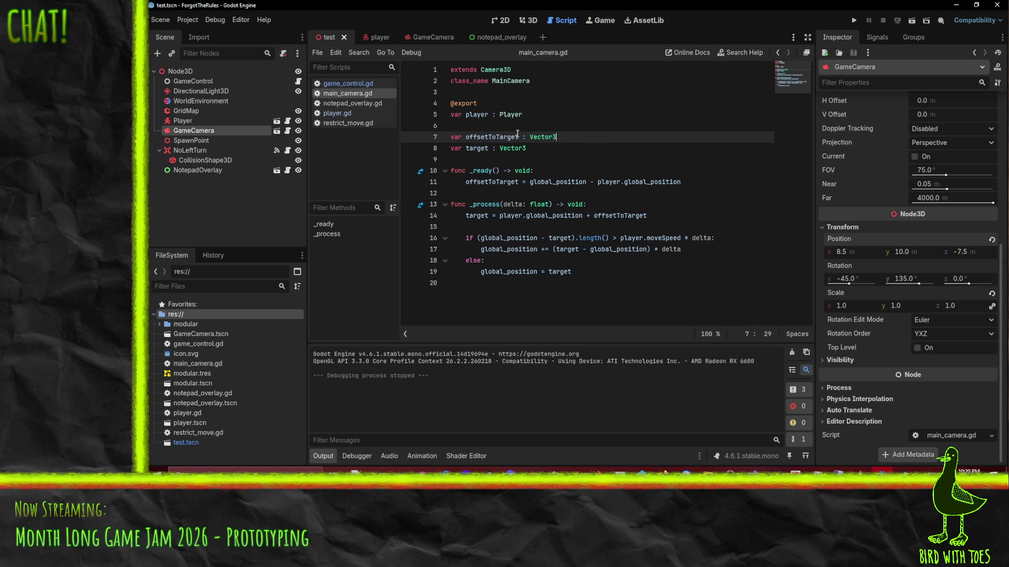
- Show the player scene in the 3D view from a side-on angle
{"action": "left_click", "coordinate": [374, 37]}
{"action": "left_click", "coordinate": [539, 20]}
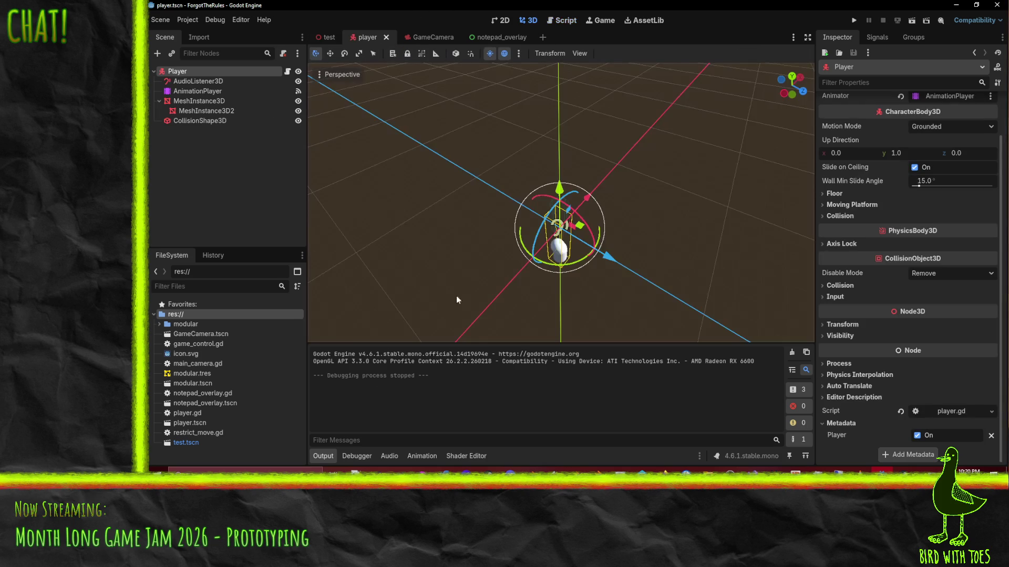
{"action": "left_click_drag", "start_coordinate": [589, 141], "coordinate": [620, 146]}
{"action": "scroll", "coordinate": [639, 283], "scroll_direction": "down", "scroll_amount": 1}
{"action": "mouse_move", "coordinate": [639, 283]}
{"action": "left_mouse_down"}
{"action": "mouse_move", "coordinate": [569, 259]}
{"action": "mouse_move", "coordinate": [574, 279]}
{"action": "left_mouse_up"}
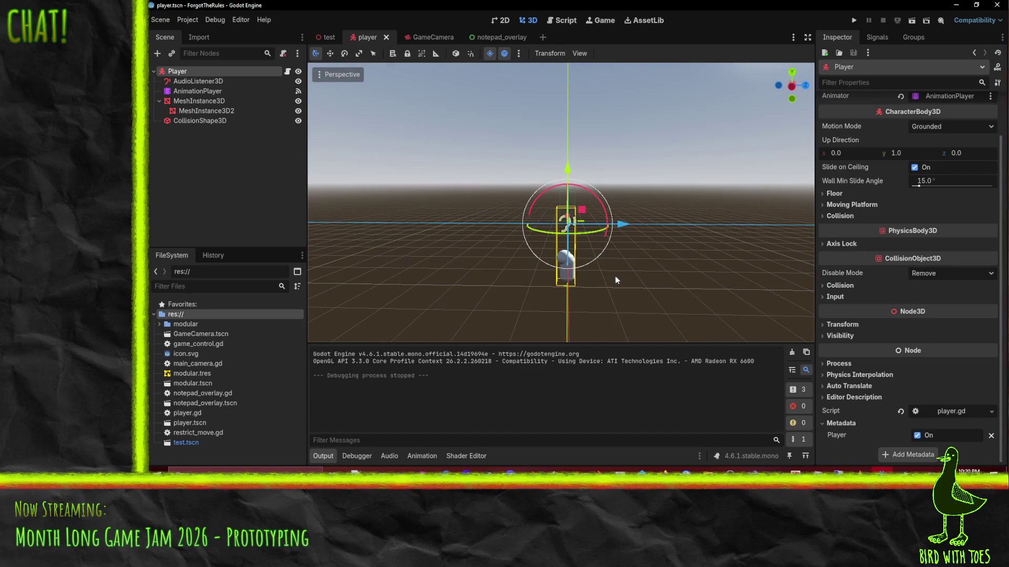
- Add a Node3D child to Player and place it
{"action": "right_click", "coordinate": [169, 72]}
{"action": "left_click", "coordinate": [220, 94]}
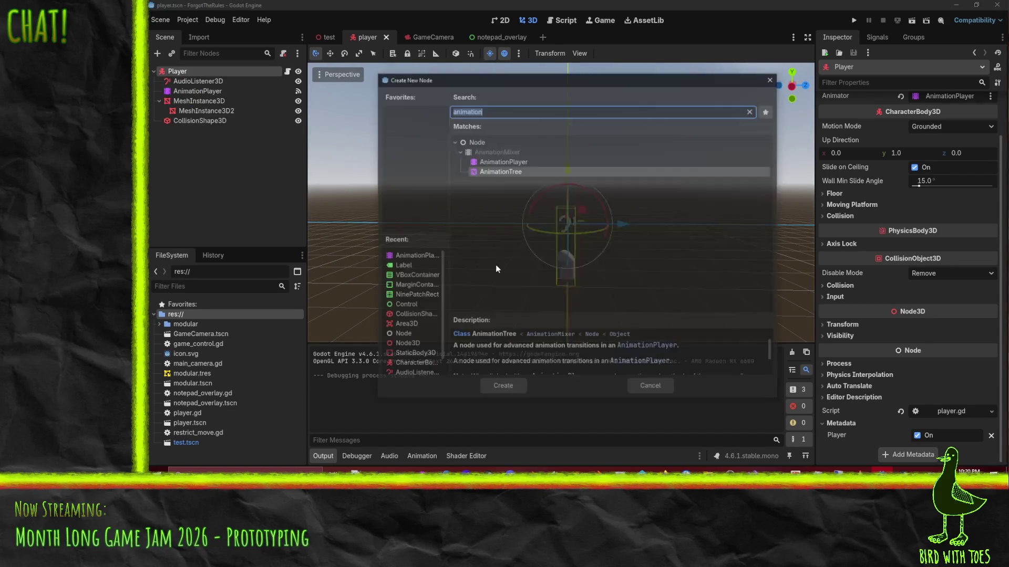
{"action": "type", "text": "no"}
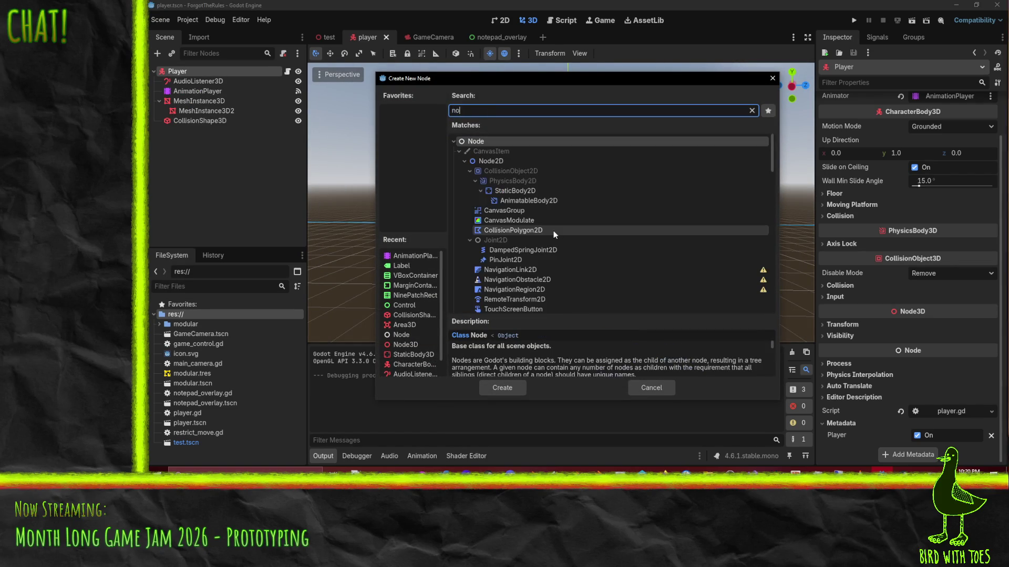
{"action": "type", "text": "de3"}
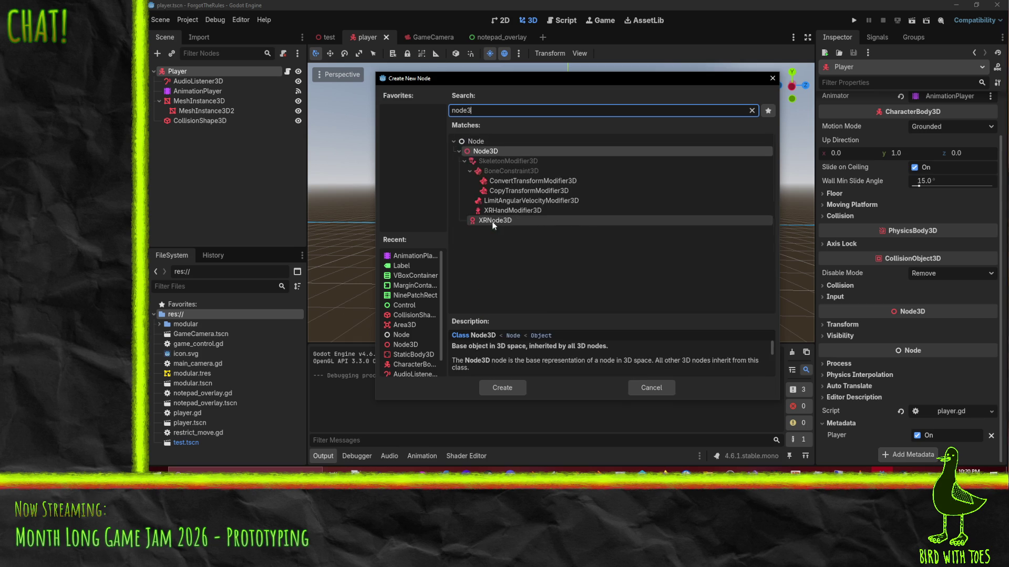
{"action": "left_click", "coordinate": [505, 382]}
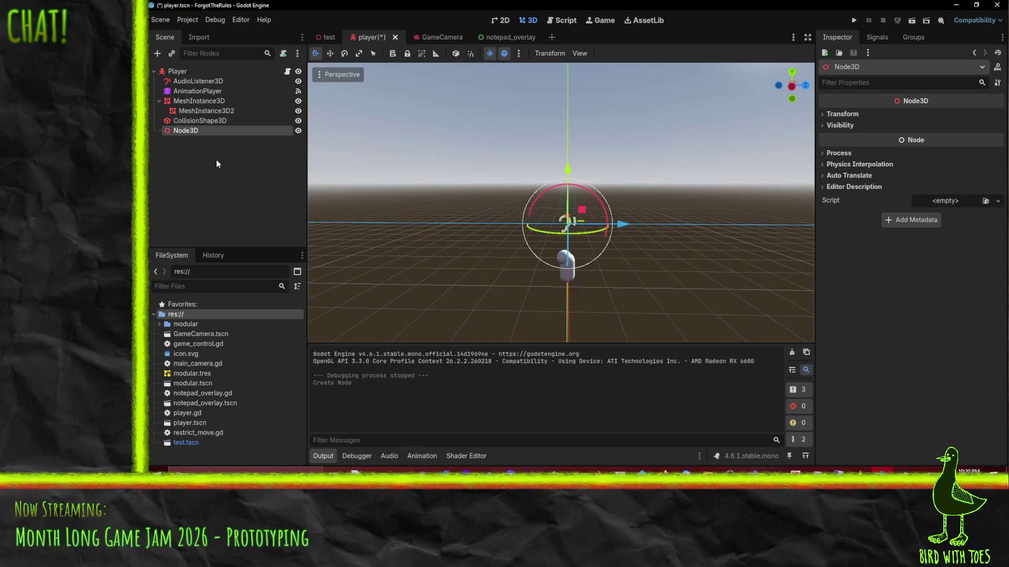
{"action": "mouse_move", "coordinate": [541, 255]}
{"action": "left_mouse_down"}
{"action": "mouse_move", "coordinate": [648, 207]}
{"action": "mouse_move", "coordinate": [561, 249]}
{"action": "left_mouse_up"}
{"action": "key", "text": "g"}
{"action": "left_click", "coordinate": [434, 171]}
- Nest Node3D under MeshInstance3D, lowering it 3 along Y and shifting 0.6 along Z
{"action": "left_click_drag", "start_coordinate": [187, 129], "coordinate": [192, 103]}
{"action": "left_click_drag", "start_coordinate": [569, 166], "coordinate": [573, 213]}
{"action": "left_click_drag", "start_coordinate": [621, 262], "coordinate": [630, 262]}
{"action": "scroll", "coordinate": [611, 237], "scroll_direction": "up", "scroll_amount": 5}
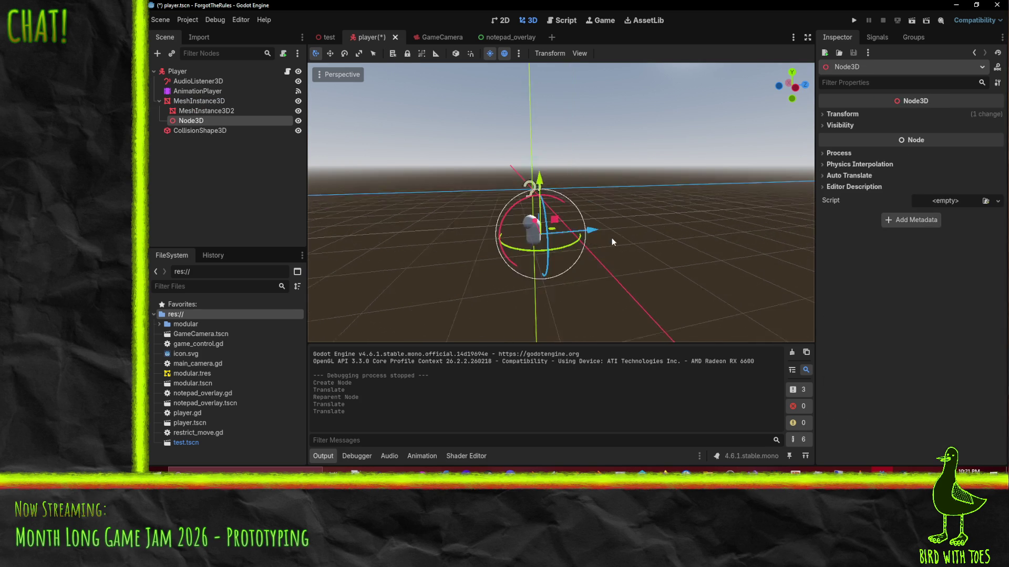
{"action": "left_click_drag", "start_coordinate": [522, 213], "coordinate": [524, 212]}
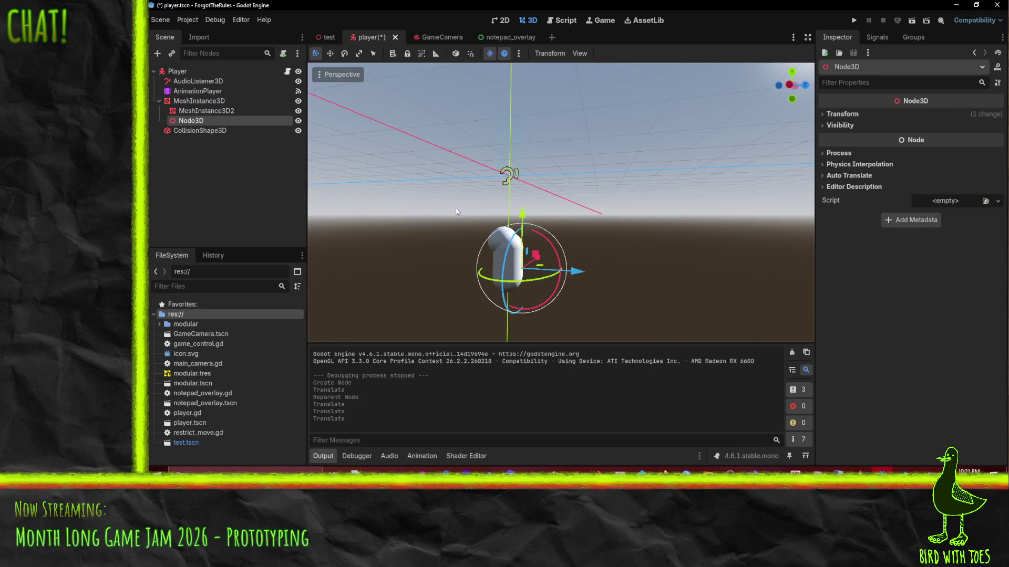
- Rename the node CarryANchor and move it 1.3 back along Z
{"action": "double_click", "coordinate": [207, 121]}
{"action": "type", "text": "CarrySpo"}
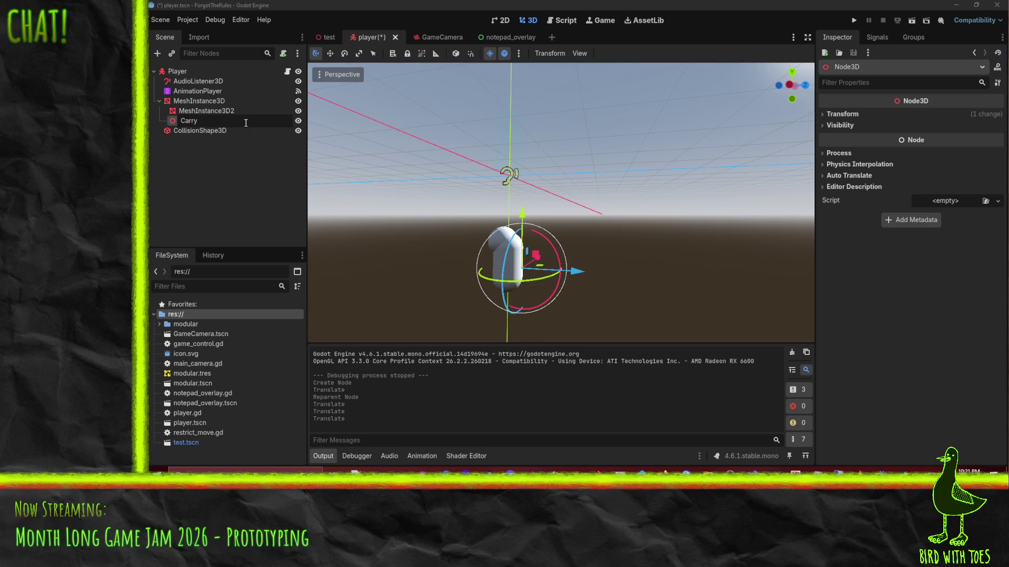
{"action": "type", "text": "ANchor"}
{"action": "key", "text": "Return"}
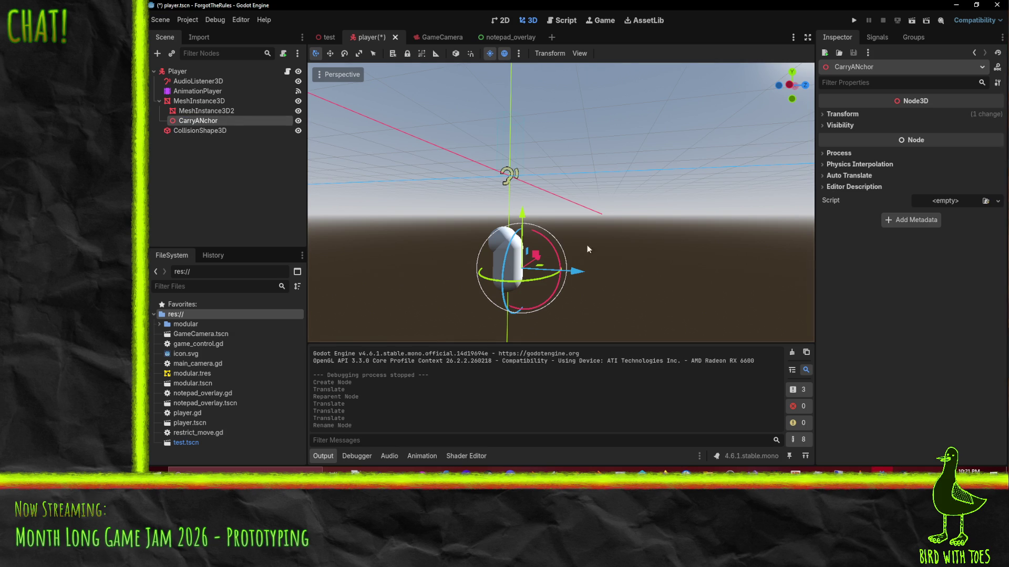
{"action": "scroll", "coordinate": [563, 278], "scroll_direction": "up", "scroll_amount": 2}
{"action": "left_click_drag", "start_coordinate": [527, 281], "coordinate": [509, 284]}
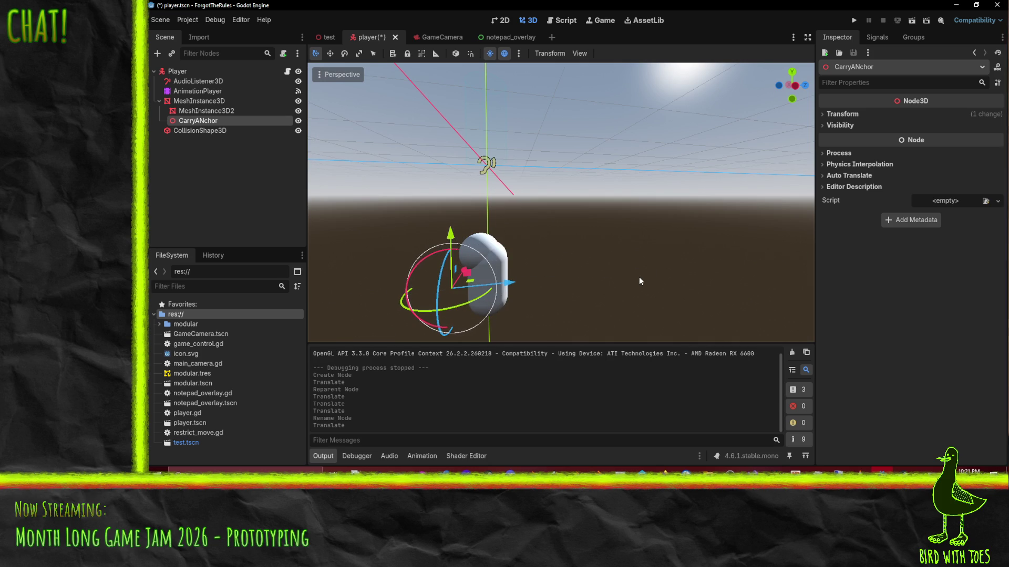
- Correct the node name's capitalisation to CarryAnchor
{"action": "left_click", "coordinate": [209, 129]}
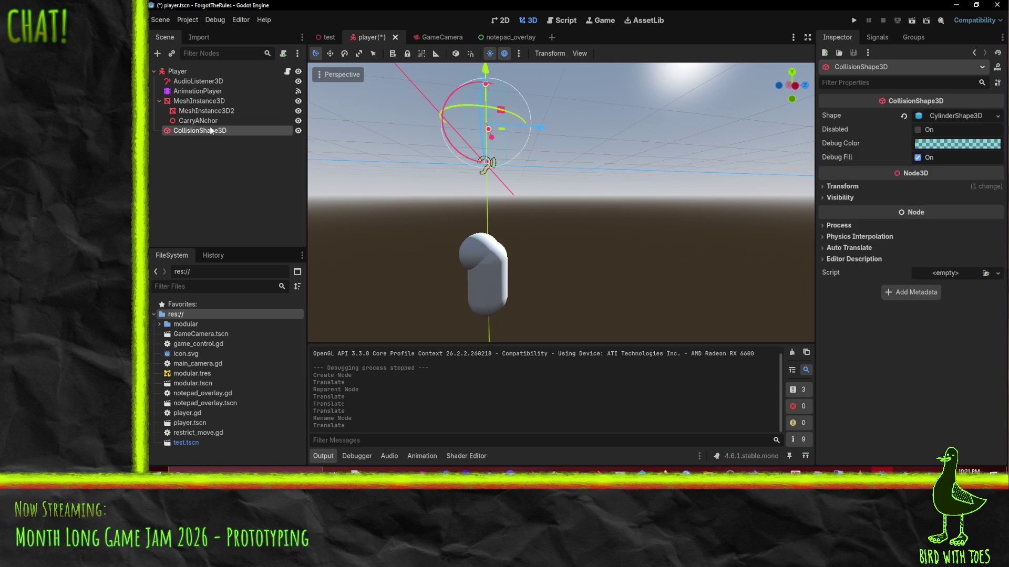
{"action": "left_click", "coordinate": [205, 121]}
{"action": "left_click", "coordinate": [204, 120]}
{"action": "left_click", "coordinate": [205, 121]}
{"action": "key", "text": "BackSpace"}
{"action": "type", "text": "n"}
{"action": "key", "text": "Return"}
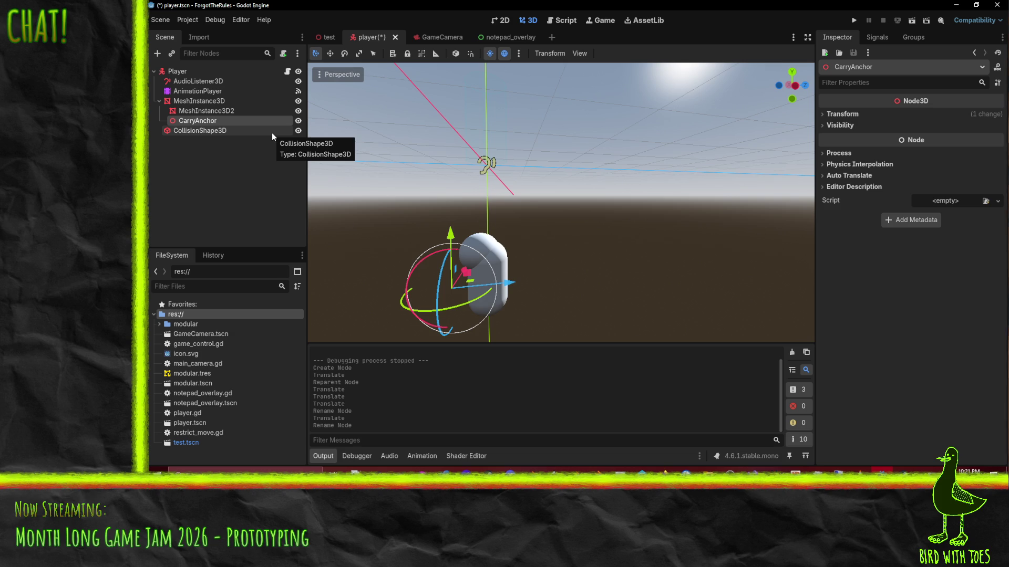
- Check the player from a top-down view and save player.tscn
{"action": "left_click", "coordinate": [232, 71]}
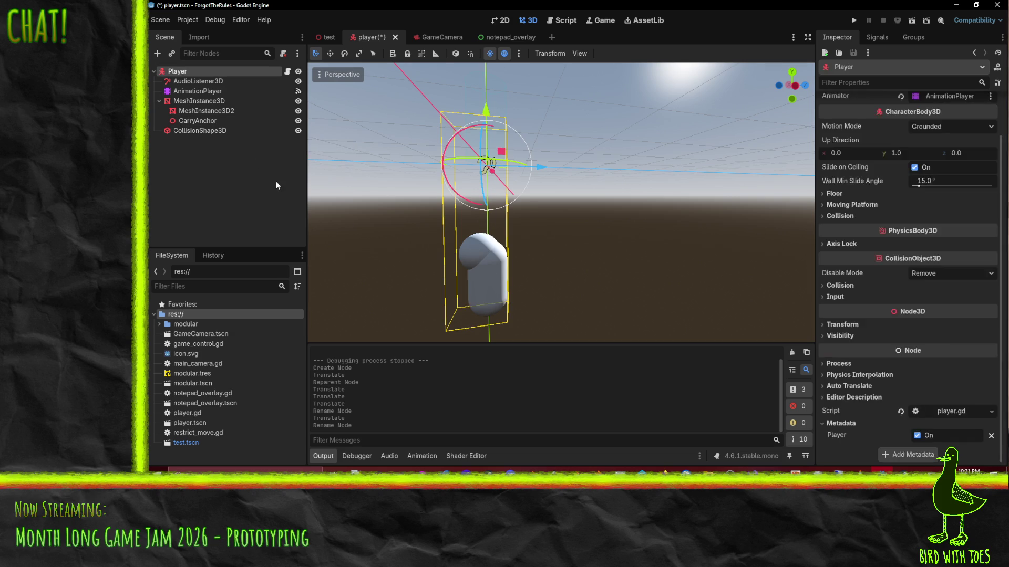
{"action": "scroll", "coordinate": [547, 181], "scroll_direction": "down", "scroll_amount": 3}
{"action": "mouse_move", "coordinate": [554, 215]}
{"action": "left_mouse_down"}
{"action": "mouse_move", "coordinate": [464, 172]}
{"action": "mouse_move", "coordinate": [533, 166]}
{"action": "left_mouse_up"}
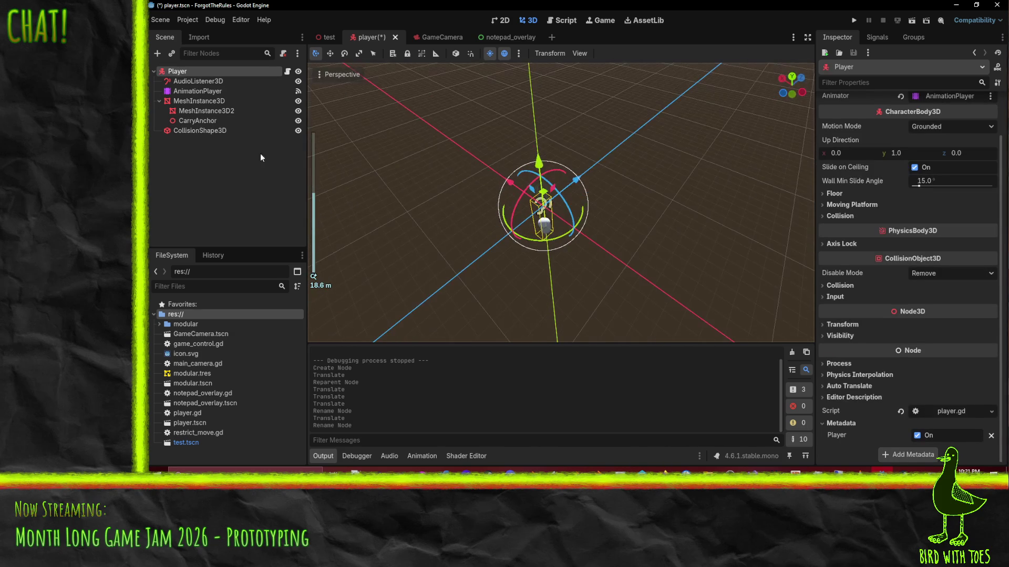
{"action": "key", "text": "ctrl+s"}
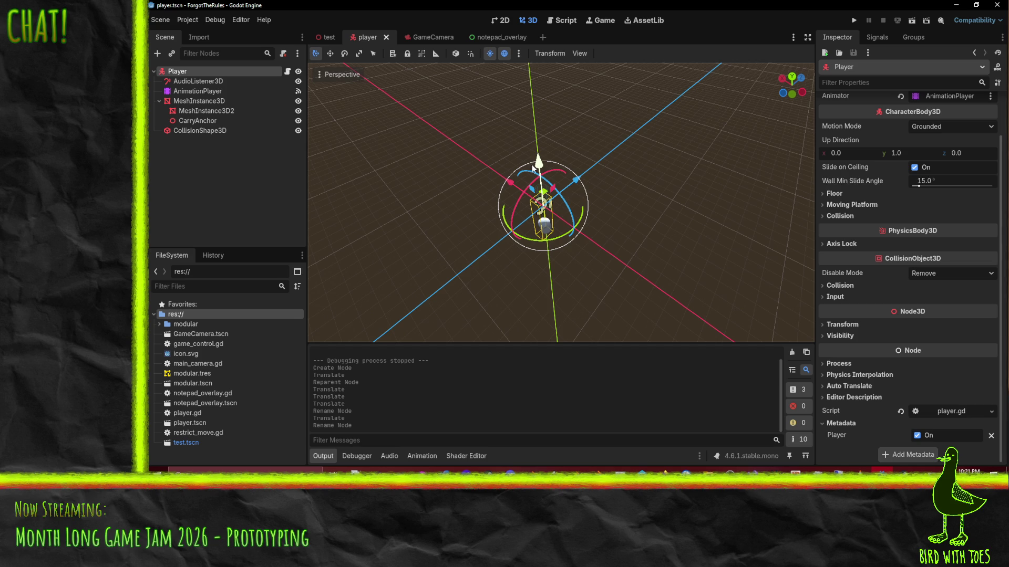
{"action": "left_click_drag", "start_coordinate": [506, 251], "coordinate": [420, 220]}
- Add an Area3D child node under Player
{"action": "right_click", "coordinate": [176, 76]}
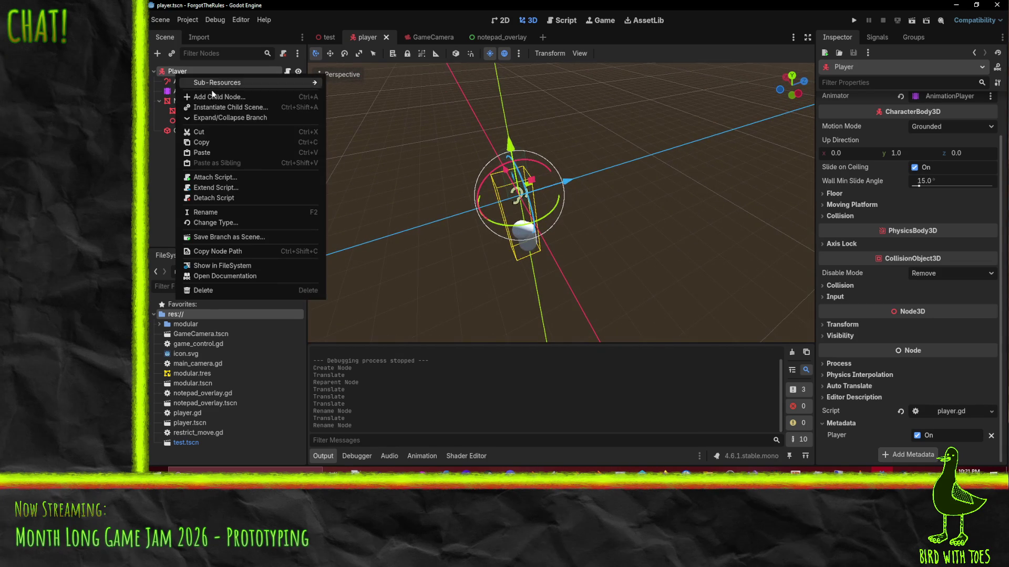
{"action": "left_click", "coordinate": [189, 96]}
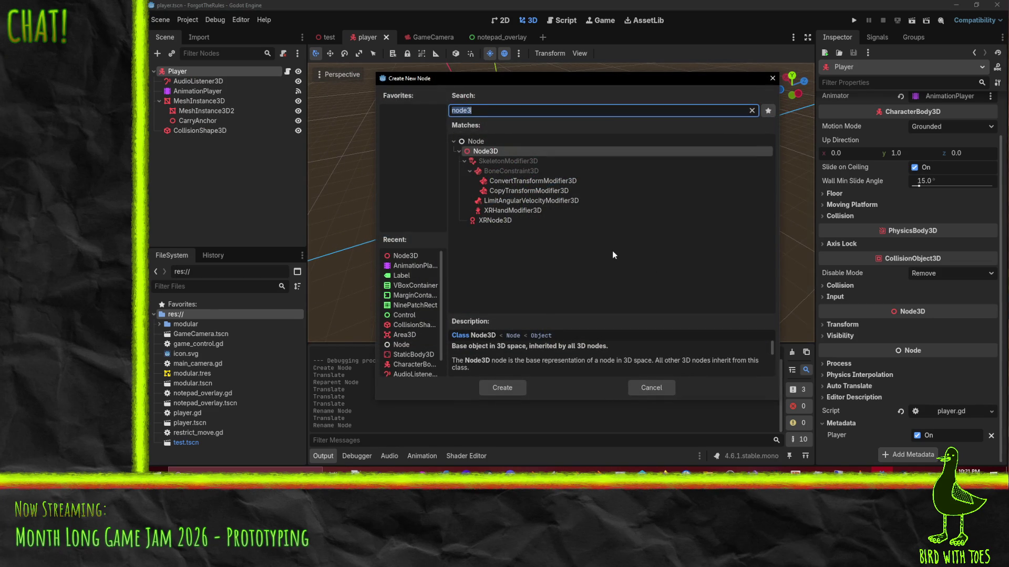
{"action": "type", "text": "area"}
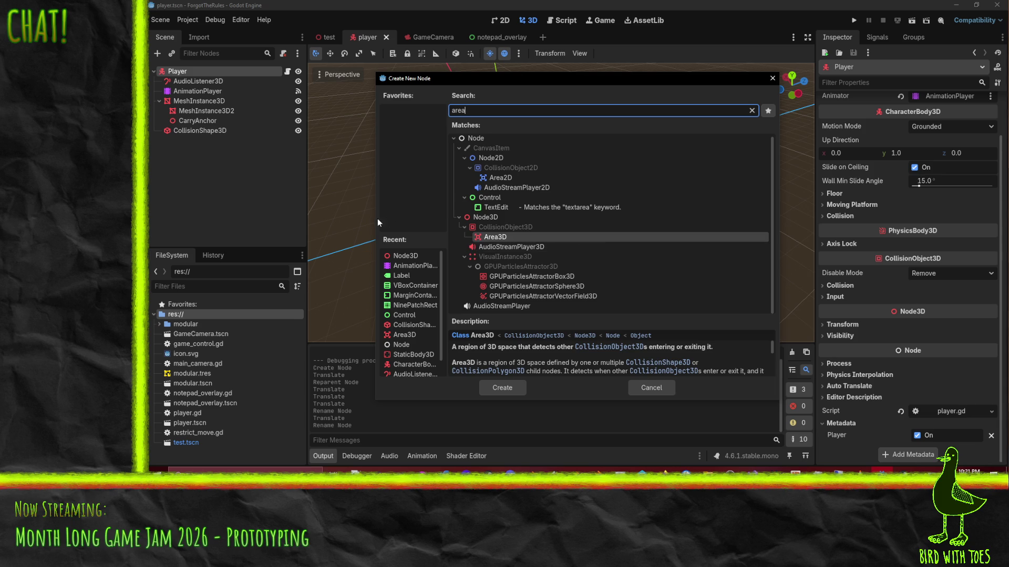
{"action": "left_click", "coordinate": [509, 247]}
{"action": "left_click", "coordinate": [500, 237]}
{"action": "left_click", "coordinate": [506, 385]}
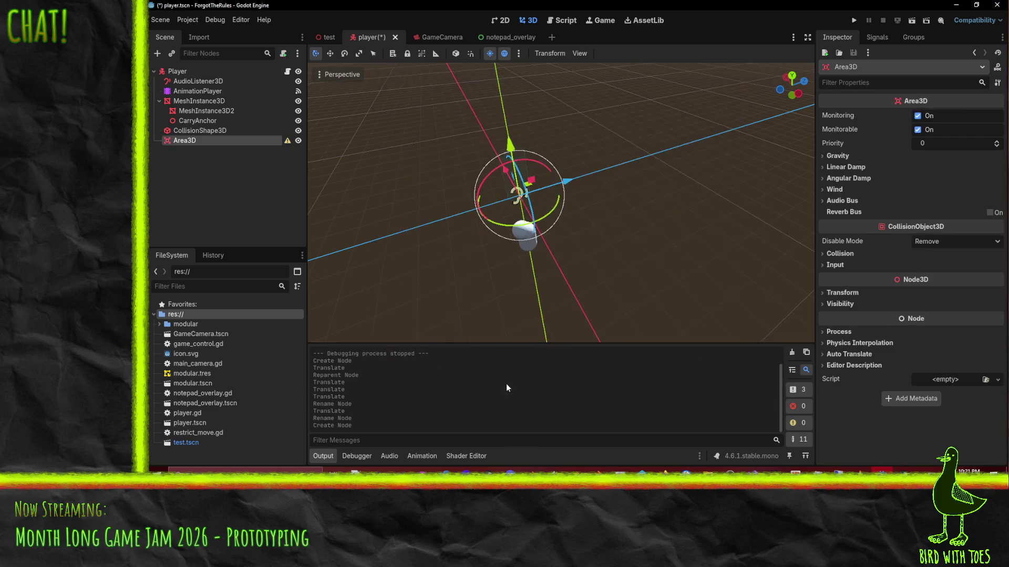
{"action": "left_click_drag", "start_coordinate": [681, 241], "coordinate": [733, 265]}
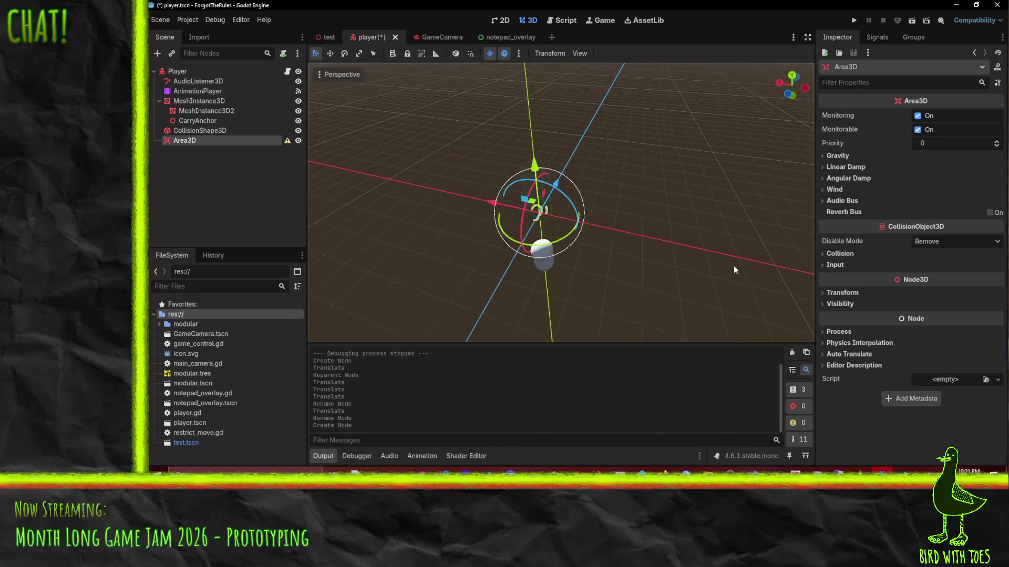
{"action": "scroll", "coordinate": [704, 247], "scroll_direction": "up", "scroll_amount": 2}
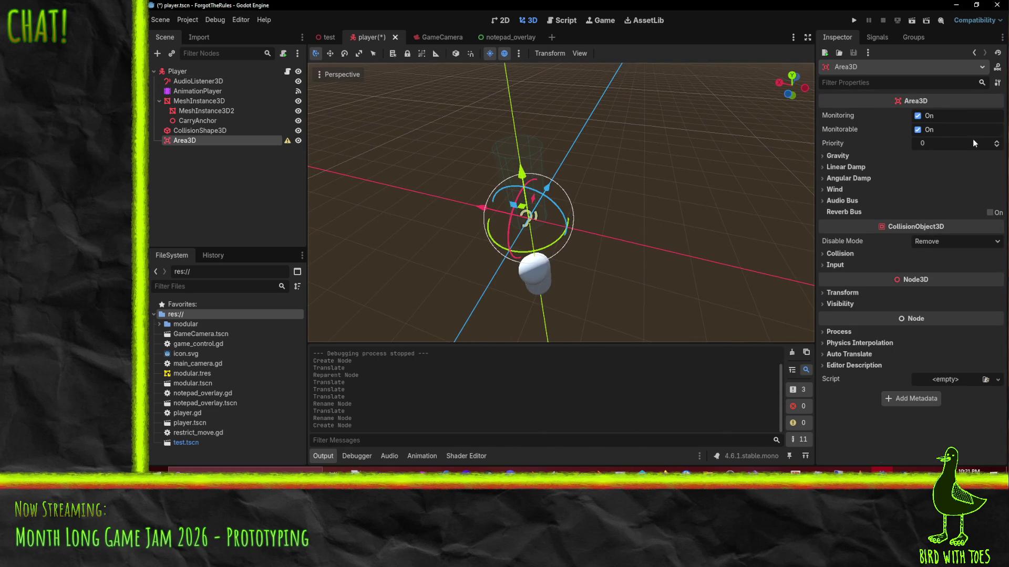
- Uncheck Monitorable and rename the Area3D to InteractProbe
{"action": "left_click", "coordinate": [918, 129]}
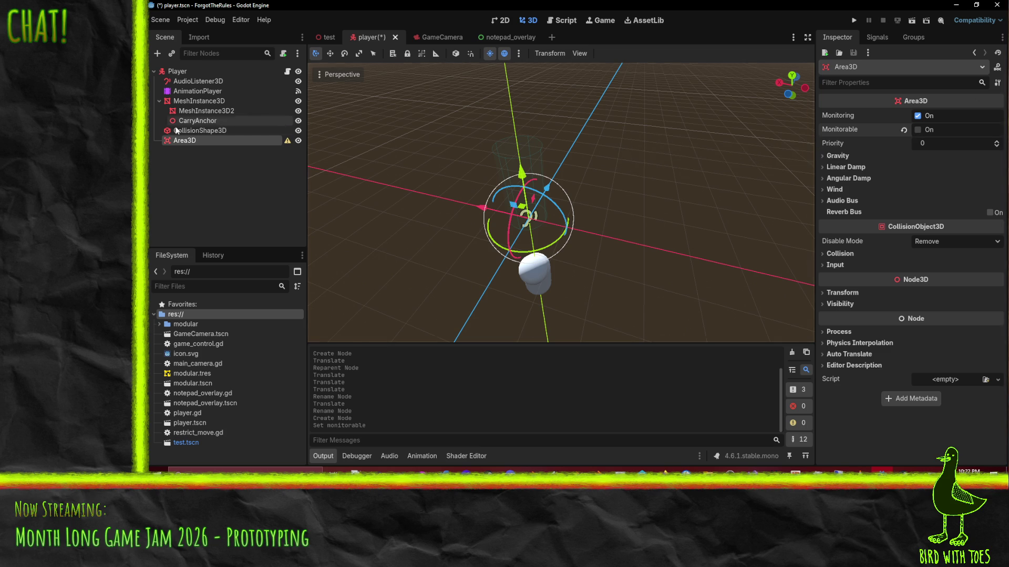
{"action": "left_click", "coordinate": [185, 140]}
{"action": "type", "text": "Interact"}
{"action": "key", "text": "Return"}
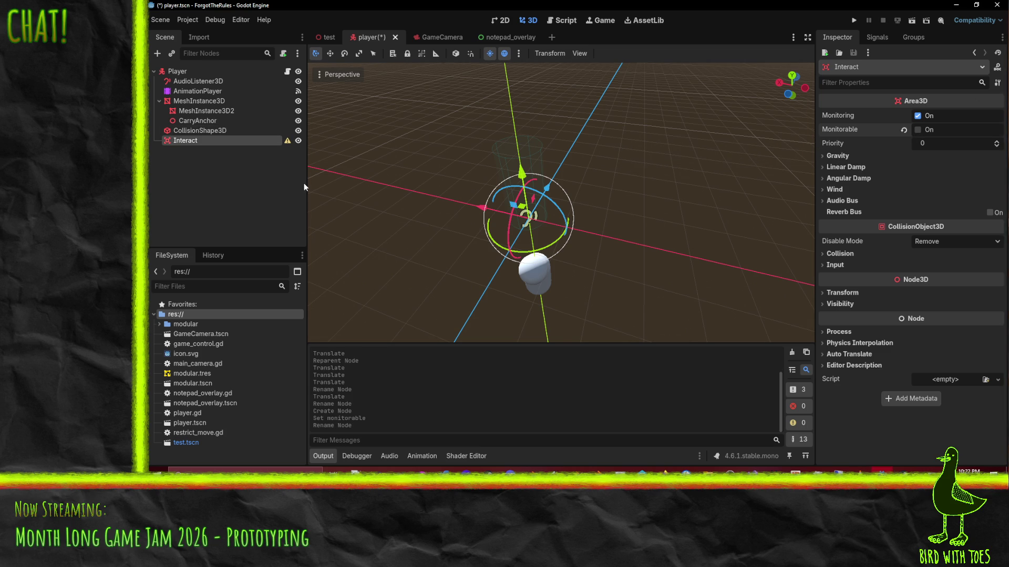
{"action": "left_click", "coordinate": [209, 141]}
{"action": "left_click", "coordinate": [210, 141]}
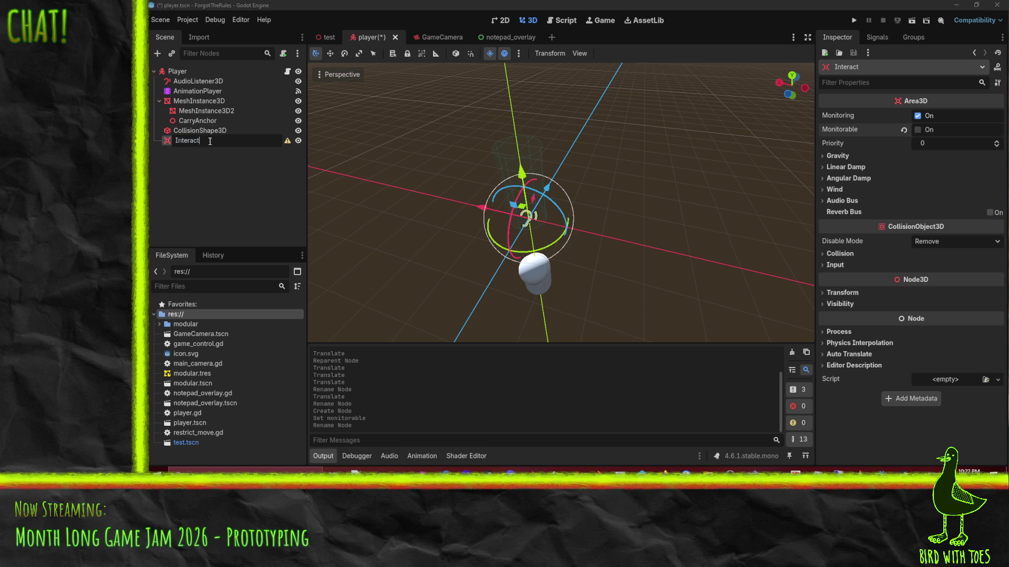
{"action": "type", "text": "be"}
{"action": "key", "text": "Return"}
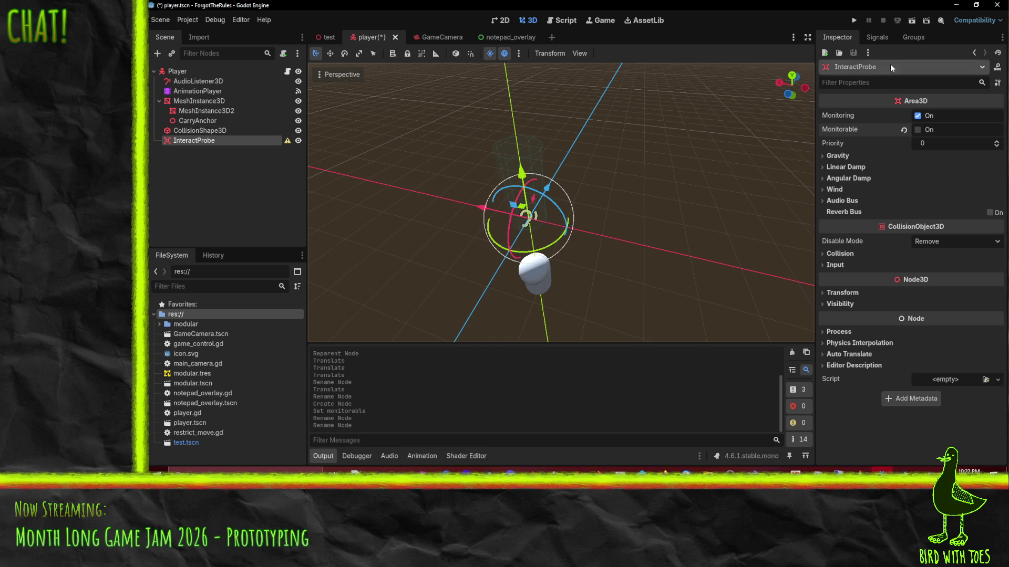
{"action": "right_click", "coordinate": [203, 139]}
- Add a CollisionShape3D under InteractProbe, found by searching 'sha'
{"action": "left_click", "coordinate": [222, 147]}
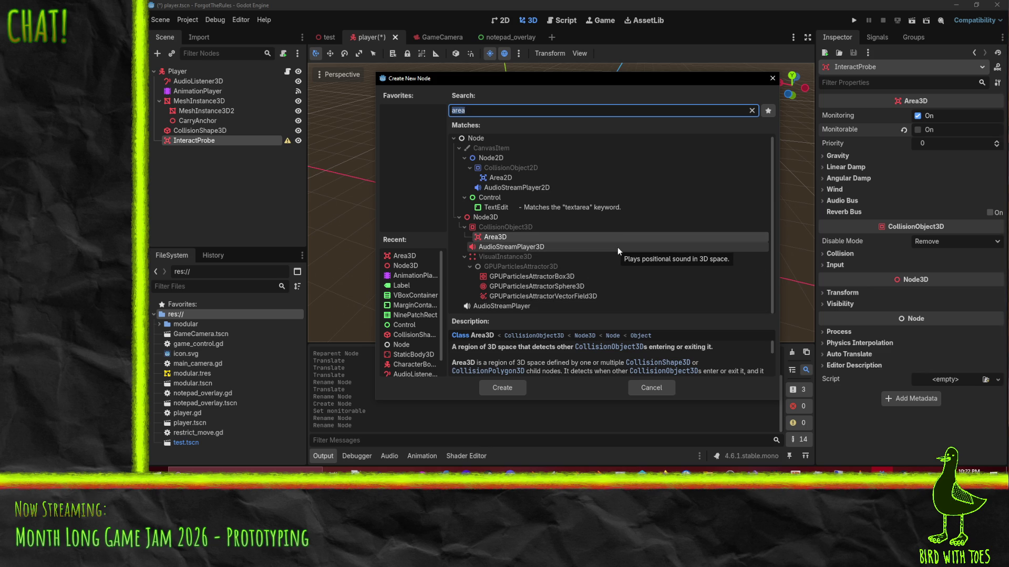
{"action": "type", "text": "box"}
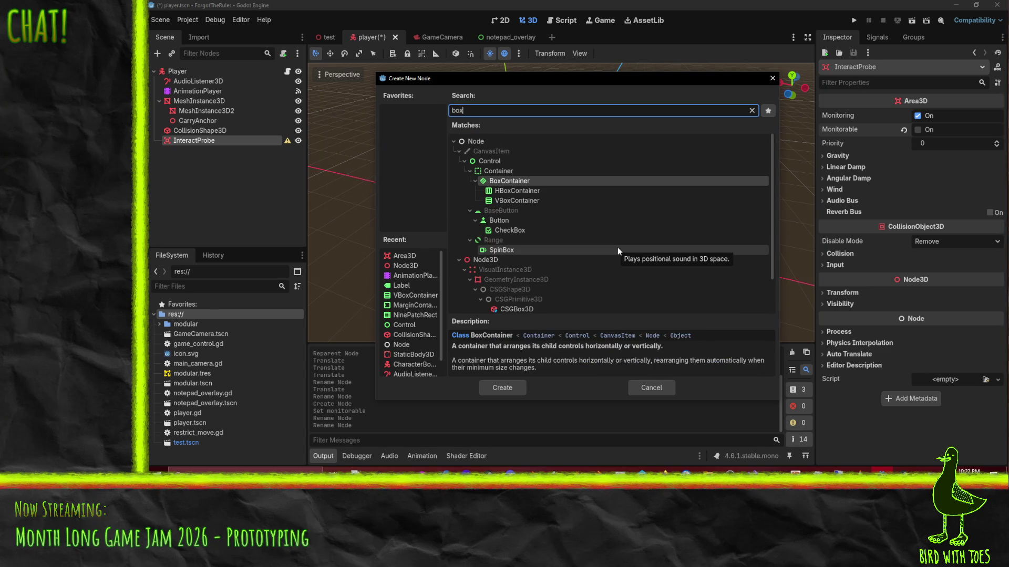
{"action": "key", "text": "ctrl+a"}
{"action": "type", "text": "sh"}
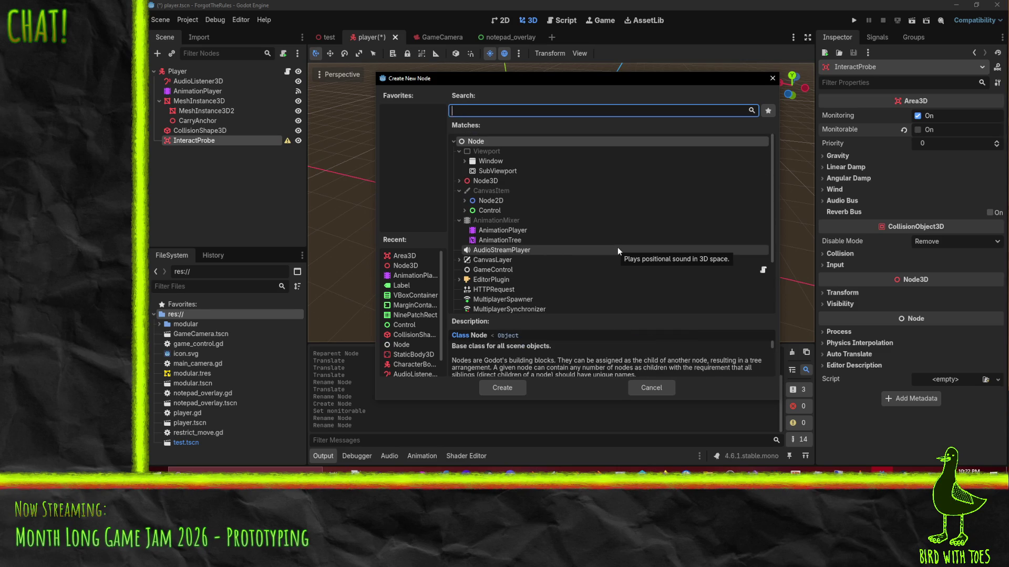
{"action": "type", "text": "a"}
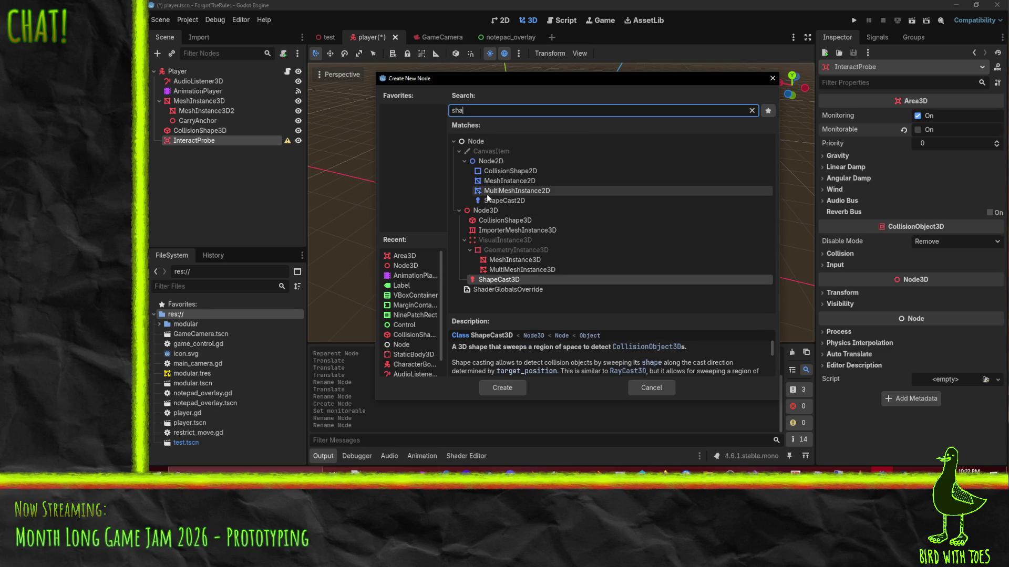
{"action": "left_click", "coordinate": [509, 221]}
{"action": "left_click", "coordinate": [504, 389]}
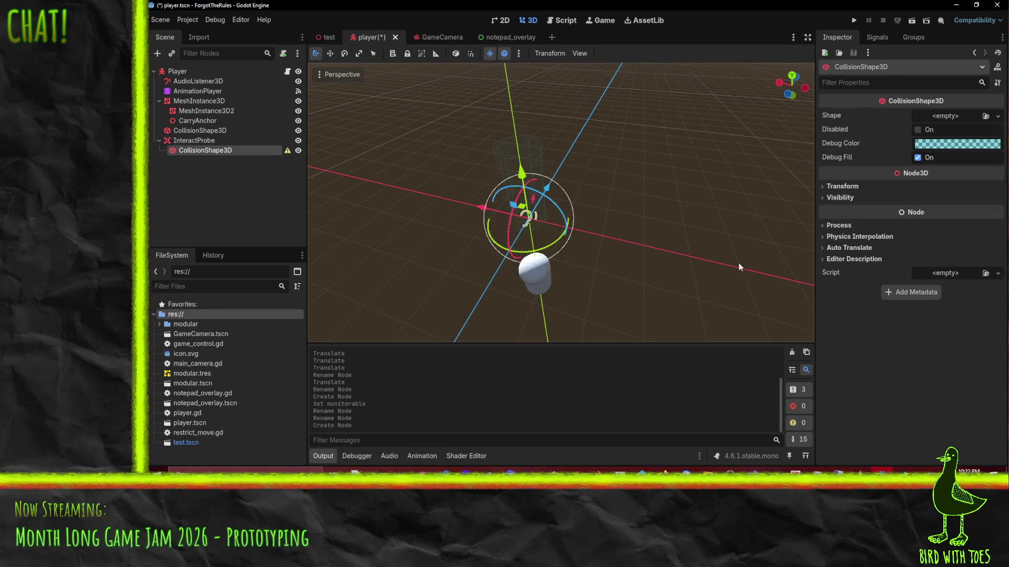
{"action": "left_click", "coordinate": [997, 117]}
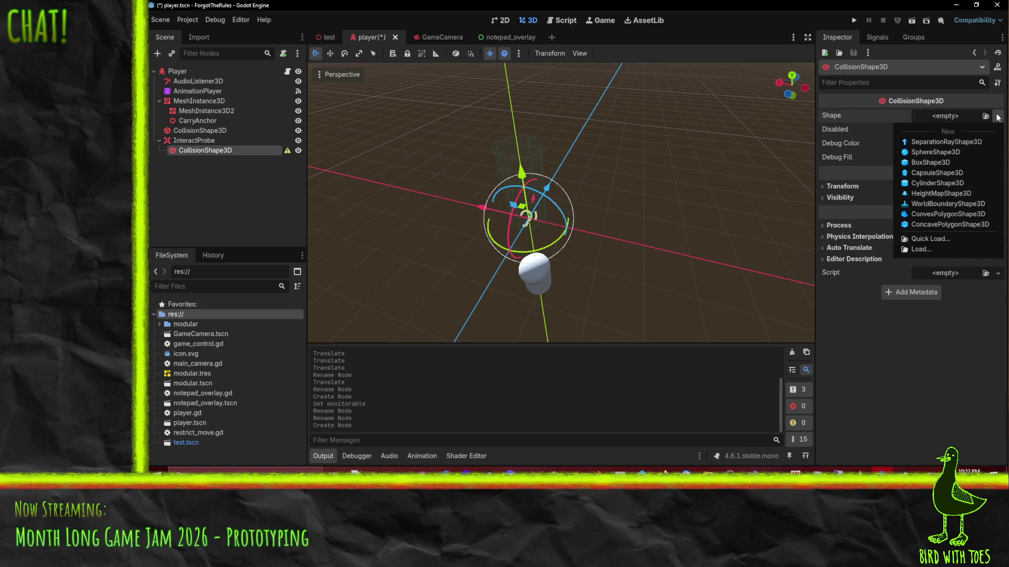
- Give InteractProbe's collision shape a new BoxShape3D and resize its depth and height around the player
{"action": "left_click", "coordinate": [930, 163]}
{"action": "mouse_move", "coordinate": [713, 220]}
{"action": "left_mouse_down"}
{"action": "mouse_move", "coordinate": [620, 200]}
{"action": "mouse_move", "coordinate": [585, 217]}
{"action": "mouse_move", "coordinate": [616, 249]}
{"action": "left_mouse_up"}
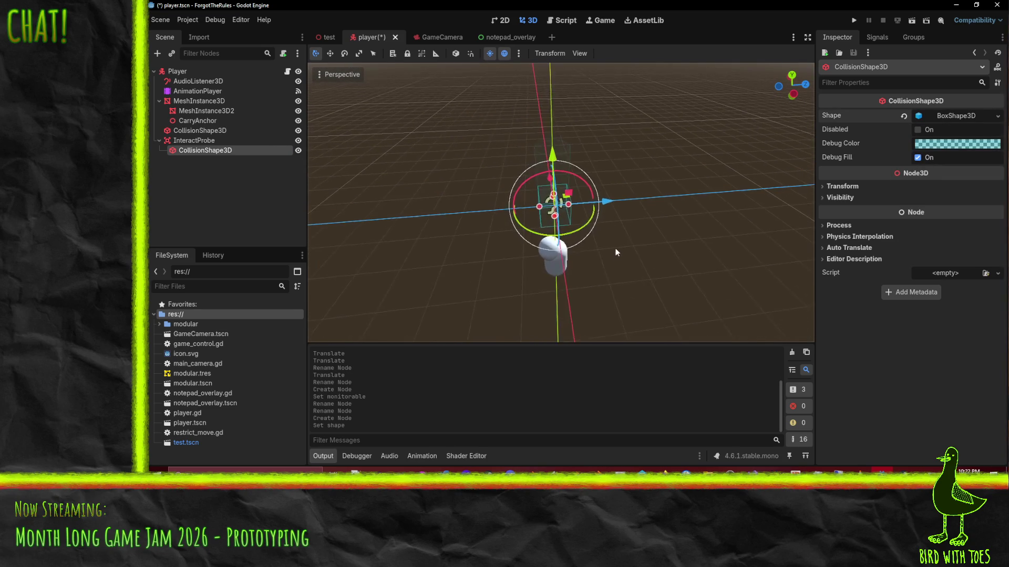
{"action": "scroll", "coordinate": [597, 244], "scroll_direction": "up", "scroll_amount": 1}
{"action": "left_click_drag", "start_coordinate": [531, 210], "coordinate": [489, 212]}
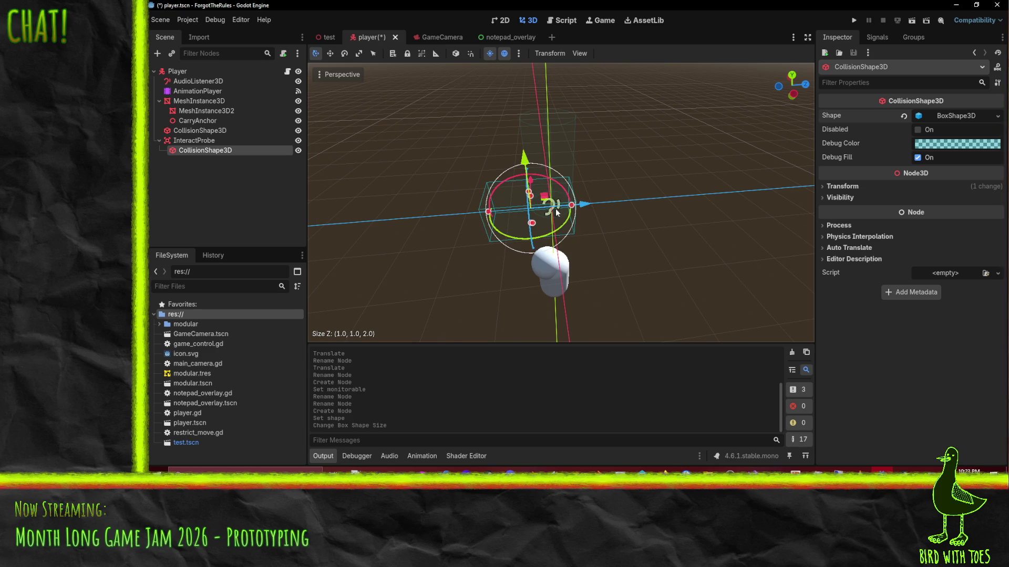
{"action": "mouse_move", "coordinate": [574, 210]}
{"action": "left_mouse_down"}
{"action": "mouse_move", "coordinate": [531, 210]}
{"action": "mouse_move", "coordinate": [520, 175]}
{"action": "mouse_move", "coordinate": [509, 173]}
{"action": "mouse_move", "coordinate": [504, 86]}
{"action": "left_mouse_up"}
{"action": "mouse_move", "coordinate": [510, 217]}
{"action": "left_mouse_down"}
{"action": "mouse_move", "coordinate": [510, 202]}
{"action": "mouse_move", "coordinate": [566, 202]}
{"action": "left_mouse_up"}
- Check the resized box from side and perspective views, then select Player and open player.gd
{"action": "left_click", "coordinate": [804, 85]}
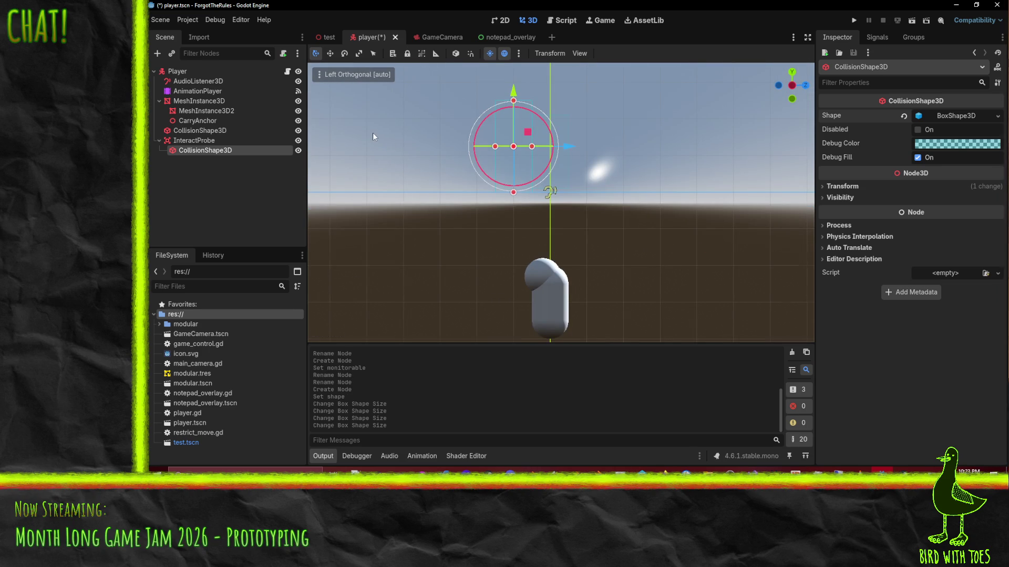
{"action": "left_click_drag", "start_coordinate": [373, 133], "coordinate": [455, 222]}
{"action": "scroll", "coordinate": [455, 223], "scroll_direction": "down", "scroll_amount": 4}
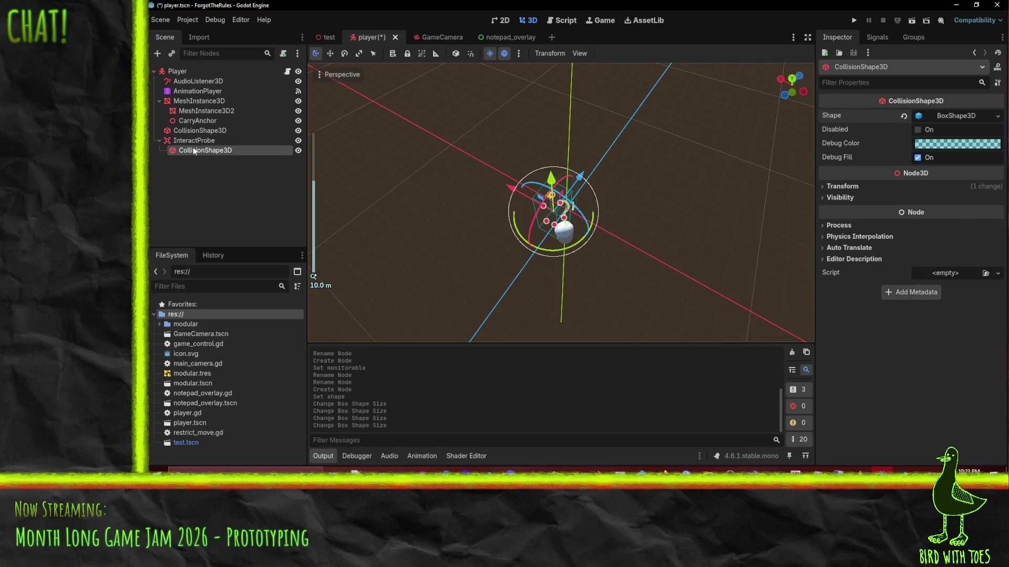
{"action": "left_click_drag", "start_coordinate": [568, 232], "coordinate": [468, 214]}
{"action": "left_click_drag", "start_coordinate": [604, 236], "coordinate": [680, 232]}
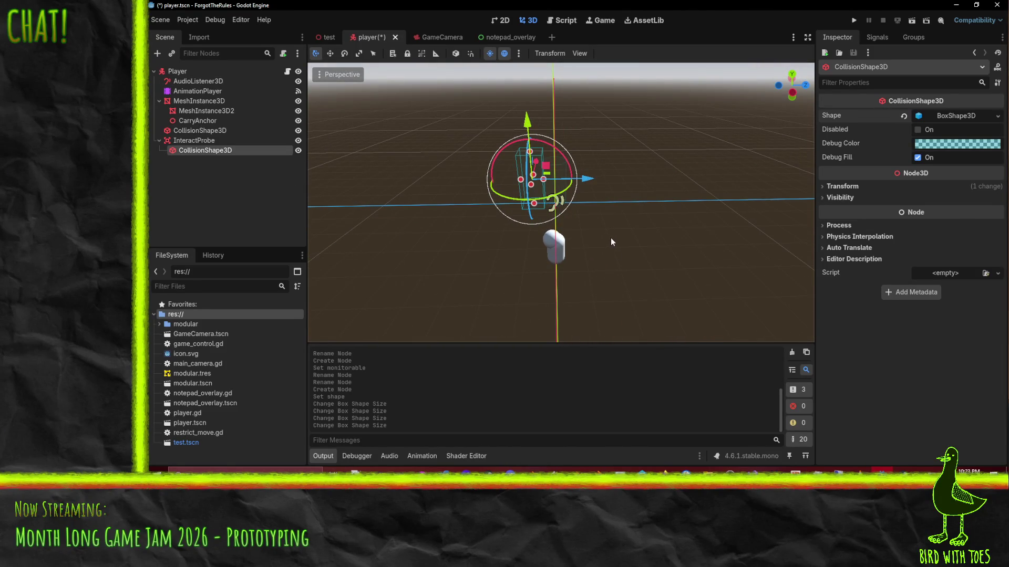
{"action": "left_click", "coordinate": [177, 71]}
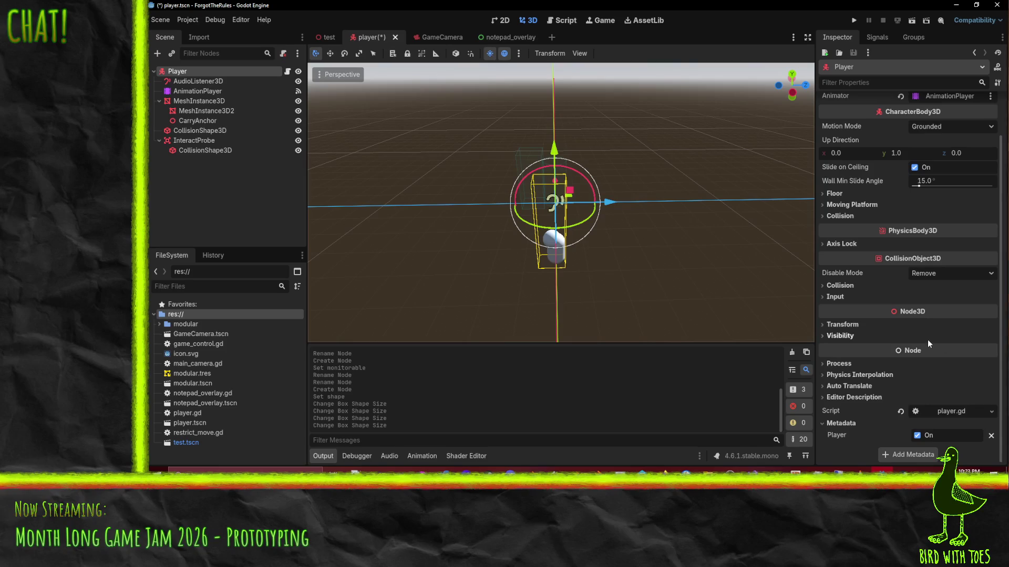
{"action": "left_click", "coordinate": [951, 410]}
{"action": "scroll", "coordinate": [495, 198], "scroll_direction": "up", "scroll_amount": 3}
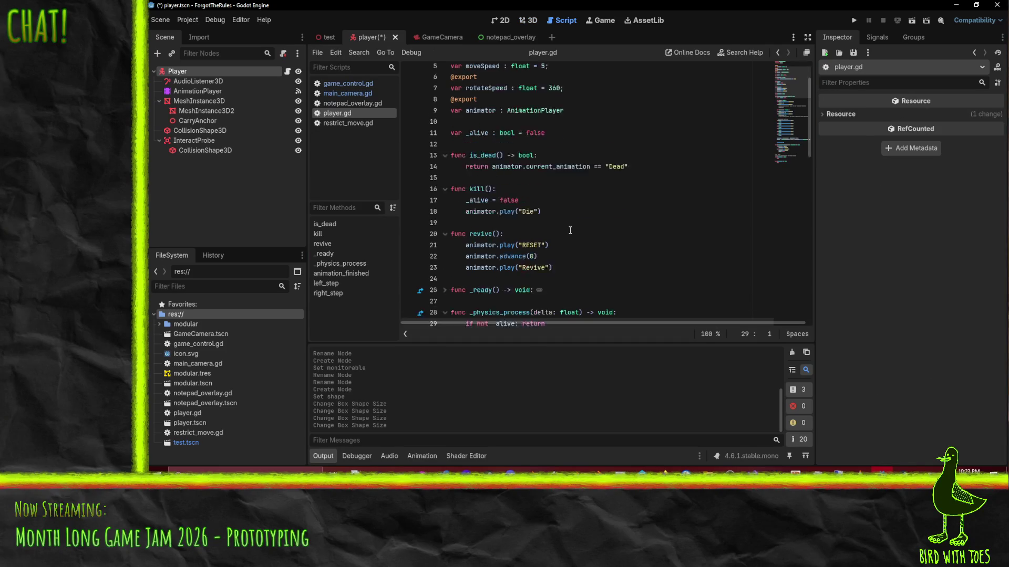
{"action": "left_click", "coordinate": [461, 192]}
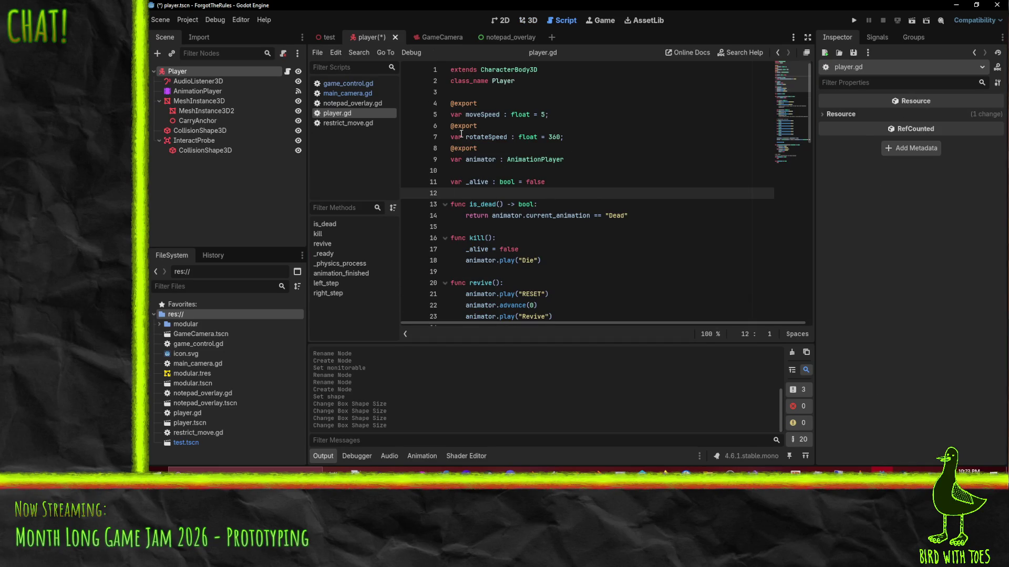
{"action": "left_click", "coordinate": [667, 159]}
{"action": "key", "text": "Return"}
{"action": "key", "text": "Return"}
{"action": "type", "text": "#"}
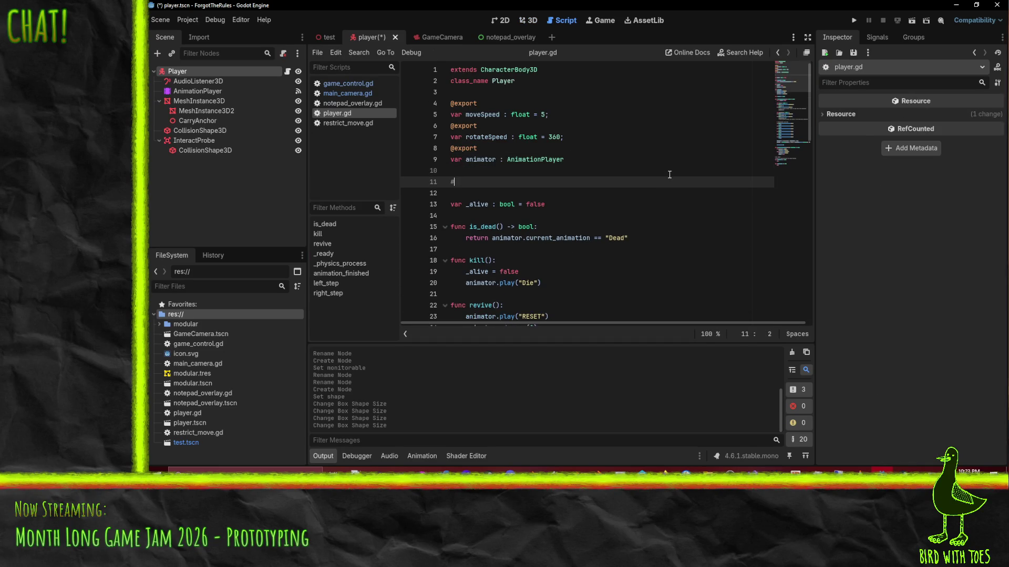
{"action": "type", "text": "@export"}
{"action": "key", "text": "Return"}
{"action": "key", "text": "Return"}
{"action": "type", "text": "var carryAnchor"}
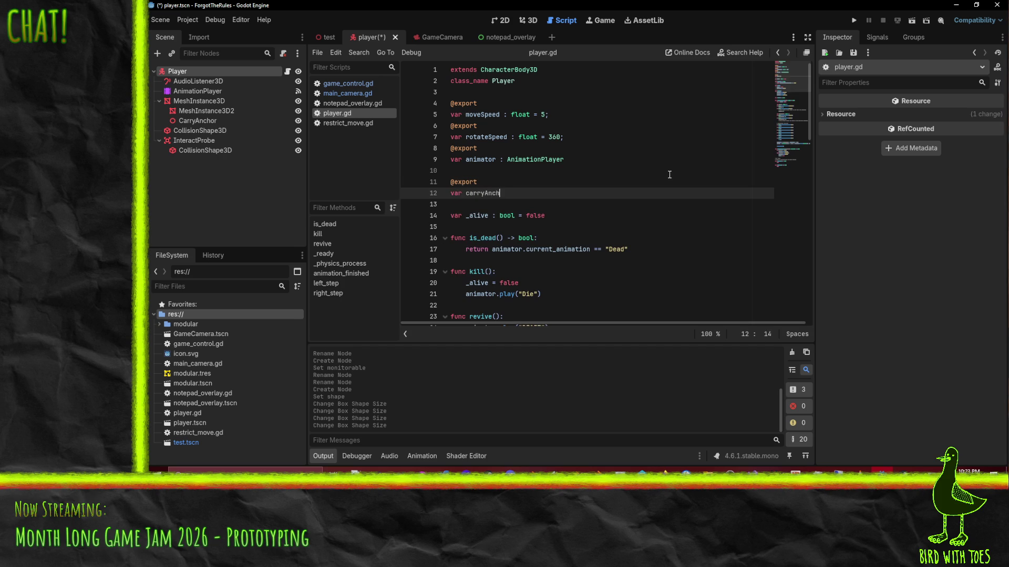
{"action": "type", "text": " : Node3D"}
{"action": "key", "text": "Return"}
{"action": "key", "text": "Return"}
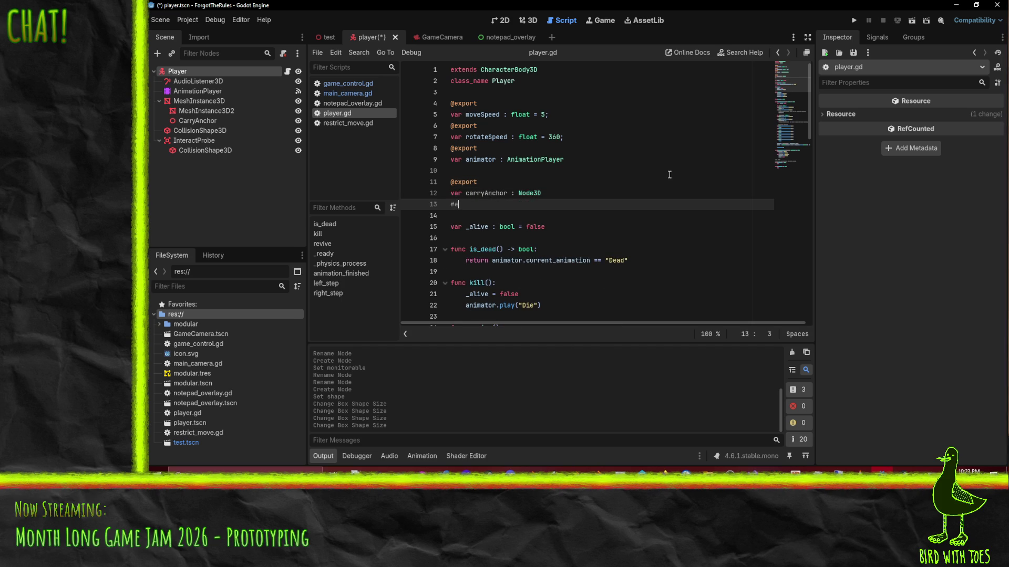
{"action": "type", "text": "@export"}
{"action": "key", "text": "Return"}
{"action": "type", "text": "var "}
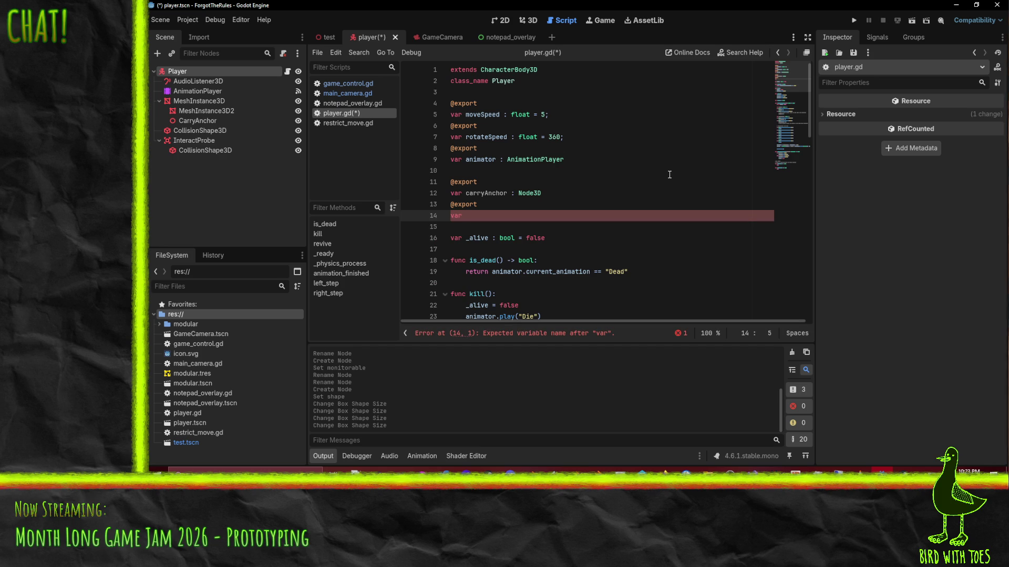
{"action": "type", "text": "interactProv"}
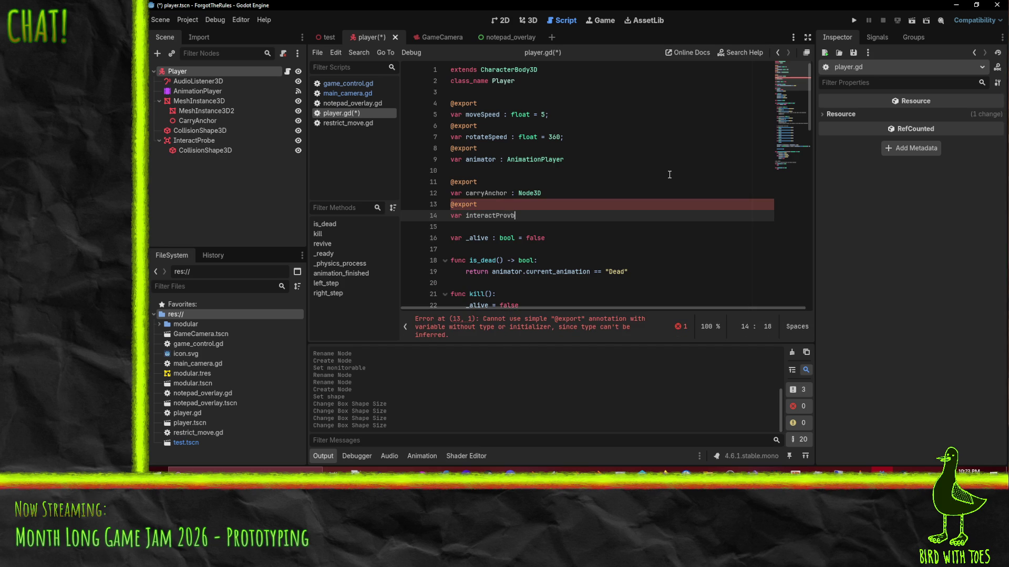
{"action": "key", "text": "BackSpace"}
{"action": "type", "text": "be"}
{"action": "type", "text": "D"}
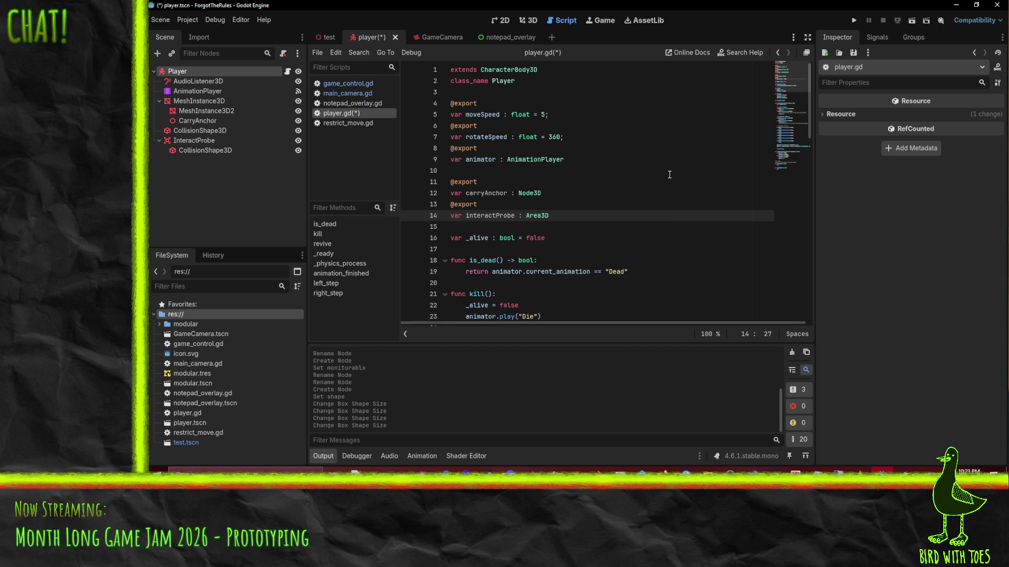
- Fold and unfold _physics_process to reach the E action check
{"action": "left_click", "coordinate": [637, 294]}
{"action": "scroll", "coordinate": [620, 284], "scroll_direction": "down", "scroll_amount": 6}
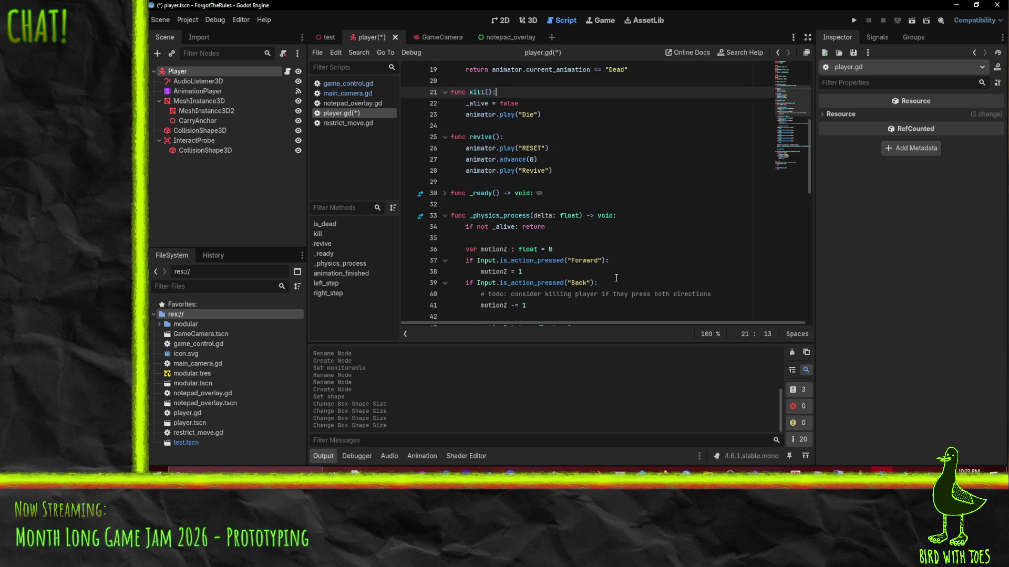
{"action": "scroll", "coordinate": [615, 278], "scroll_direction": "down", "scroll_amount": 3}
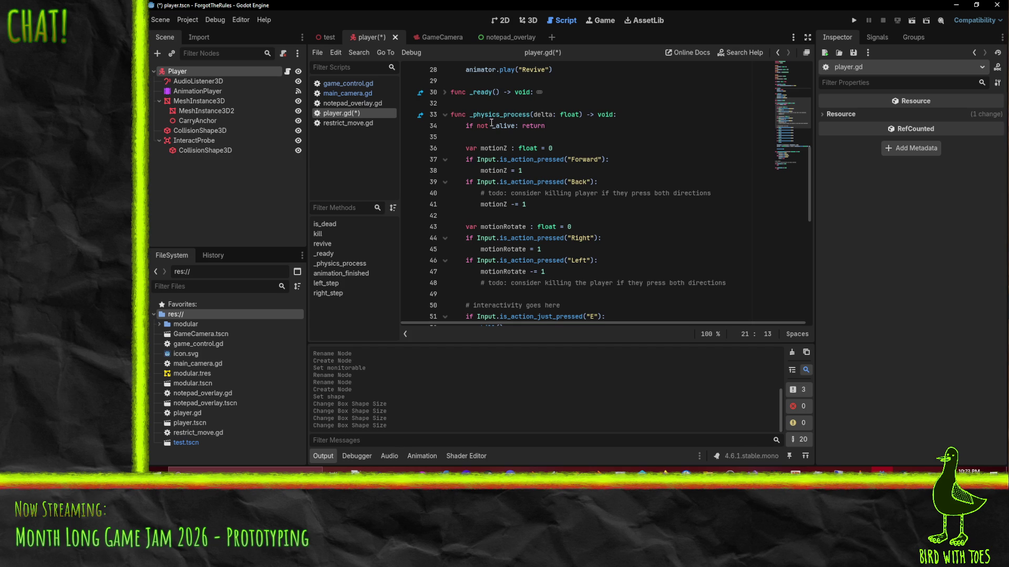
{"action": "left_click", "coordinate": [445, 115]}
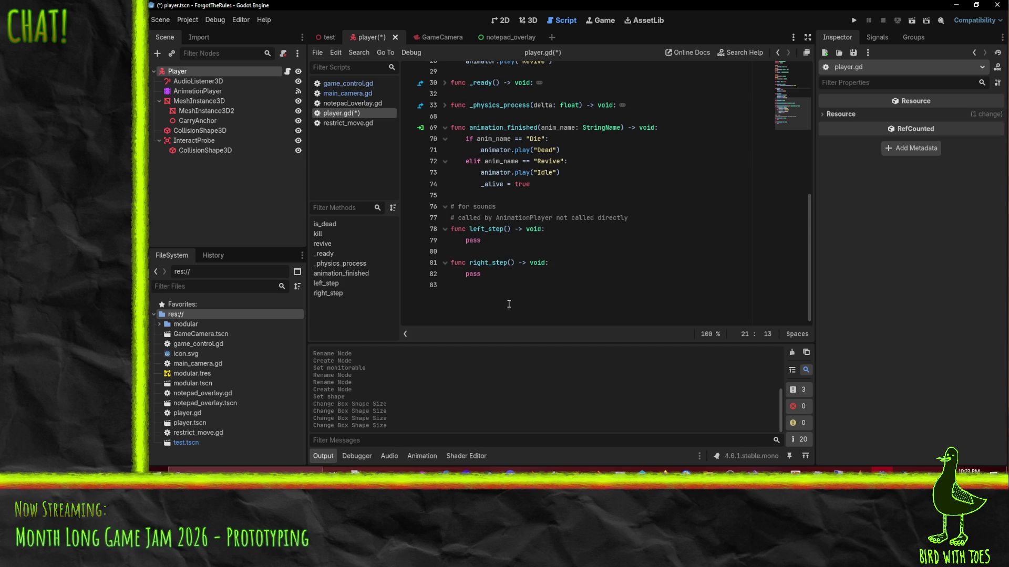
{"action": "scroll", "coordinate": [439, 137], "scroll_direction": "up", "scroll_amount": 2}
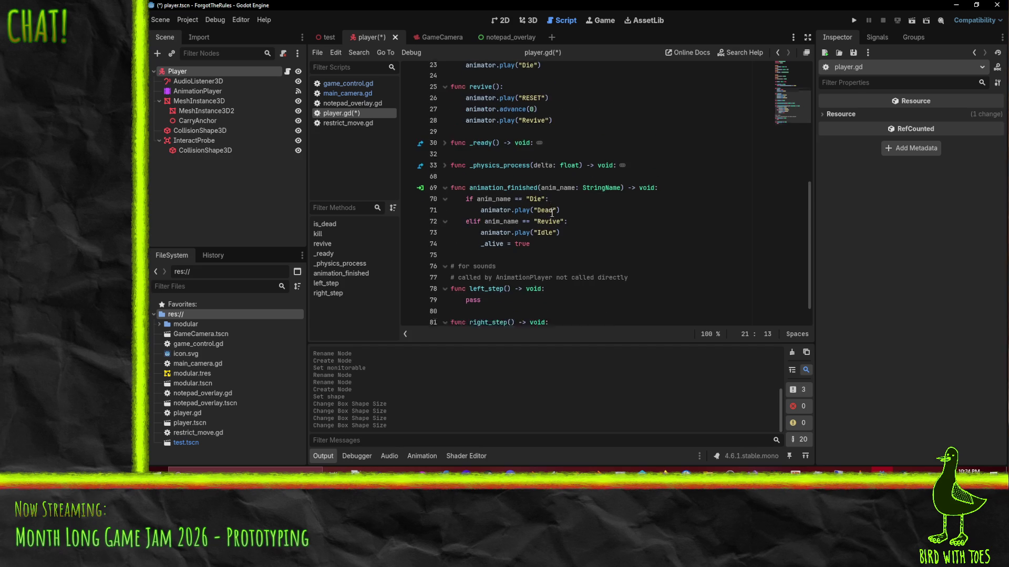
{"action": "left_click", "coordinate": [443, 177]}
{"action": "scroll", "coordinate": [765, 224], "scroll_direction": "down", "scroll_amount": 10}
{"action": "scroll", "coordinate": [765, 224], "scroll_direction": "up", "scroll_amount": 4}
- Replace the kill() call on line 52 with the word interact
{"action": "double_click", "coordinate": [488, 184]}
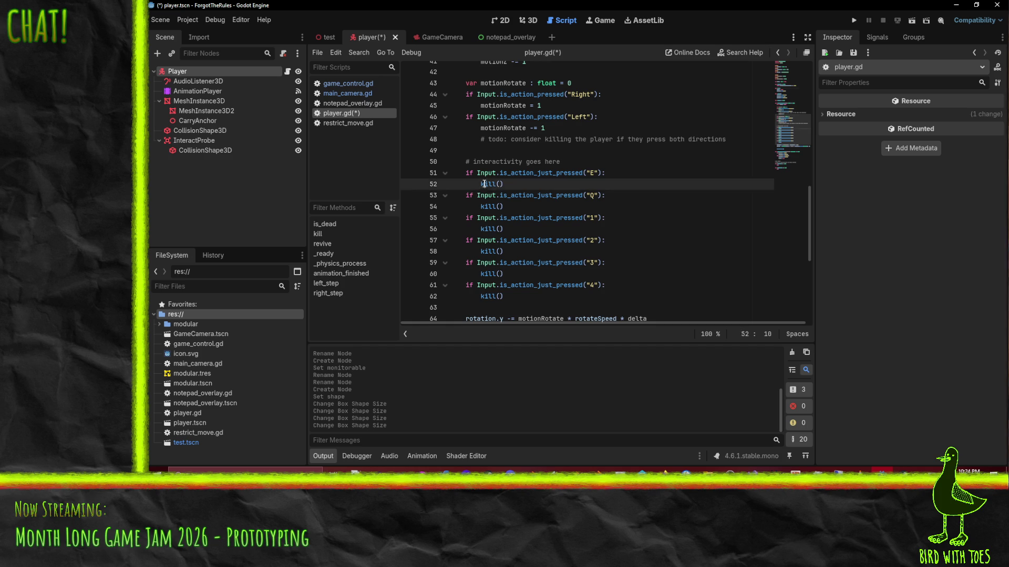
{"action": "scroll", "coordinate": [704, 220], "scroll_direction": "down", "scroll_amount": 6}
{"action": "scroll", "coordinate": [704, 226], "scroll_direction": "up", "scroll_amount": 12}
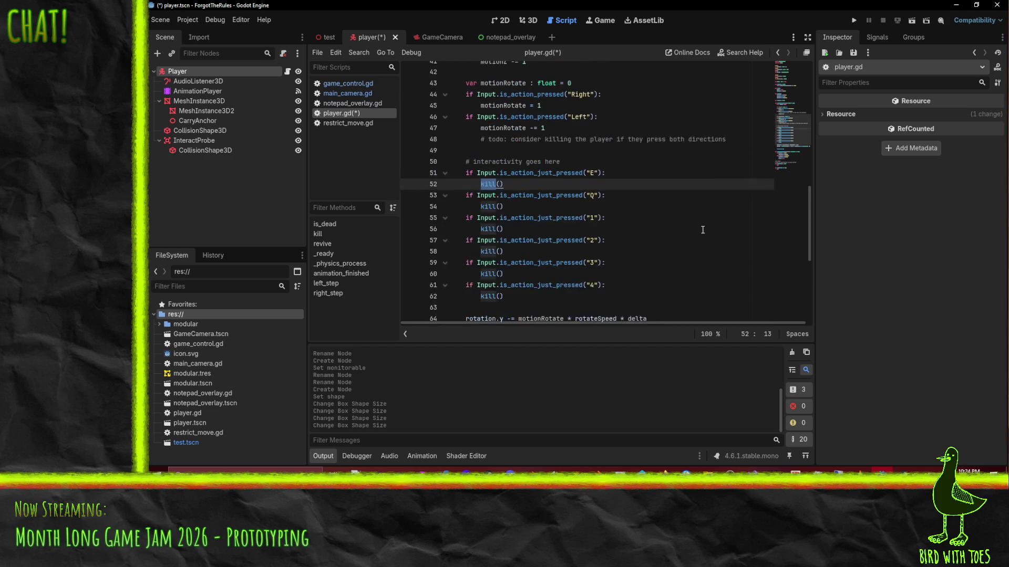
{"action": "scroll", "coordinate": [706, 232], "scroll_direction": "down", "scroll_amount": 6}
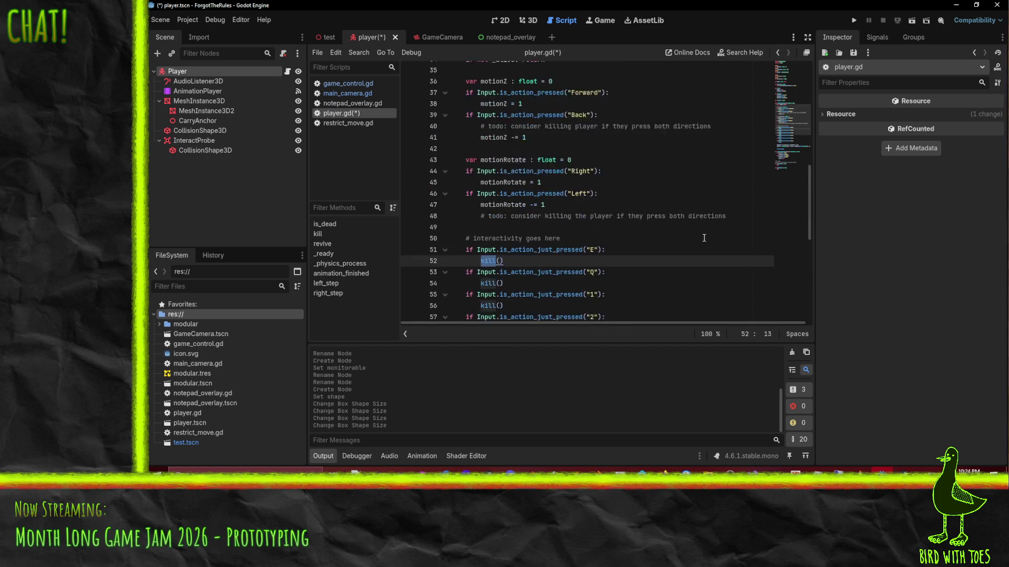
{"action": "key", "text": "End"}
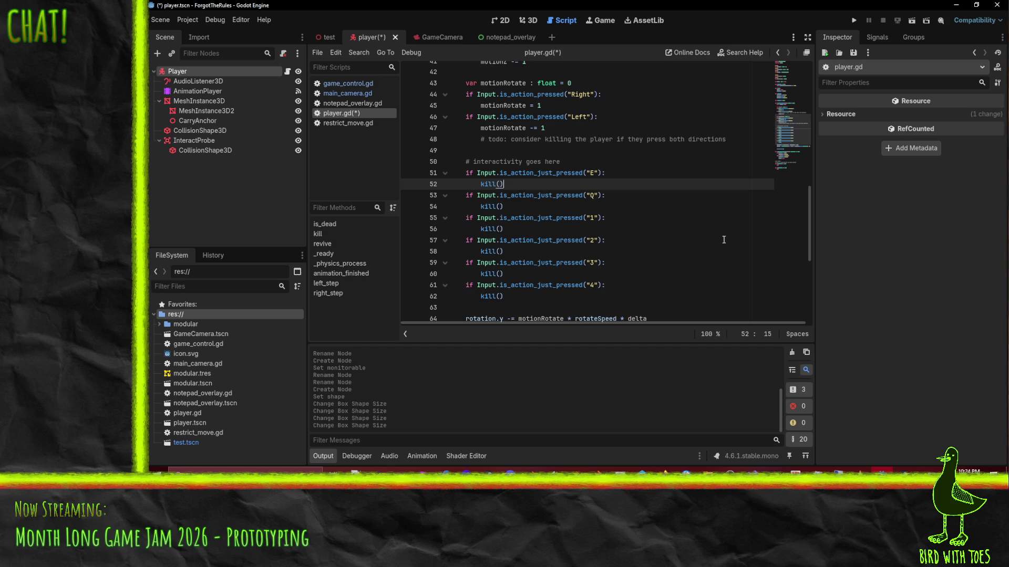
{"action": "key", "text": "BackSpace"}
{"action": "key", "text": "BackSpace"}
{"action": "key", "text": "BackSpace"}
{"action": "type", "text": "interact"}
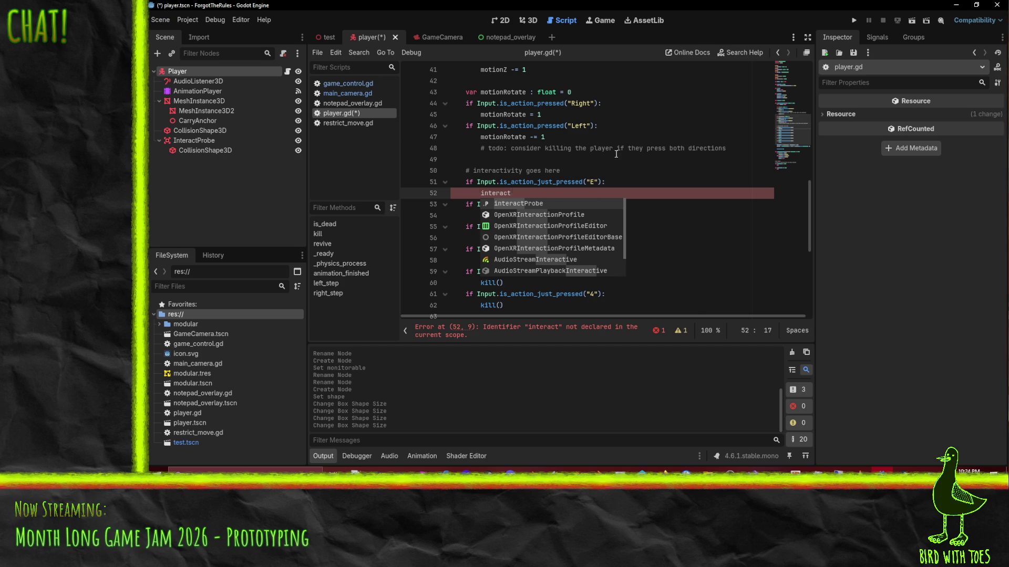
- Change the interactProbe export type on line 14 from Area3D to InteractProbe
{"action": "left_click", "coordinate": [616, 156]}
{"action": "scroll", "coordinate": [537, 212], "scroll_direction": "up", "scroll_amount": 13}
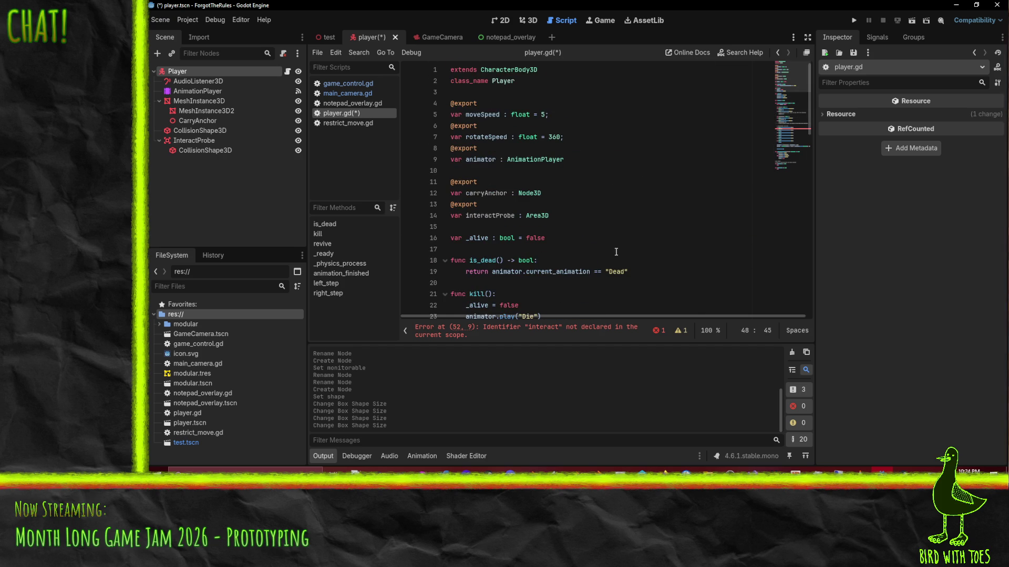
{"action": "double_click", "coordinate": [537, 216]}
{"action": "type", "text": "InteractProbe"}
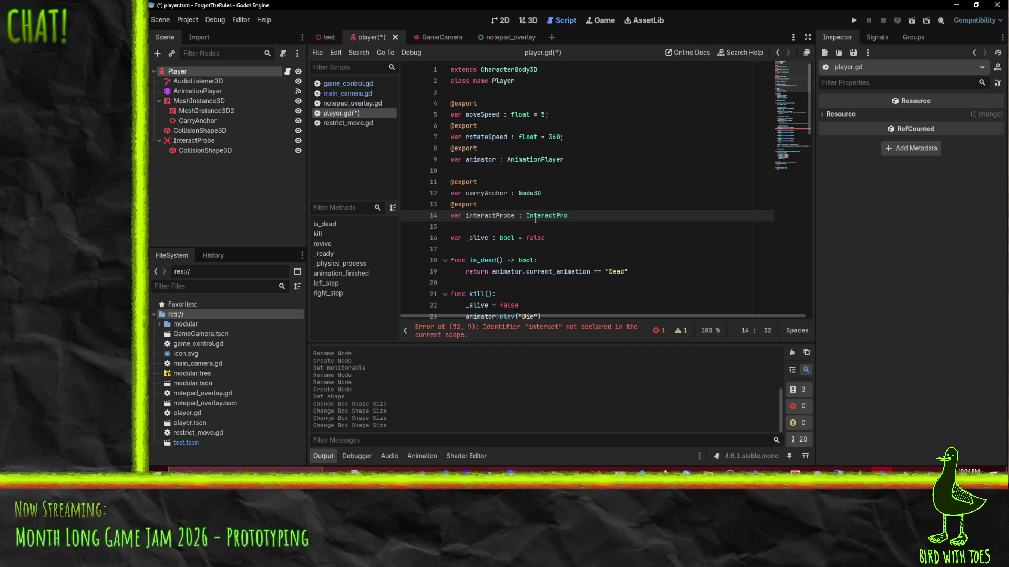
{"action": "left_click", "coordinate": [581, 193]}
- Extend line 52 to interactProbe.Interact("E" under the E action check
{"action": "scroll", "coordinate": [582, 210], "scroll_direction": "down", "scroll_amount": 3}
{"action": "scroll", "coordinate": [581, 210], "scroll_direction": "down", "scroll_amount": 13}
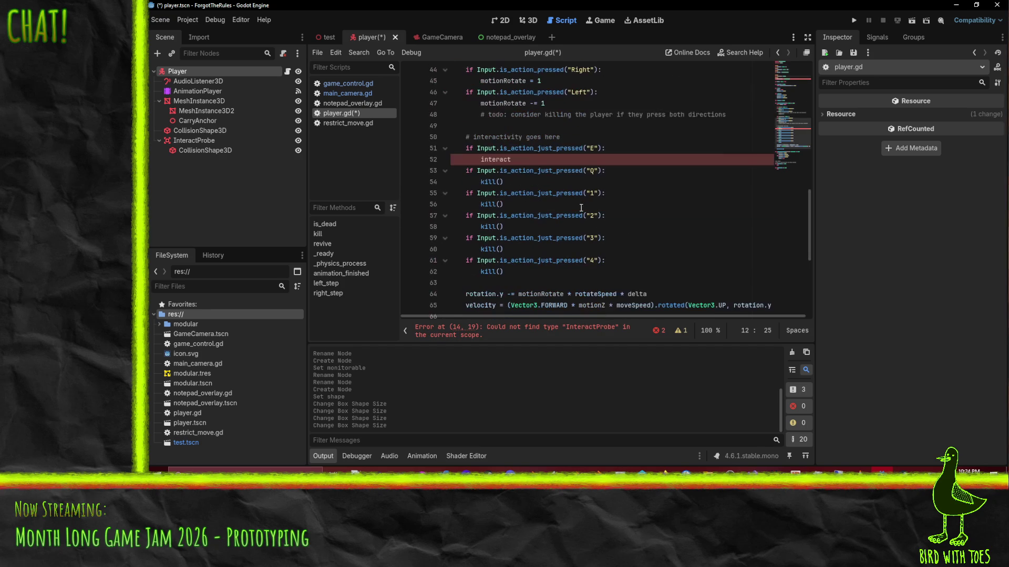
{"action": "left_click", "coordinate": [515, 160]}
{"action": "type", "text": "Probe.In"}
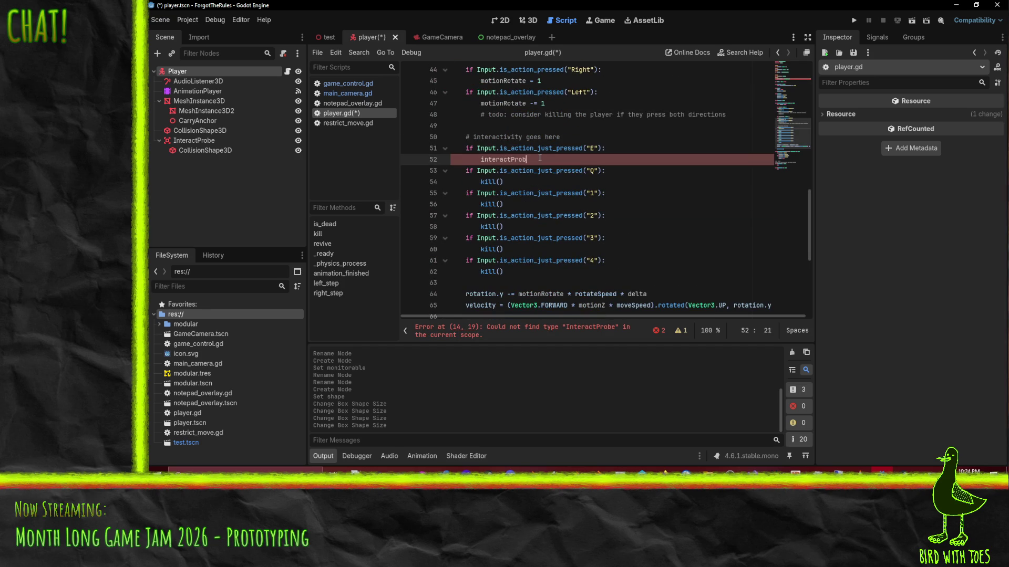
{"action": "type", "text": "teract(\"e"}
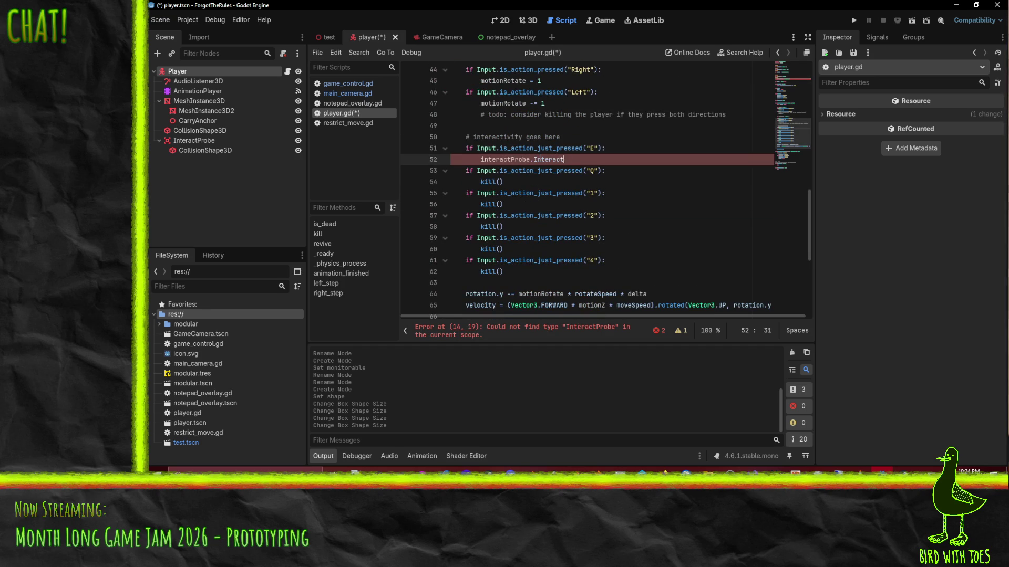
{"action": "key", "text": "BackSpace"}
{"action": "type", "text": "E"}
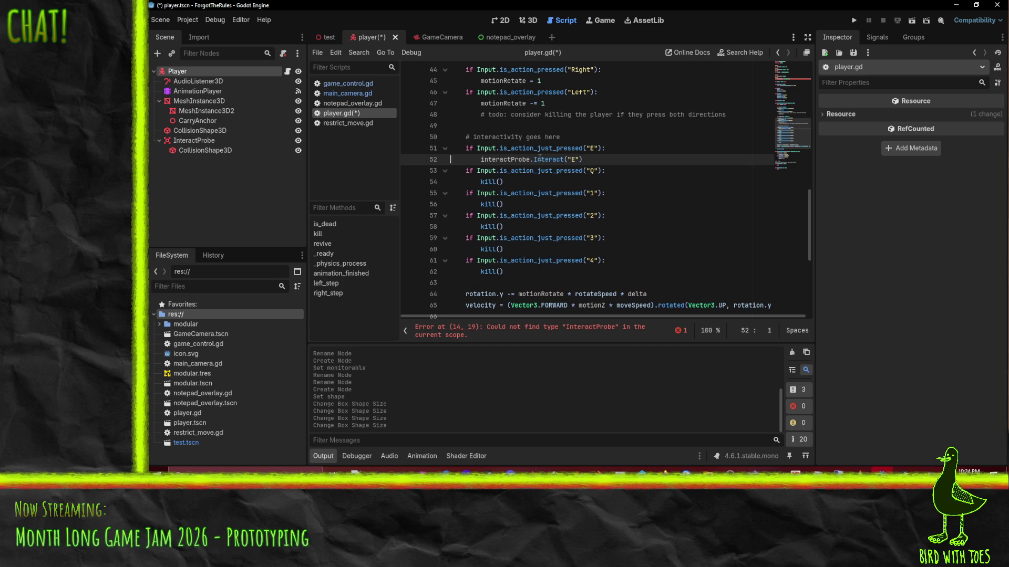
- Undo the line 52 edits back to kill() while keeping the InteractProbe type change
{"action": "key", "text": "Down"}
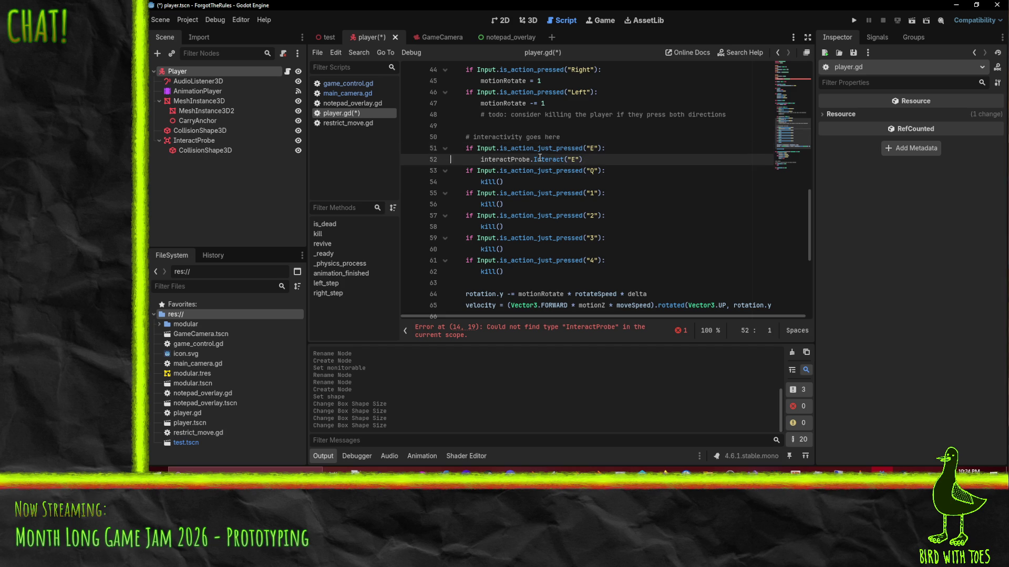
{"action": "key", "text": "ctrl+z"}
{"action": "key", "text": "ctrl+z"}
{"action": "key", "text": "ctrl+y"}
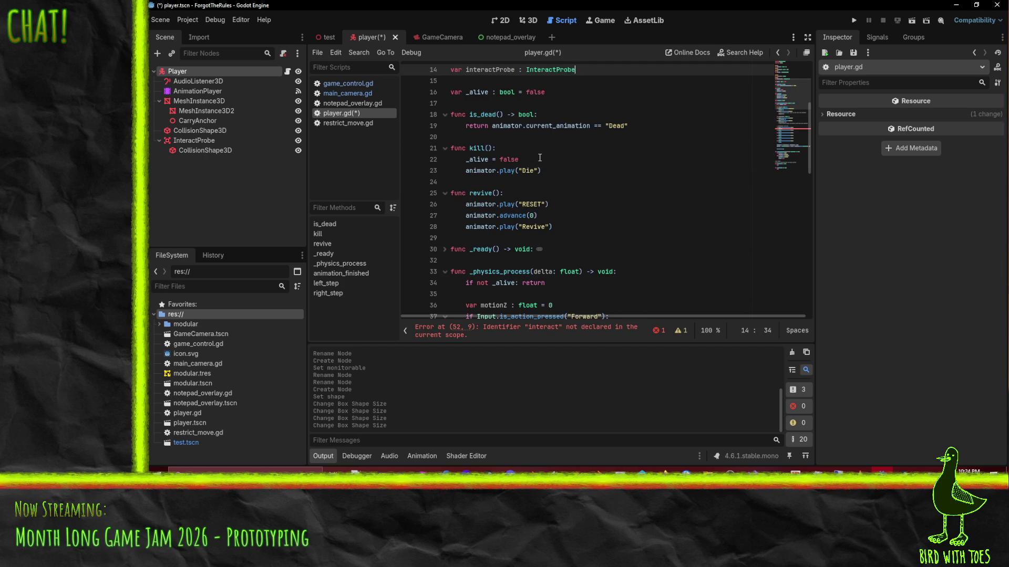
{"action": "scroll", "coordinate": [488, 201], "scroll_direction": "down", "scroll_amount": 4}
{"action": "scroll", "coordinate": [536, 251], "scroll_direction": "down", "scroll_amount": 1}
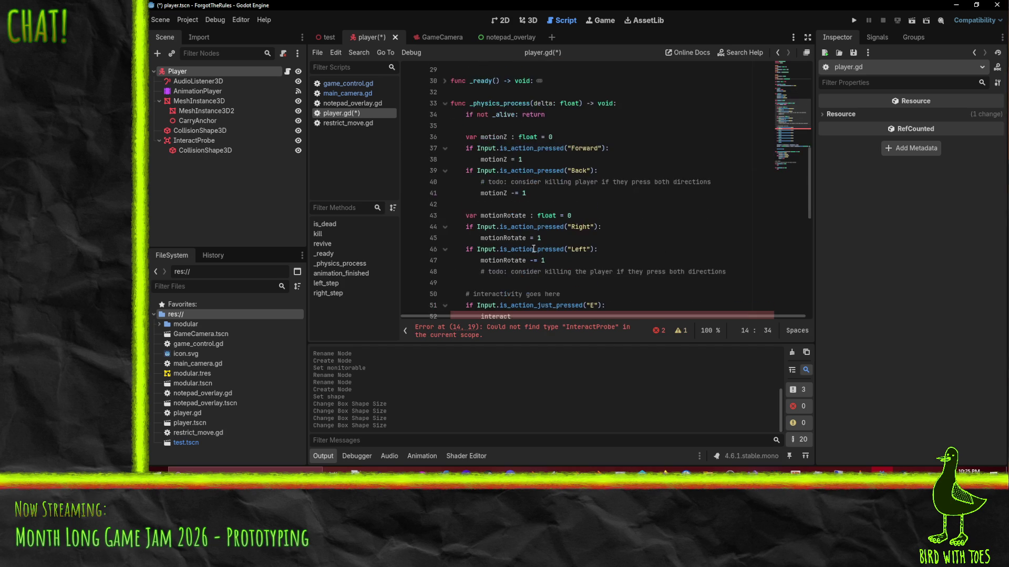
{"action": "scroll", "coordinate": [545, 237], "scroll_direction": "down", "scroll_amount": 3}
{"action": "left_click", "coordinate": [480, 238]}
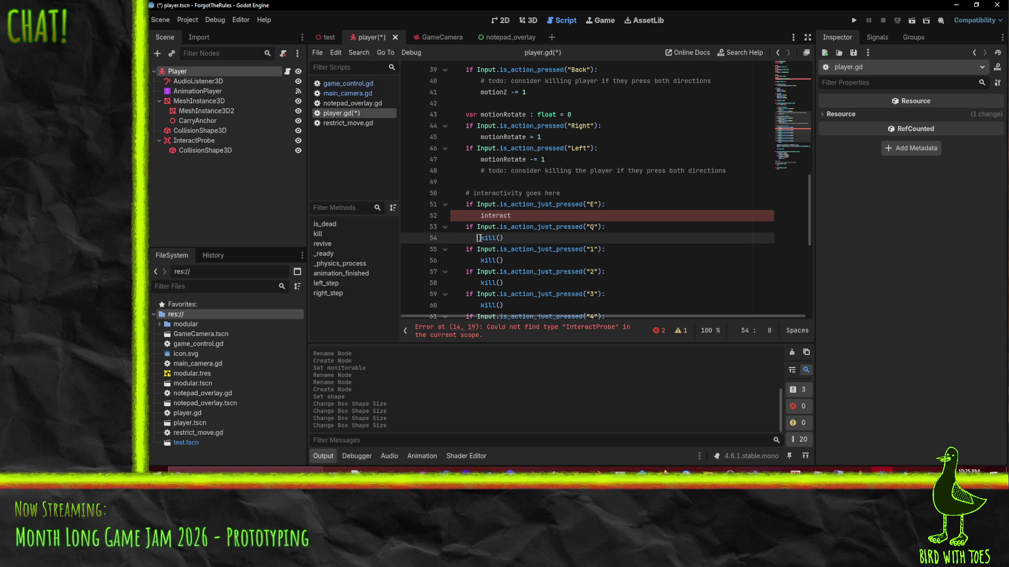
{"action": "key", "text": "ctrl+z"}
{"action": "key", "text": "ctrl+z"}
{"action": "key", "text": "ctrl+z"}
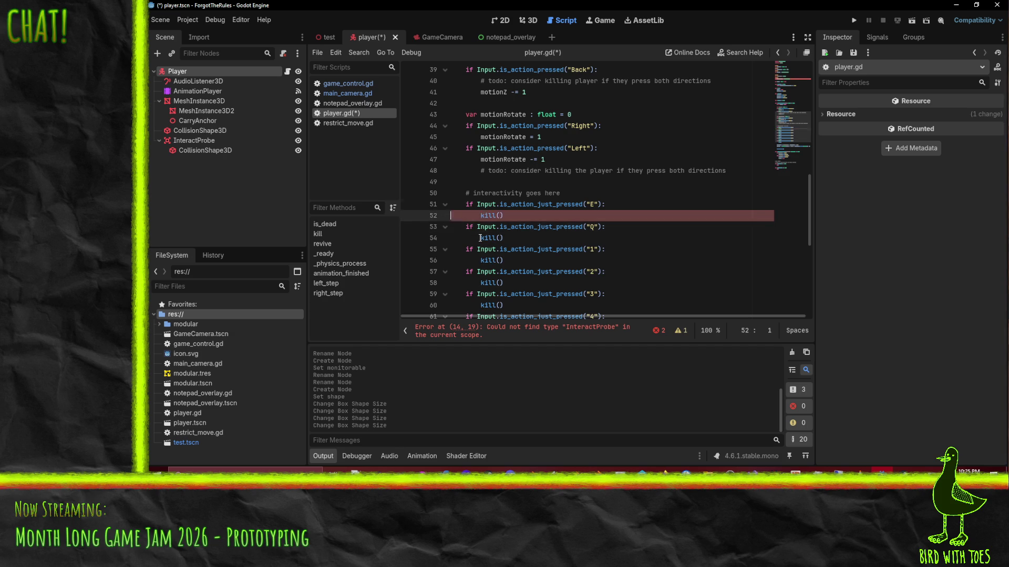
- Test deleting kill() on line 52, restore it, and place the caret at the line's end
{"action": "key", "text": "shift+Down"}
{"action": "key", "text": "shift+Down"}
{"action": "key", "text": "shift+Down"}
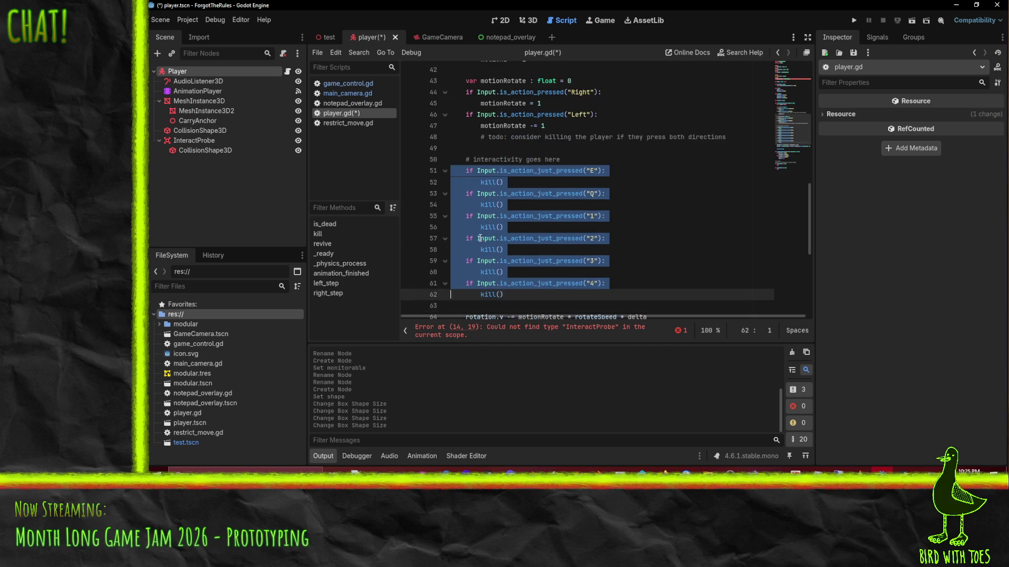
{"action": "key", "text": "shift+Up"}
{"action": "key", "text": "shift+Up"}
{"action": "key", "text": "shift+Up"}
{"action": "key", "text": "End"}
{"action": "key", "text": "shift+Home"}
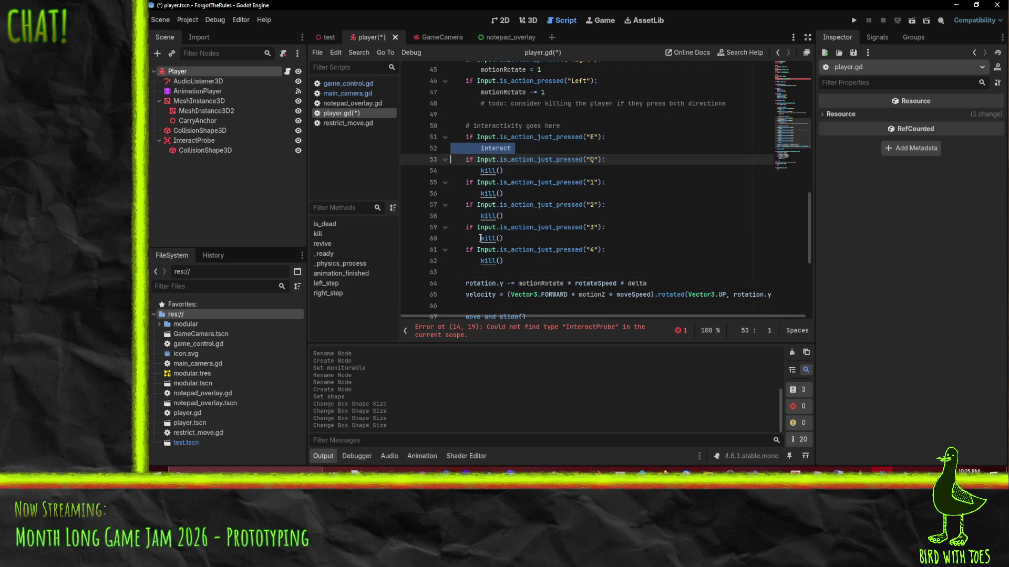
{"action": "key", "text": "BackSpace"}
{"action": "key", "text": "ctrl+z"}
{"action": "key", "text": "ctrl+z"}
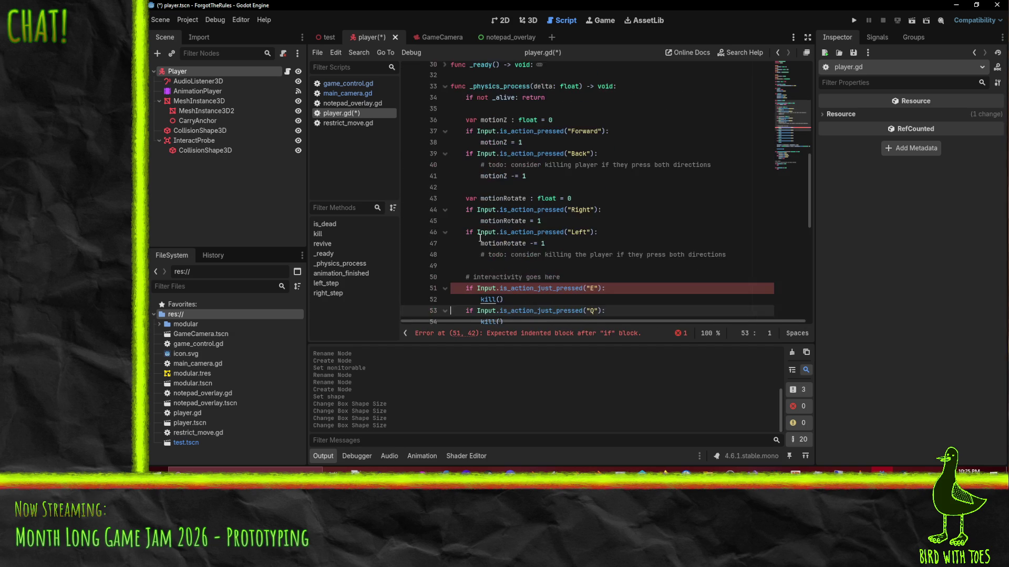
{"action": "scroll", "coordinate": [480, 238], "scroll_direction": "down", "scroll_amount": 4}
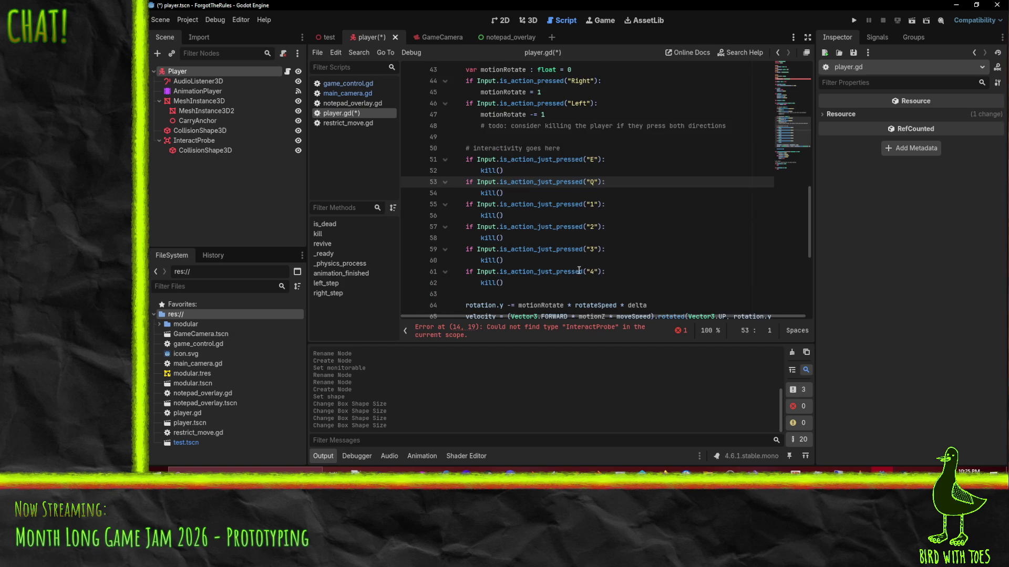
{"action": "scroll", "coordinate": [522, 217], "scroll_direction": "up", "scroll_amount": 2}
{"action": "left_click", "coordinate": [517, 243]}
- Replace kill() on line 52 with interactProbe.interact("E") and copy that line
{"action": "key", "text": "shift+Home"}
{"action": "type", "text": "interact"}
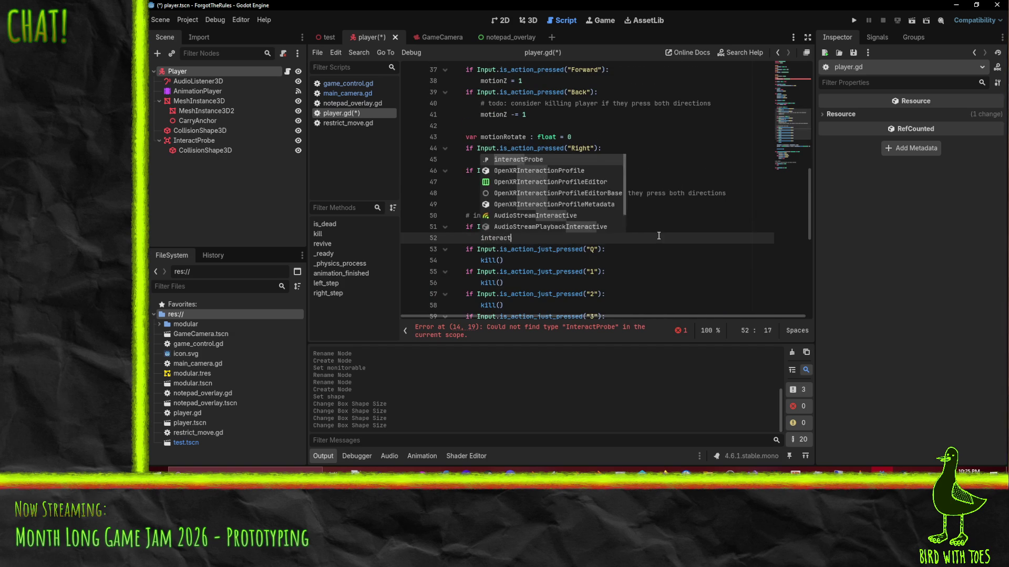
{"action": "type", "text": "Probe.in"}
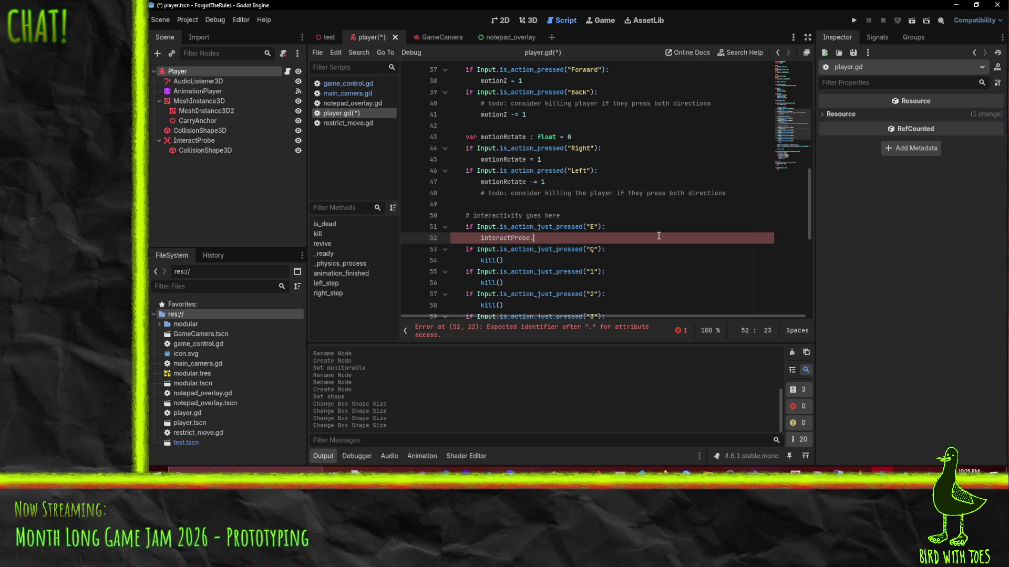
{"action": "type", "text": "teract(\""}
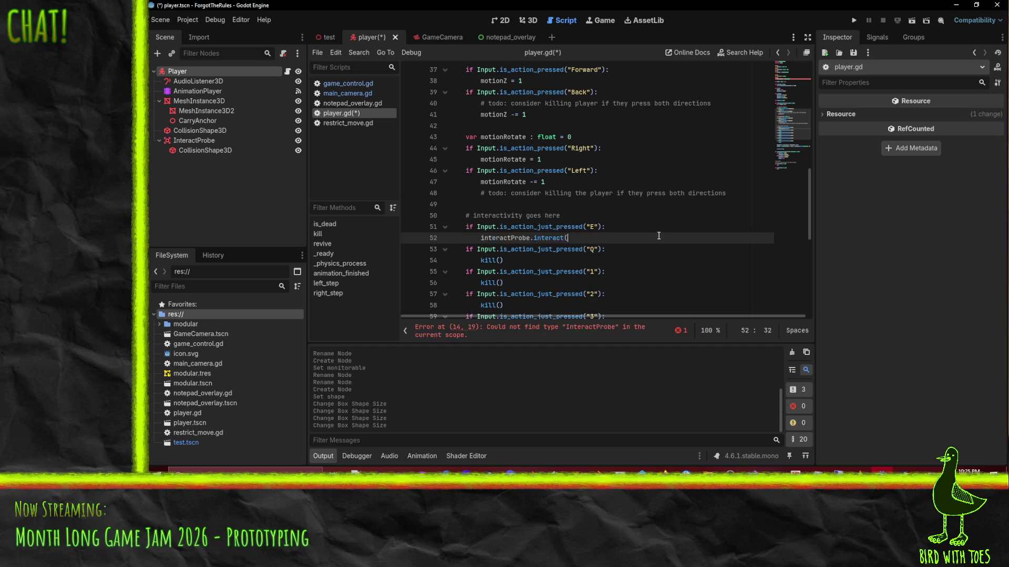
{"action": "type", "text": "E"}
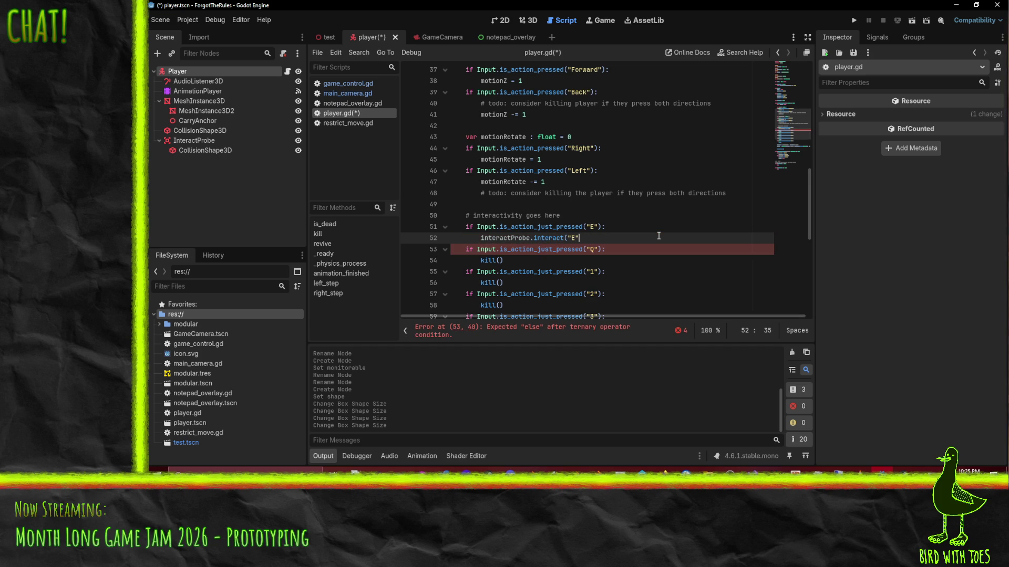
{"action": "key", "text": "Home"}
{"action": "key", "text": "Home"}
{"action": "key", "text": "ctrl+c"}
- Paste the interact call over the kill() lines 54, 56, 58, 60 and 62
{"action": "key", "text": "Down"}
{"action": "key", "text": "Down"}
{"action": "key", "text": "shift+Down"}
{"action": "key", "text": "ctrl+v"}
{"action": "key", "text": "Down"}
{"action": "key", "text": "shift+Down"}
{"action": "key", "text": "ctrl+v"}
{"action": "key", "text": "Down"}
{"action": "key", "text": "shift+Down"}
{"action": "key", "text": "ctrl+v"}
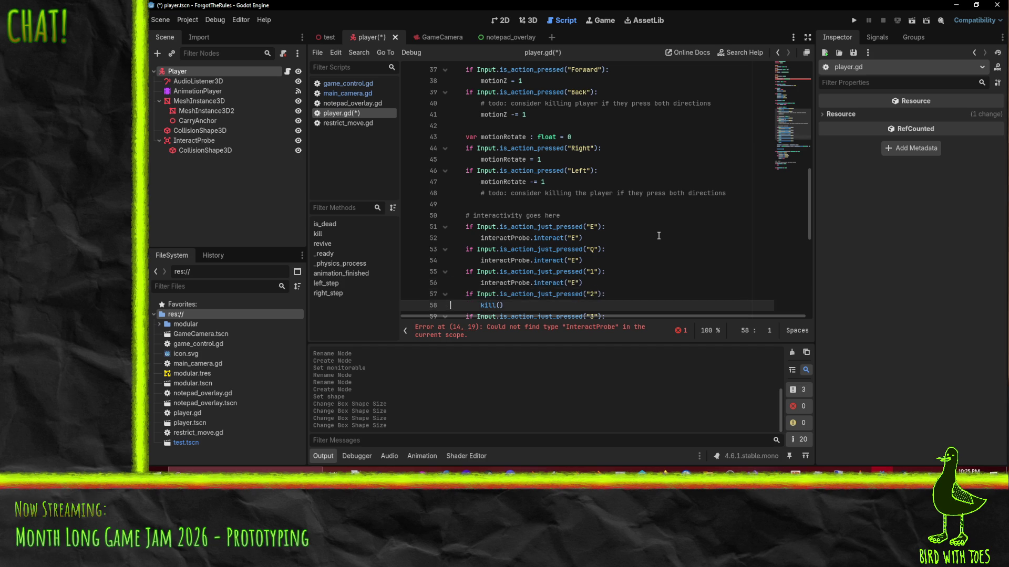
{"action": "key", "text": "Down"}
{"action": "key", "text": "shift+Down"}
{"action": "key", "text": "ctrl+v"}
{"action": "key", "text": "Down"}
{"action": "key", "text": "shift+Down"}
{"action": "key", "text": "ctrl+v"}
- Rename the calls on lines 52 and 54 to interactE() and interactQ()
{"action": "left_click", "coordinate": [575, 205]}
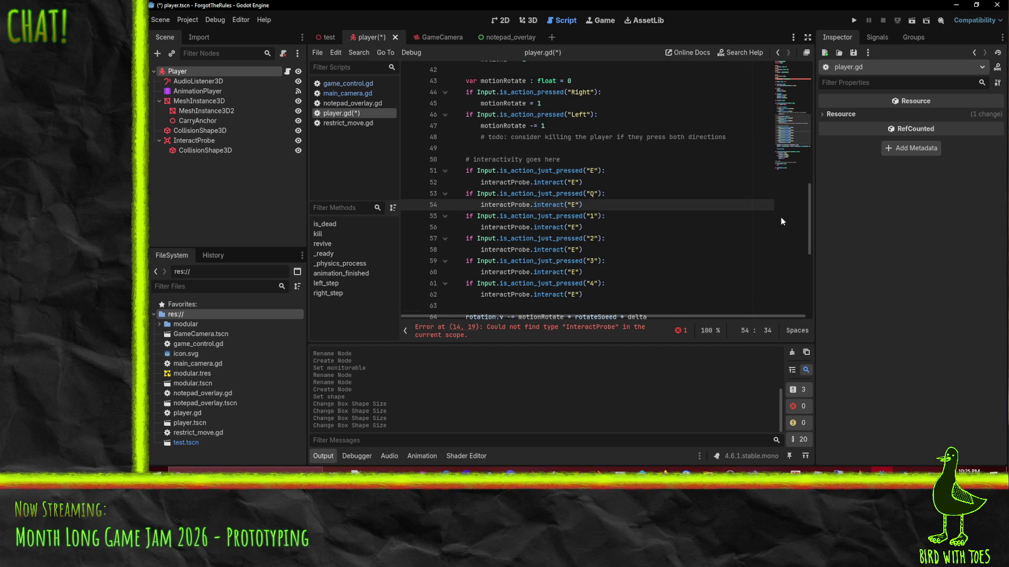
{"action": "key", "text": "Up"}
{"action": "key", "text": "Up"}
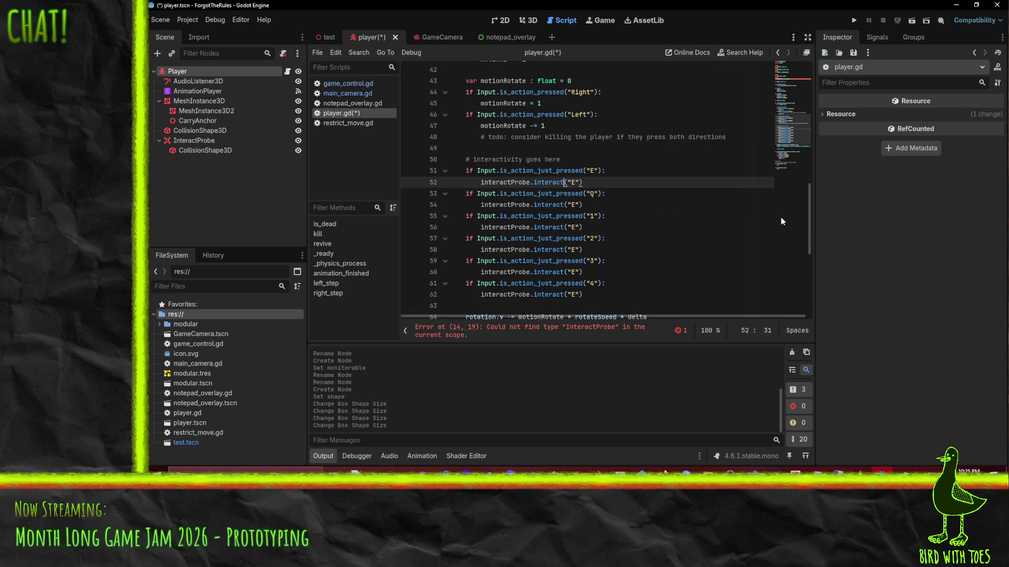
{"action": "key", "text": "Delete"}
{"action": "key", "text": "Delete"}
{"action": "key", "text": "Delete"}
{"action": "type", "text": "E("}
{"action": "key", "text": "Down"}
{"action": "key", "text": "Down"}
{"action": "key", "text": "Left"}
{"action": "key", "text": "Delete"}
{"action": "key", "text": "Delete"}
{"action": "key", "text": "Delete"}
{"action": "type", "text": "Q("}
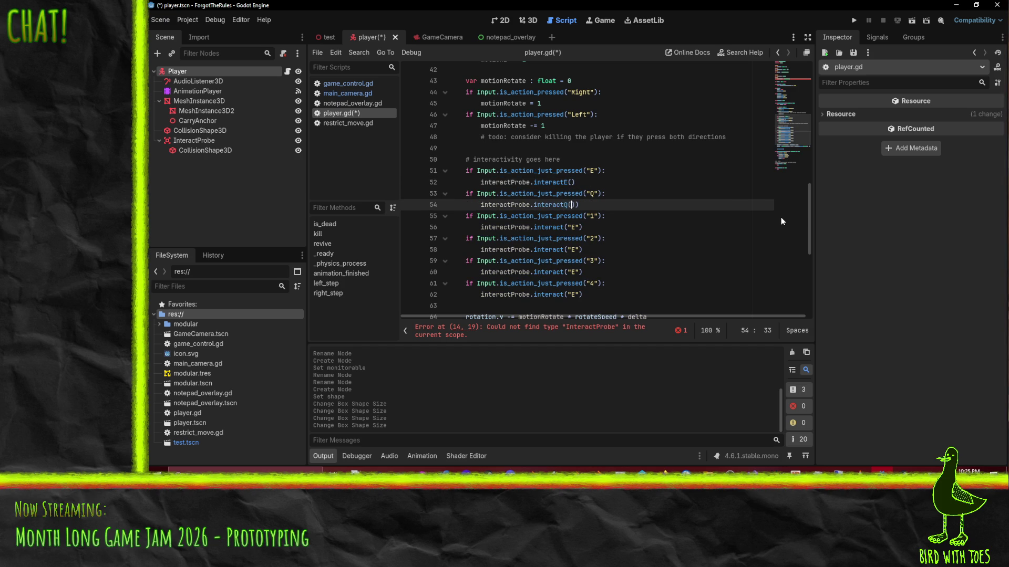
- Rename the calls on lines 56 through 62 to interact1 through interact4
{"action": "key", "text": "Down"}
{"action": "key", "text": "Down"}
{"action": "key", "text": "Left"}
{"action": "key", "text": "Left"}
{"action": "type", "text": "1"}
{"action": "key", "text": "Down"}
{"action": "key", "text": "Down"}
{"action": "key", "text": "Left"}
{"action": "type", "text": "2"}
{"action": "key", "text": "Down"}
{"action": "key", "text": "Down"}
{"action": "key", "text": "Left"}
{"action": "type", "text": "3"}
{"action": "key", "text": "Down"}
{"action": "key", "text": "Down"}
{"action": "key", "text": "Left"}
{"action": "type", "text": "4"}
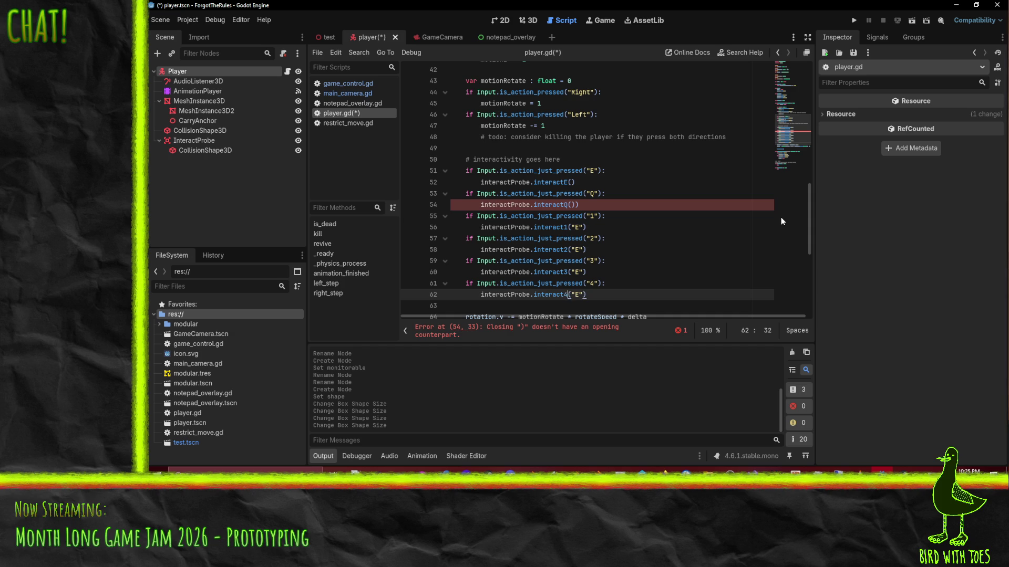
- Remove the leftover "E" arguments from the calls on lines 62 up to 56
{"action": "key", "text": "Right"}
{"action": "key", "text": "Delete"}
{"action": "key", "text": "Delete"}
{"action": "key", "text": "Delete"}
{"action": "key", "text": "Up"}
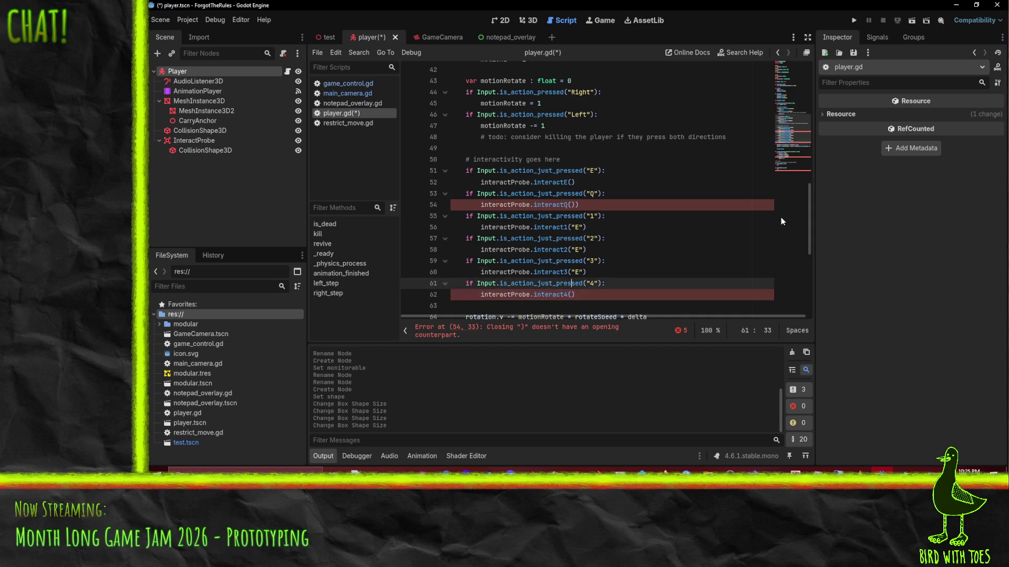
{"action": "key", "text": "Up"}
{"action": "key", "text": "Delete"}
{"action": "key", "text": "Delete"}
{"action": "key", "text": "Delete"}
{"action": "key", "text": "Up"}
{"action": "key", "text": "Up"}
{"action": "key", "text": "Delete"}
{"action": "key", "text": "Delete"}
{"action": "key", "text": "Delete"}
{"action": "key", "text": "Up"}
{"action": "key", "text": "Up"}
{"action": "key", "text": "Delete"}
{"action": "key", "text": "Delete"}
{"action": "key", "text": "Delete"}
{"action": "key", "text": "Up"}
{"action": "key", "text": "Up"}
{"action": "key", "text": "Delete"}
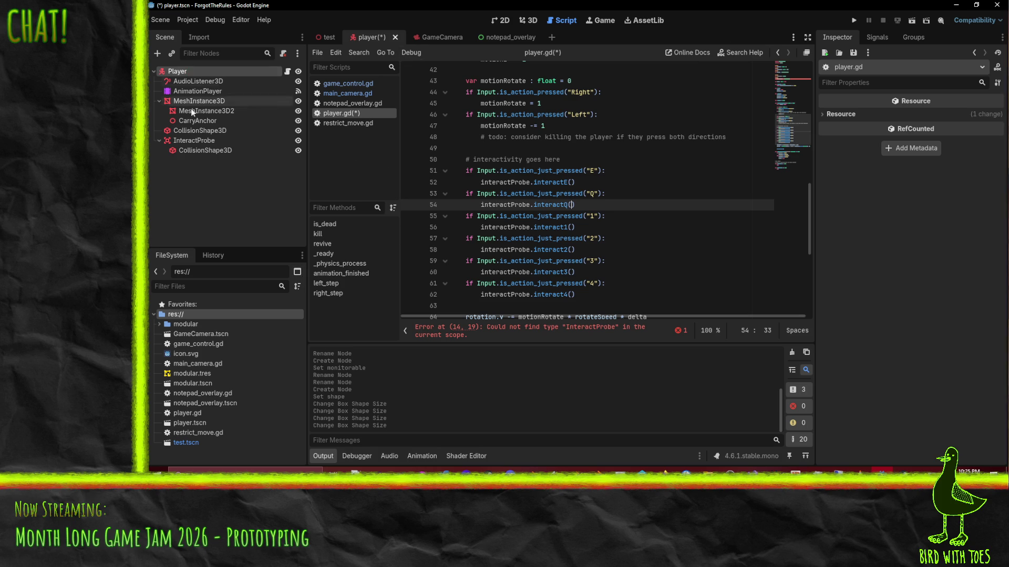
- Attach a new script, interact_probe.gd, to the InteractProbe node
{"action": "left_click", "coordinate": [188, 141]}
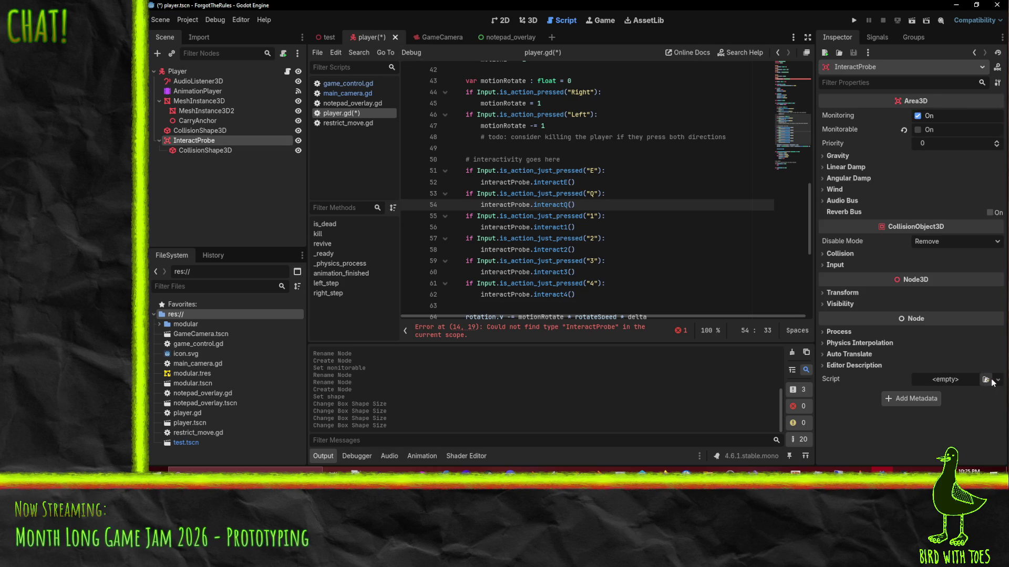
{"action": "left_click", "coordinate": [986, 380]}
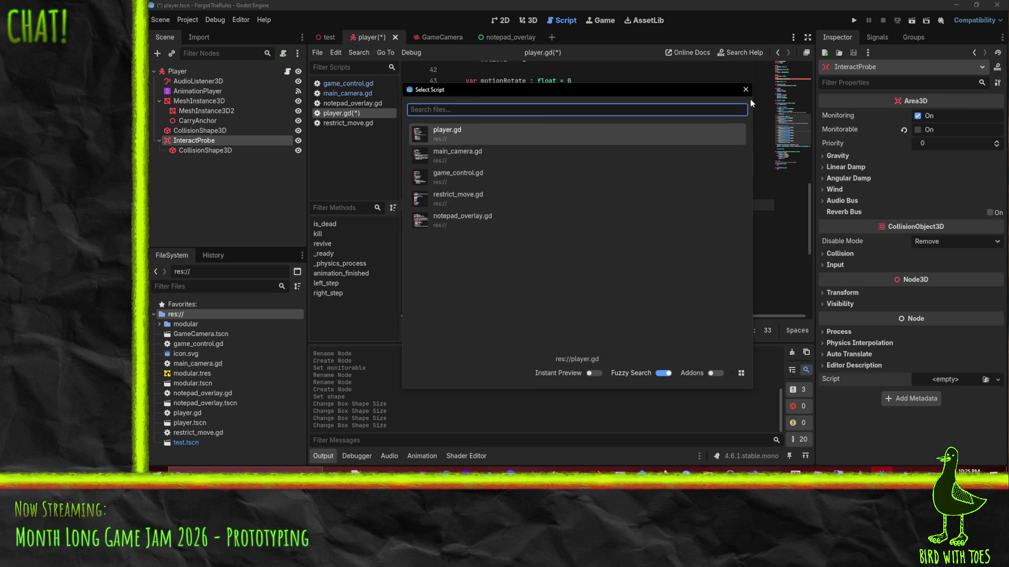
{"action": "left_click", "coordinate": [746, 90]}
{"action": "left_click", "coordinate": [997, 380]}
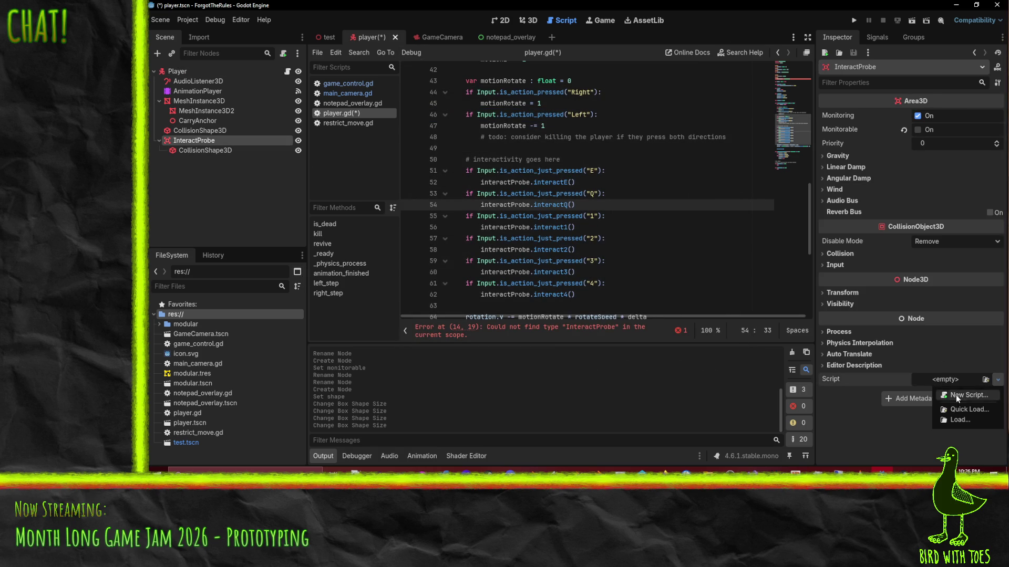
{"action": "left_click", "coordinate": [957, 397]}
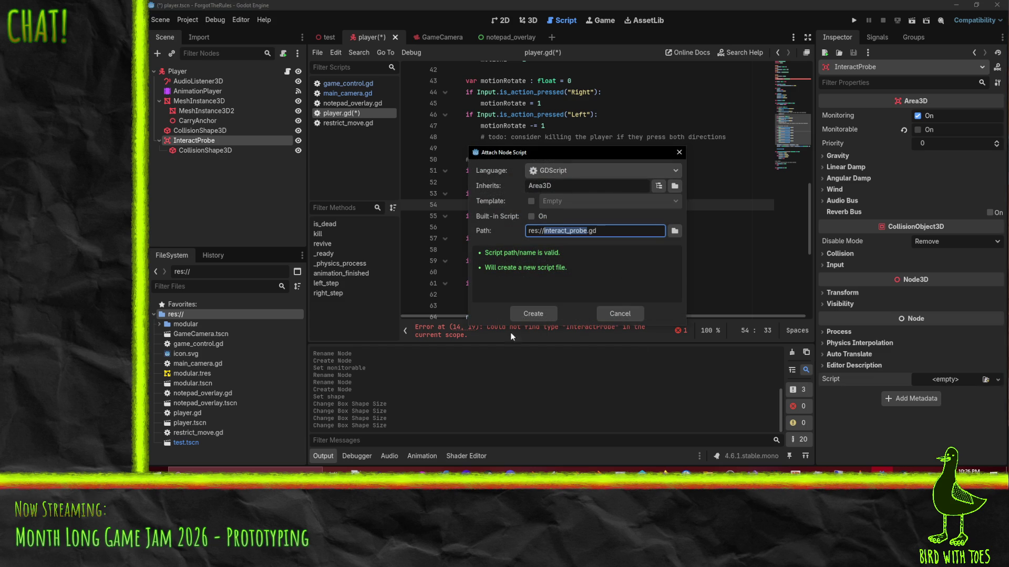
{"action": "left_click", "coordinate": [517, 313]}
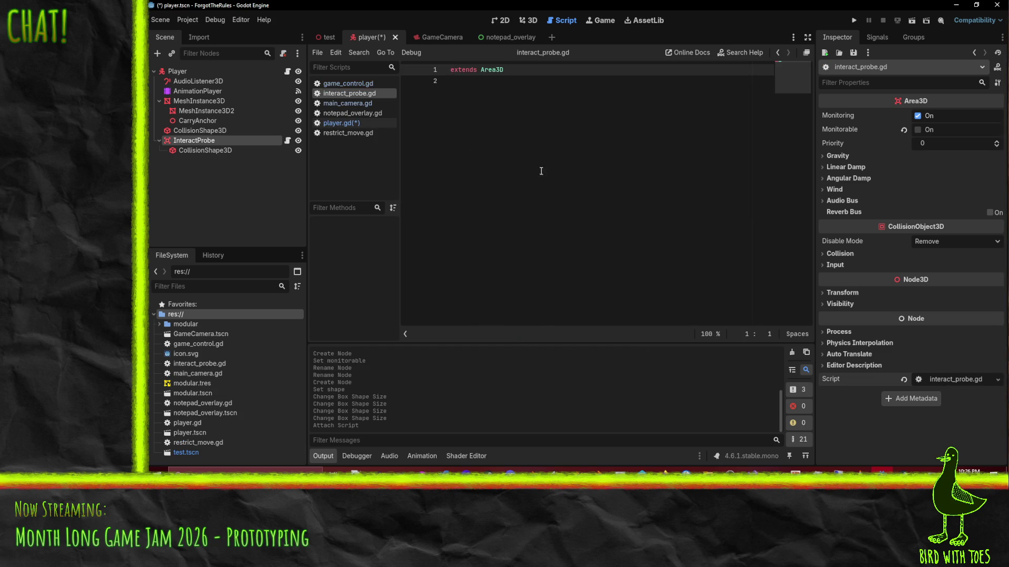
- Write an interactQ() stub with a pass body below extends Area3D
{"action": "key", "text": "End"}
{"action": "key", "text": "Return"}
{"action": "key", "text": "Return"}
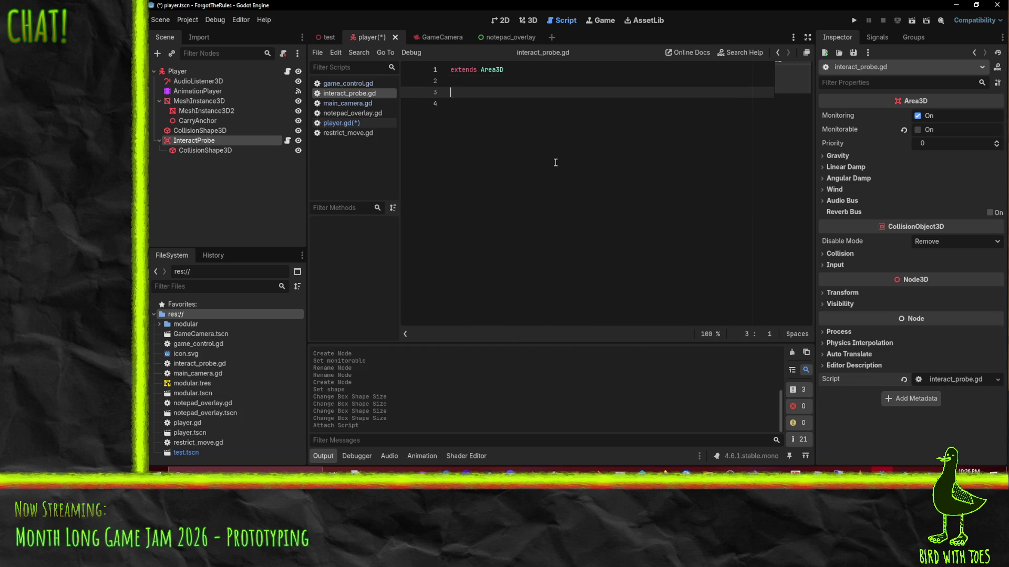
{"action": "type", "text": "func interactQ()"}
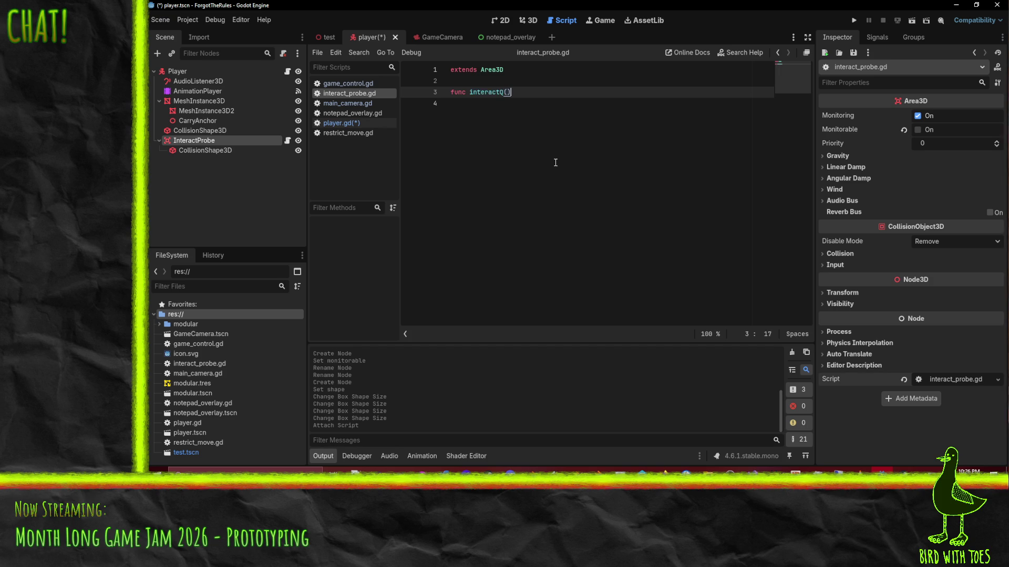
{"action": "type", "text": ":"}
{"action": "key", "text": "Return"}
{"action": "type", "text": "pass"}
{"action": "key", "text": "Return"}
{"action": "key", "text": "Return"}
- Duplicate the interactQ stub and rename the copies interact1 through interact4
{"action": "key", "text": "Up"}
{"action": "key", "text": "Up"}
{"action": "key", "text": "Up"}
{"action": "key", "text": "Home"}
{"action": "key", "text": "shift+Down"}
{"action": "key", "text": "Down"}
{"action": "key", "text": "Down"}
{"action": "key", "text": "ctrl+v"}
{"action": "key", "text": "ctrl+v"}
{"action": "key", "text": "ctrl+v"}
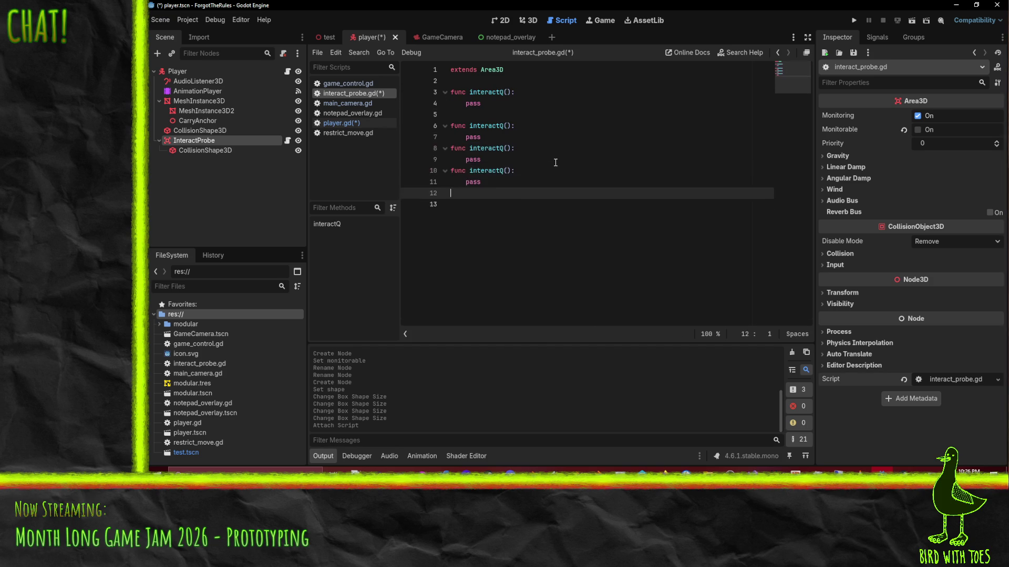
{"action": "key", "text": "ctrl+v"}
{"action": "key", "text": "Up"}
{"action": "key", "text": "Up"}
{"action": "key", "text": "Up"}
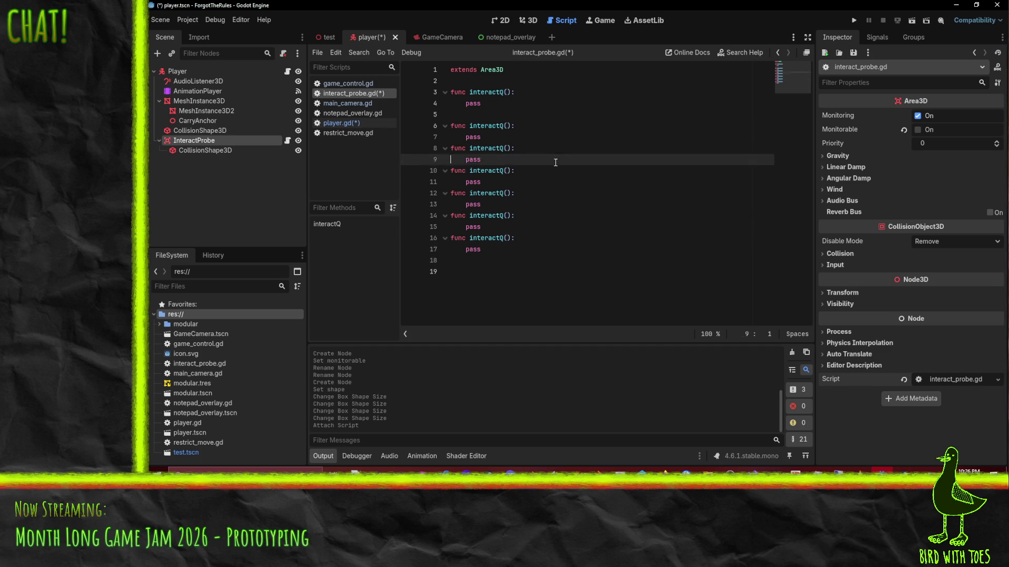
{"action": "key", "text": "Down"}
{"action": "key", "text": "Down"}
{"action": "key", "text": "Down"}
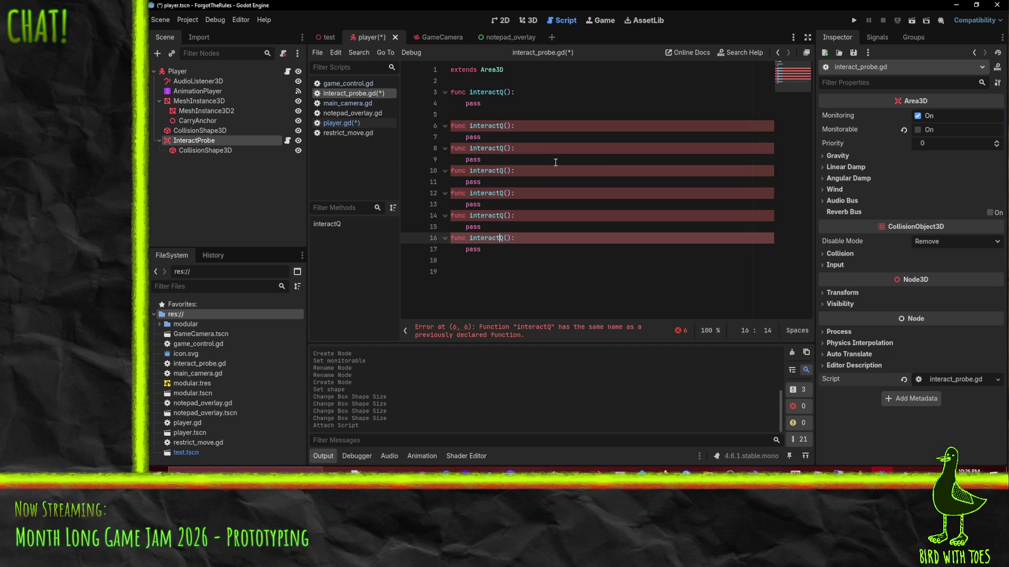
{"action": "type", "text": "4"}
{"action": "key", "text": "Up"}
{"action": "key", "text": "Up"}
{"action": "key", "text": "BackSpace"}
{"action": "type", "text": "3"}
{"action": "key", "text": "Up"}
{"action": "key", "text": "Up"}
{"action": "key", "text": "BackSpace"}
{"action": "type", "text": "2"}
{"action": "key", "text": "Up"}
{"action": "key", "text": "Up"}
{"action": "key", "text": "BackSpace"}
{"action": "type", "text": "1"}
{"action": "key", "text": "Up"}
{"action": "key", "text": "Up"}
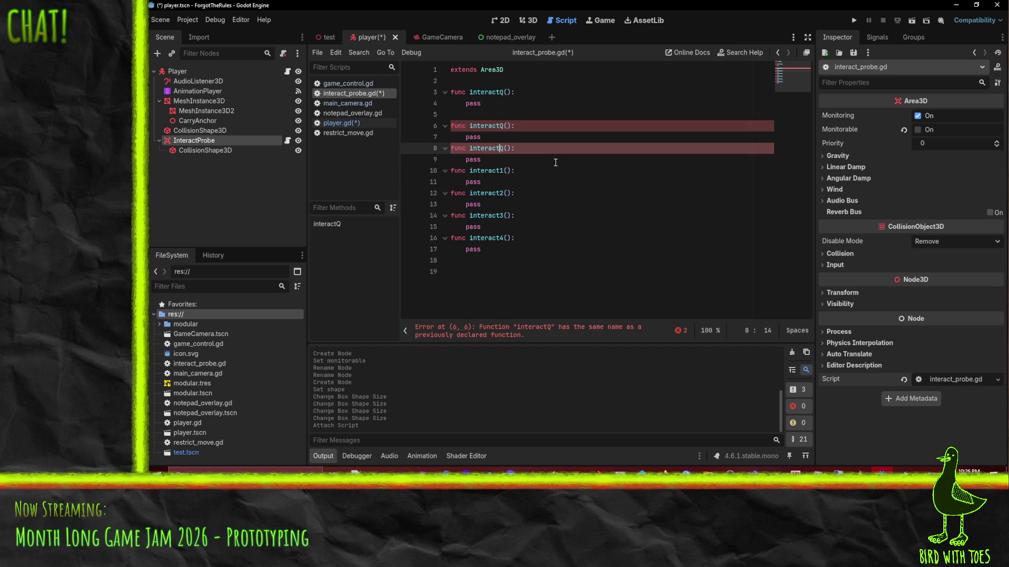
- Delete the extra duplicate, space out the functions, and return to player.gd
{"action": "key", "text": "Up"}
{"action": "key", "text": "Up"}
{"action": "key", "text": "ctrl+shift+k"}
{"action": "key", "text": "ctrl+shift+k"}
{"action": "key", "text": "Down"}
{"action": "key", "text": "Down"}
{"action": "key", "text": "Return"}
{"action": "key", "text": "Down"}
{"action": "key", "text": "Down"}
{"action": "key", "text": "Return"}
{"action": "key", "text": "Down"}
{"action": "key", "text": "Down"}
{"action": "key", "text": "Return"}
{"action": "key", "text": "Down"}
{"action": "key", "text": "Down"}
{"action": "key", "text": "Return"}
{"action": "key", "text": "Up"}
{"action": "key", "text": "Up"}
{"action": "key", "text": "Up"}
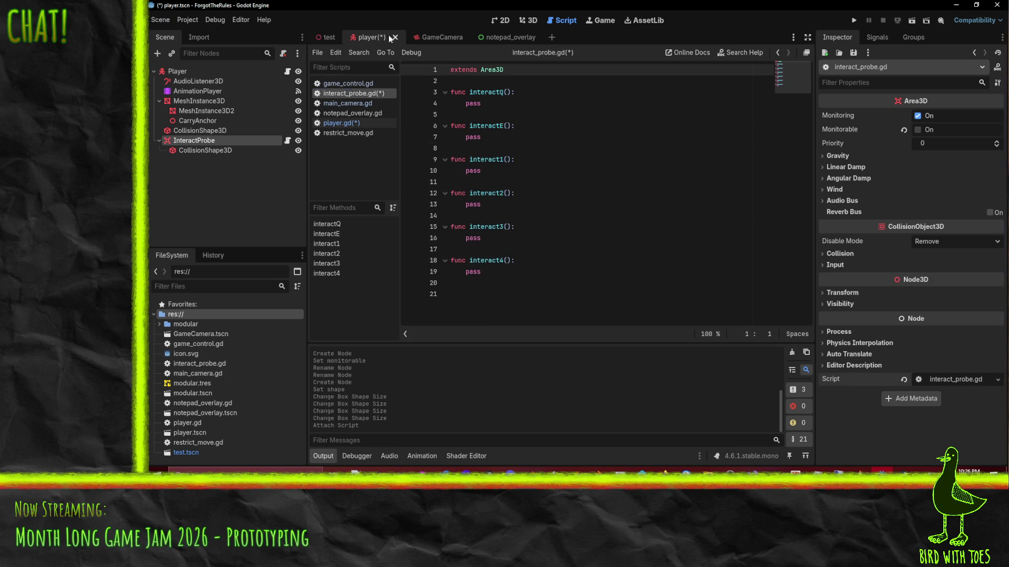
{"action": "left_click", "coordinate": [366, 121]}
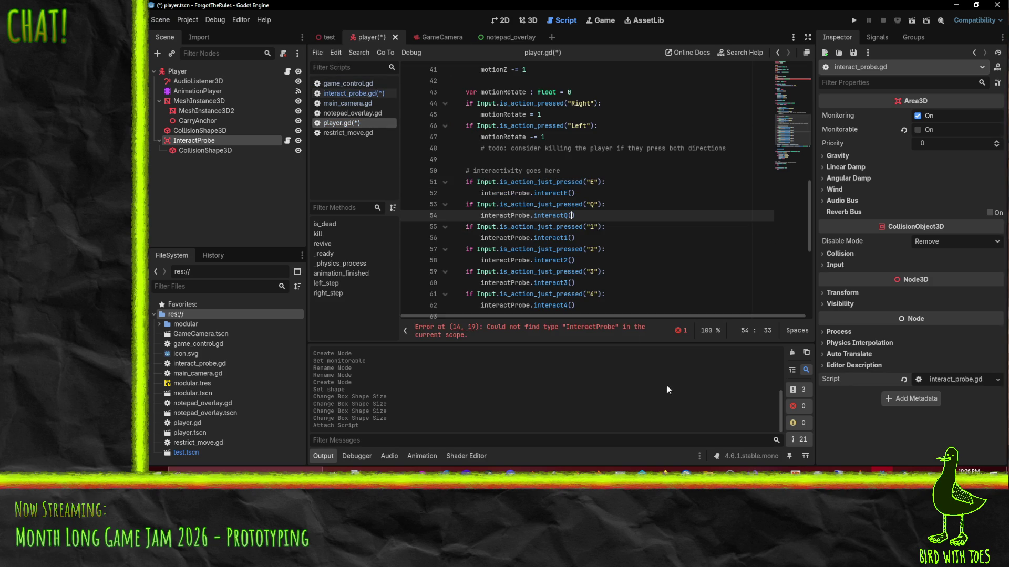
{"action": "left_click", "coordinate": [575, 191]}
- Pass self into the interactE, interactQ and interact1–interact4 calls in player.gd, then save
{"action": "type", "text": "self"}
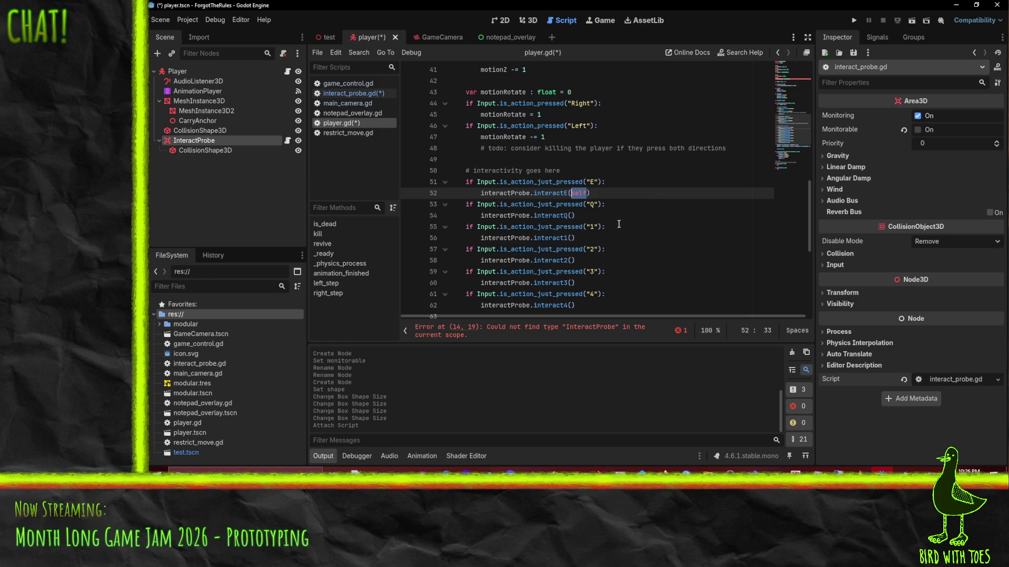
{"action": "left_click", "coordinate": [574, 216]}
{"action": "type", "text": "self"}
{"action": "left_click", "coordinate": [572, 238]}
{"action": "type", "text": "self"}
{"action": "left_click", "coordinate": [573, 260]}
{"action": "type", "text": "self"}
{"action": "left_click", "coordinate": [571, 283]}
{"action": "type", "text": "self"}
{"action": "left_click", "coordinate": [572, 305]}
{"action": "type", "text": "self"}
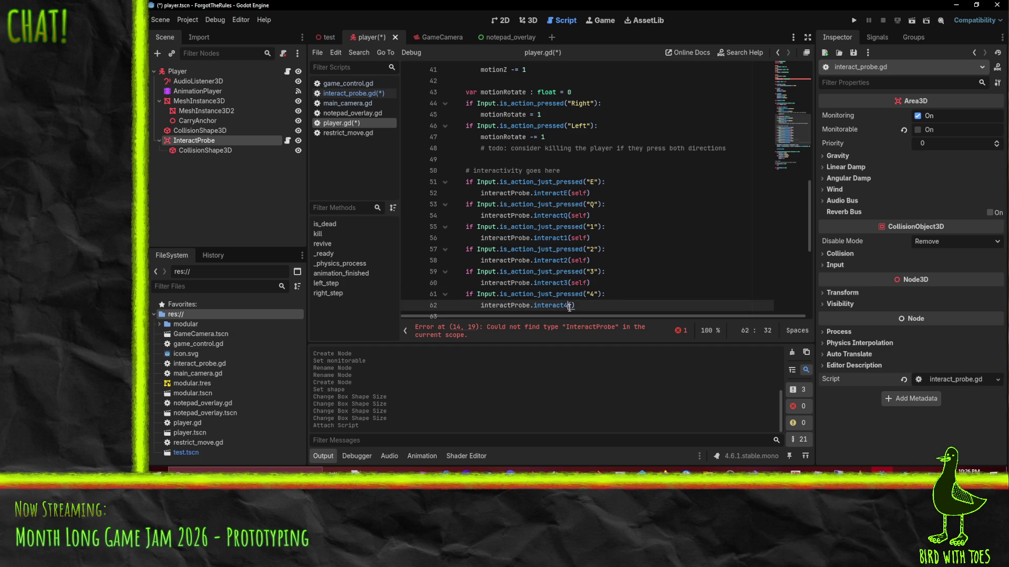
{"action": "scroll", "coordinate": [580, 247], "scroll_direction": "down", "scroll_amount": 4}
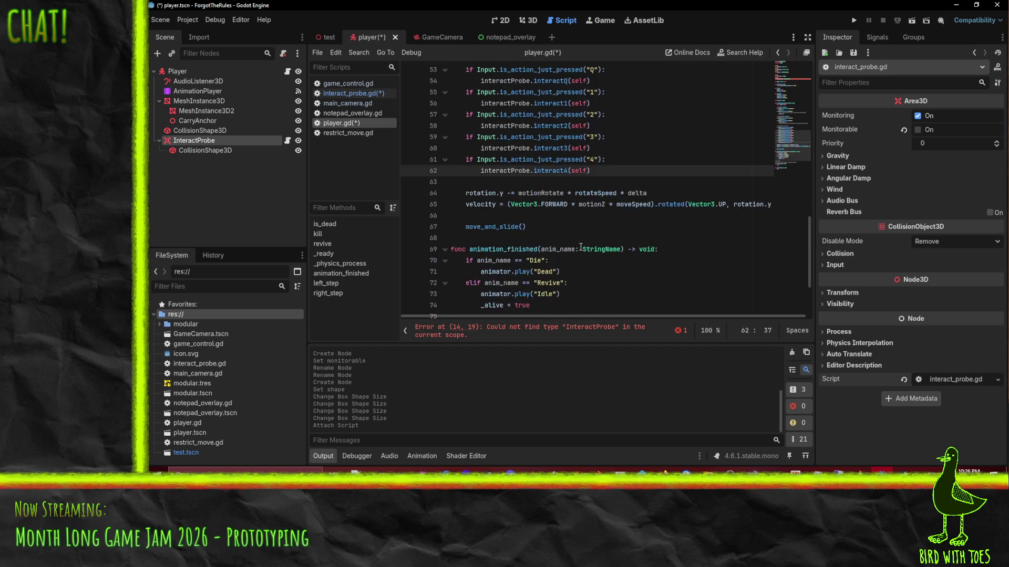
{"action": "scroll", "coordinate": [611, 208], "scroll_direction": "up", "scroll_amount": 3}
{"action": "key", "text": "ctrl+s"}
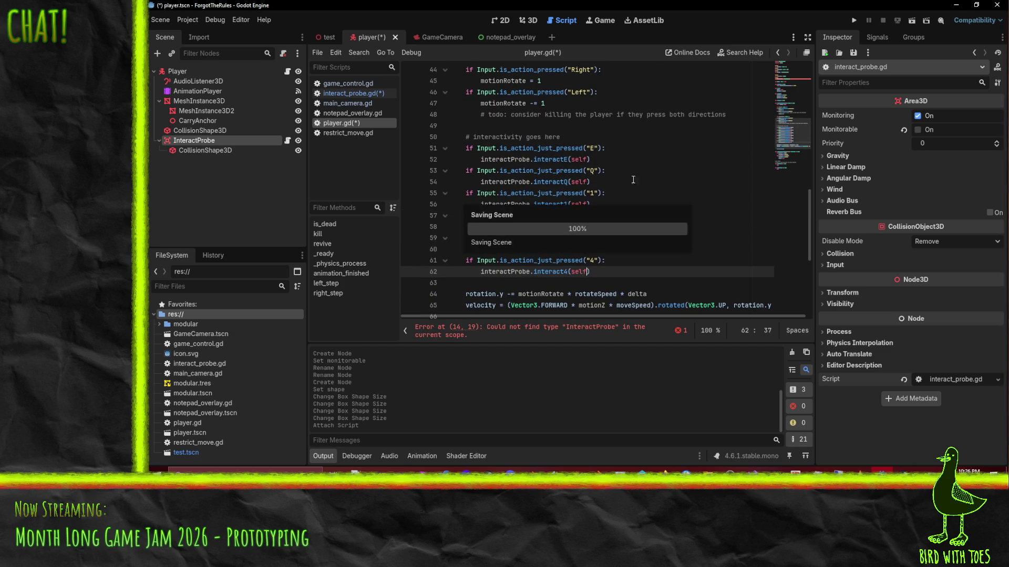
- Give interactQ, interactE and interact1–interact4 in interact_probe.gd a player parameter
{"action": "left_click", "coordinate": [340, 94]}
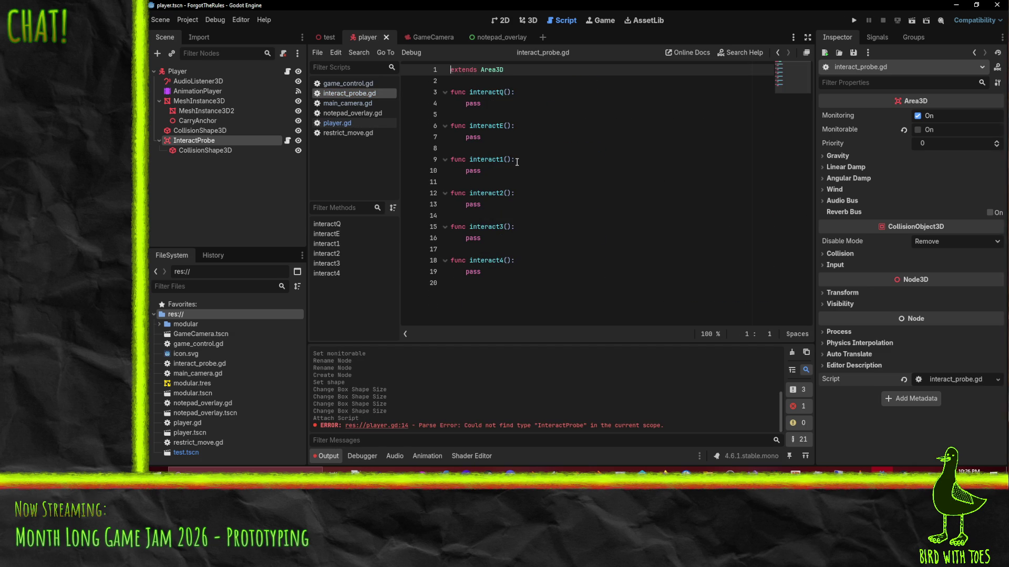
{"action": "left_click", "coordinate": [501, 91]}
{"action": "type", "text": "player"}
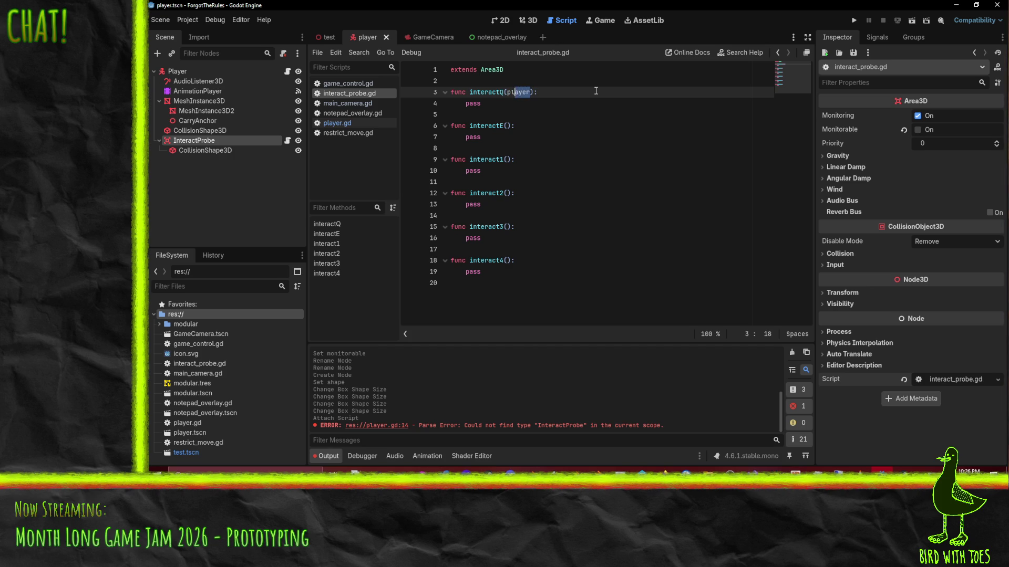
{"action": "left_click_drag", "start_coordinate": [529, 92], "coordinate": [506, 92]}
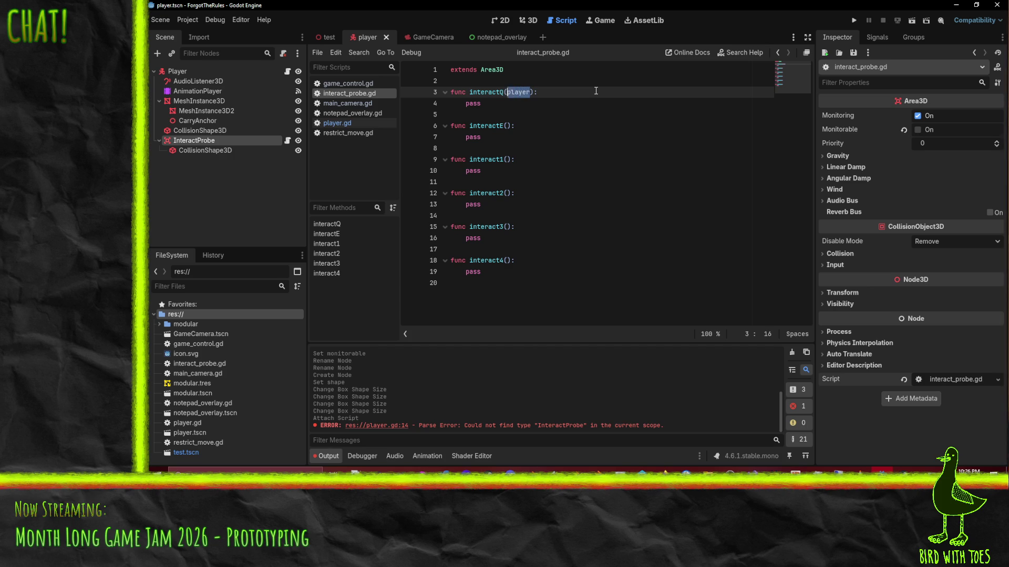
{"action": "key", "text": "ctrl+c"}
{"action": "left_click", "coordinate": [508, 126]}
{"action": "key", "text": "ctrl+v"}
{"action": "left_click", "coordinate": [508, 159]}
{"action": "key", "text": "ctrl+v"}
{"action": "left_click", "coordinate": [506, 193]}
{"action": "key", "text": "ctrl+v"}
{"action": "left_click", "coordinate": [506, 227]}
{"action": "key", "text": "ctrl+v"}
{"action": "left_click", "coordinate": [507, 260]}
{"action": "key", "text": "ctrl+v"}
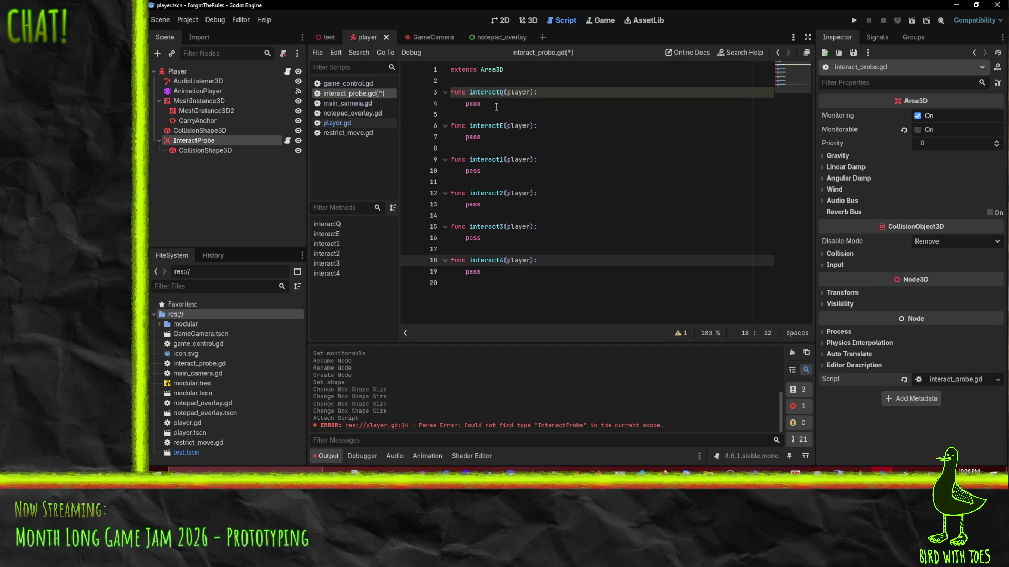
{"action": "left_click", "coordinate": [496, 105]}
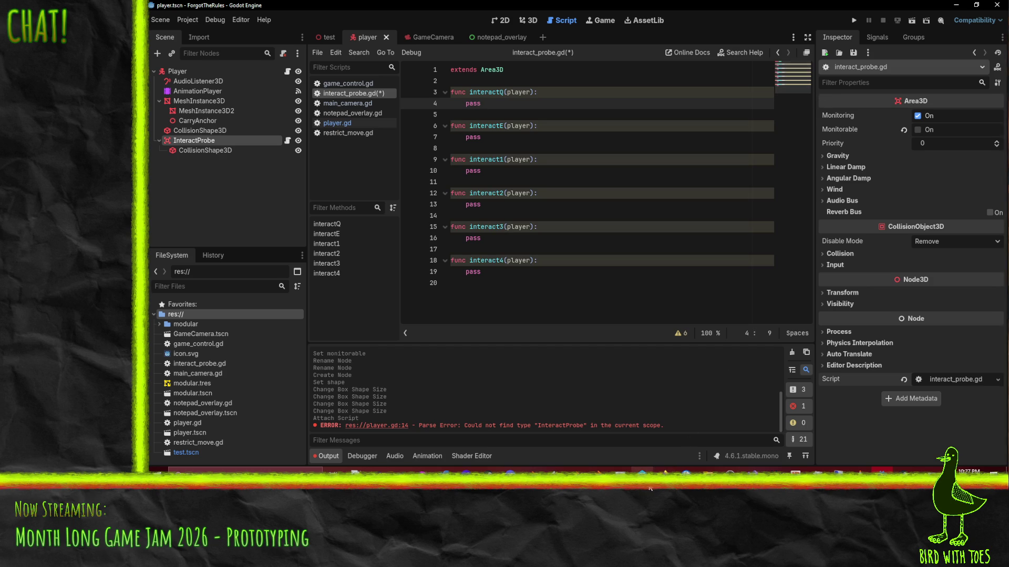
{"action": "mouse_move", "coordinate": [663, 471]}
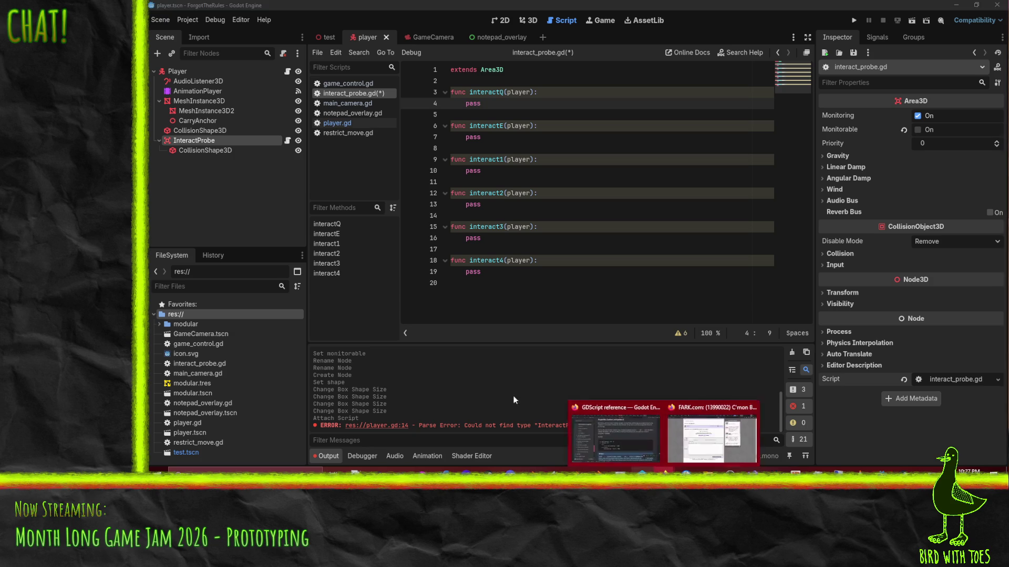
{"action": "left_click", "coordinate": [635, 455]}
- Search the docs for area3d and read the Area3D Methods table
{"action": "scroll", "coordinate": [764, 238], "scroll_direction": "up", "scroll_amount": 5}
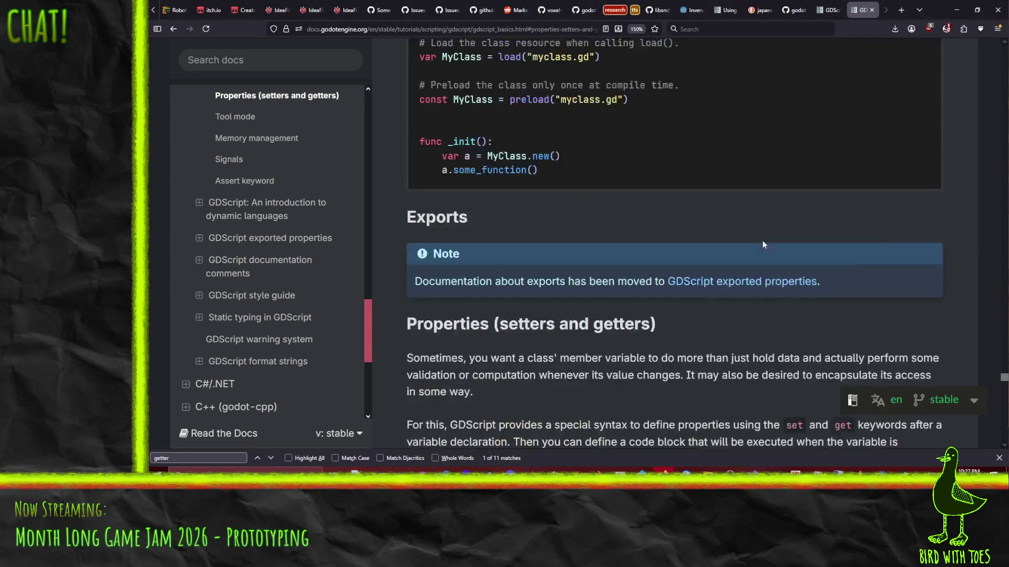
{"action": "scroll", "coordinate": [741, 239], "scroll_direction": "up", "scroll_amount": 15}
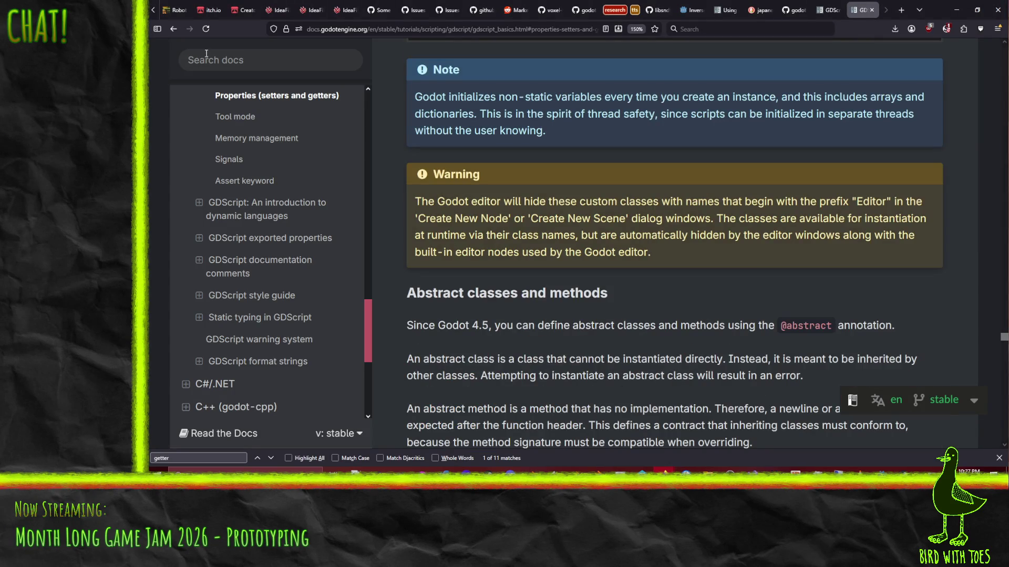
{"action": "left_click", "coordinate": [206, 53]}
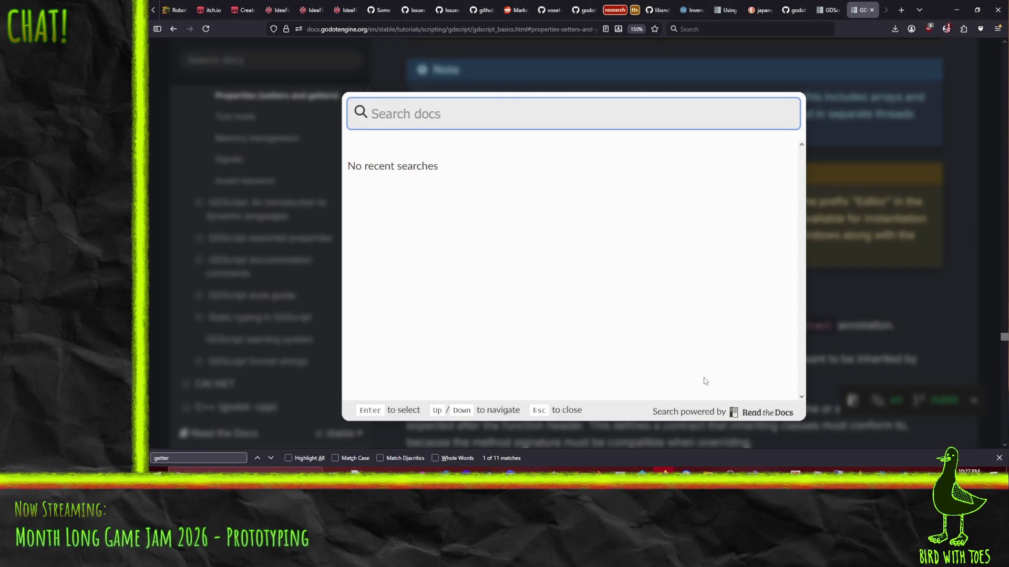
{"action": "type", "text": "area3"}
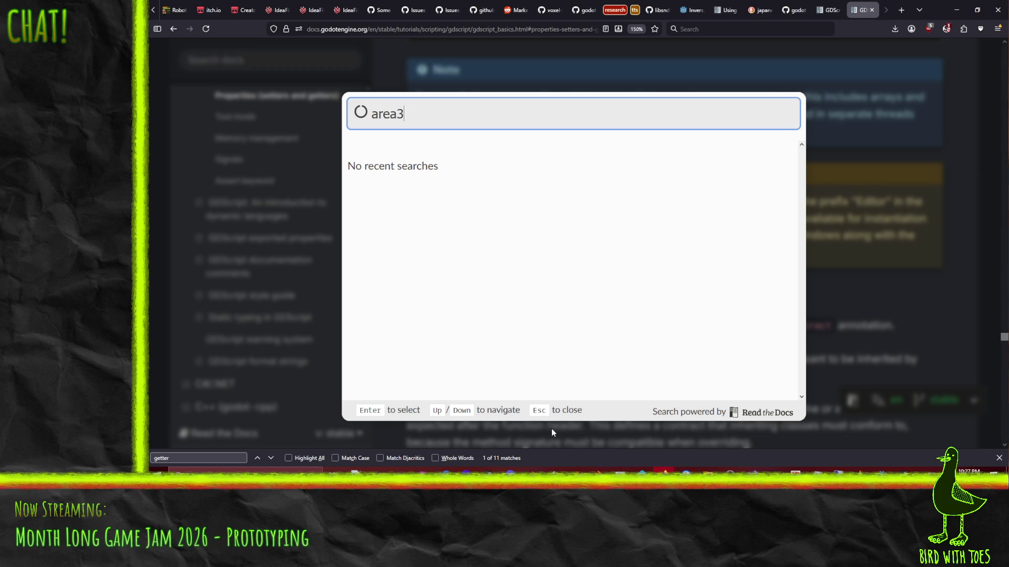
{"action": "type", "text": "d"}
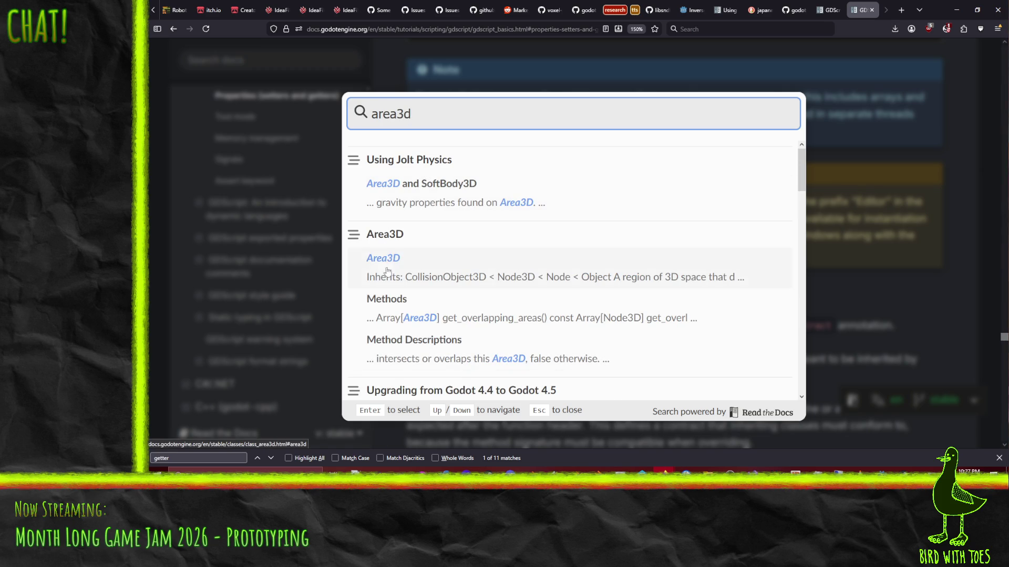
{"action": "left_click", "coordinate": [383, 258]}
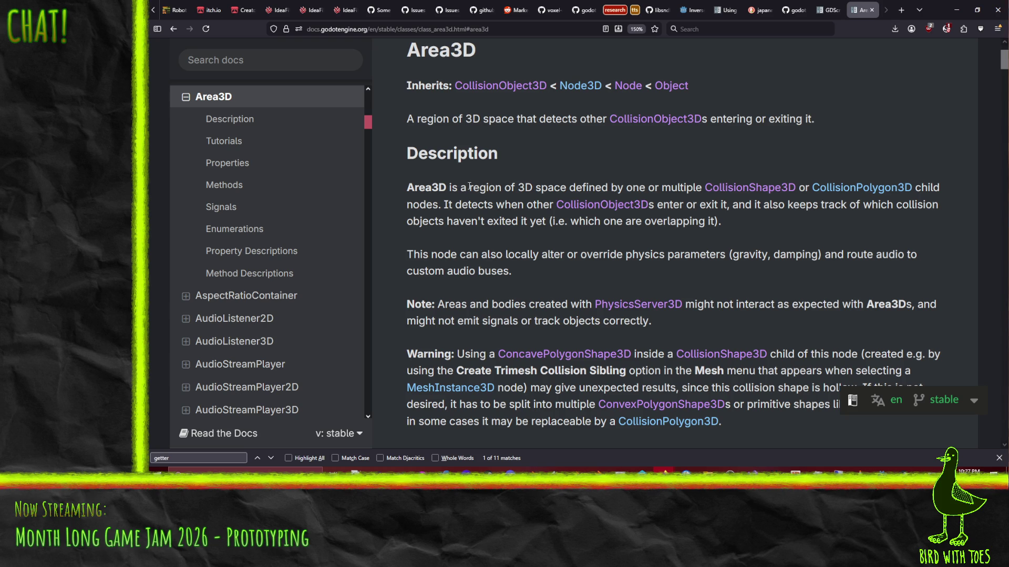
{"action": "scroll", "coordinate": [469, 186], "scroll_direction": "down", "scroll_amount": 10}
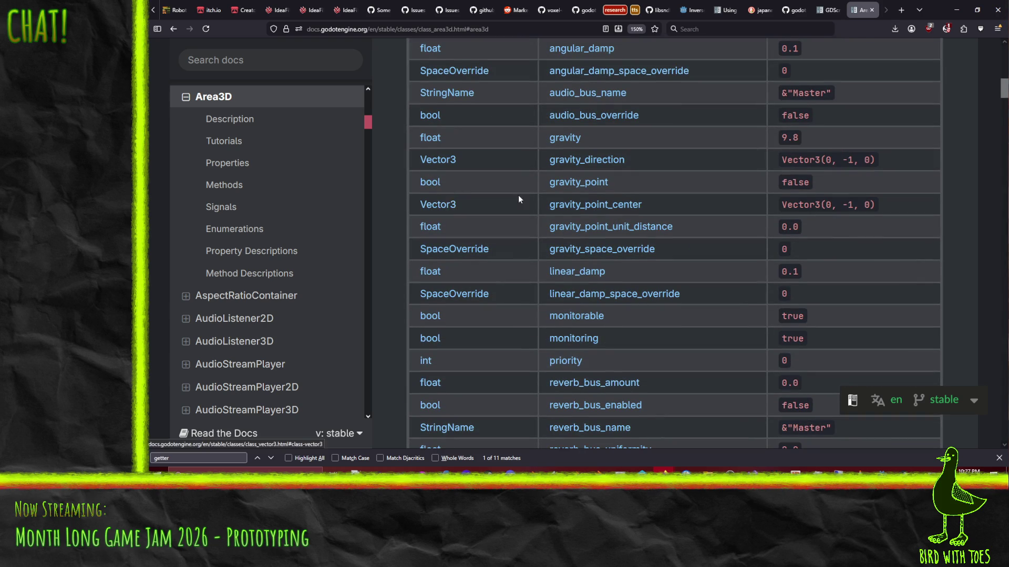
{"action": "scroll", "coordinate": [537, 196], "scroll_direction": "down", "scroll_amount": 8}
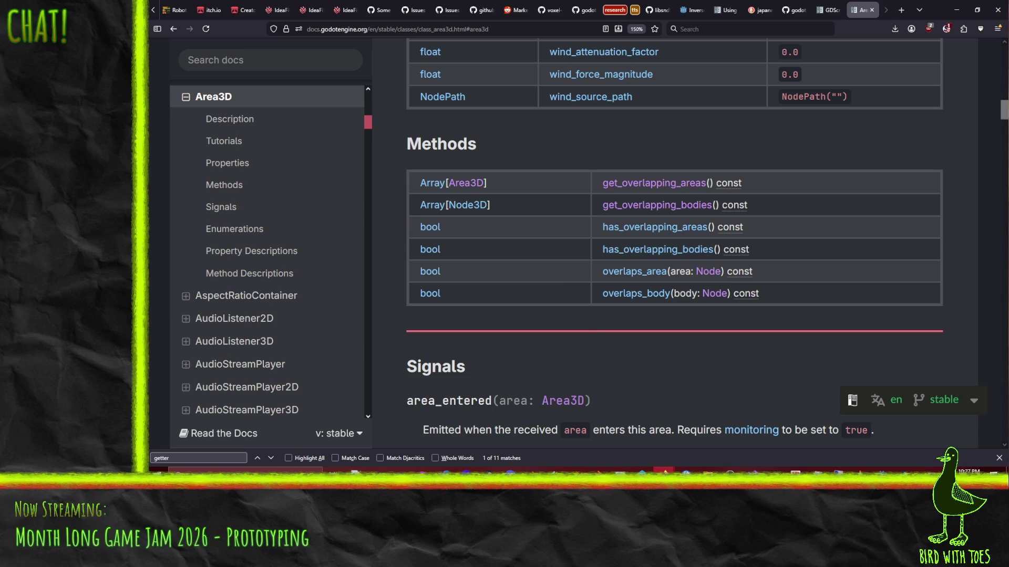
- Switch back to the Godot editor window from the taskbar
{"action": "mouse_move", "coordinate": [641, 473]}
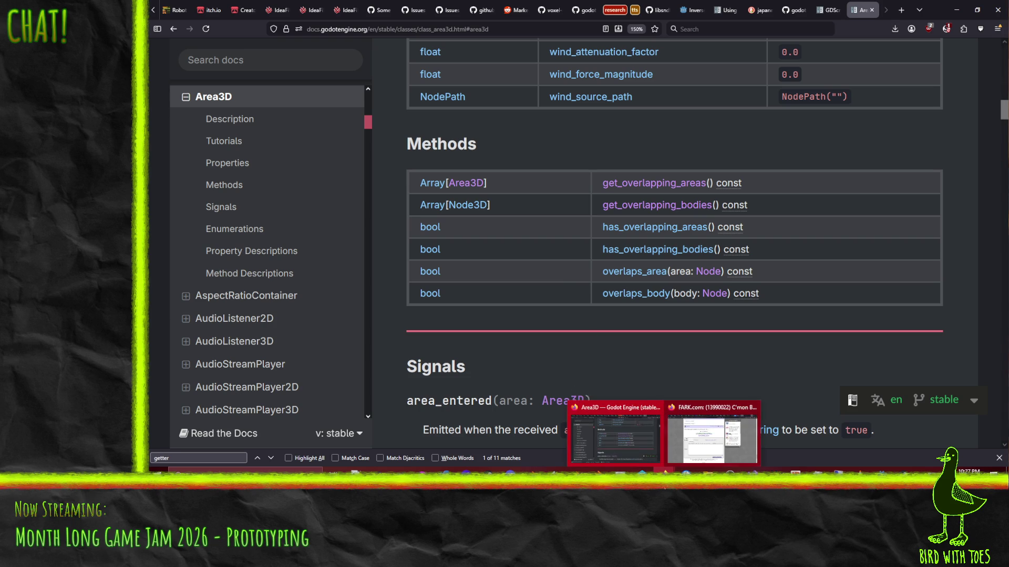
{"action": "mouse_move", "coordinate": [883, 473]}
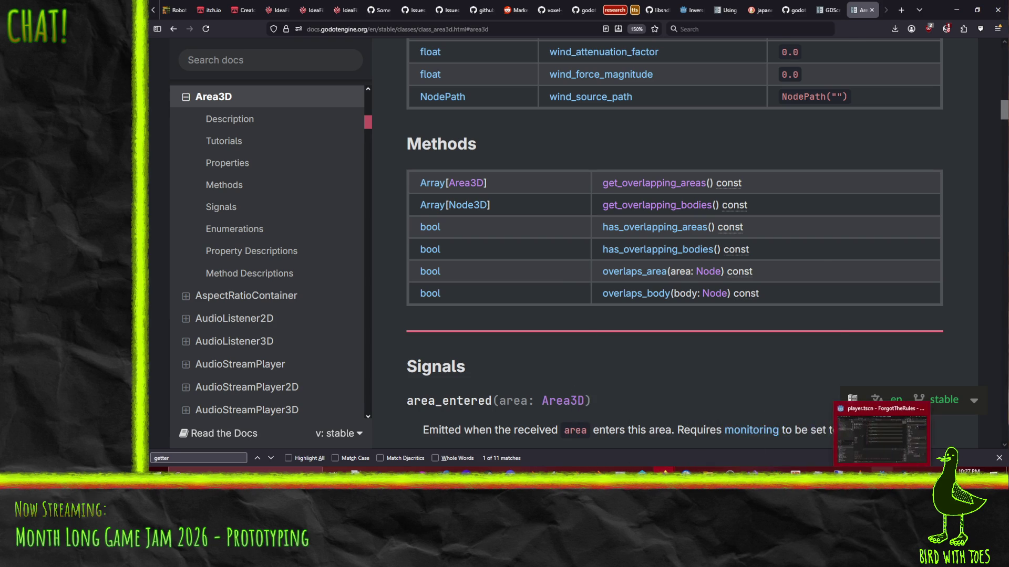
{"action": "left_click", "coordinate": [882, 436]}
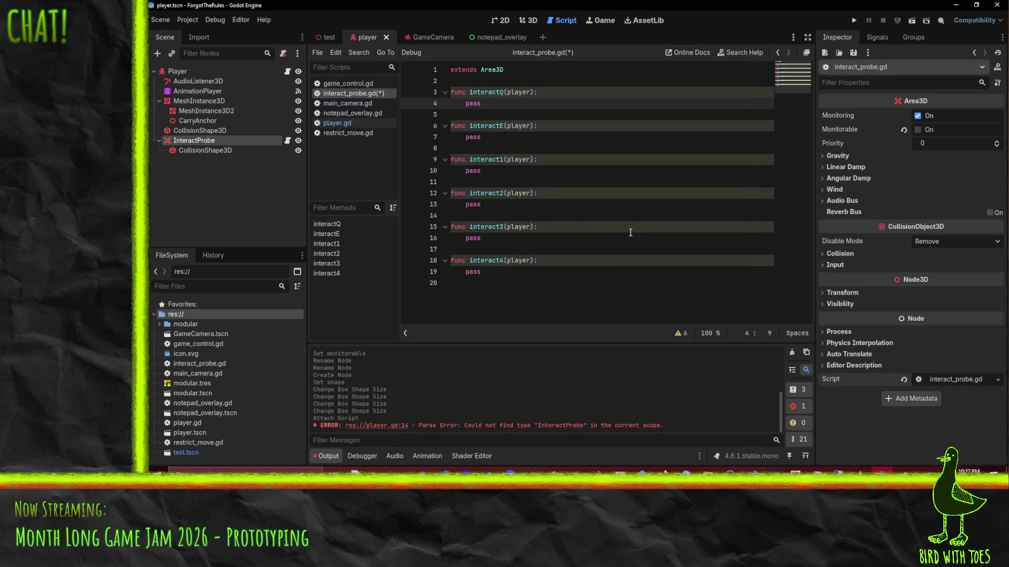
- Replace pass in interactQ with a loop: for body in get_overlapping_bodies():
{"action": "key", "text": "ctrl+shift+Left"}
{"action": "type", "text": "fore"}
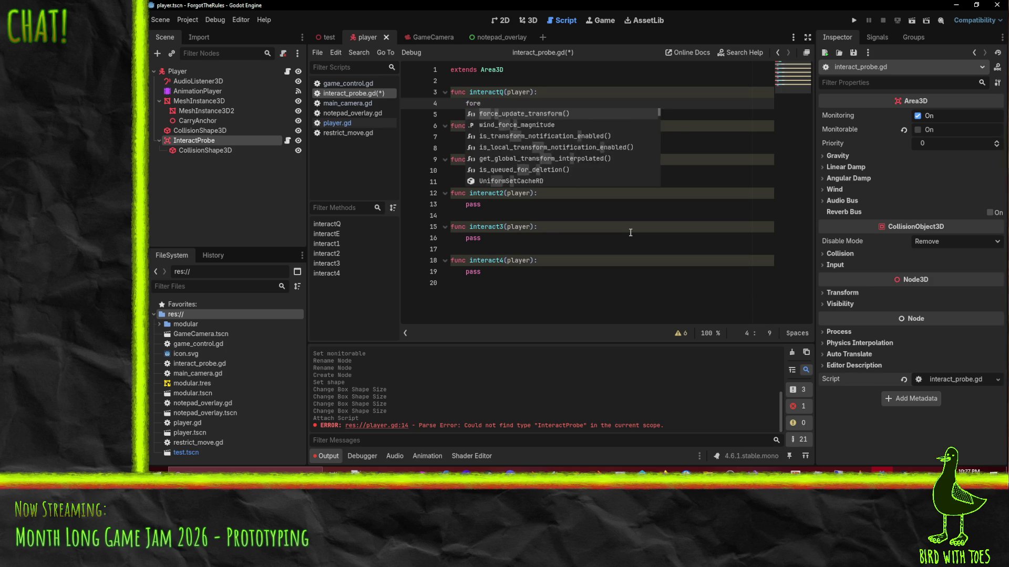
{"action": "key", "text": "BackSpace"}
{"action": "type", "text": "body in "}
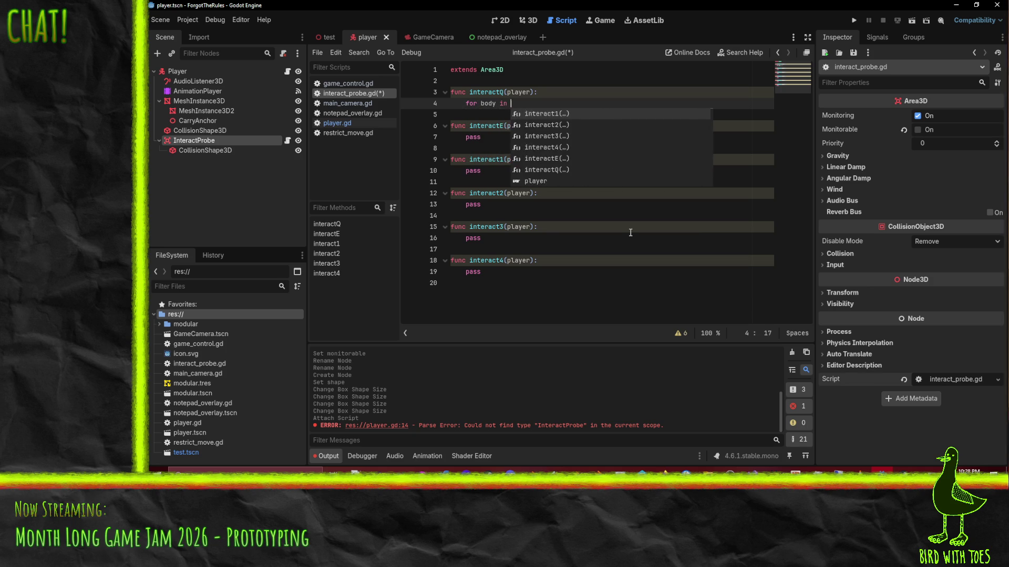
{"action": "type", "text": "get"}
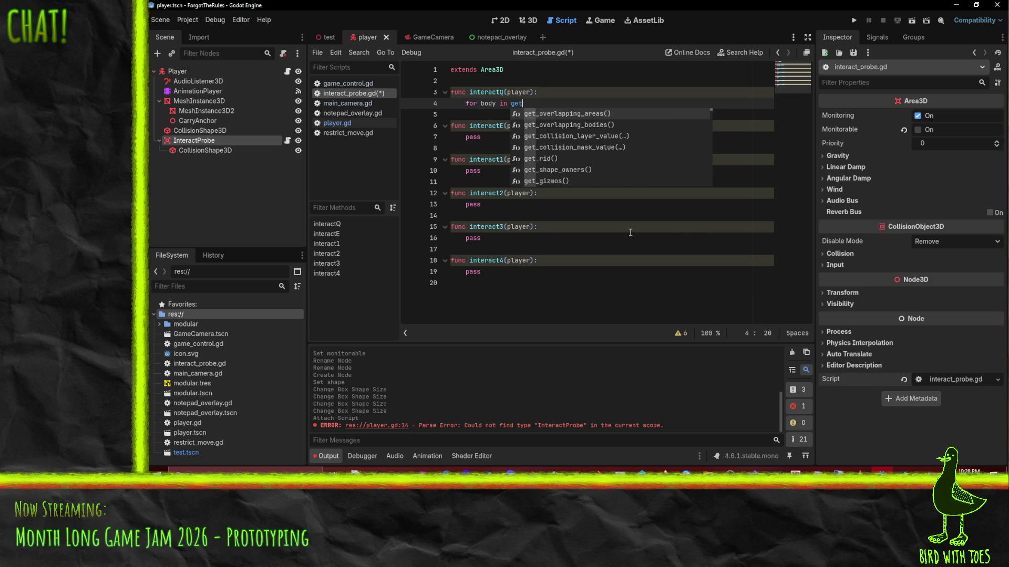
{"action": "key", "text": "Down"}
{"action": "key", "text": "Return"}
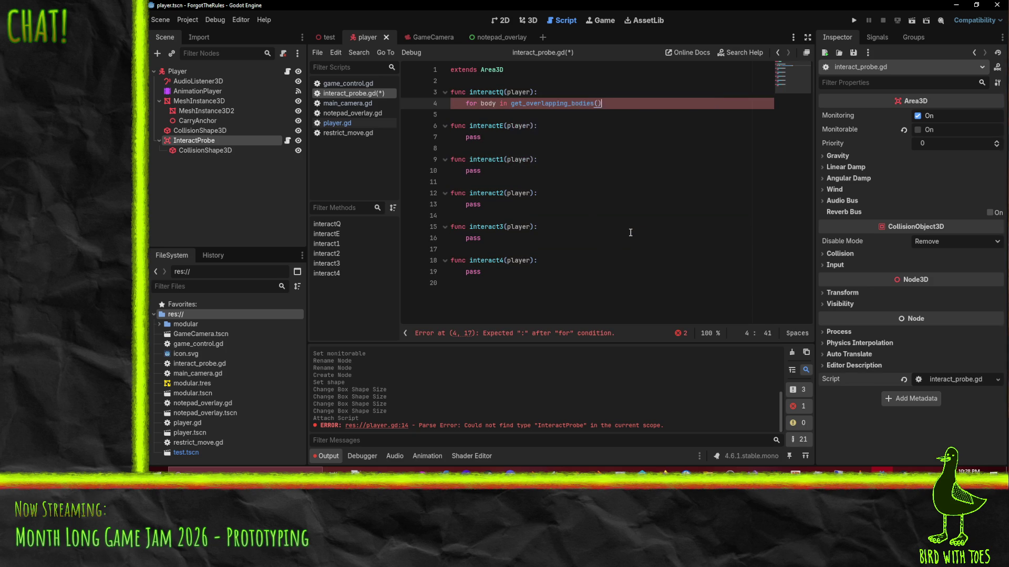
{"action": "type", "text": ":"}
{"action": "key", "text": "Return"}
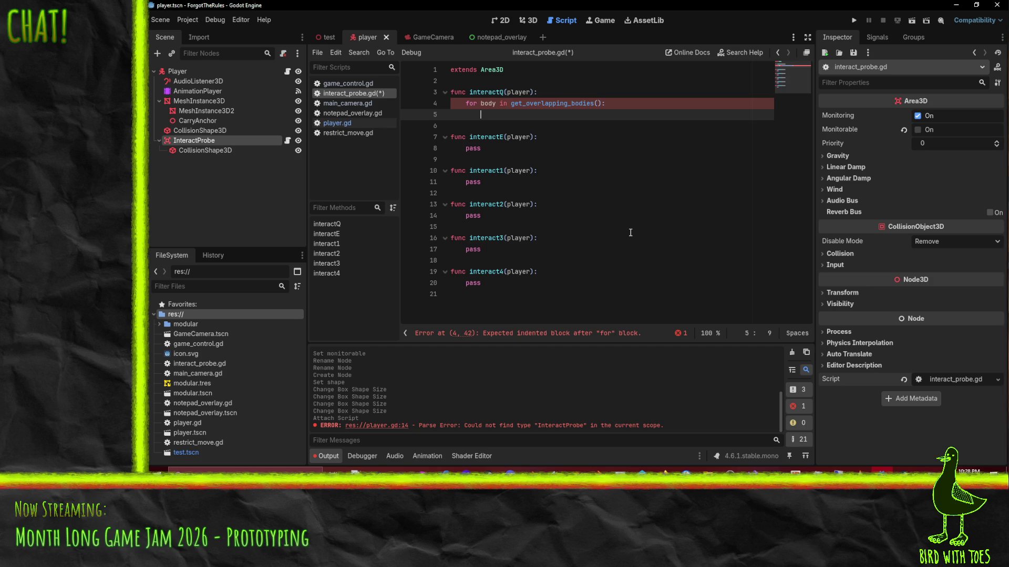
- Call body.interactQ(player) if body has method "interactQ", else player.kill()
{"action": "type", "text": "if bod"}
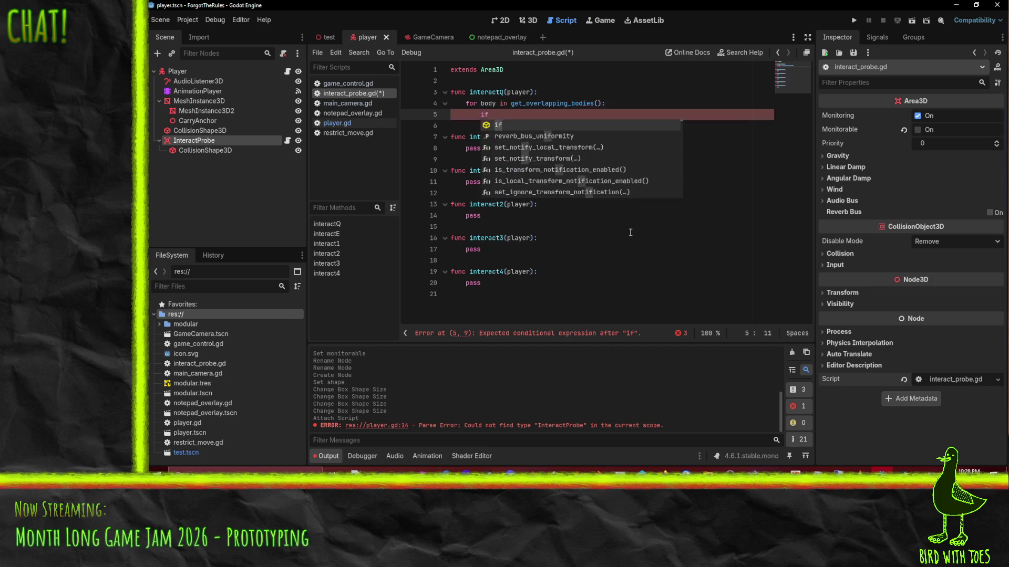
{"action": "type", "text": "y.has_meth"}
{"action": "key", "text": "Return"}
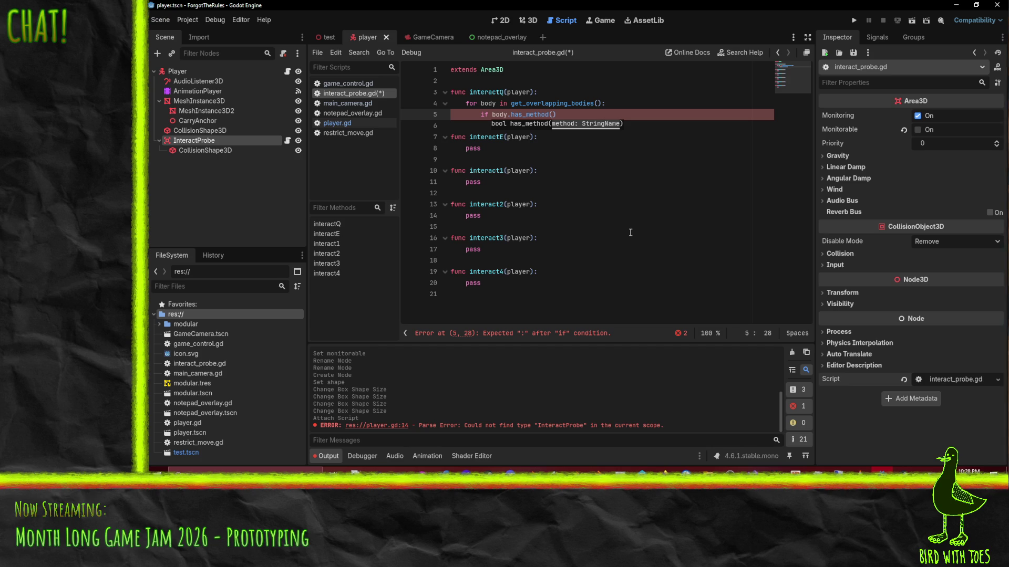
{"action": "type", "text": "\"interactQ\")"}
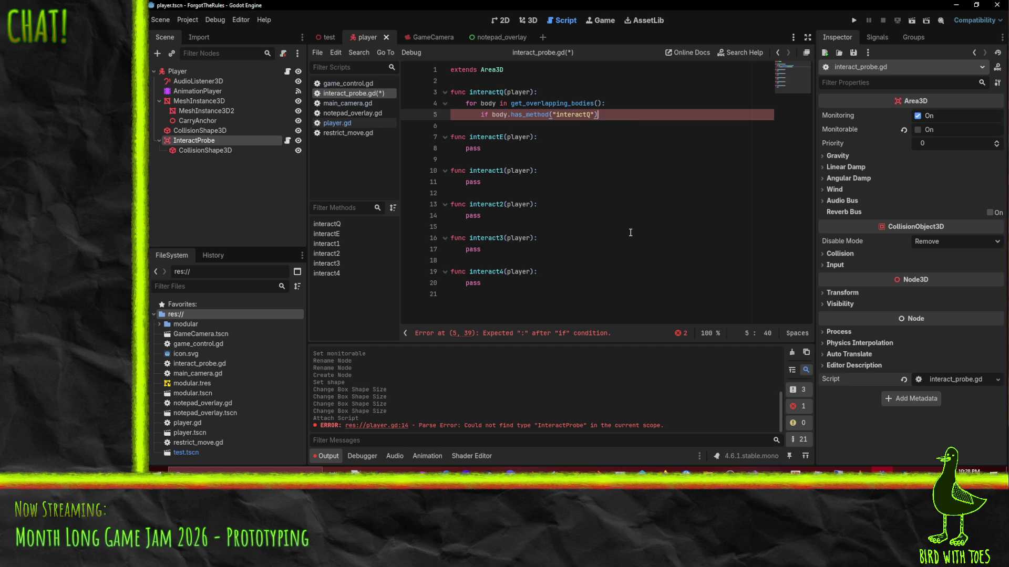
{"action": "type", "text": ":"}
{"action": "key", "text": "Return"}
{"action": "type", "text": "bod"}
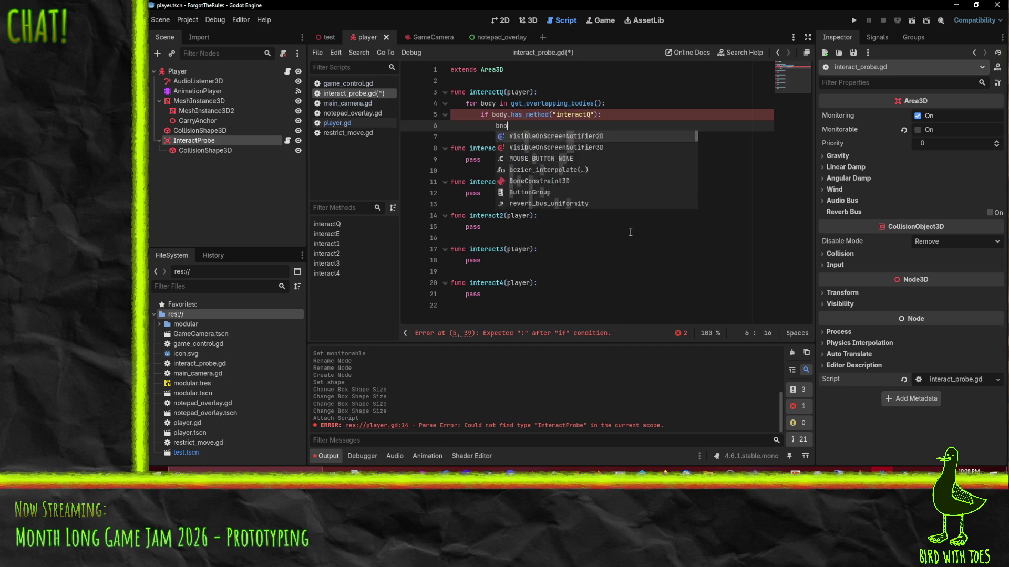
{"action": "type", "text": "y.interact"}
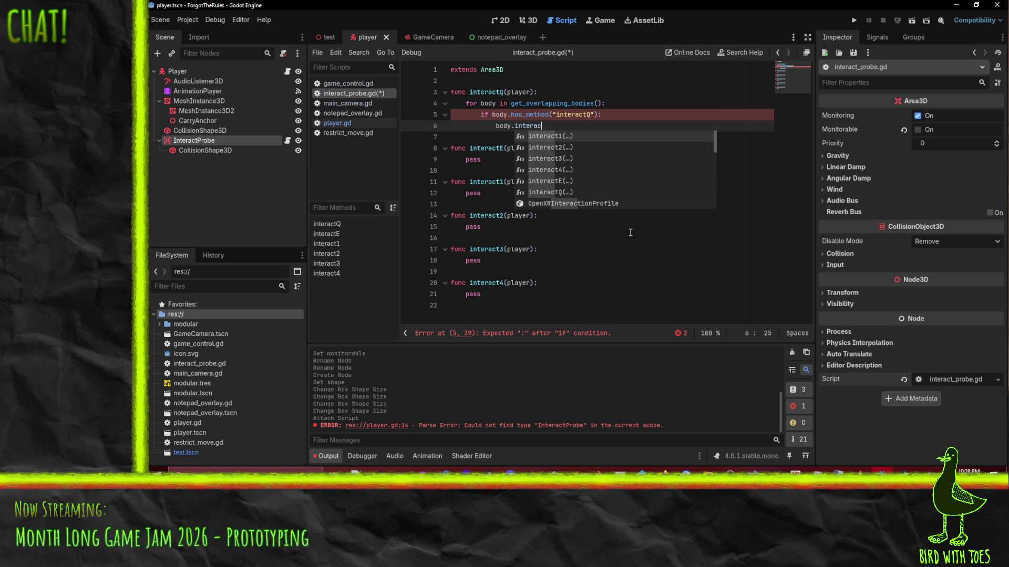
{"action": "type", "text": "Q"}
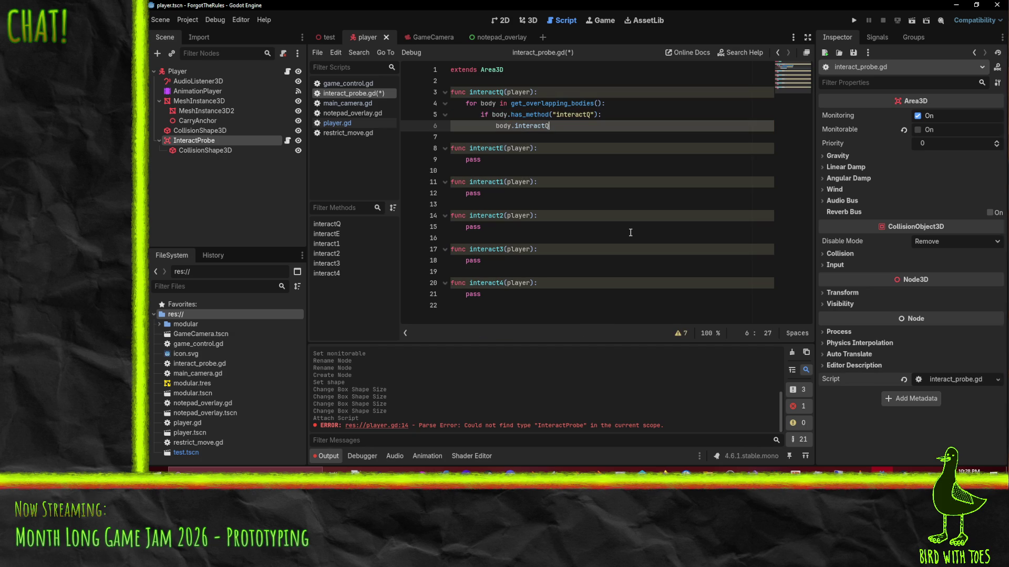
{"action": "type", "text": "(player"}
{"action": "type", "text": ")"}
{"action": "key", "text": "Return"}
{"action": "key", "text": "BackSpace"}
{"action": "type", "text": "else:"}
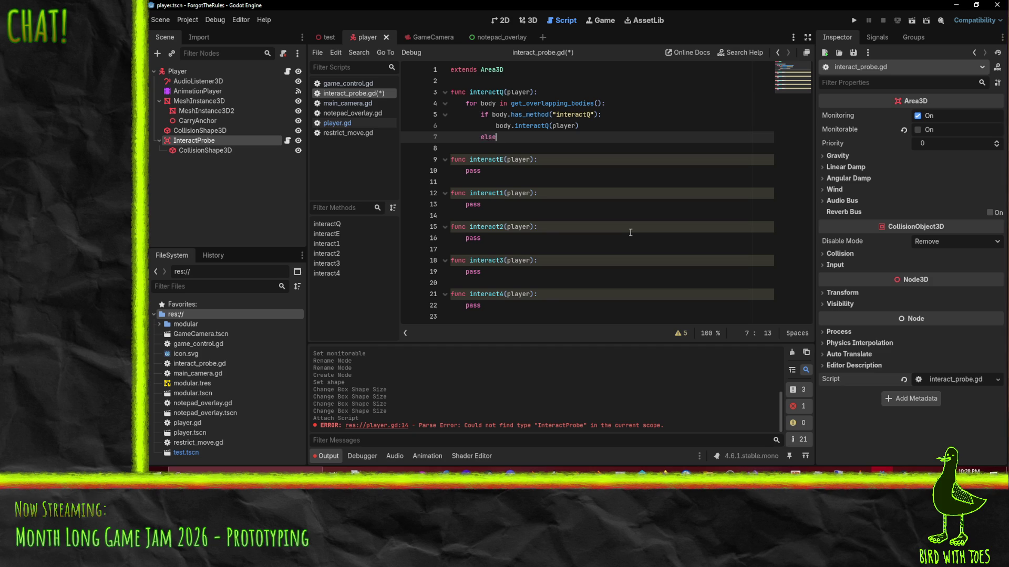
{"action": "key", "text": "Return"}
{"action": "type", "text": "player.kill()"}
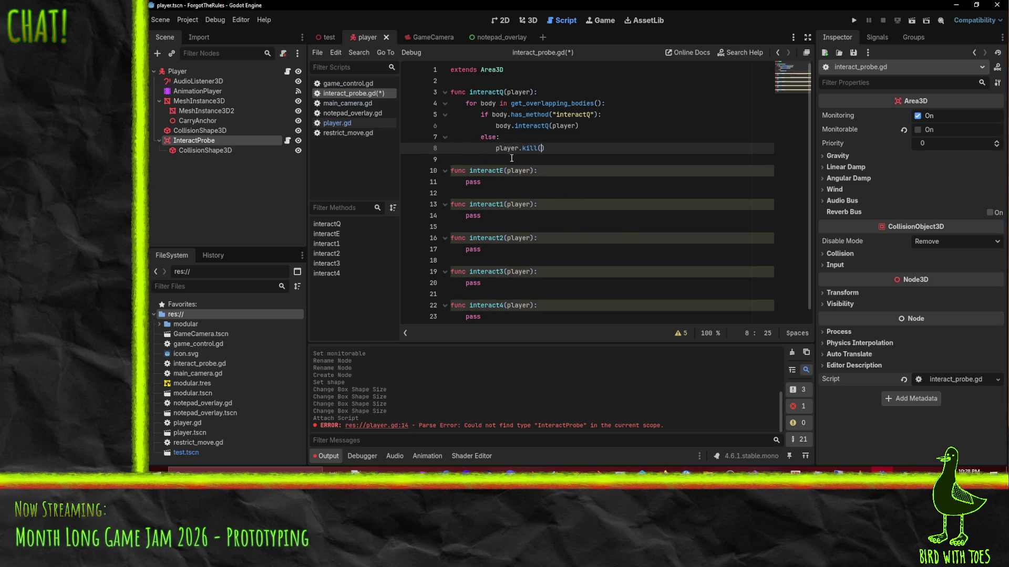
- Check the player.kill() line, then open game_control.gd
{"action": "left_click", "coordinate": [537, 149]}
{"action": "left_click", "coordinate": [511, 148]}
{"action": "left_click", "coordinate": [348, 84]}
{"action": "scroll", "coordinate": [656, 198], "scroll_direction": "down", "scroll_amount": 1}
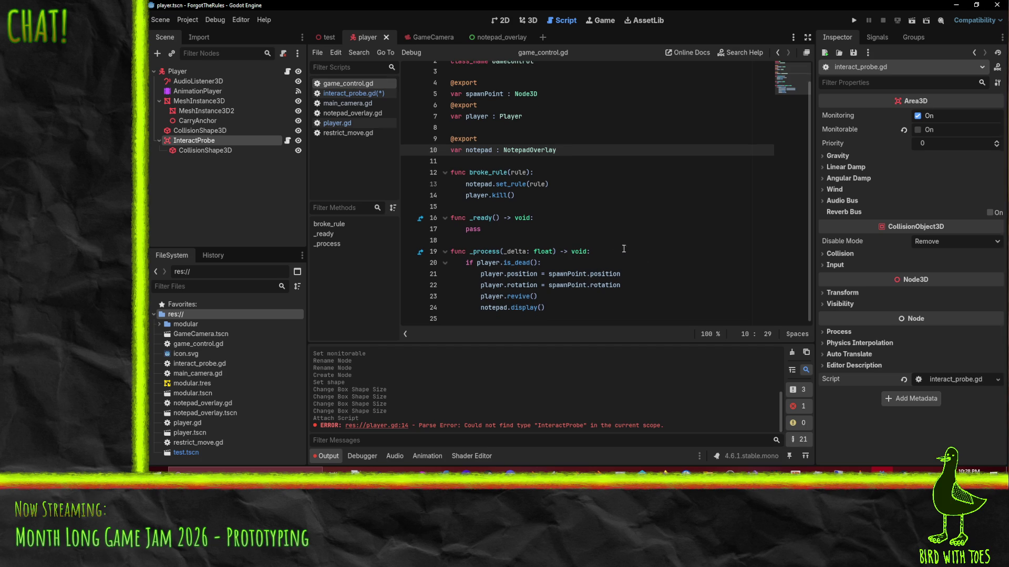
- Review player.kill() in game_control.gd's broke_rule, then reopen interact_probe.gd
{"action": "left_click", "coordinate": [558, 196]}
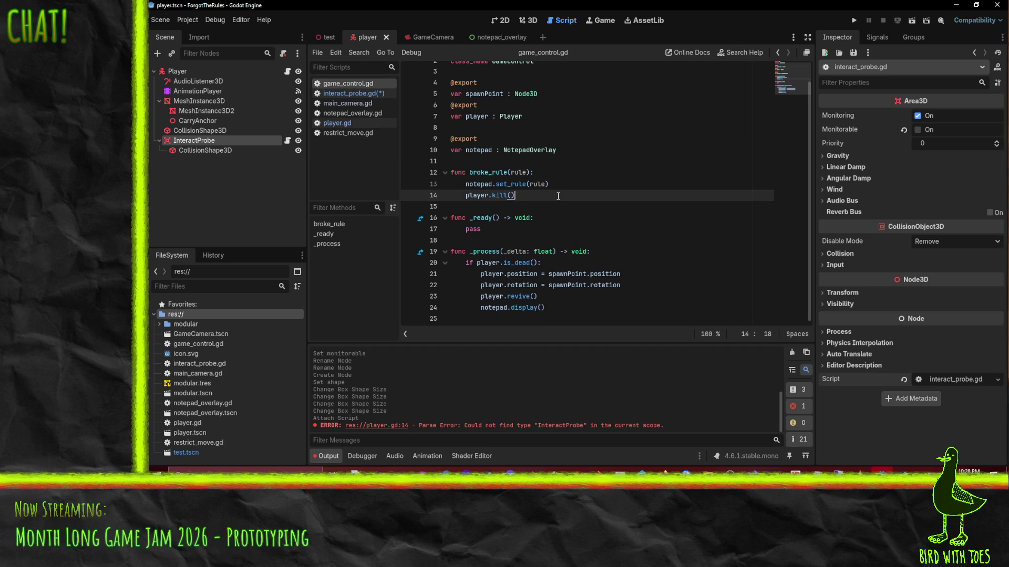
{"action": "scroll", "coordinate": [558, 196], "scroll_direction": "up", "scroll_amount": 1}
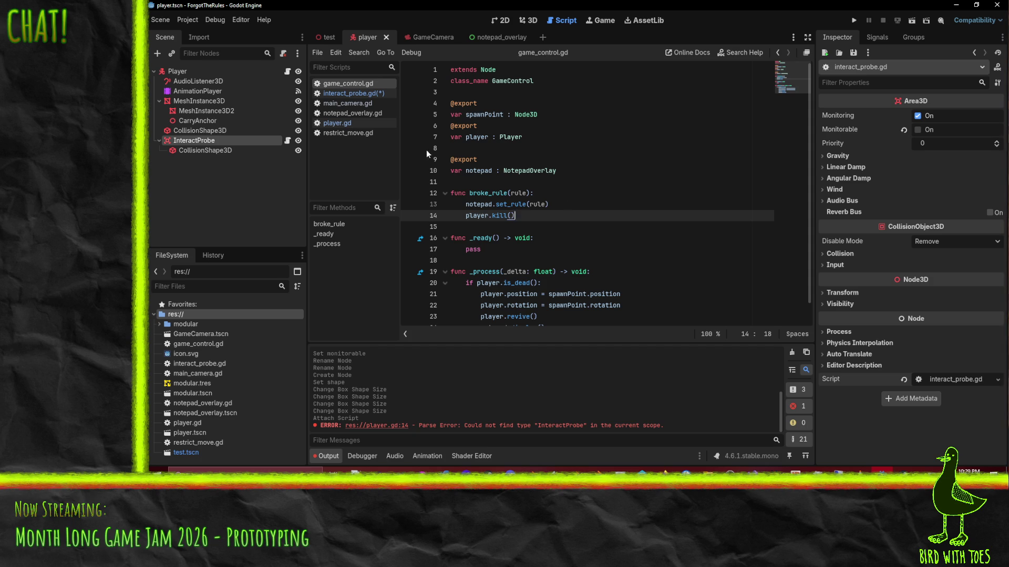
{"action": "left_click", "coordinate": [353, 93]}
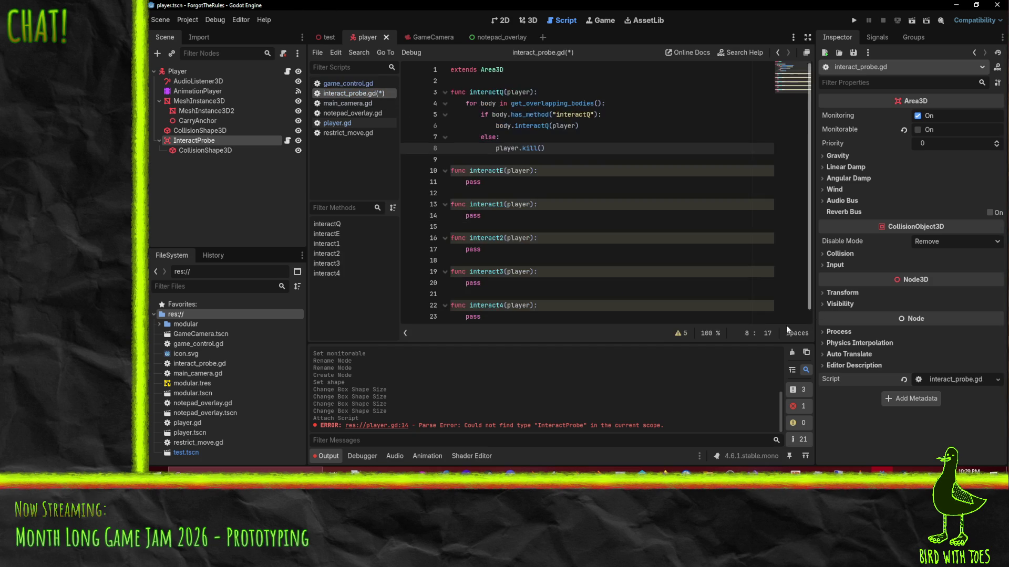
- Delete the else branch with player.kill() from interactQ
{"action": "left_click", "coordinate": [494, 127]}
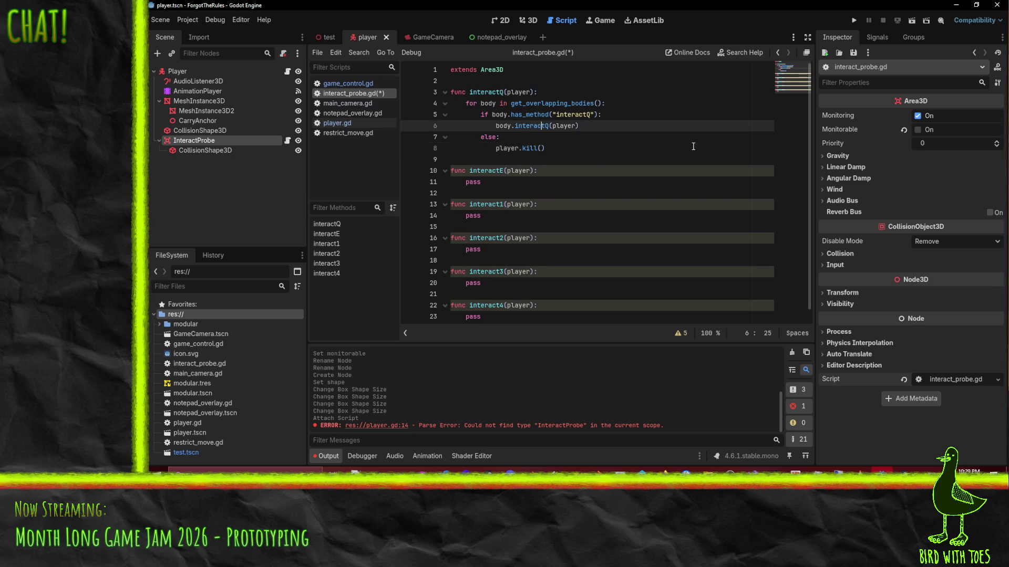
{"action": "left_click", "coordinate": [511, 104]}
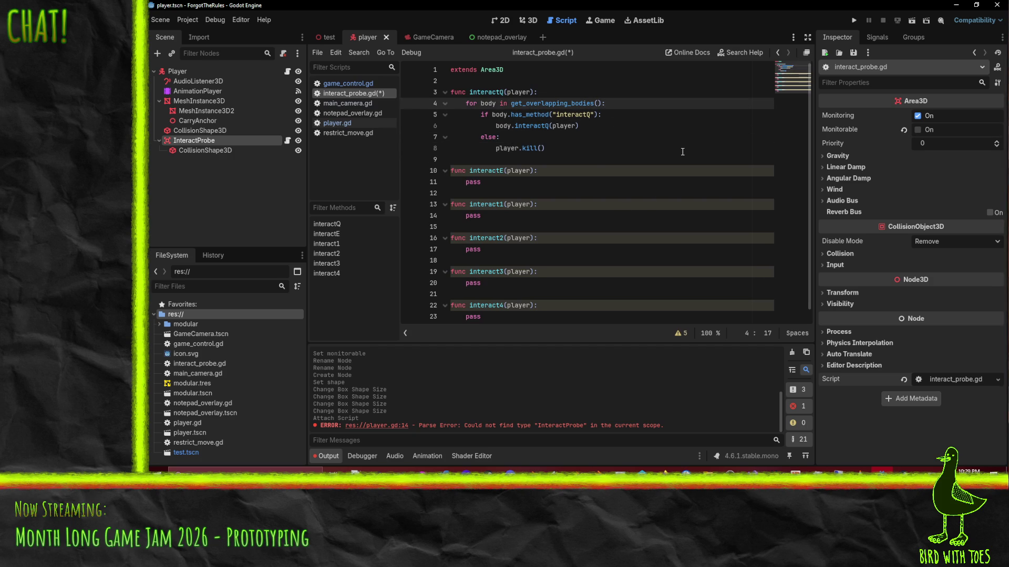
{"action": "key", "text": "Home"}
{"action": "key", "text": "Down"}
{"action": "key", "text": "Up"}
{"action": "key", "text": "Up"}
{"action": "key", "text": "Down"}
{"action": "key", "text": "Down"}
{"action": "key", "text": "Down"}
{"action": "key", "text": "Down"}
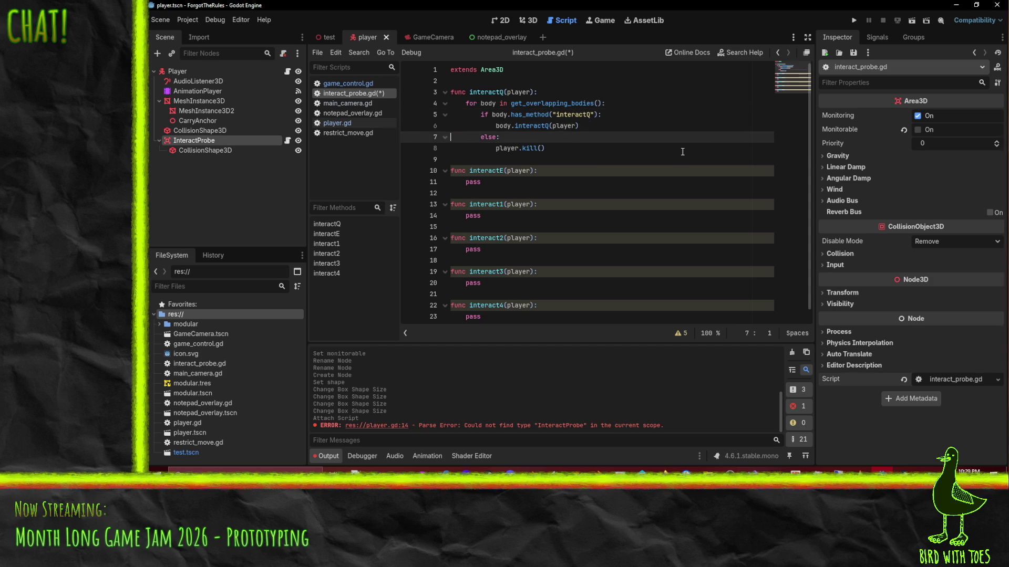
{"action": "key", "text": "shift+Down"}
{"action": "key", "text": "shift+Down"}
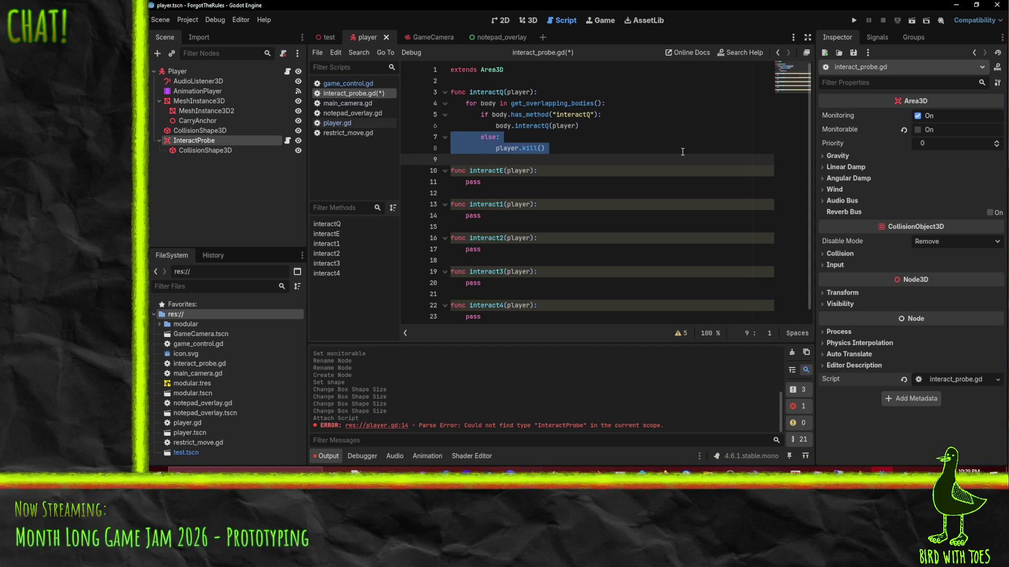
{"action": "key", "text": "Delete"}
{"action": "key", "text": "Up"}
{"action": "key", "text": "Up"}
{"action": "key", "text": "Up"}
{"action": "key", "text": "Up"}
- Insert a 'var interacted = False' line at the top of interactQ
{"action": "key", "text": "End"}
{"action": "key", "text": "Return"}
{"action": "type", "text": "interacted = f"}
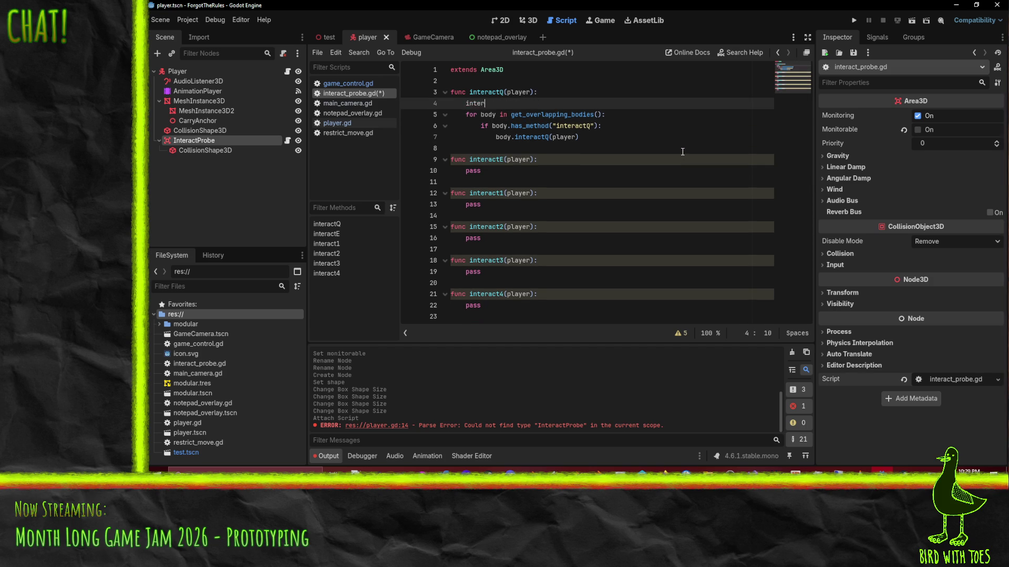
{"action": "key", "text": "BackSpace"}
{"action": "type", "text": "False"}
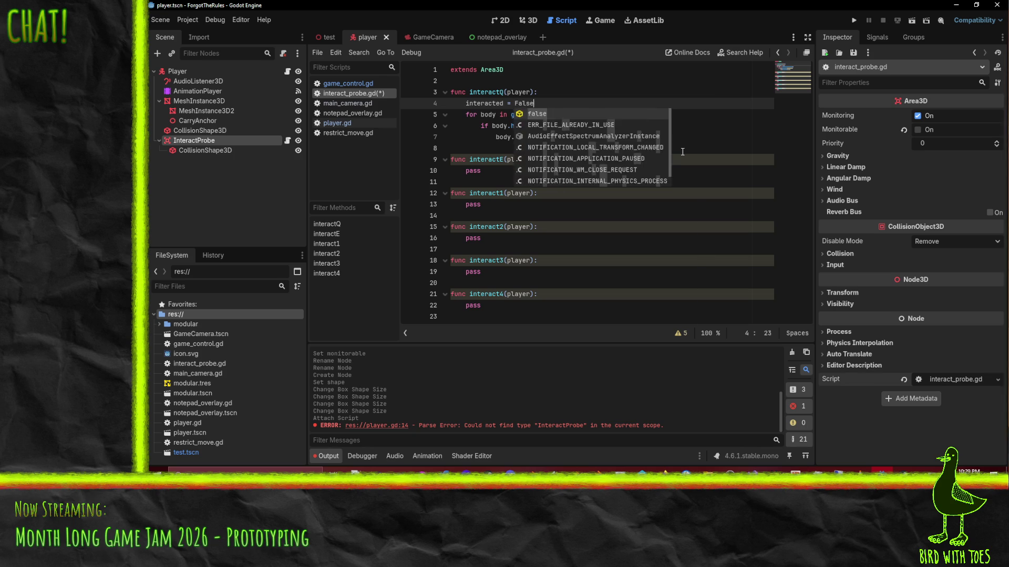
{"action": "key", "text": "Home"}
{"action": "type", "text": "var"}
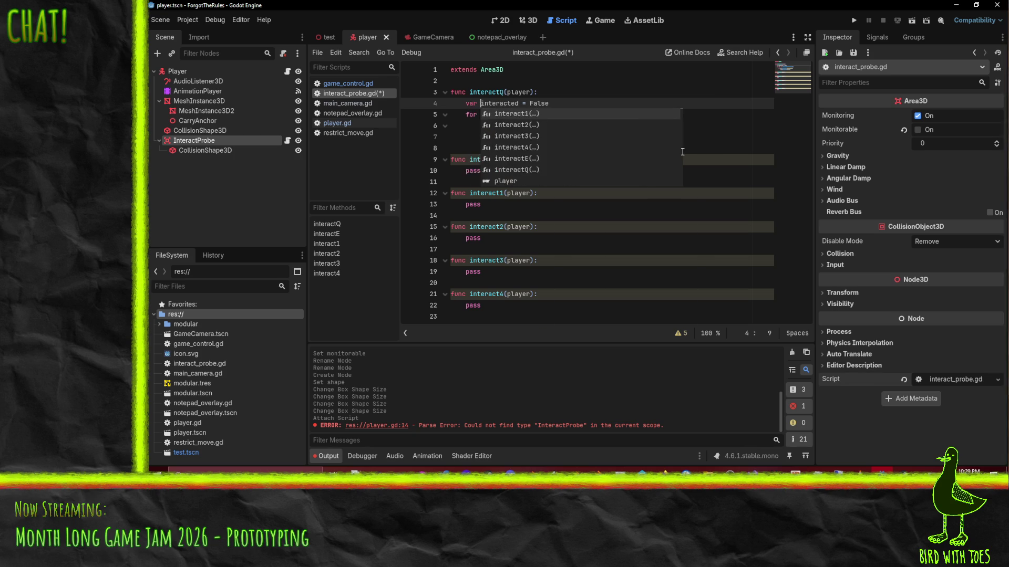
- Add 'interacted = true' after the body.interactQ call and fix the var declaration placement
{"action": "key", "text": "Down"}
{"action": "key", "text": "Down"}
{"action": "key", "text": "Down"}
{"action": "key", "text": "End"}
{"action": "key", "text": "Return"}
{"action": "type", "text": "interacted = True"}
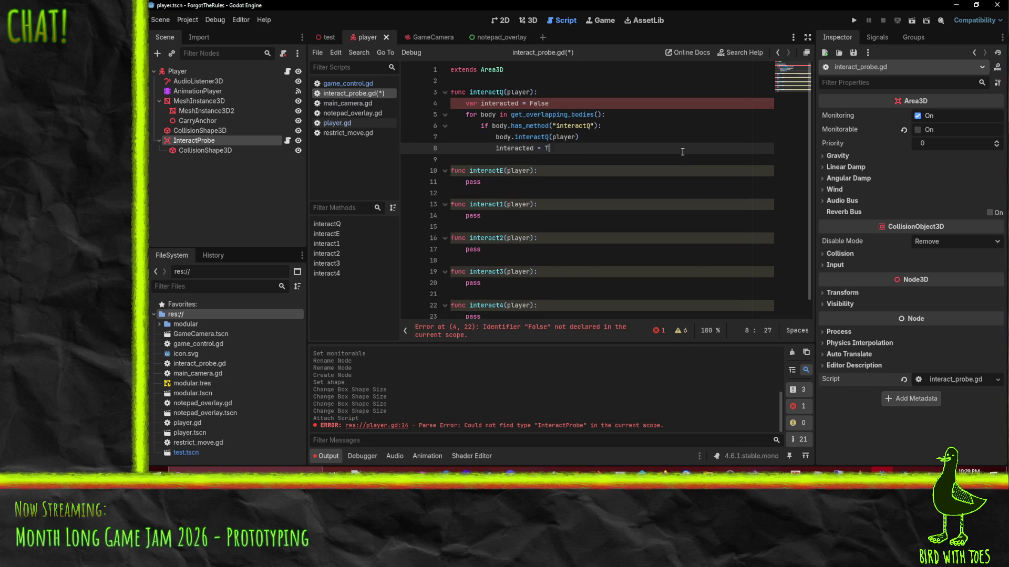
{"action": "key", "text": "Up"}
{"action": "key", "text": "Up"}
{"action": "key", "text": "Up"}
{"action": "key", "text": "Home"}
{"action": "key", "text": "Up"}
{"action": "key", "text": "Delete"}
{"action": "key", "text": "Delete"}
{"action": "key", "text": "Delete"}
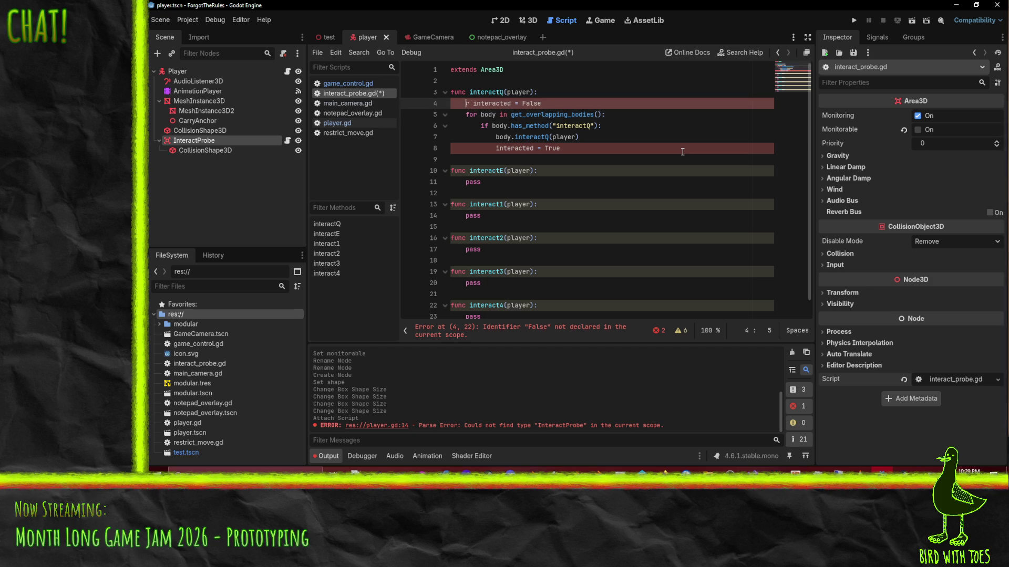
{"action": "key", "text": "Down"}
{"action": "key", "text": "Down"}
{"action": "key", "text": "Down"}
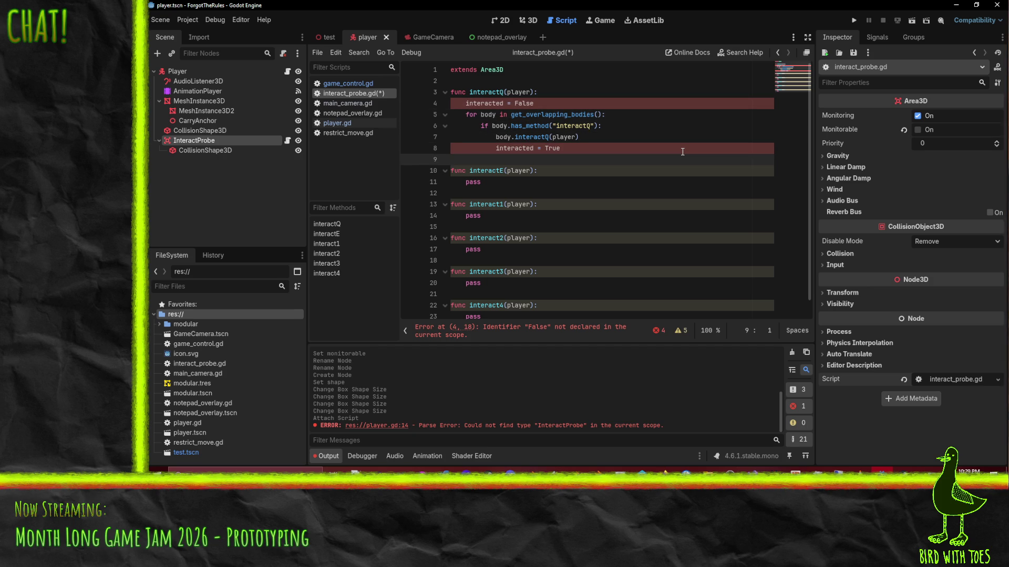
{"action": "left_click", "coordinate": [517, 104]}
{"action": "key", "text": "Down"}
{"action": "key", "text": "Down"}
{"action": "key", "text": "Down"}
{"action": "key", "text": "Delete"}
{"action": "type", "text": "t"}
{"action": "key", "text": "Up"}
{"action": "key", "text": "Up"}
{"action": "key", "text": "Up"}
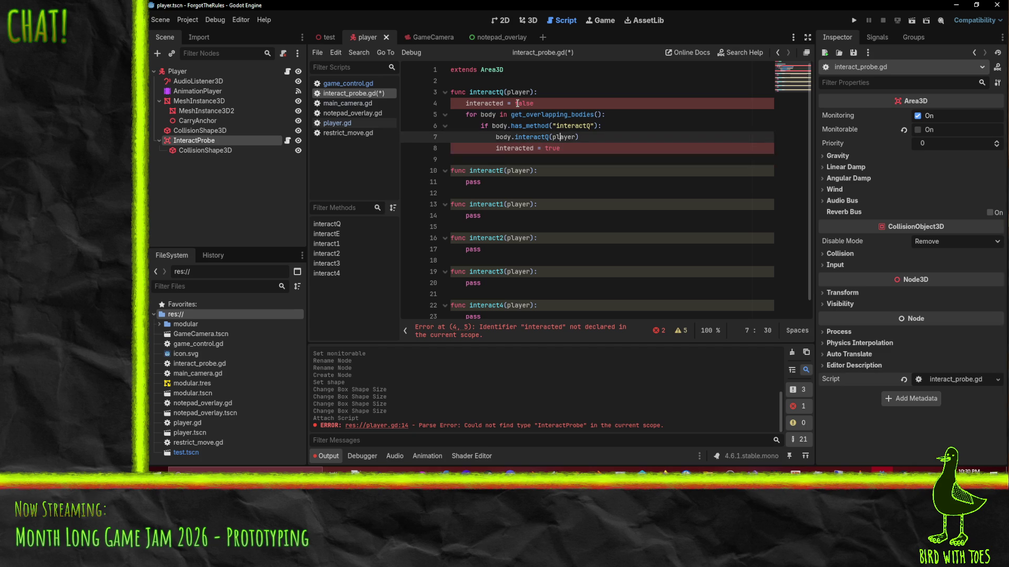
{"action": "key", "text": "Home"}
{"action": "type", "text": "var"}
- Copy the overlapping-bodies loop and paste a duplicate directly below it
{"action": "key", "text": "Down"}
{"action": "key", "text": "Down"}
{"action": "key", "text": "Down"}
{"action": "key", "text": "End"}
{"action": "key", "text": "Return"}
{"action": "key", "text": "BackSpace"}
{"action": "key", "text": "BackSpace"}
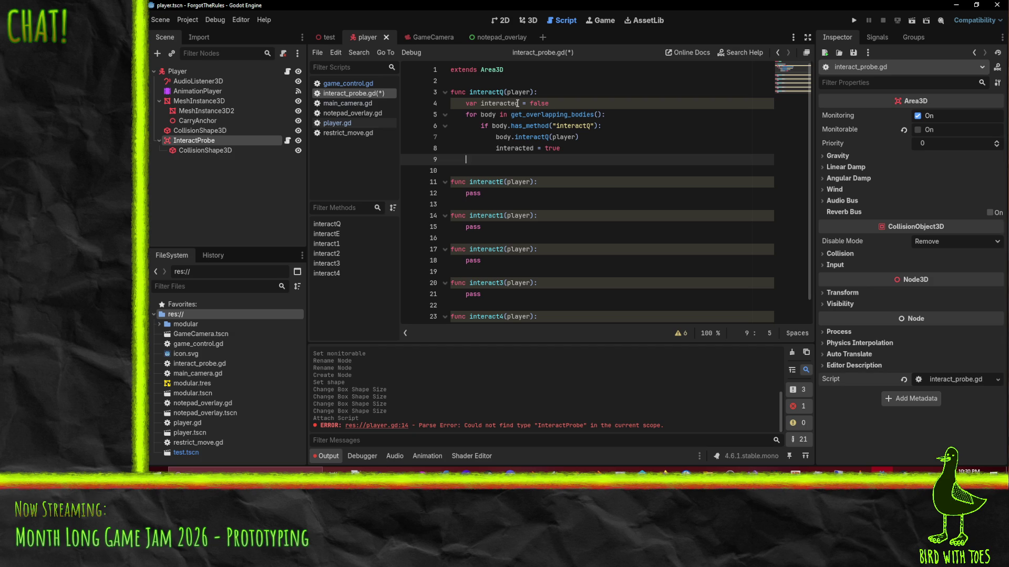
{"action": "key", "text": "Up"}
{"action": "key", "text": "Up"}
{"action": "key", "text": "Up"}
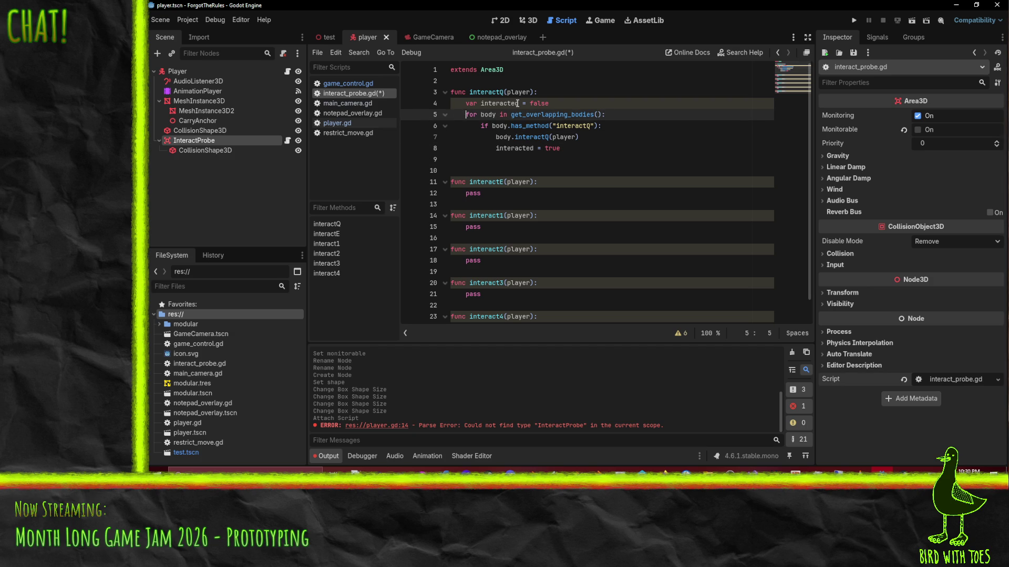
{"action": "key", "text": "shift+Down"}
{"action": "key", "text": "shift+Down"}
{"action": "key", "text": "shift+Down"}
{"action": "key", "text": "ctrl+c"}
{"action": "key", "text": "Right"}
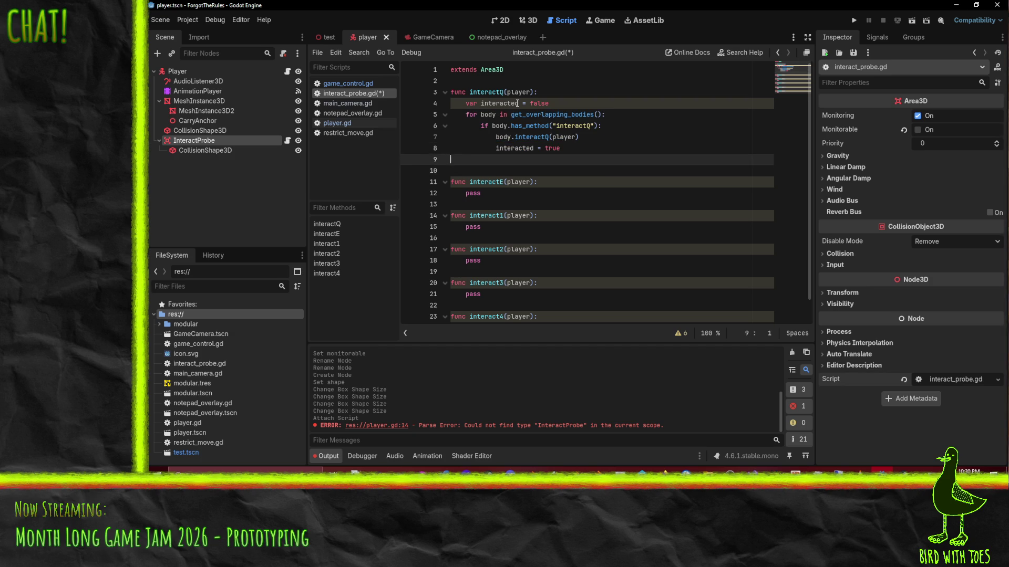
{"action": "key", "text": "ctrl+v"}
{"action": "left_click", "coordinate": [573, 159]}
- Change the copied loop to iterate get_overlapping_areas()
{"action": "key", "text": "shift+Right"}
{"action": "key", "text": "shift+Right"}
{"action": "key", "text": "shift+Right"}
{"action": "type", "text": "areas"}
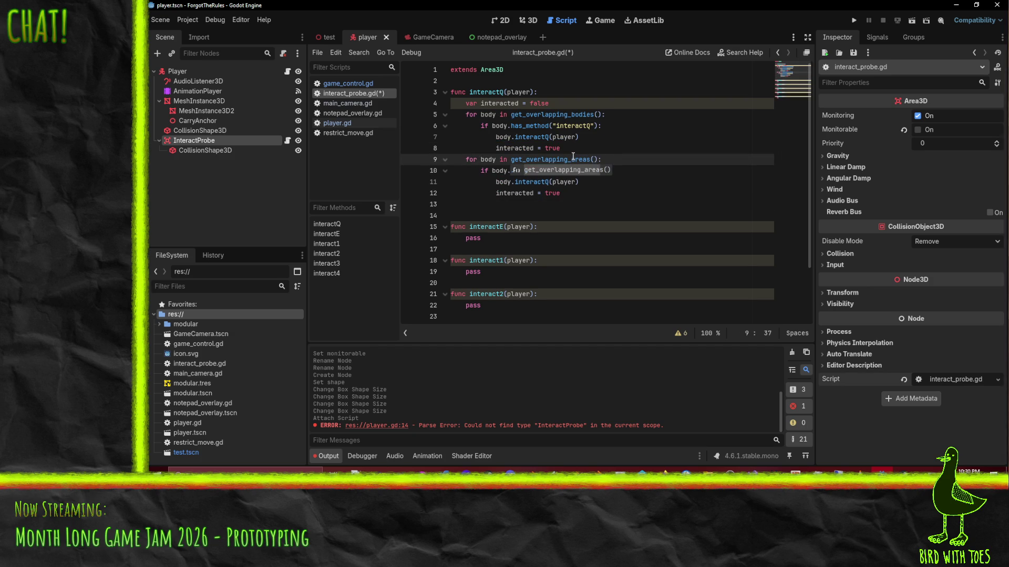
{"action": "left_click", "coordinate": [526, 137]}
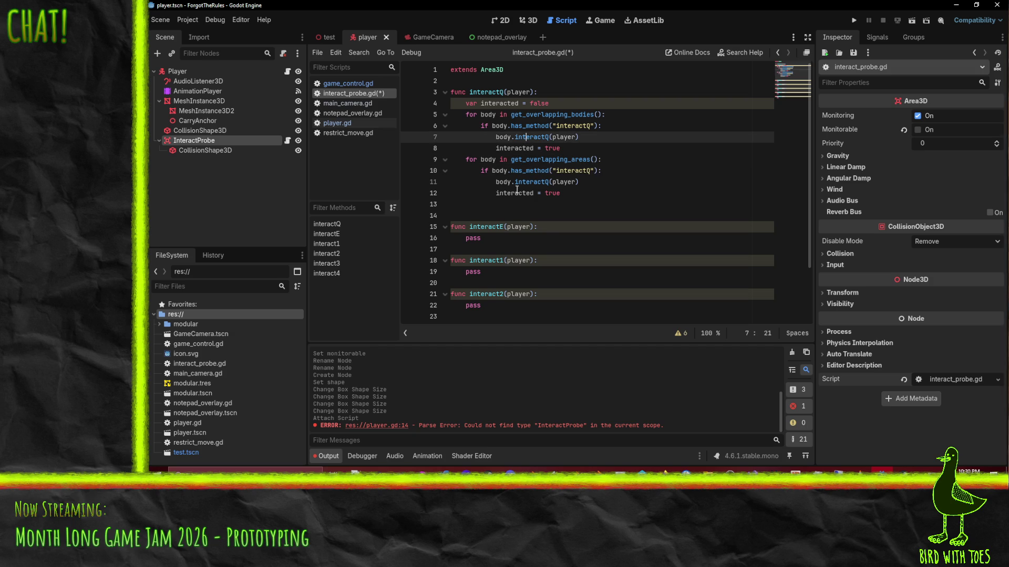
- Add 'if !interacted: player.broke_rule(self)' below the two loops
{"action": "left_click", "coordinate": [547, 194]}
{"action": "left_click", "coordinate": [630, 204]}
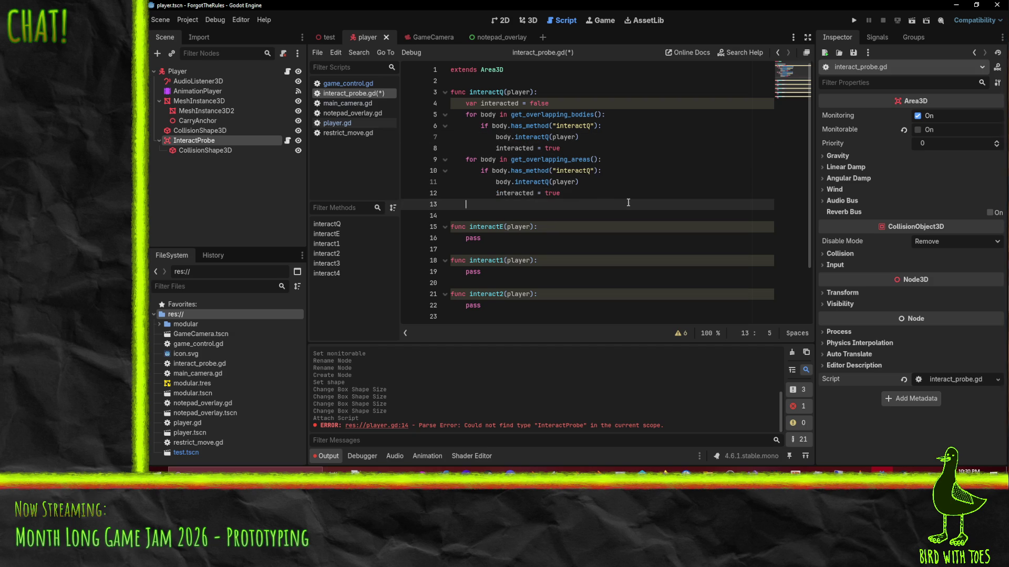
{"action": "type", "text": "if !interacte"}
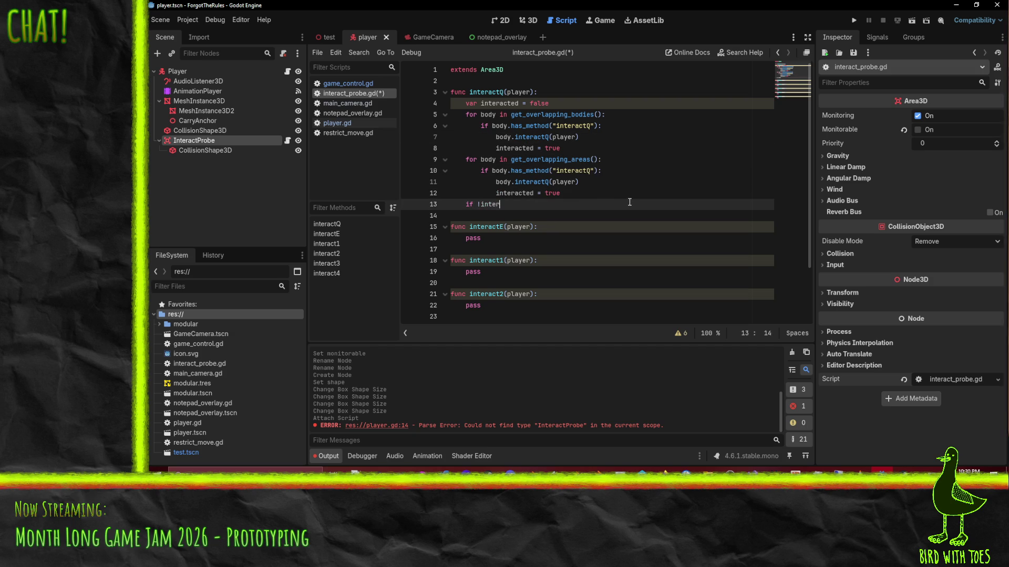
{"action": "type", "text": "d"}
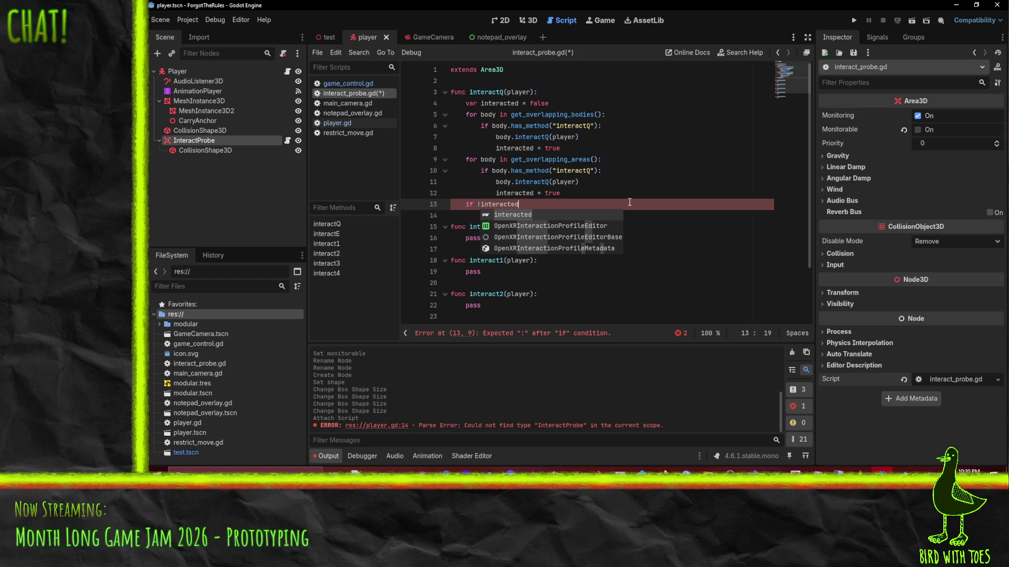
{"action": "type", "text": ":"}
{"action": "key", "text": "Return"}
{"action": "type", "text": "player.br"}
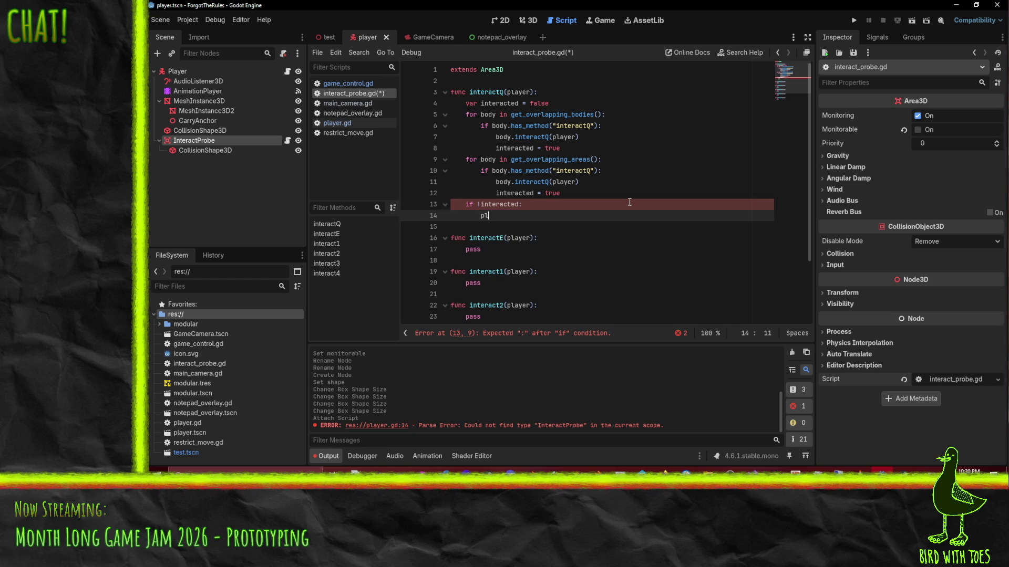
{"action": "type", "text": "oke_rule("}
{"action": "type", "text": "this)"}
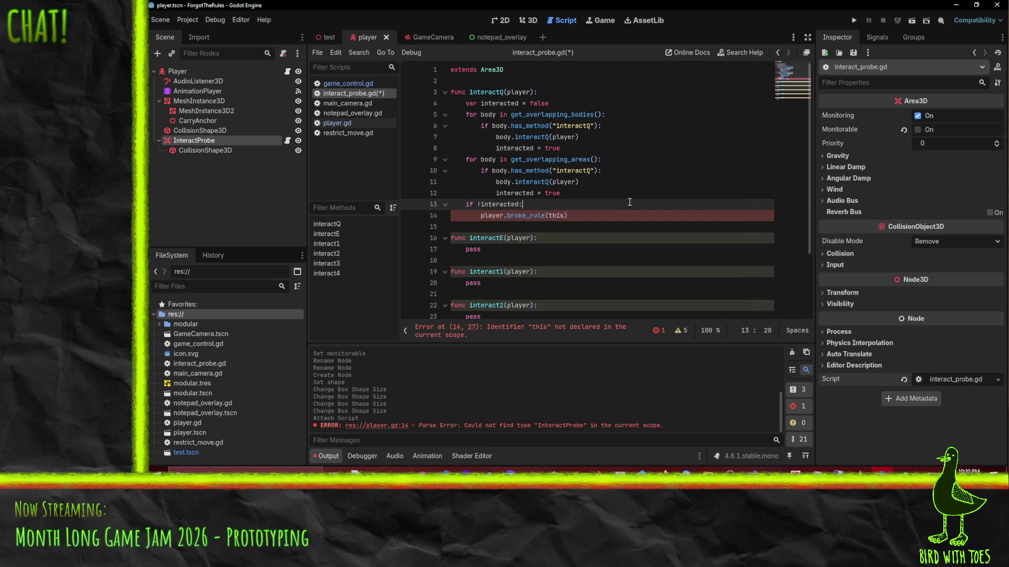
{"action": "key", "text": "Left"}
{"action": "key", "text": "Left"}
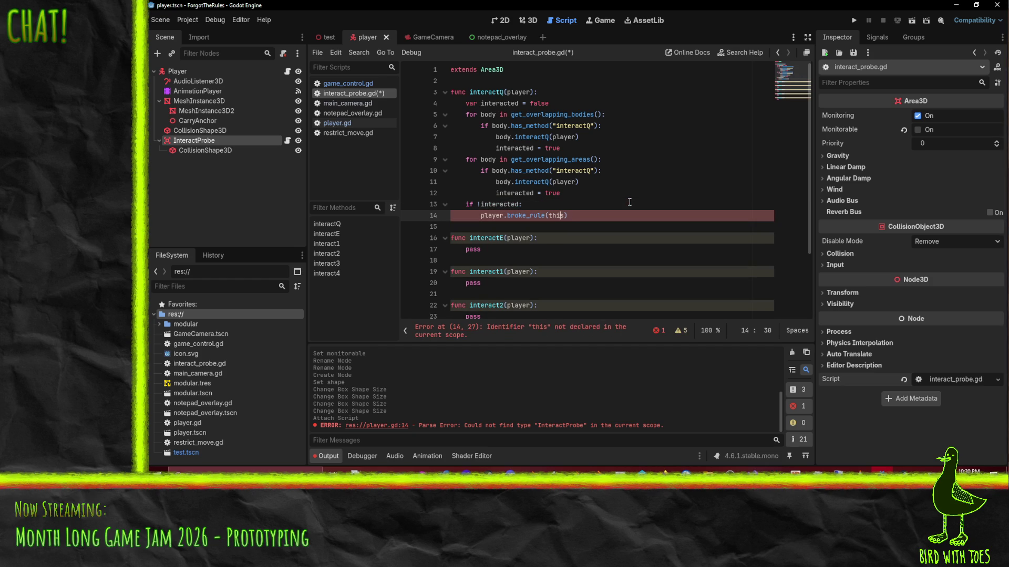
{"action": "key", "text": "BackSpace"}
{"action": "key", "text": "BackSpace"}
{"action": "key", "text": "BackSpace"}
{"action": "type", "text": "self"}
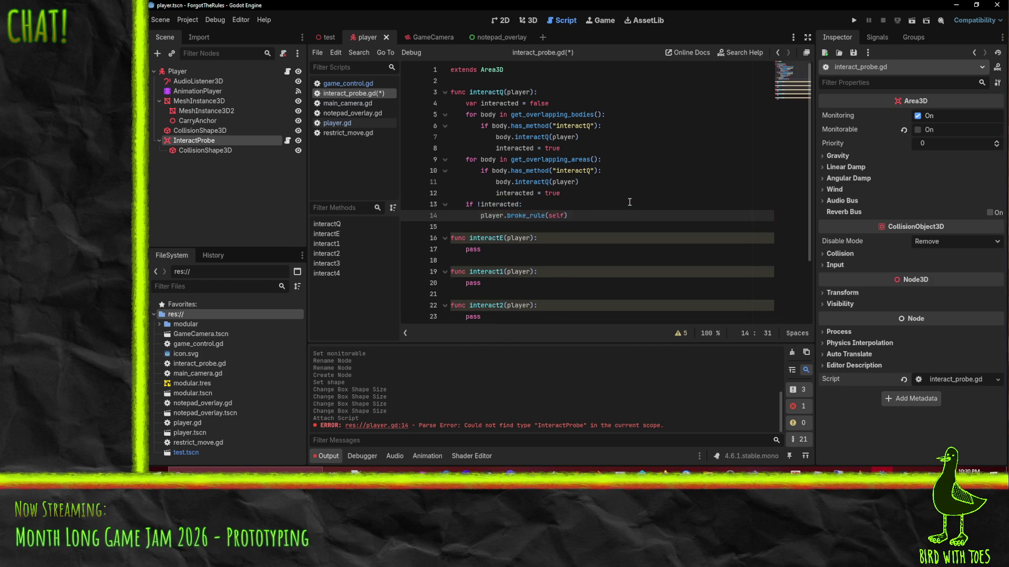
{"action": "key", "text": "Up"}
{"action": "key", "text": "Up"}
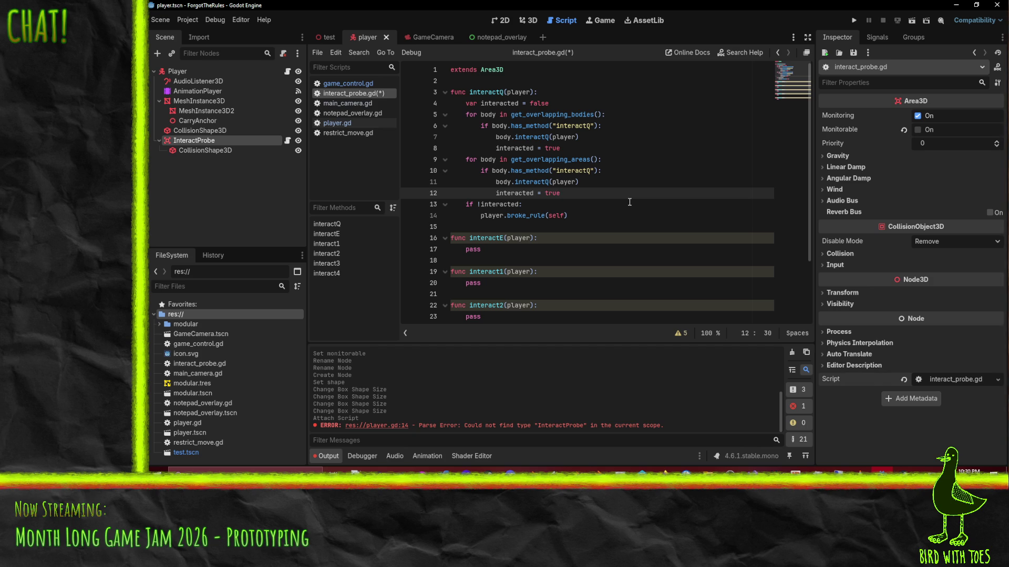
{"action": "key", "text": "Up"}
{"action": "key", "text": "Up"}
{"action": "key", "text": "Up"}
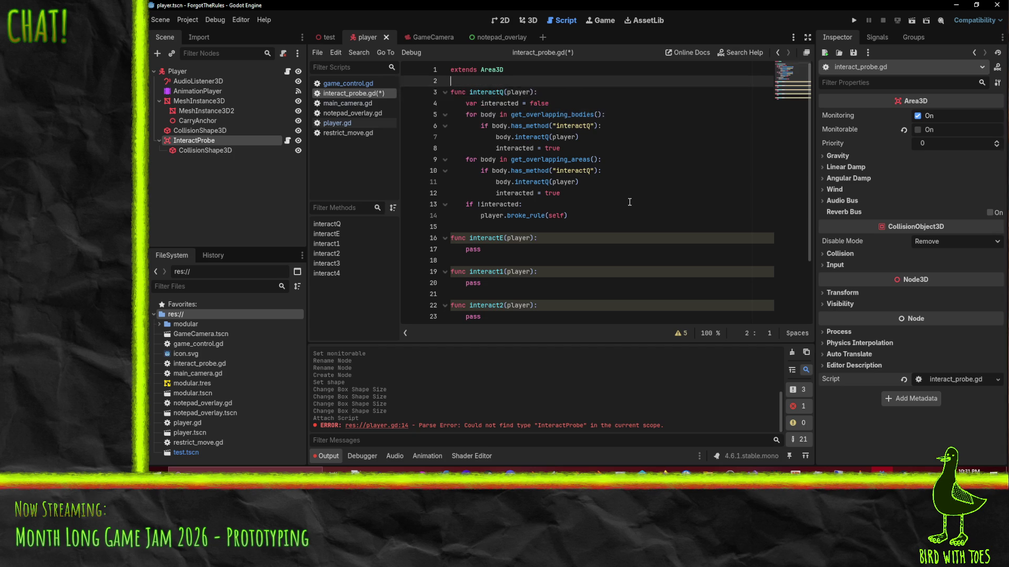
- Add func description() returning "Not allowed to interact with nothing" under extends Area3D
{"action": "key", "text": "Return"}
{"action": "key", "text": "Return"}
{"action": "type", "text": "func "}
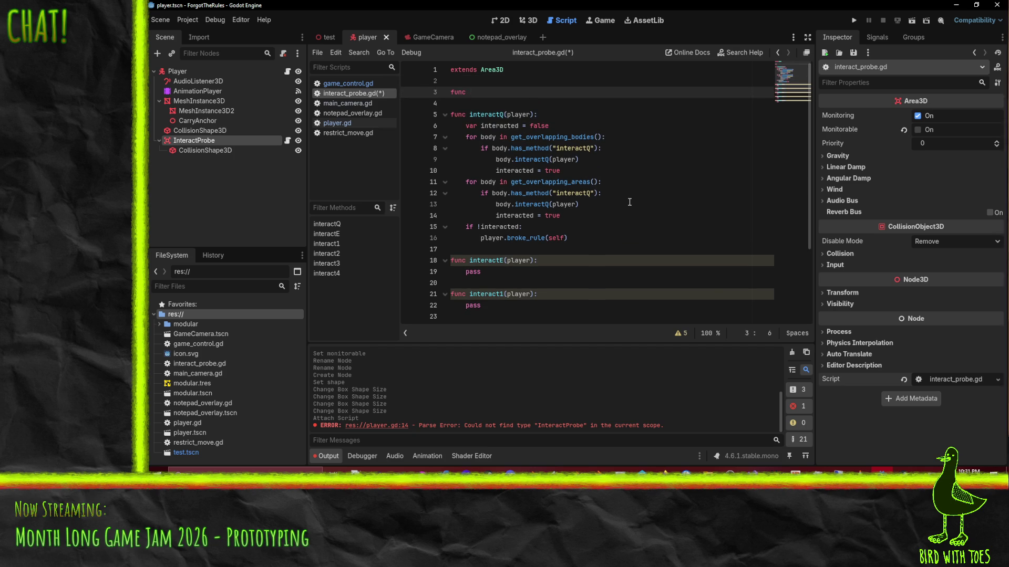
{"action": "type", "text": "description("}
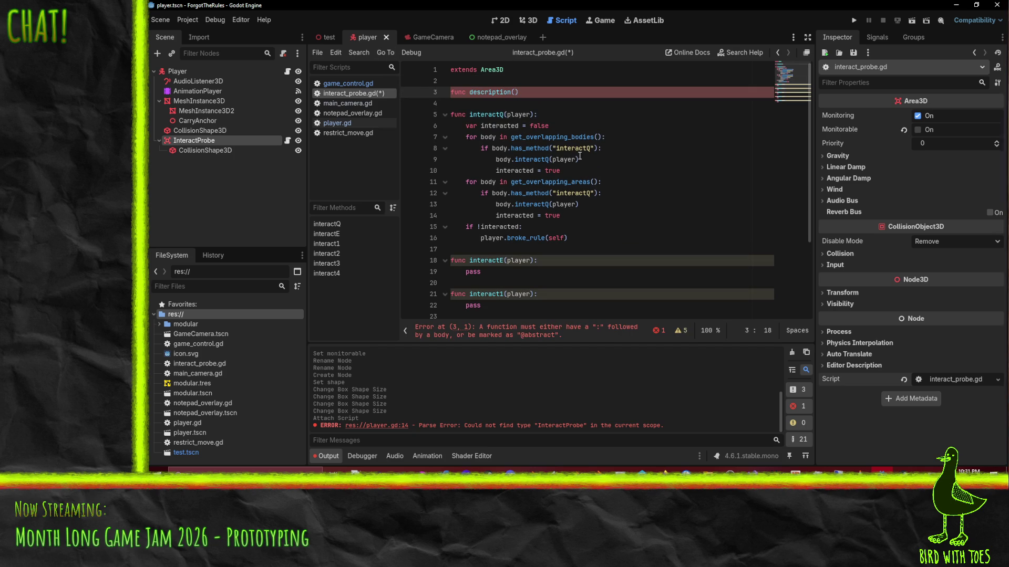
{"action": "type", "text": ")"}
{"action": "key", "text": "Return"}
{"action": "type", "text": "return \""}
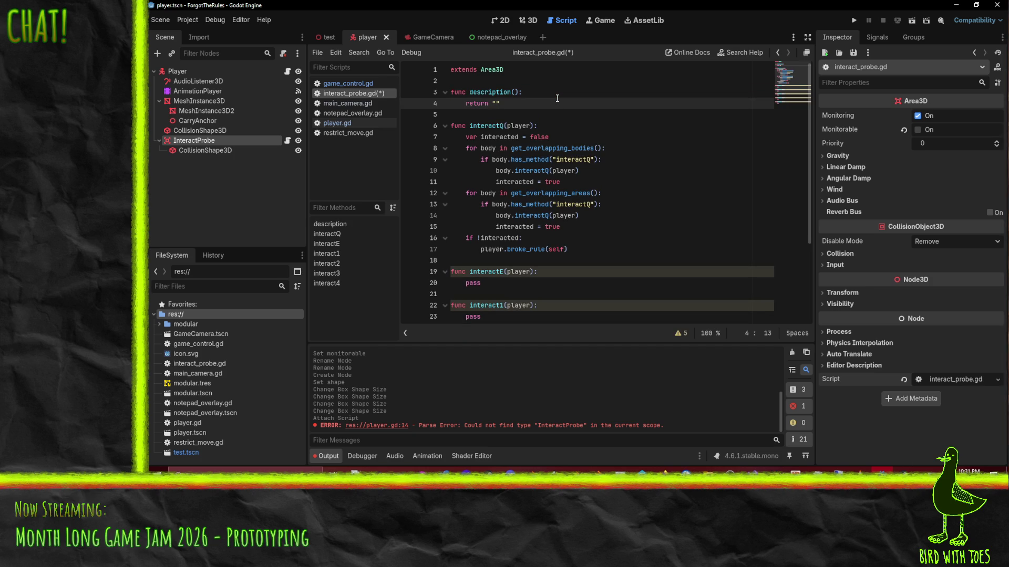
{"action": "type", "text": "Trie"}
{"action": "key", "text": "BackSpace"}
{"action": "key", "text": "BackSpace"}
{"action": "key", "text": "BackSpace"}
{"action": "type", "text": "Not allowed "}
{"action": "type", "text": "to "}
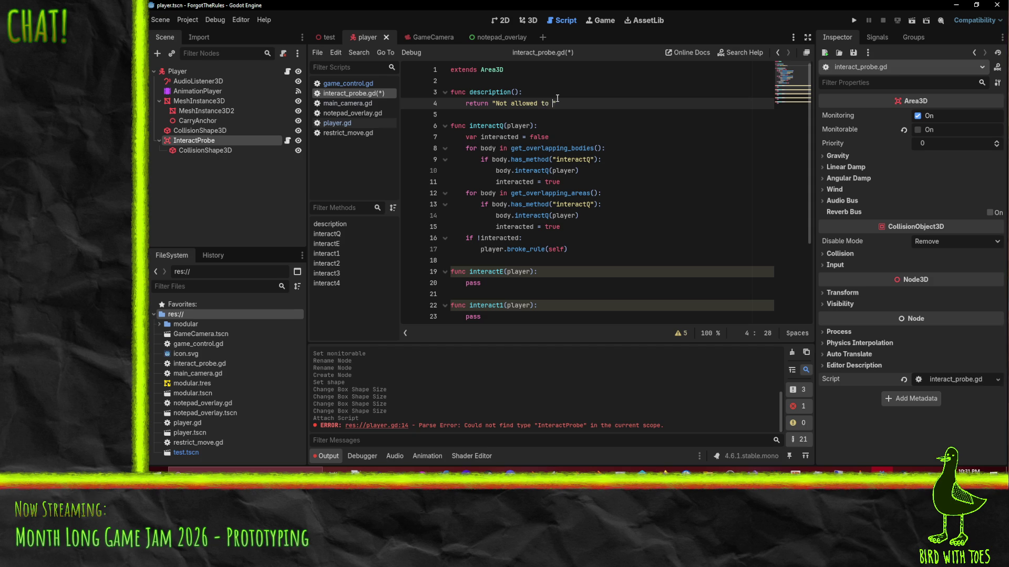
{"action": "type", "text": "intera"}
{"action": "key", "text": "BackSpace"}
{"action": "key", "text": "BackSpace"}
{"action": "key", "text": "BackSpace"}
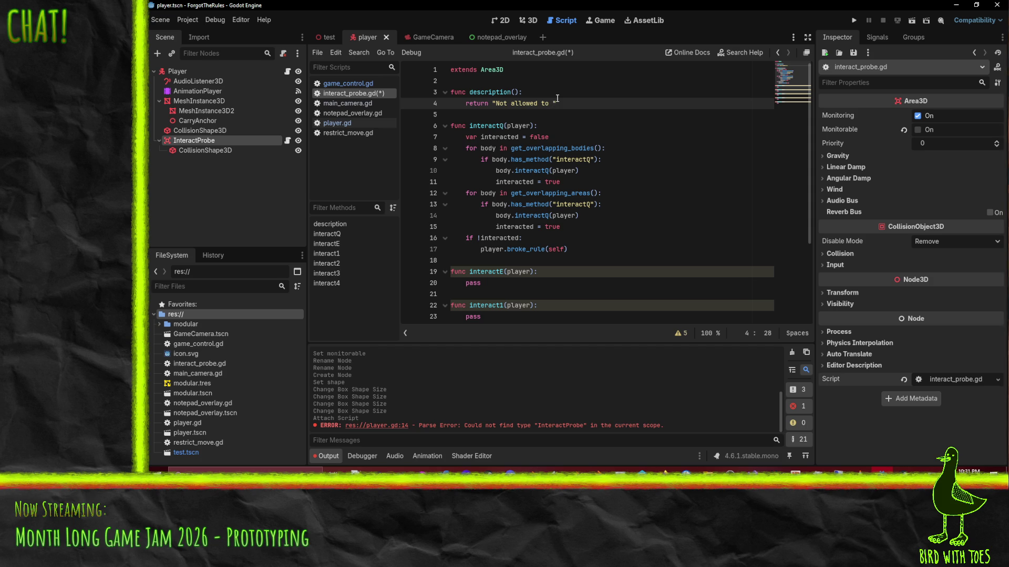
{"action": "type", "text": "interact wiht"}
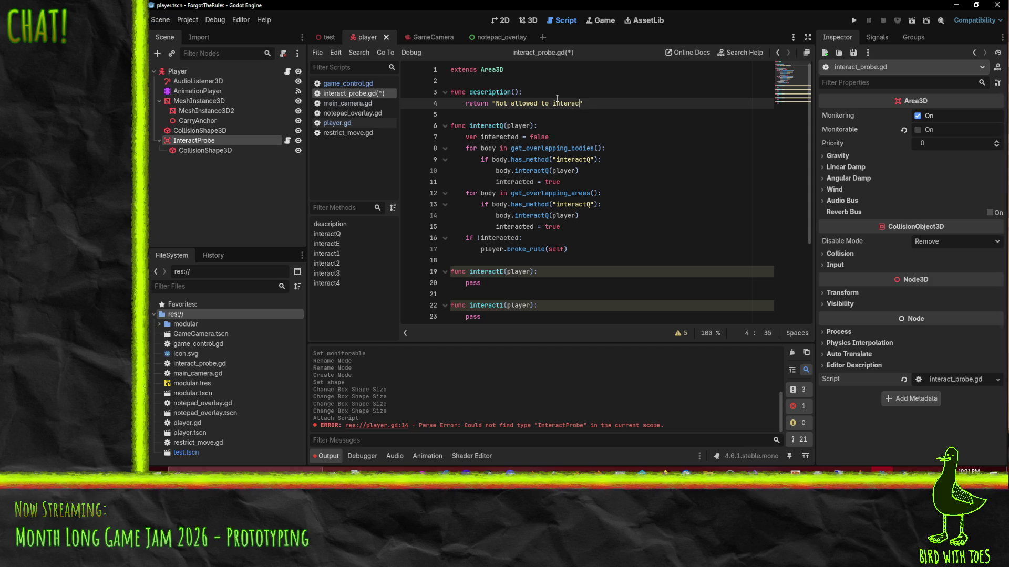
{"action": "key", "text": "BackSpace"}
{"action": "key", "text": "BackSpace"}
{"action": "type", "text": "th no"}
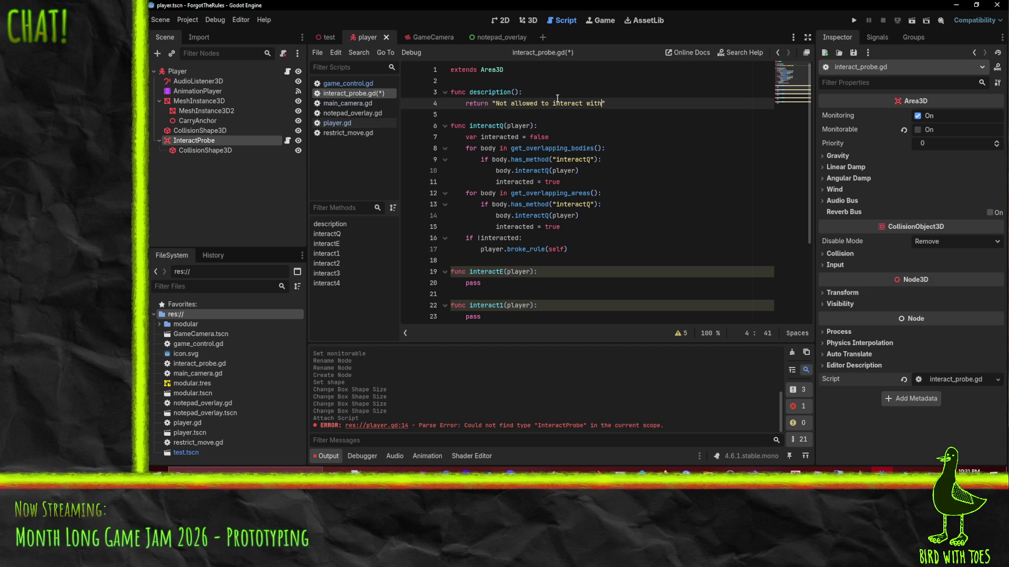
{"action": "type", "text": "thing"}
- Review the finished interactQ checks and switch to player.gd
{"action": "key", "text": "Down"}
{"action": "key", "text": "Down"}
{"action": "key", "text": "Down"}
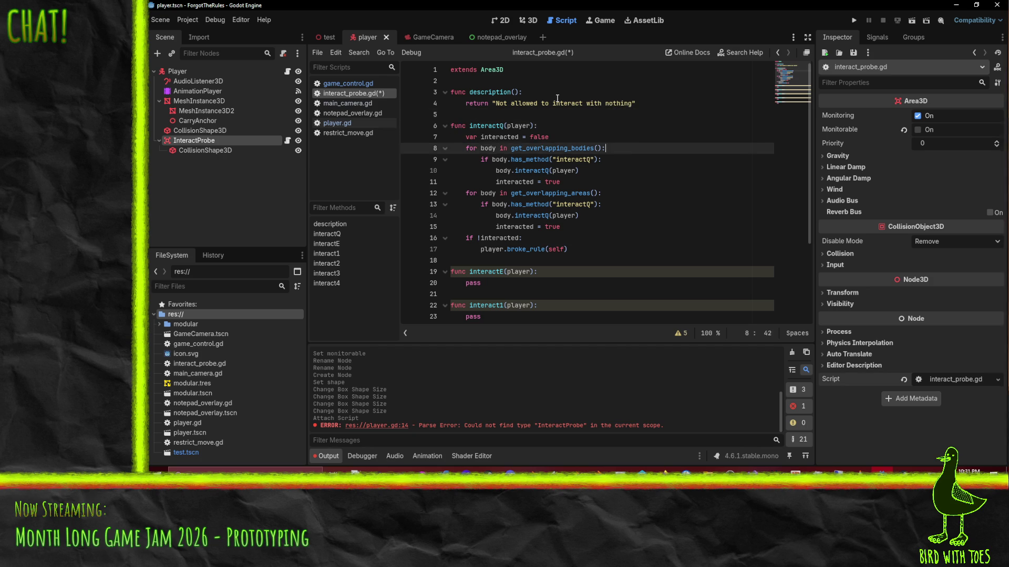
{"action": "key", "text": "Down"}
{"action": "key", "text": "Down"}
{"action": "key", "text": "Down"}
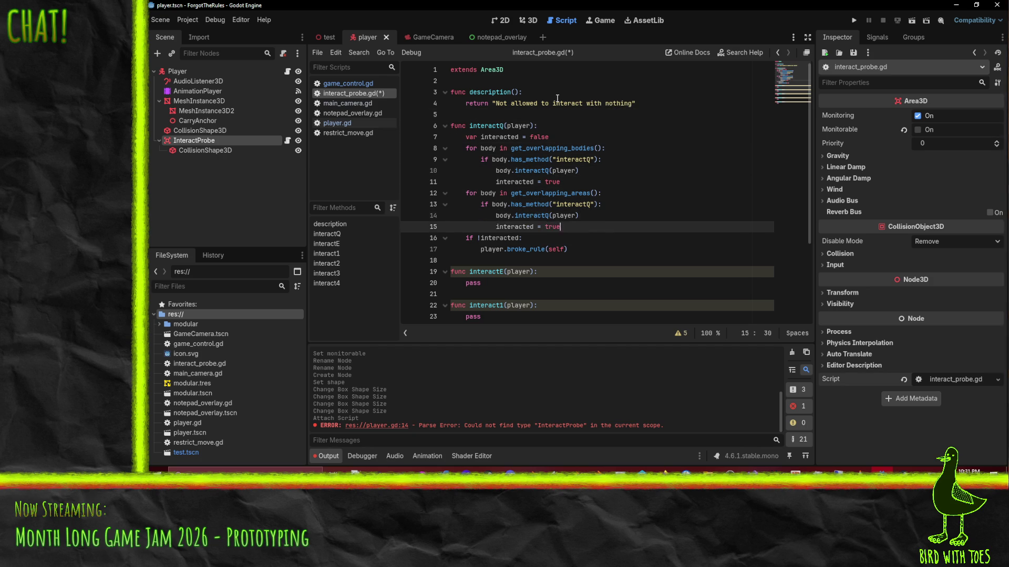
{"action": "left_click", "coordinate": [512, 261]}
{"action": "left_click", "coordinate": [533, 243]}
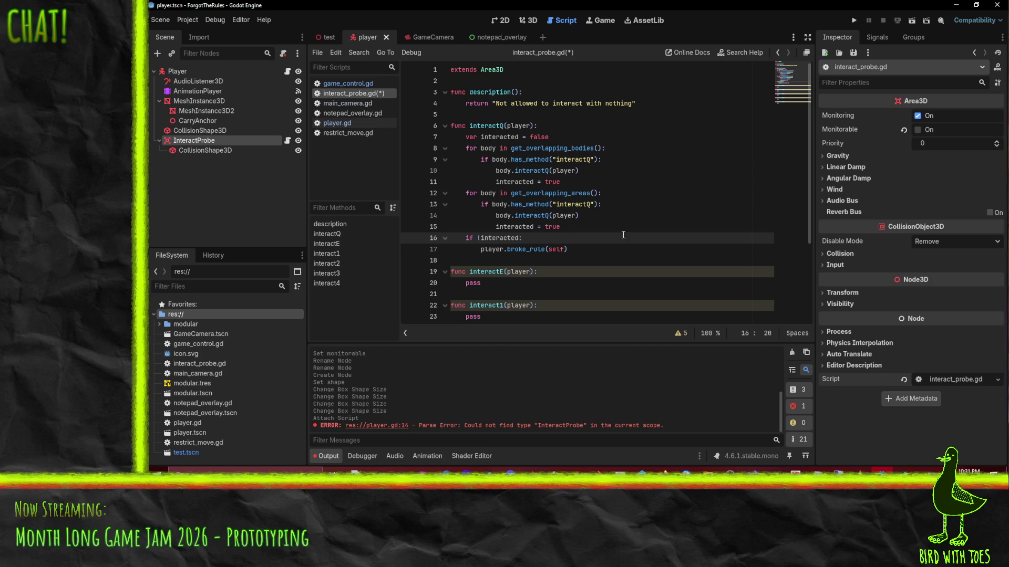
{"action": "left_click", "coordinate": [609, 204]}
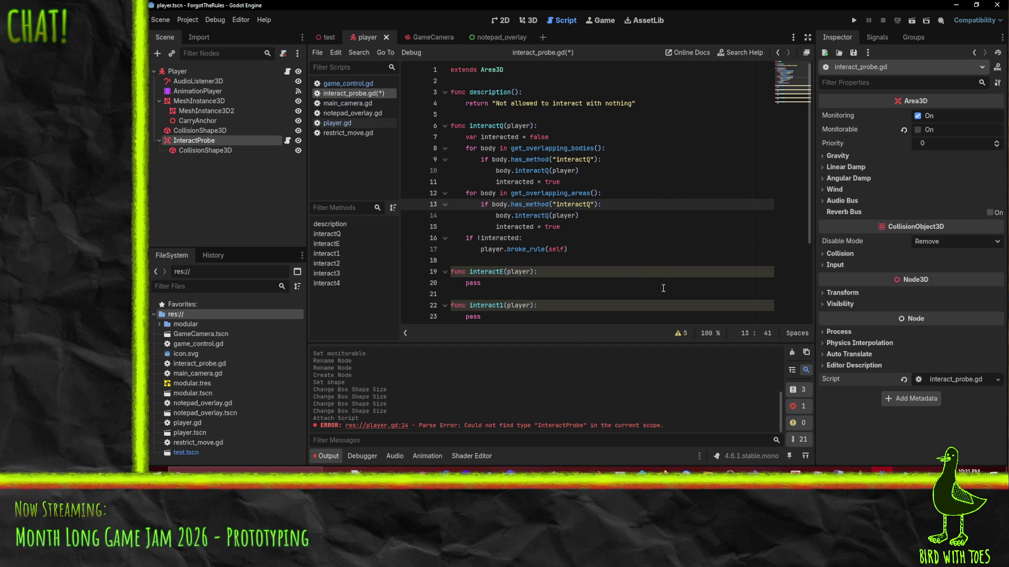
{"action": "left_click", "coordinate": [543, 249]}
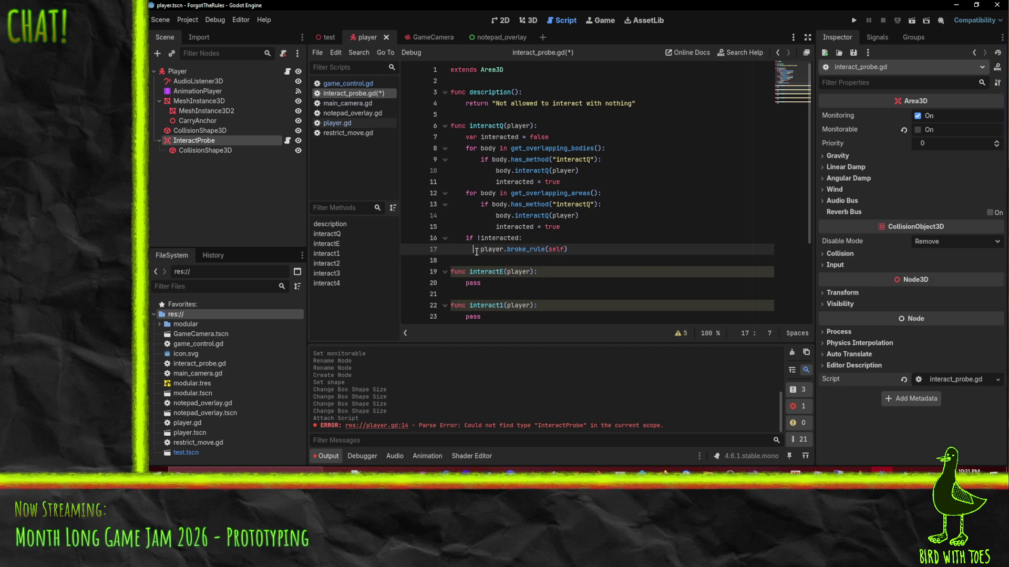
{"action": "left_click", "coordinate": [593, 262]}
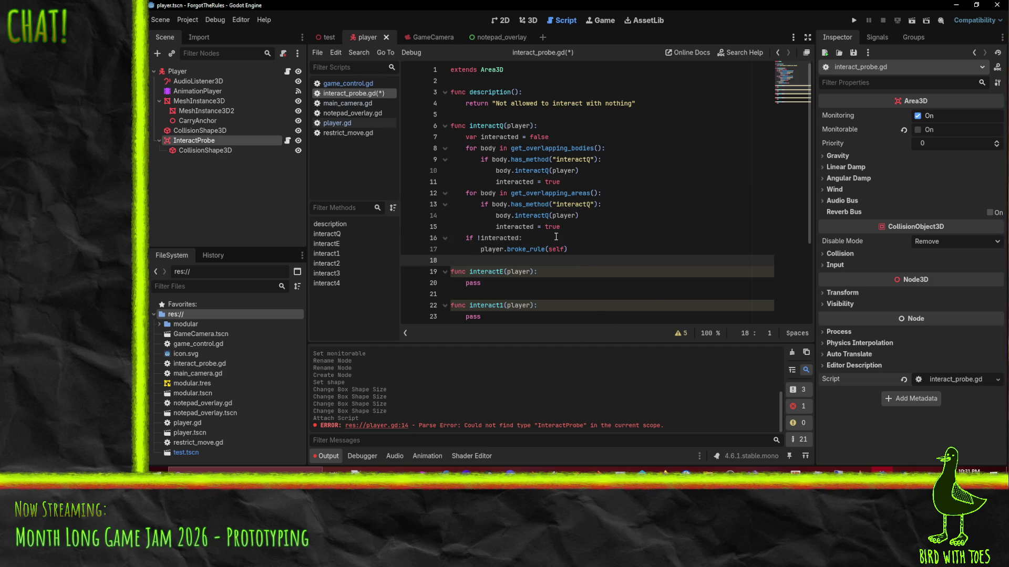
{"action": "left_click", "coordinate": [336, 123]}
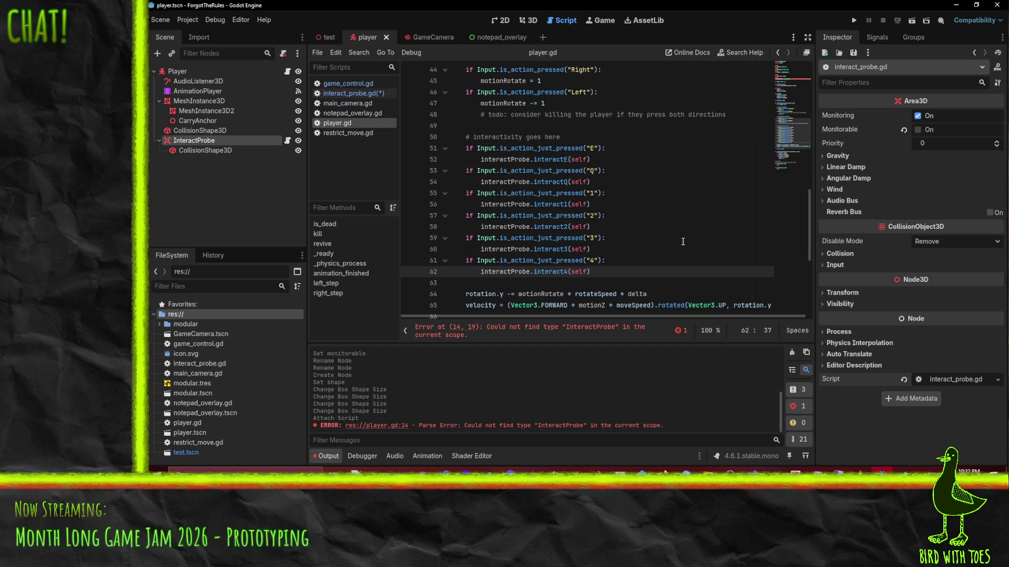
- Below is_dead in player.gd, add func broke_rule(rule) calling gameControl.broke_rule(rule)
{"action": "scroll", "coordinate": [535, 260], "scroll_direction": "up", "scroll_amount": 8}
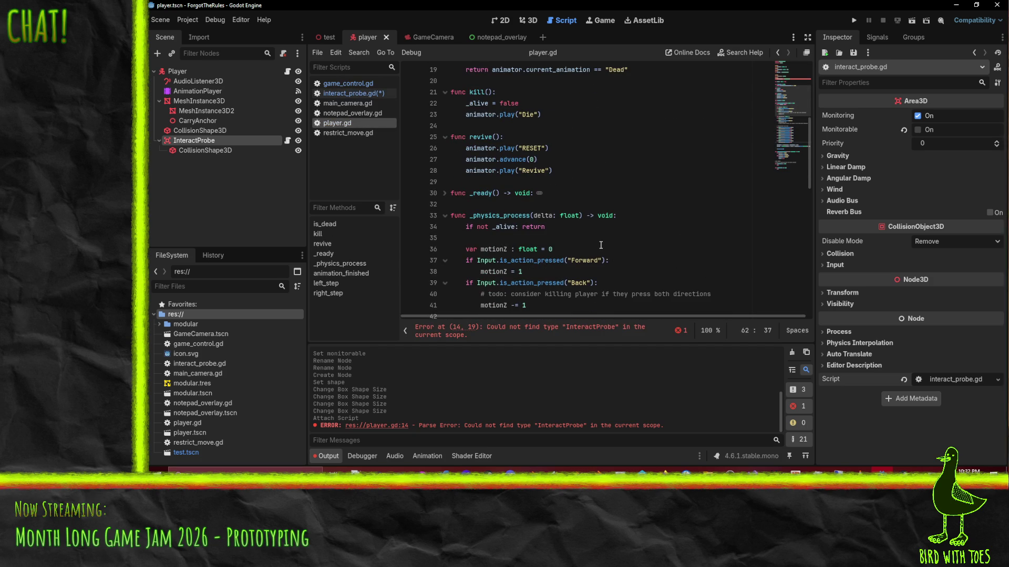
{"action": "scroll", "coordinate": [601, 245], "scroll_direction": "up", "scroll_amount": 2}
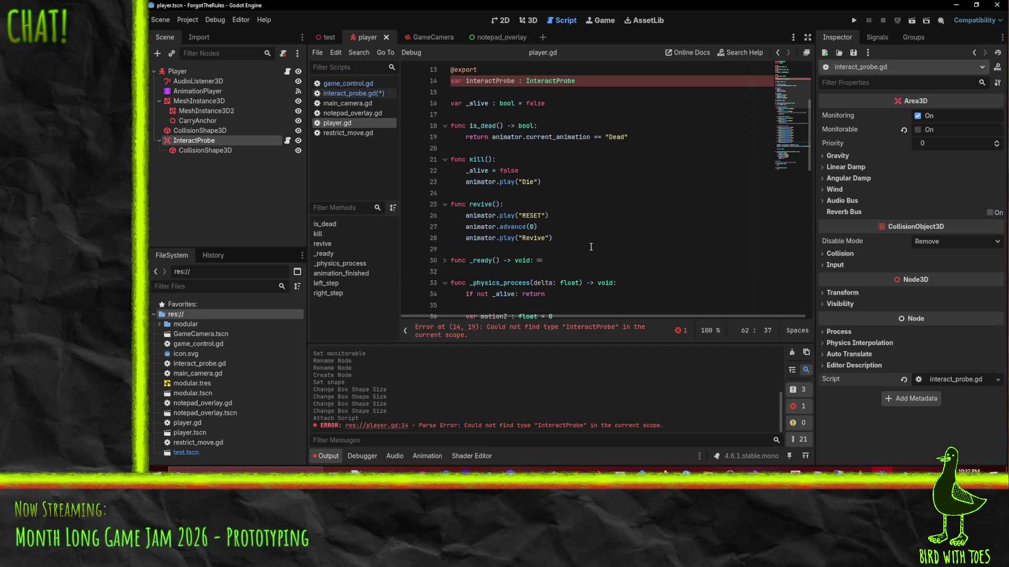
{"action": "left_click", "coordinate": [592, 232]}
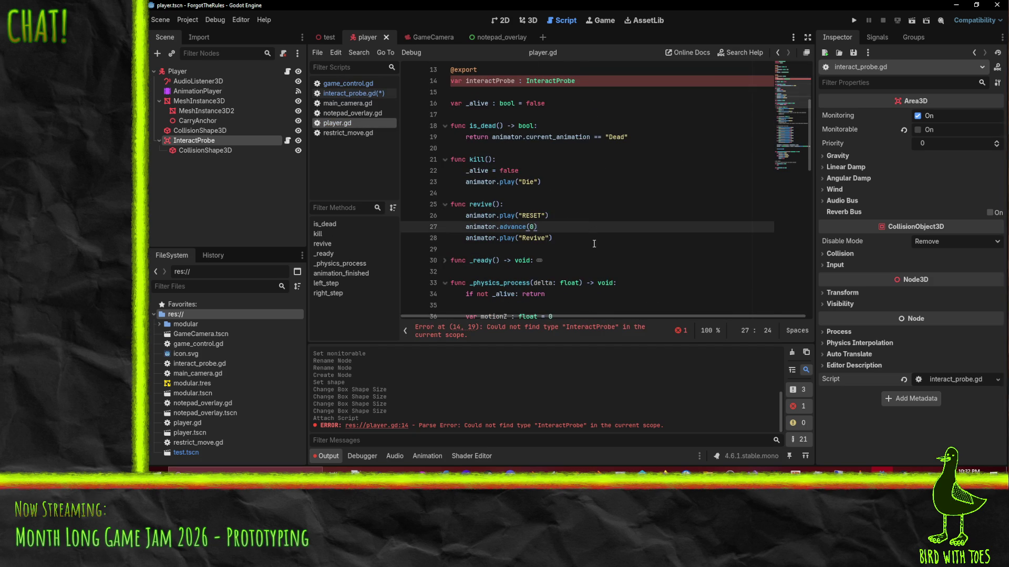
{"action": "key", "text": "Down"}
{"action": "key", "text": "Down"}
{"action": "scroll", "coordinate": [531, 157], "scroll_direction": "up", "scroll_amount": 2}
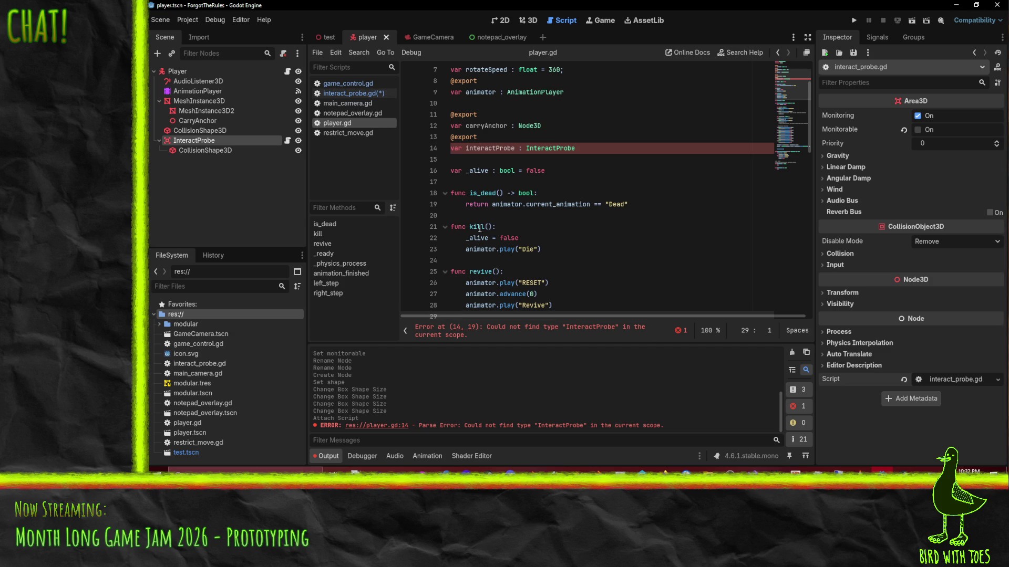
{"action": "scroll", "coordinate": [473, 235], "scroll_direction": "down", "scroll_amount": 2}
{"action": "left_click", "coordinate": [469, 147]}
{"action": "key", "text": "Return"}
{"action": "key", "text": "Return"}
{"action": "key", "text": "Up"}
{"action": "type", "text": "func broke_"}
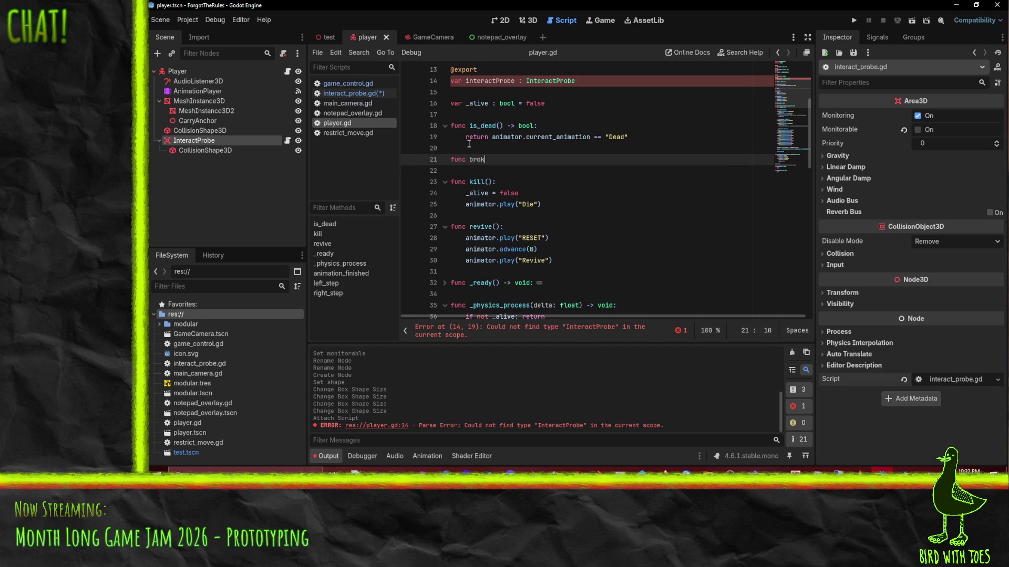
{"action": "type", "text": "rule(rule"}
{"action": "type", "text": "):"}
{"action": "key", "text": "Return"}
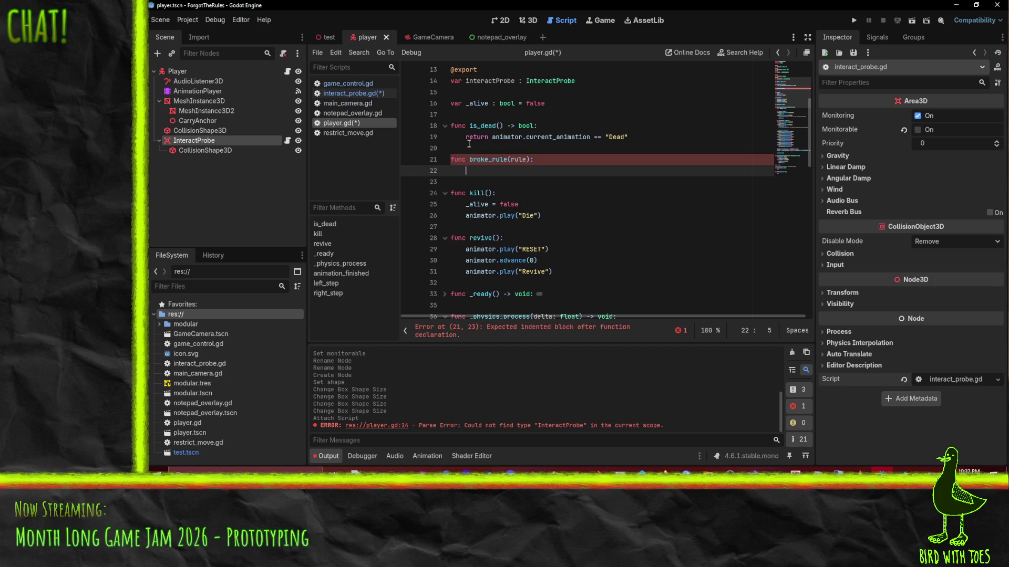
{"action": "scroll", "coordinate": [506, 160], "scroll_direction": "up", "scroll_amount": 3}
{"action": "scroll", "coordinate": [507, 160], "scroll_direction": "up", "scroll_amount": 1}
{"action": "scroll", "coordinate": [663, 191], "scroll_direction": "down", "scroll_amount": 3}
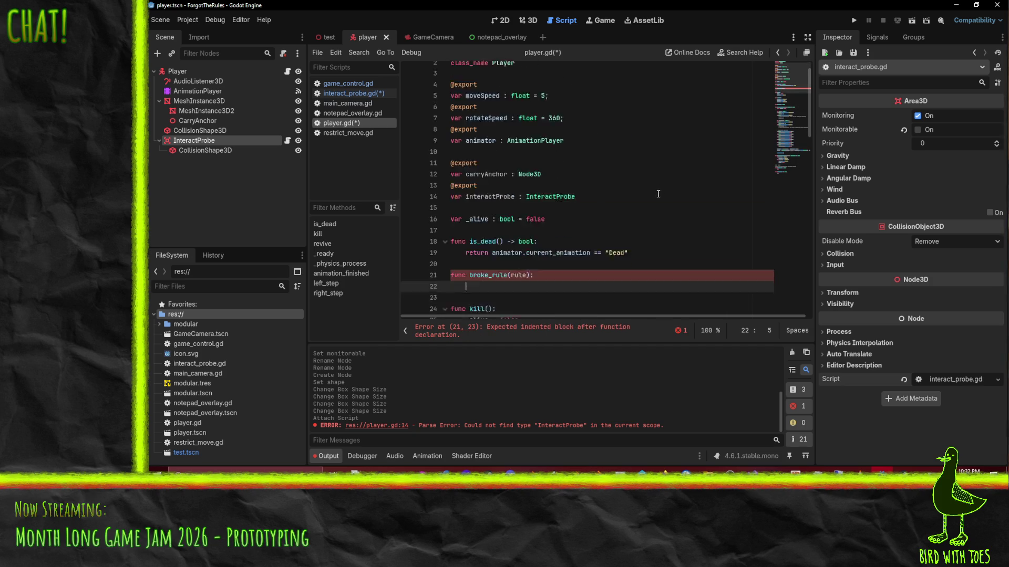
{"action": "type", "text": "gameControl.br"}
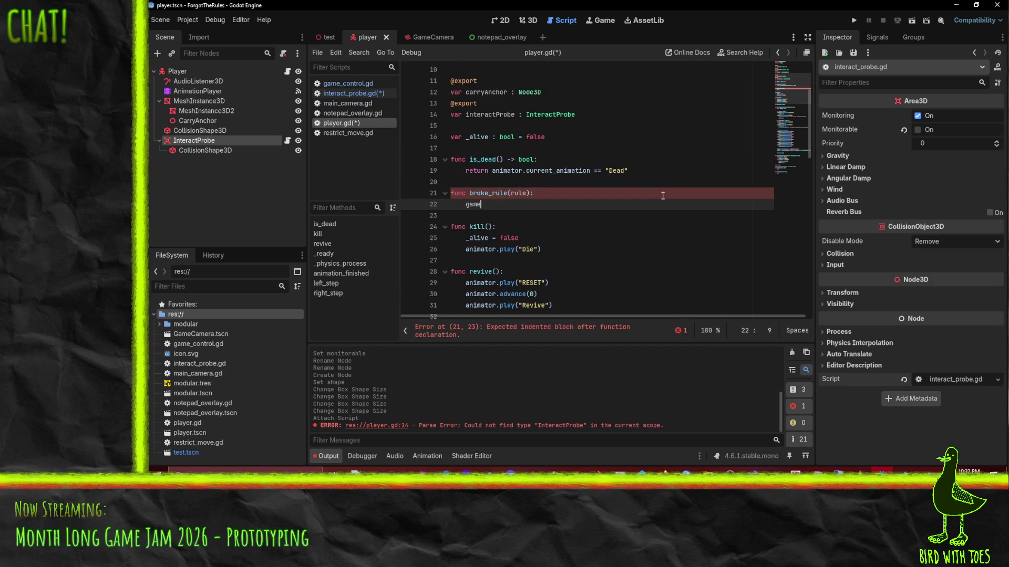
{"action": "type", "text": "oke_rule(rule"}
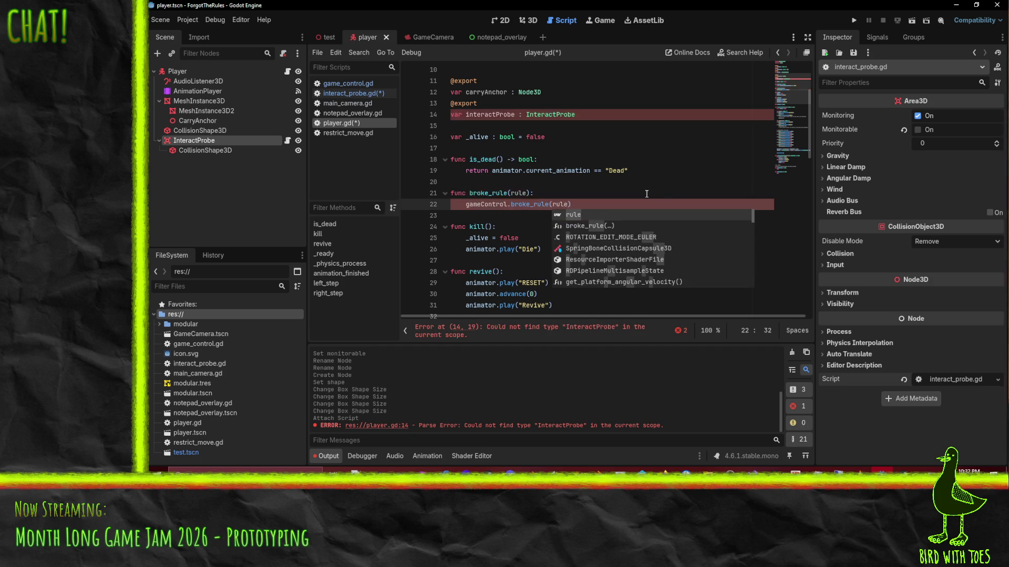
{"action": "scroll", "coordinate": [484, 93], "scroll_direction": "up", "scroll_amount": 3}
{"action": "left_click", "coordinate": [484, 93]}
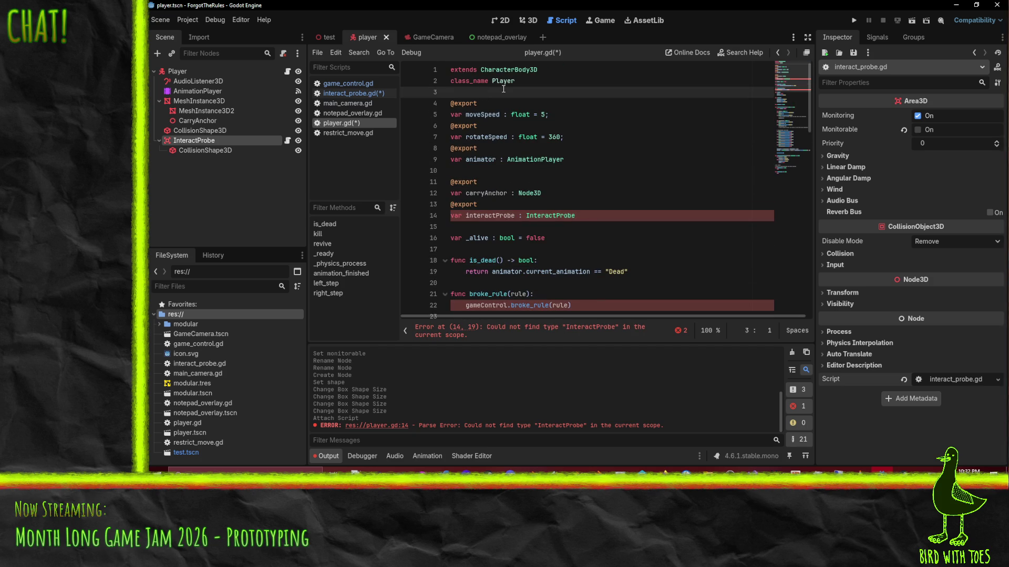
{"action": "key", "text": "Down"}
{"action": "key", "text": "Down"}
{"action": "key", "text": "Down"}
{"action": "key", "text": "Up"}
{"action": "key", "text": "Up"}
{"action": "key", "text": "Up"}
{"action": "key", "text": "Return"}
{"action": "key", "text": "Return"}
{"action": "key", "text": "Up"}
{"action": "type", "text": "#"}
{"action": "key", "text": "BackSpace"}
{"action": "type", "text": "@export"}
{"action": "key", "text": "Return"}
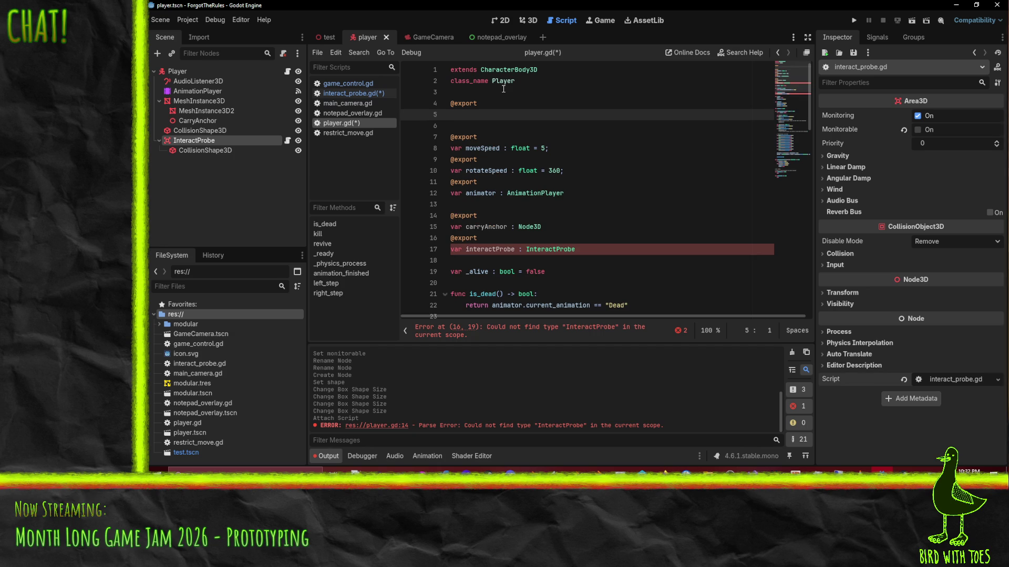
{"action": "type", "text": "car gameContronl"}
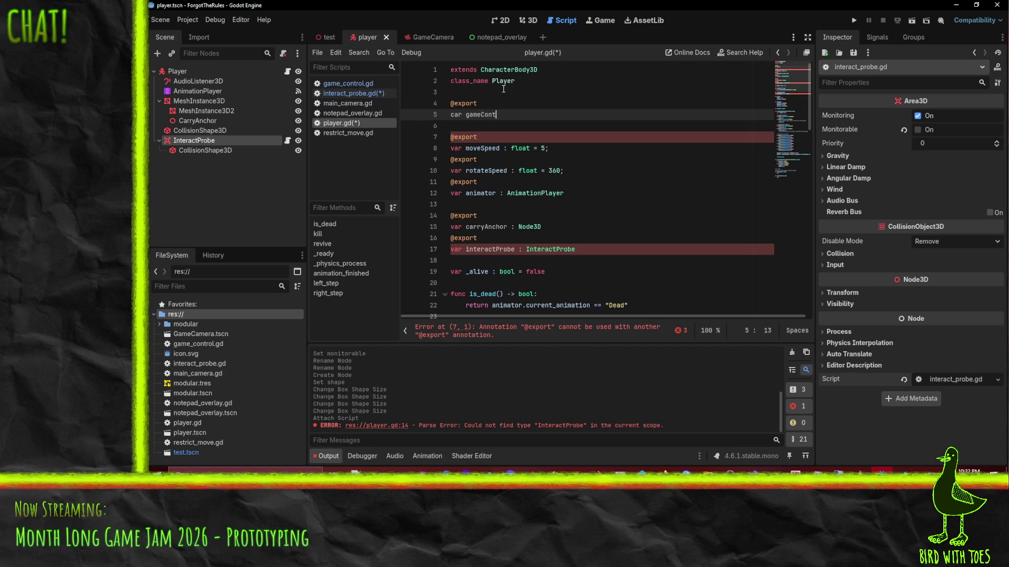
{"action": "key", "text": "BackSpace"}
{"action": "key", "text": "BackSpace"}
{"action": "type", "text": "l : "}
{"action": "type", "text": "GameC"}
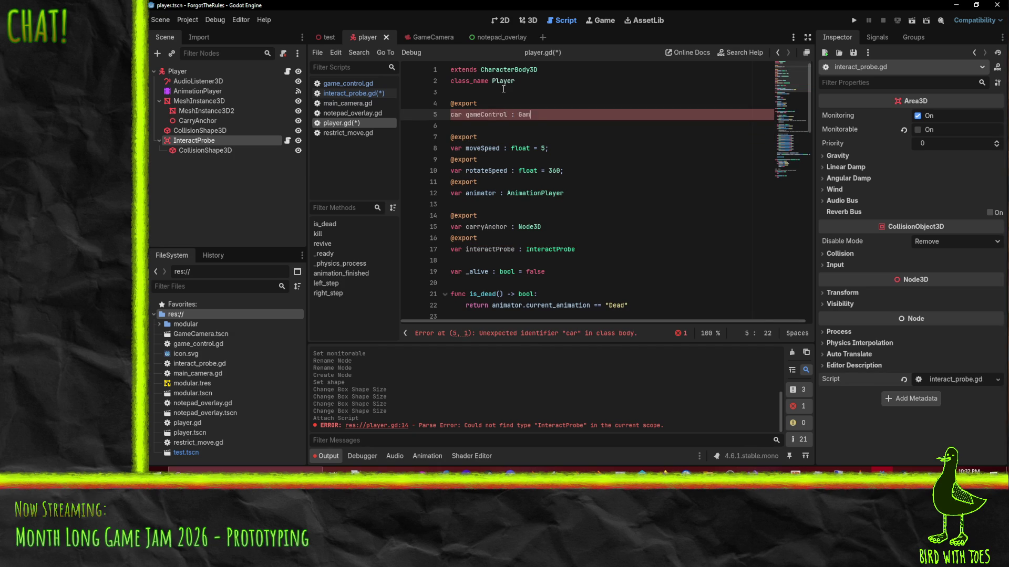
{"action": "type", "text": "ontrol"}
{"action": "key", "text": "Delete"}
{"action": "type", "text": "v"}
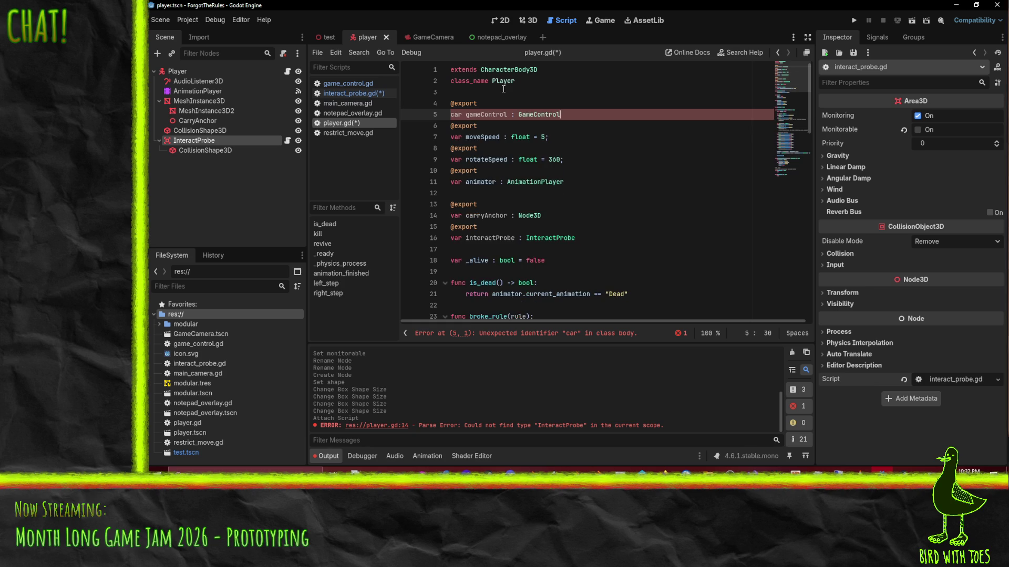
{"action": "key", "text": "Delete"}
{"action": "type", "text": "v"}
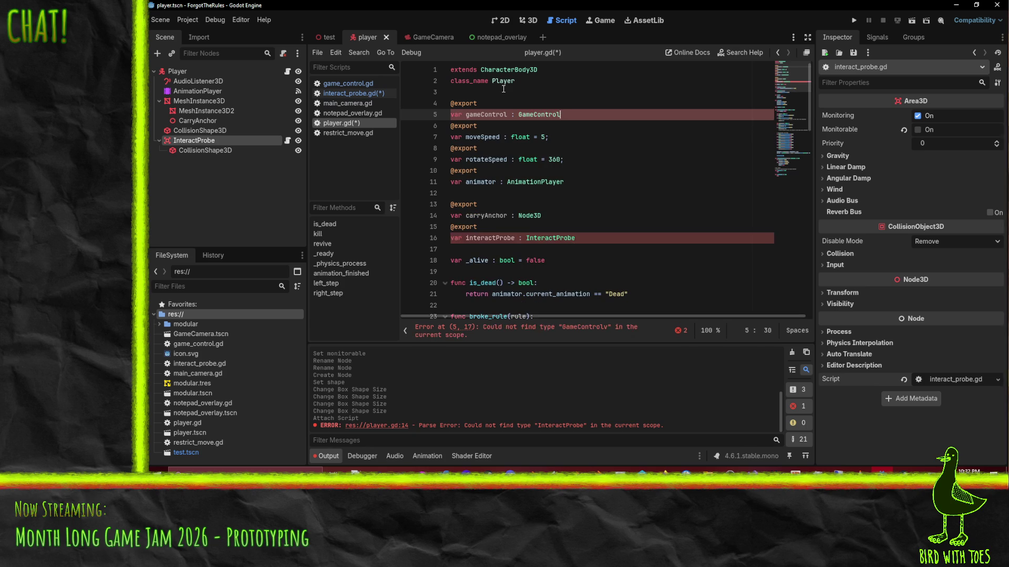
{"action": "key", "text": "End"}
{"action": "key", "text": "BackSpace"}
{"action": "key", "text": "Return"}
{"action": "left_click", "coordinate": [632, 184]}
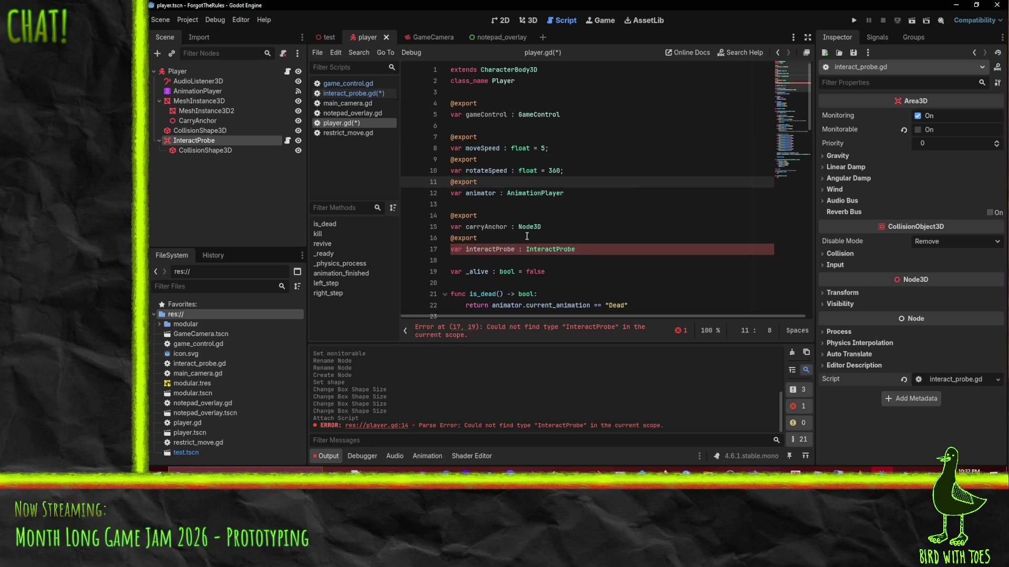
- Save, then add 'class_name InteractProbe' on line 2 of interact_probe.gd
{"action": "key", "text": "ctrl+s"}
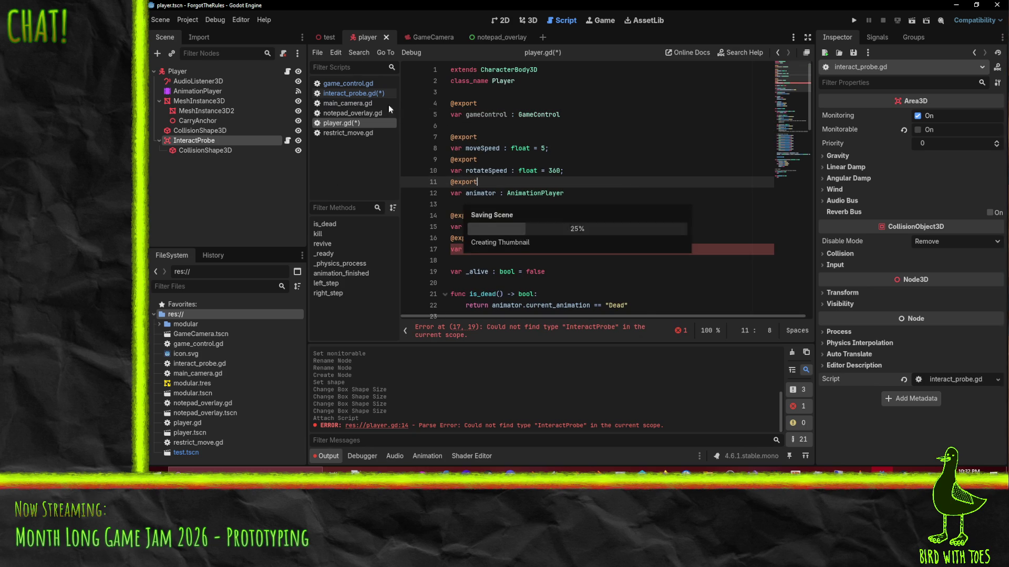
{"action": "left_click", "coordinate": [376, 94]}
{"action": "left_click", "coordinate": [508, 82]}
{"action": "type", "text": "class_"}
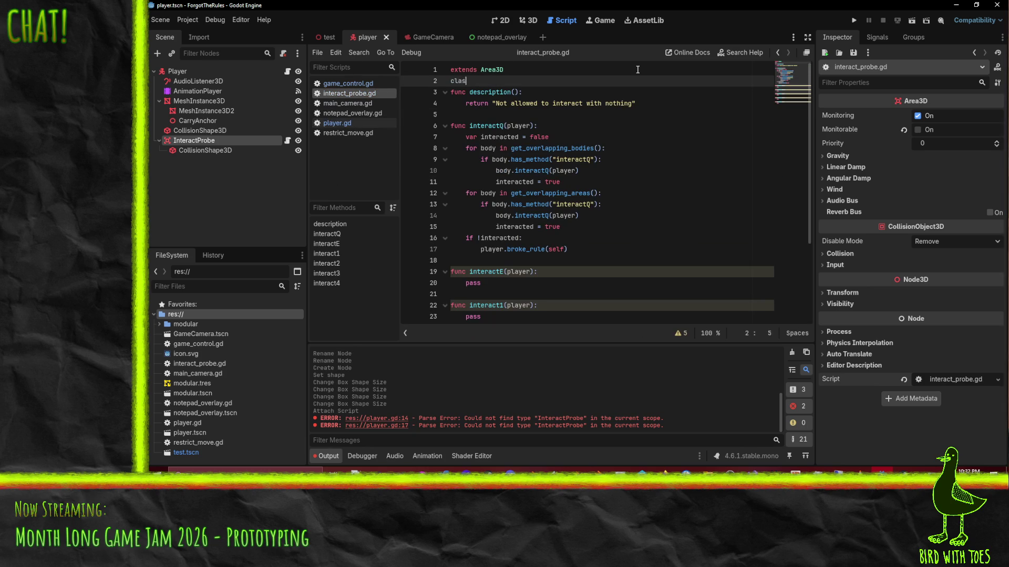
{"action": "type", "text": "name Interact"}
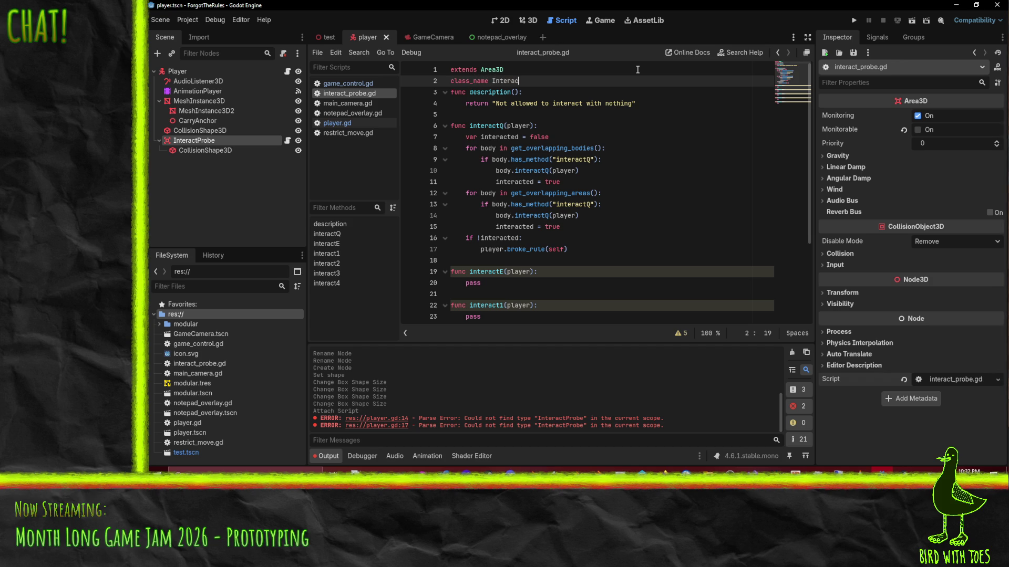
{"action": "type", "text": "Probe"}
{"action": "key", "text": "Return"}
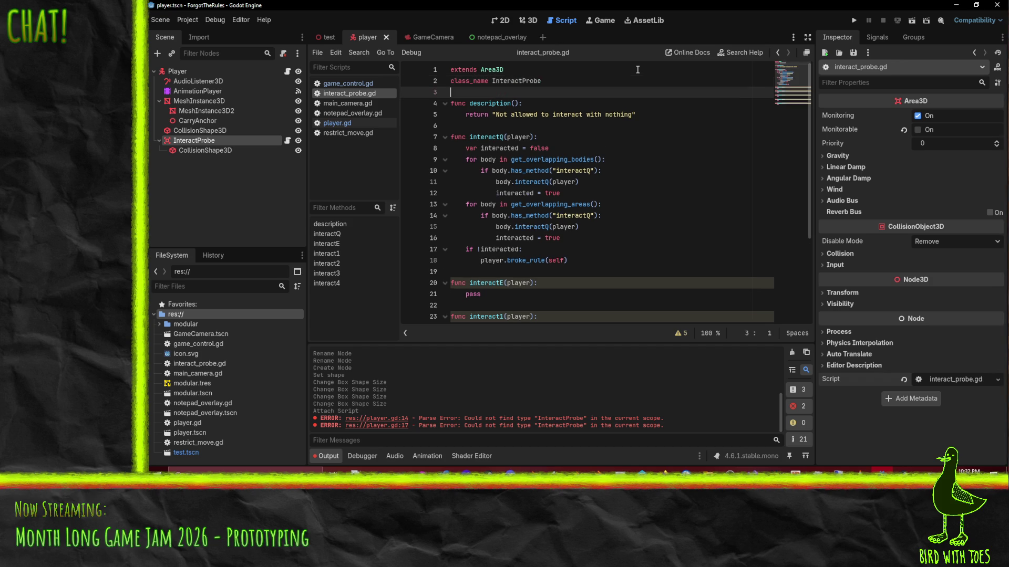
- Save interact_probe.gd, check player.gd, and return to the interactQ function
{"action": "left_click", "coordinate": [610, 159]}
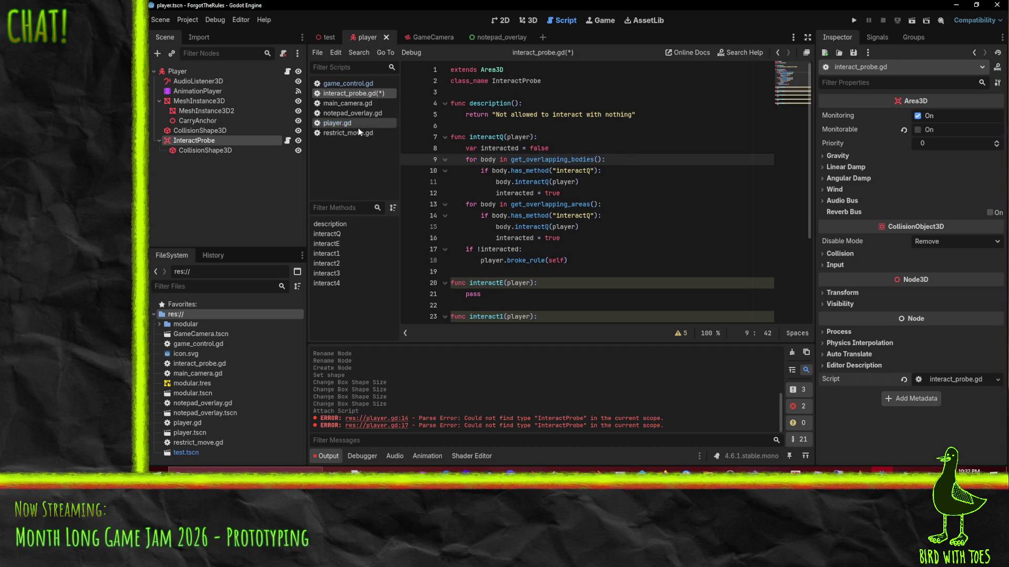
{"action": "left_click", "coordinate": [355, 125]}
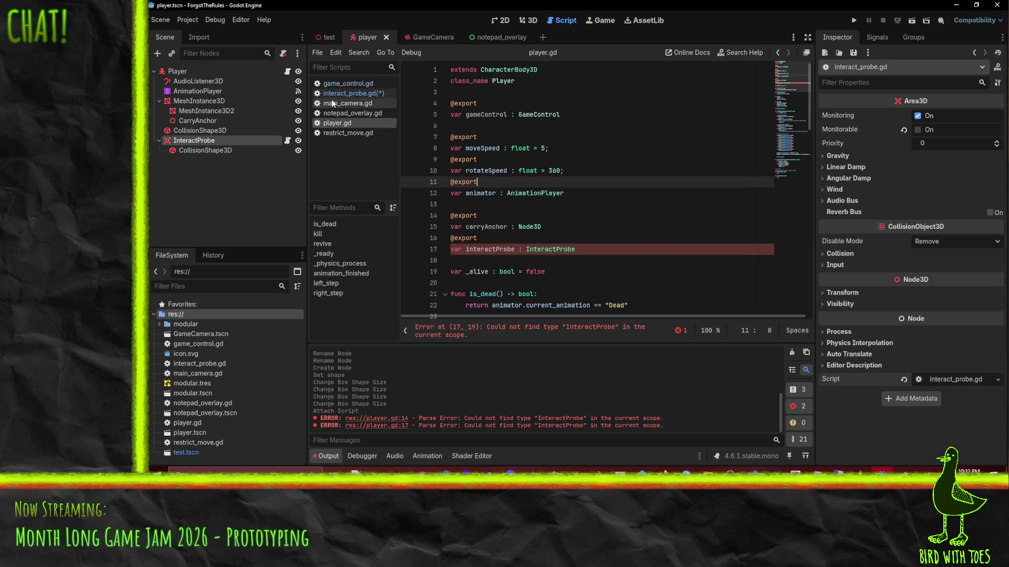
{"action": "left_click", "coordinate": [349, 93]}
{"action": "key", "text": "ctrl+s"}
{"action": "left_click", "coordinate": [328, 124]}
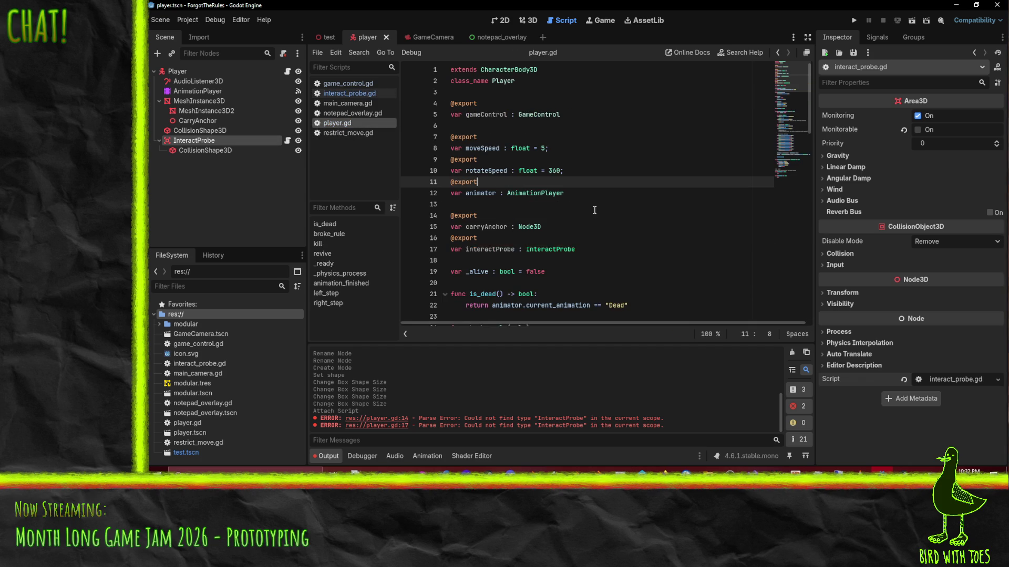
{"action": "left_click", "coordinate": [355, 94]}
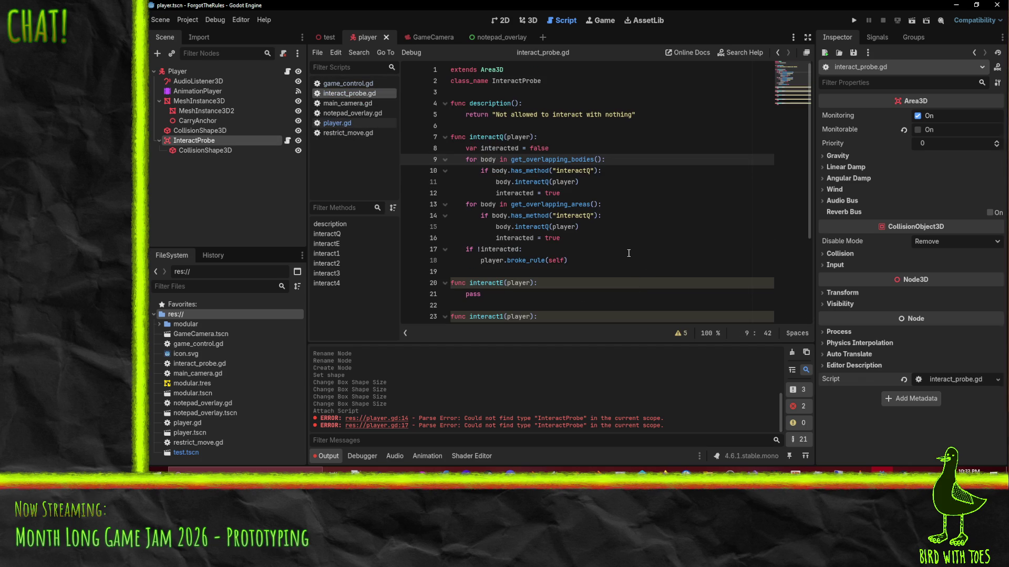
{"action": "left_click", "coordinate": [642, 239]}
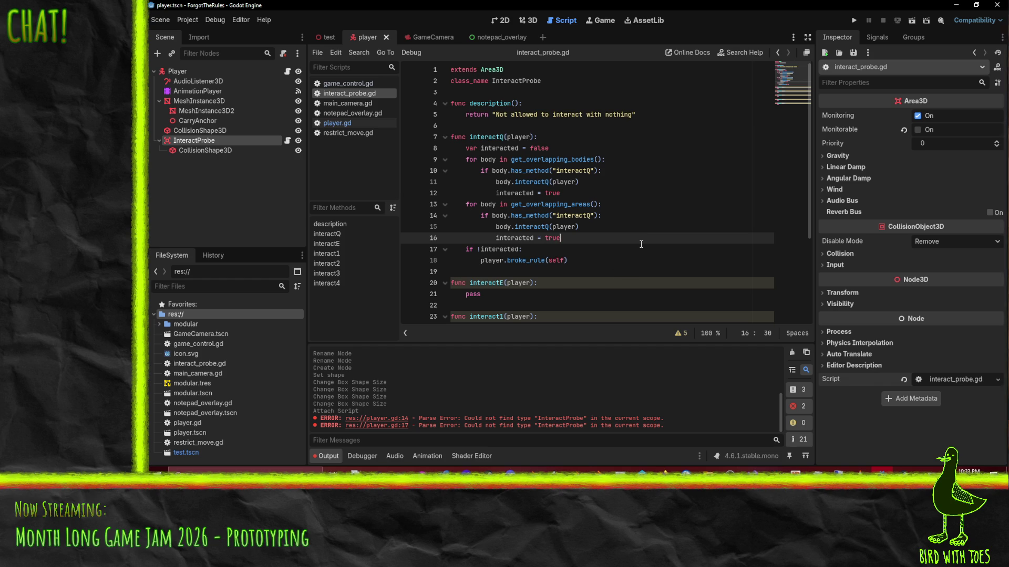
{"action": "left_click", "coordinate": [503, 139]}
- Give interact() a method parameter and check has_method("interact" + method) on bodies
{"action": "key", "text": "BackSpace"}
{"action": "key", "text": "Right"}
{"action": "type", "text": "method,"}
{"action": "left_click", "coordinate": [591, 171]}
{"action": "key", "text": "BackSpace"}
{"action": "type", "text": "\" + m"}
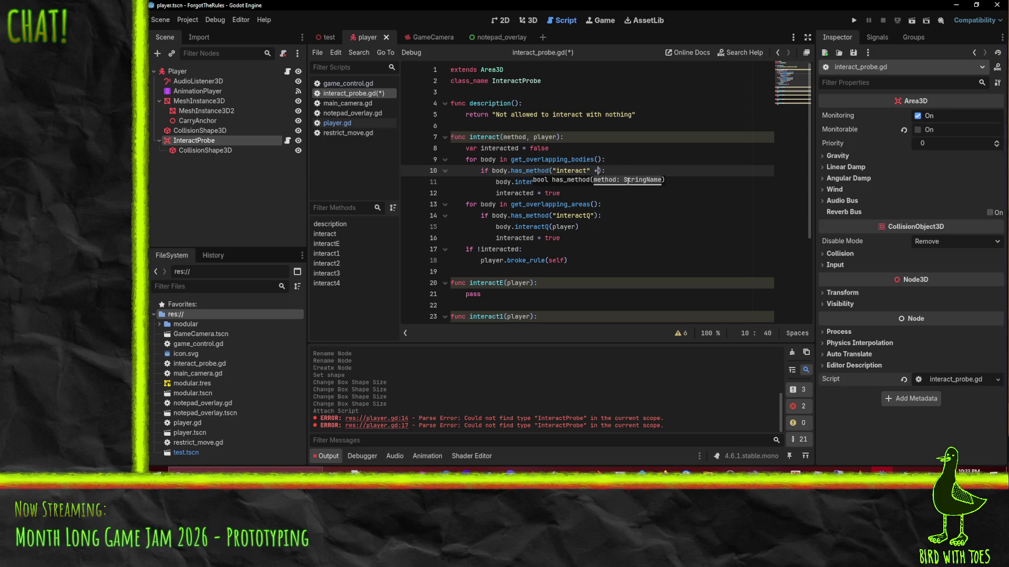
{"action": "type", "text": "ethod"}
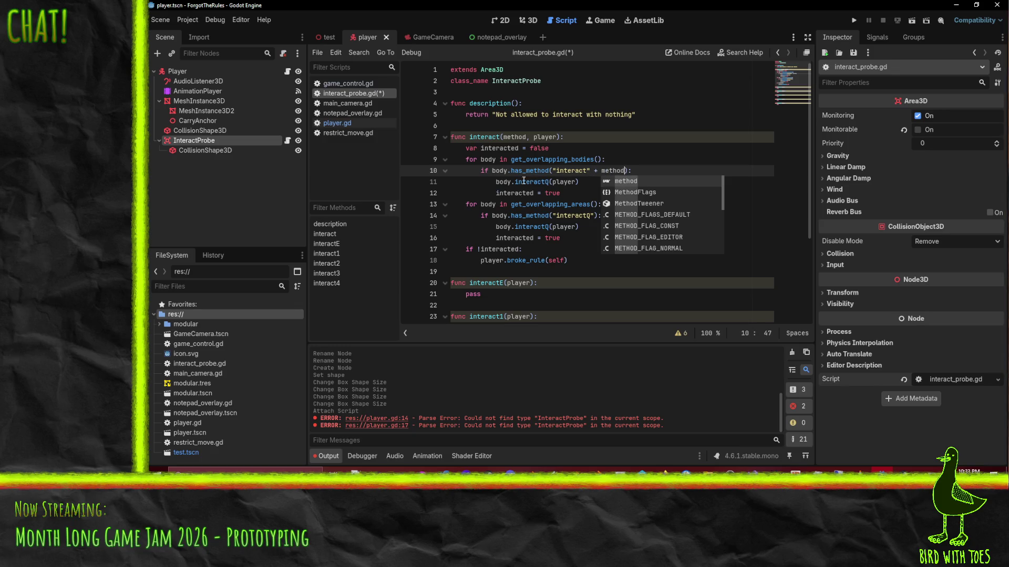
- Replace the body's interactQ call with body.call("interact" + method, player)
{"action": "left_click", "coordinate": [508, 182]}
{"action": "key", "text": "Right"}
{"action": "type", "text": ".call"}
{"action": "key", "text": "Down"}
{"action": "key", "text": "Down"}
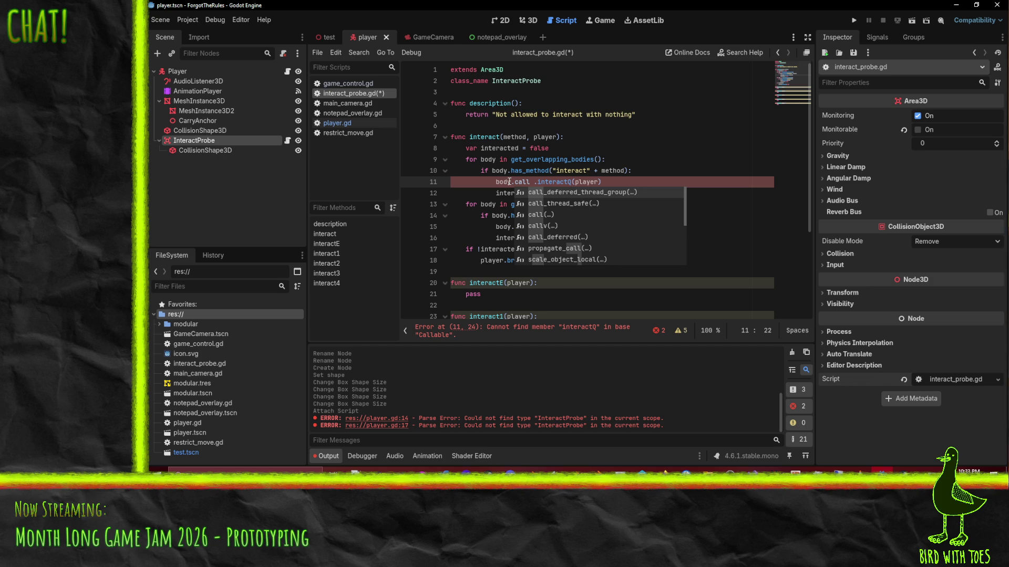
{"action": "key", "text": "Return"}
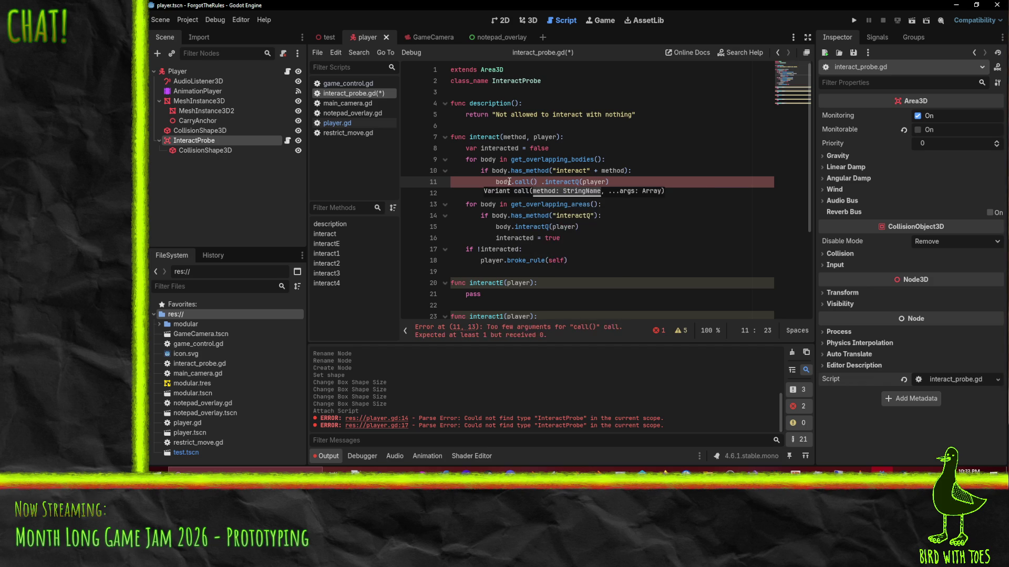
{"action": "type", "text": "\"interact\""}
{"action": "type", "text": " + method, "}
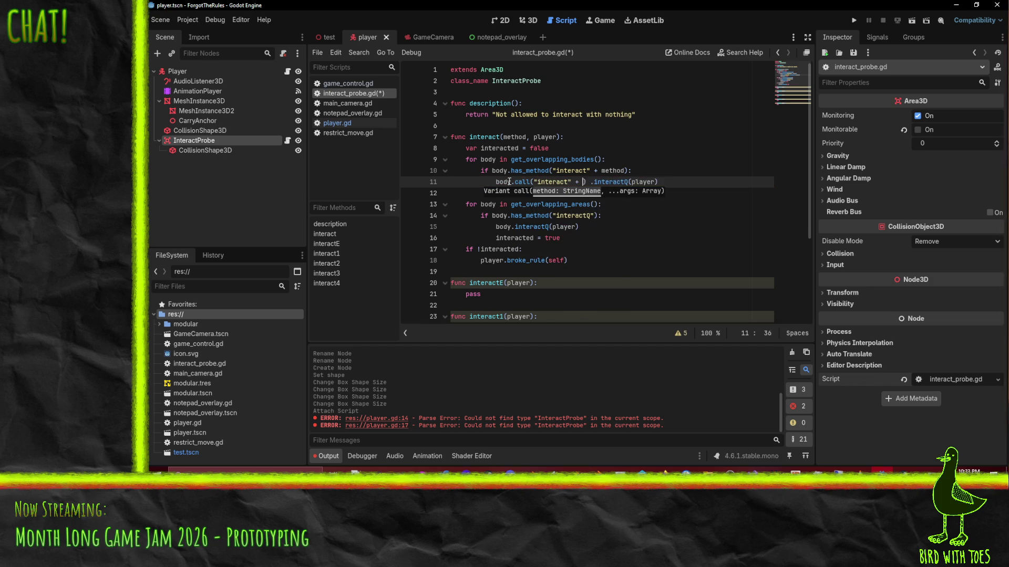
{"action": "type", "text": "player)"}
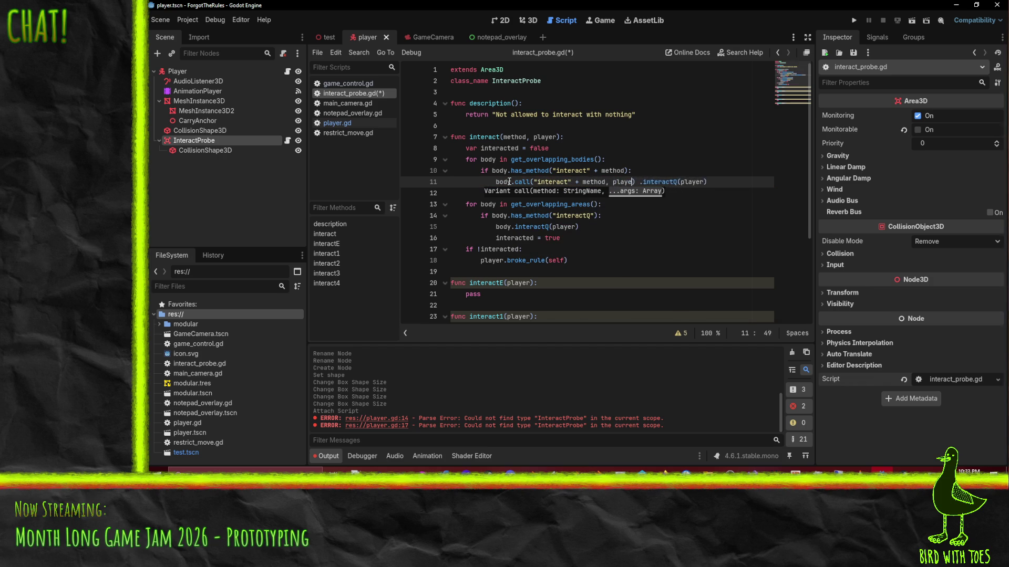
{"action": "key", "text": "shift+End"}
{"action": "key", "text": "Delete"}
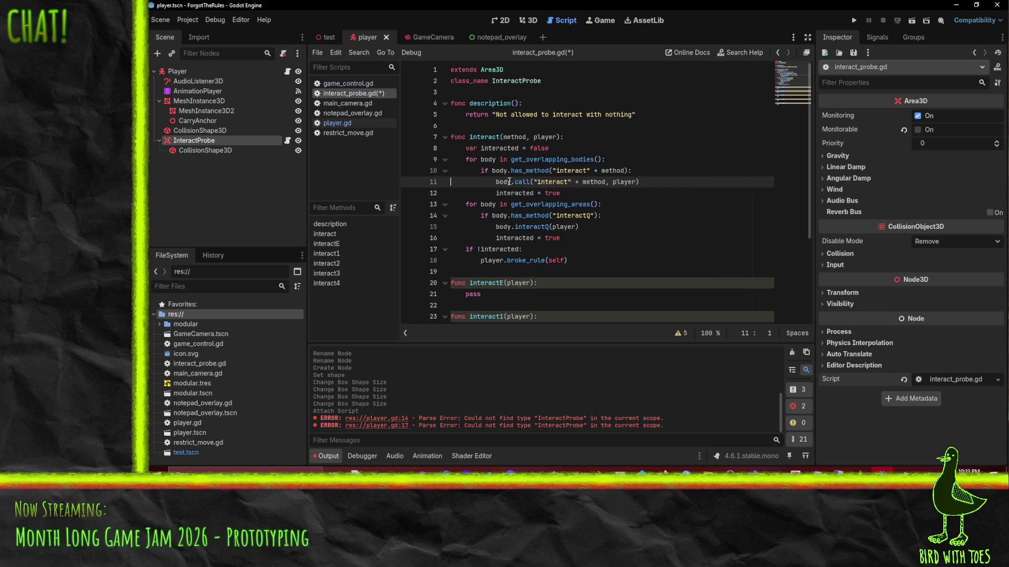
- Copy the new check and call lines over the old interactQ lines in the areas loop
{"action": "key", "text": "Down"}
{"action": "key", "text": "Down"}
{"action": "key", "text": "Down"}
{"action": "key", "text": "Up"}
{"action": "key", "text": "Up"}
{"action": "key", "text": "Up"}
{"action": "key", "text": "shift+Down"}
{"action": "key", "text": "shift+Down"}
{"action": "key", "text": "ctrl+c"}
{"action": "key", "text": "Down"}
{"action": "key", "text": "Down"}
{"action": "key", "text": "Down"}
{"action": "key", "text": "Up"}
{"action": "key", "text": "shift+Down"}
{"action": "key", "text": "shift+Down"}
{"action": "key", "text": "ctrl+v"}
{"action": "key", "text": "Up"}
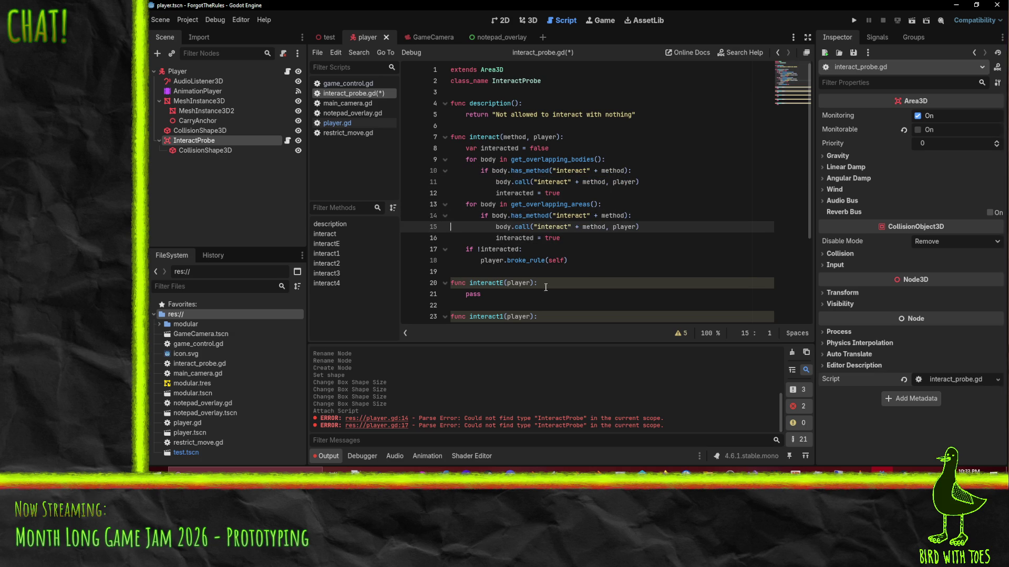
- Rename body to area in the pasted areas-loop lines
{"action": "double_click", "coordinate": [483, 207]}
{"action": "type", "text": "area"}
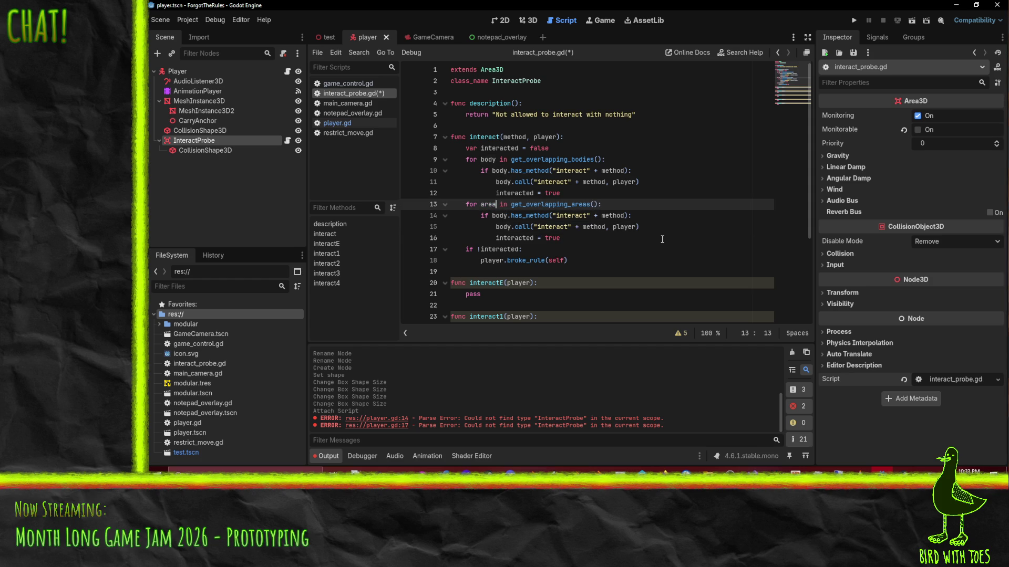
{"action": "double_click", "coordinate": [488, 215]}
{"action": "type", "text": "area"}
{"action": "double_click", "coordinate": [507, 227]}
{"action": "type", "text": "area"}
{"action": "left_click", "coordinate": [612, 205]}
- Save interact_probe.gd, delete the interactE–interact4 stub functions, and switch to player.gd
{"action": "key", "text": "ctrl+s"}
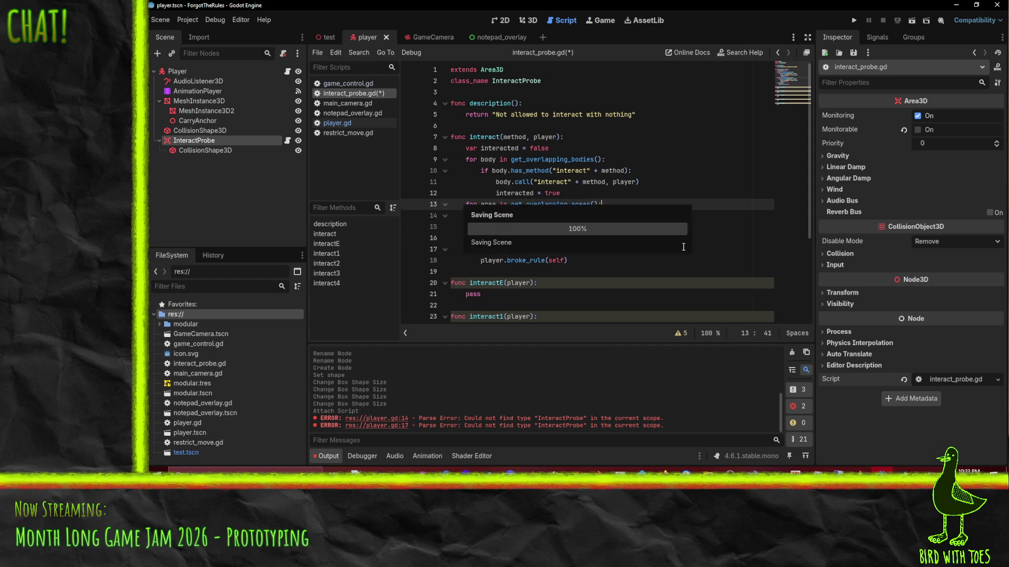
{"action": "scroll", "coordinate": [670, 244], "scroll_direction": "down", "scroll_amount": 4}
{"action": "left_click", "coordinate": [472, 147]}
{"action": "key", "text": "shift+Down"}
{"action": "key", "text": "shift+Down"}
{"action": "key", "text": "shift+Down"}
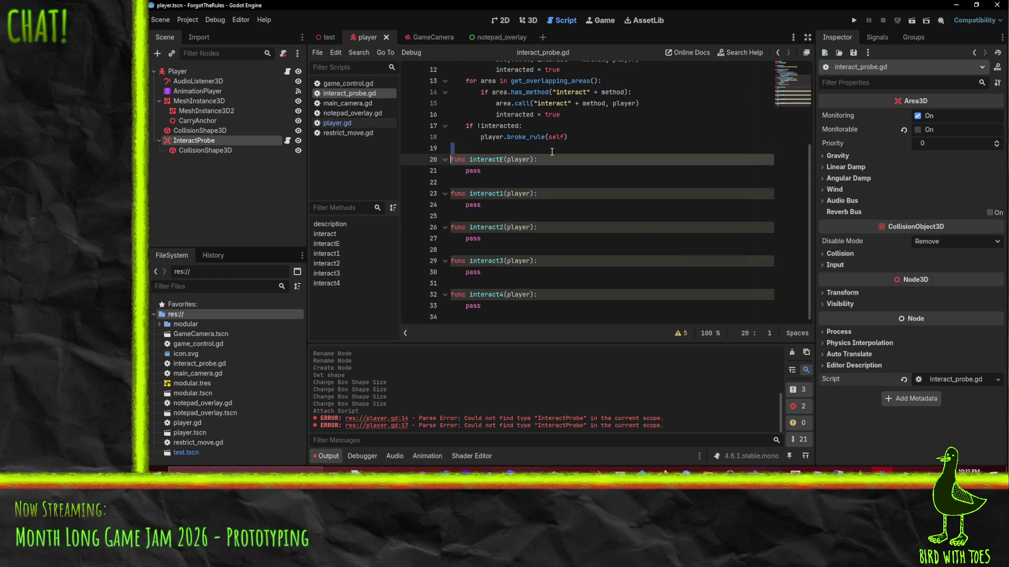
{"action": "key", "text": "Delete"}
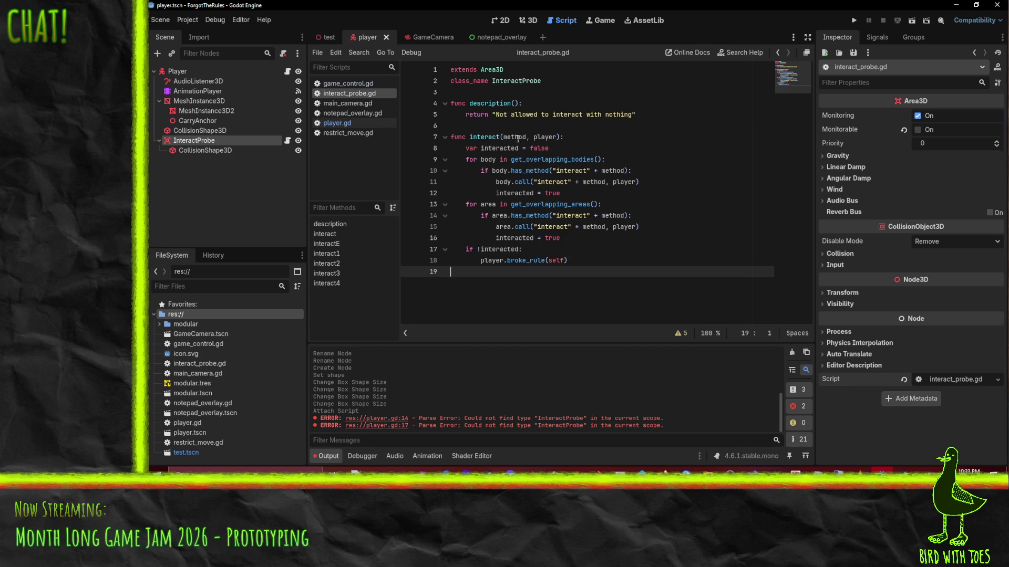
{"action": "left_click", "coordinate": [347, 124]}
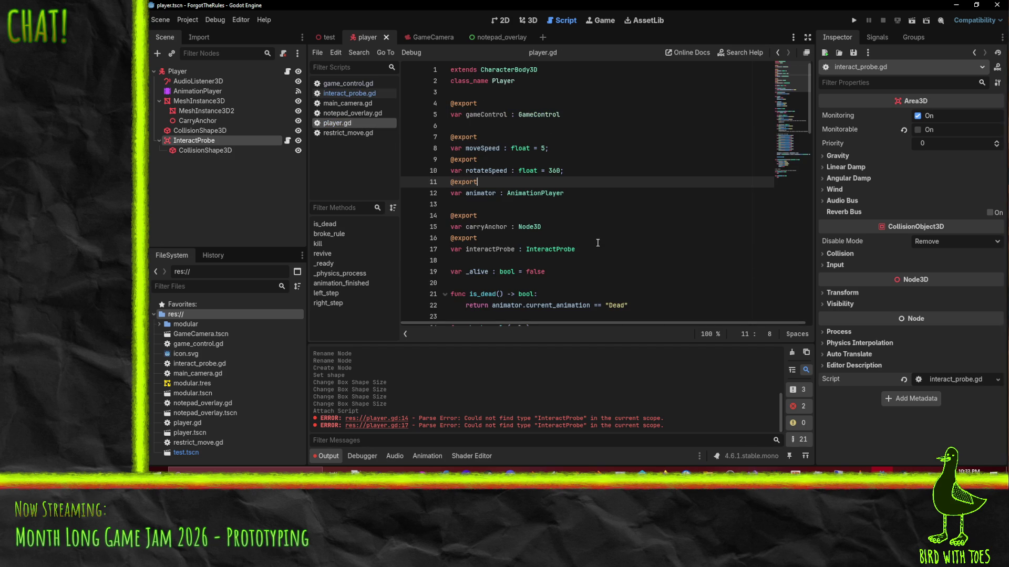
- Change the interactE call to the generic interactProbe.interact("E", ...) call
{"action": "scroll", "coordinate": [602, 253], "scroll_direction": "down", "scroll_amount": 7}
{"action": "scroll", "coordinate": [619, 227], "scroll_direction": "up", "scroll_amount": 1}
{"action": "scroll", "coordinate": [620, 240], "scroll_direction": "down", "scroll_amount": 9}
{"action": "scroll", "coordinate": [620, 240], "scroll_direction": "down", "scroll_amount": 1}
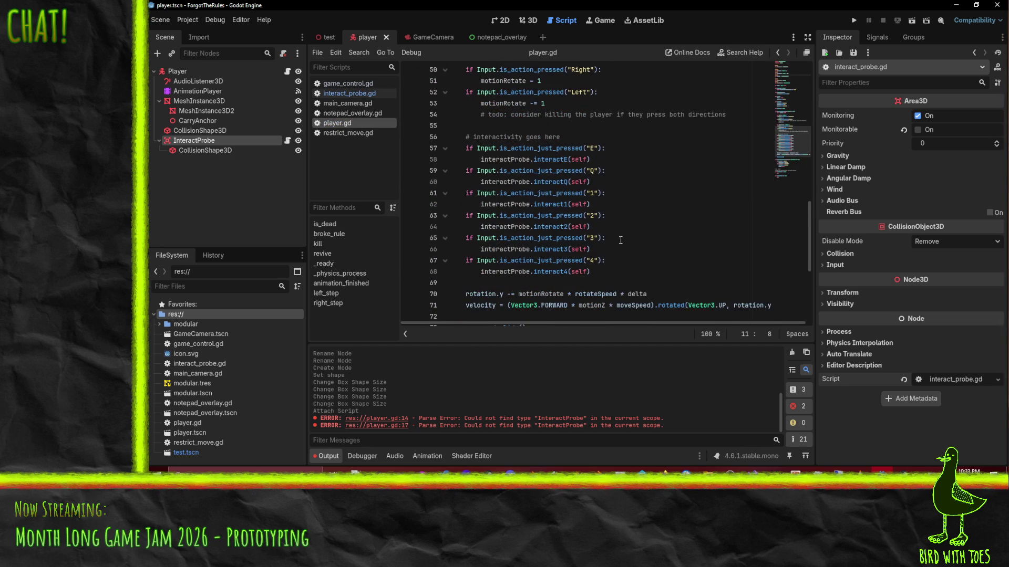
{"action": "left_click", "coordinate": [570, 159]}
{"action": "key", "text": "Delete"}
{"action": "key", "text": "Right"}
{"action": "type", "text": "\"E\","}
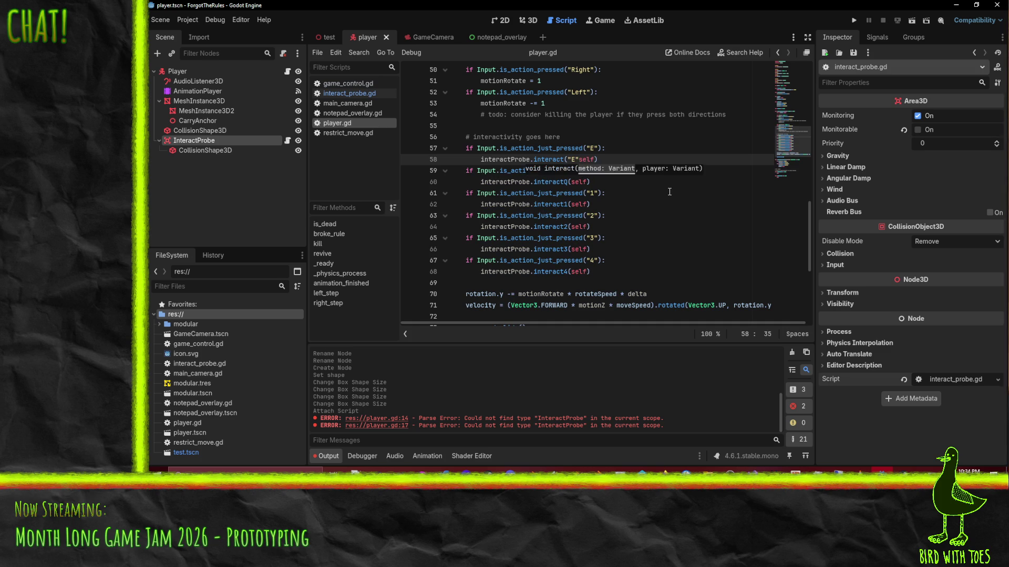
- Paste the generic interact call over the old interactQ, interact1 and interact2 calls
{"action": "key", "text": "ctrl+c"}
{"action": "key", "text": "Down"}
{"action": "key", "text": "Down"}
{"action": "key", "text": "shift+Down"}
{"action": "key", "text": "ctrl+v"}
{"action": "key", "text": "shift+Down"}
{"action": "key", "text": "ctrl+v"}
{"action": "key", "text": "Down"}
{"action": "key", "text": "shift+Down"}
{"action": "key", "text": "ctrl+v"}
- Add a loop: for action in ["E", "Q", "1", "2", "3", "4"]: below the interactivity comment
{"action": "key", "text": "Up"}
{"action": "key", "text": "Down"}
{"action": "key", "text": "Up"}
{"action": "key", "text": "Up"}
{"action": "key", "text": "Up"}
{"action": "key", "text": "Return"}
{"action": "type", "text": "for intera"}
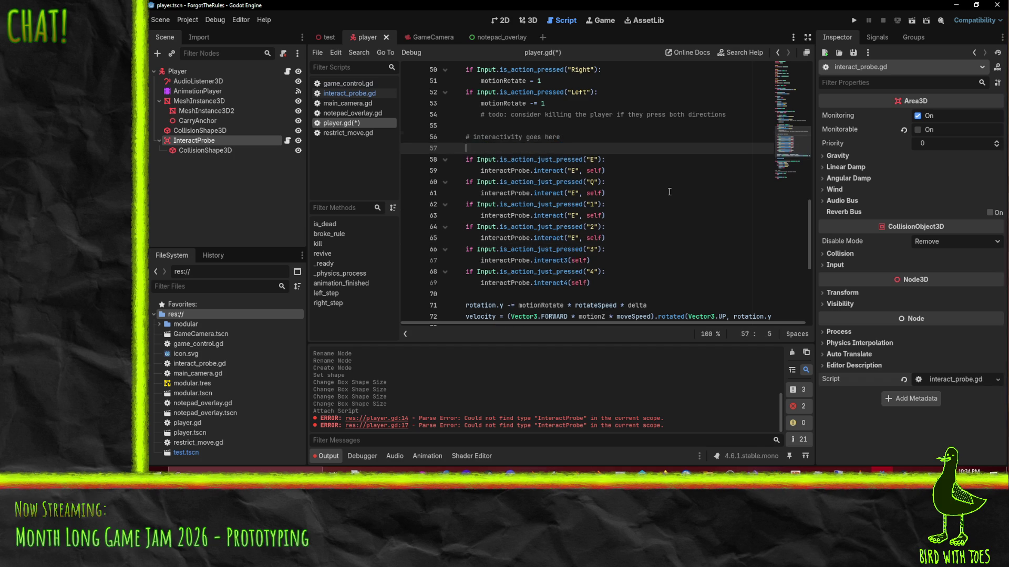
{"action": "key", "text": "BackSpace"}
{"action": "key", "text": "BackSpace"}
{"action": "key", "text": "BackSpace"}
{"action": "type", "text": "action in"}
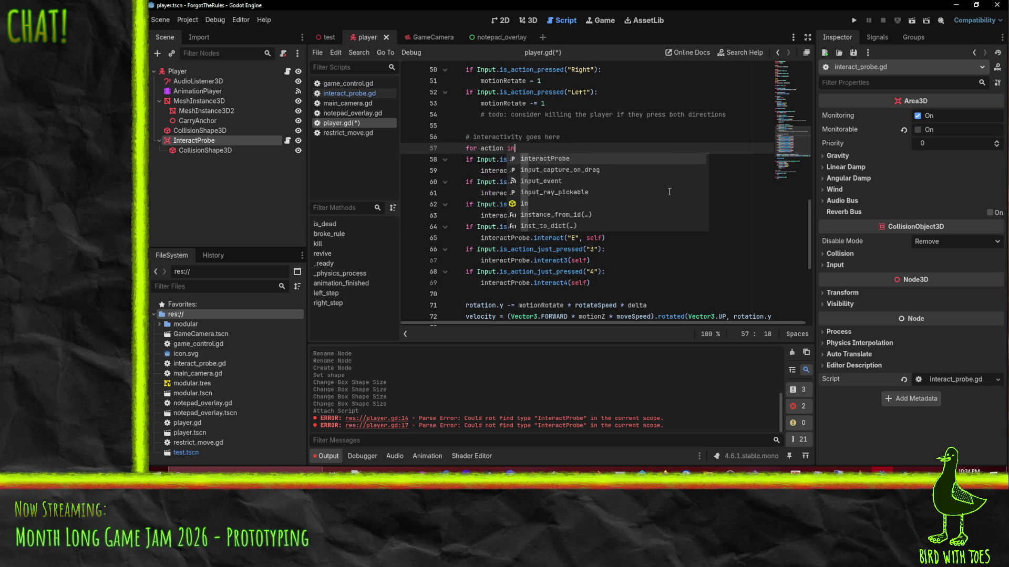
{"action": "type", "text": " [\""}
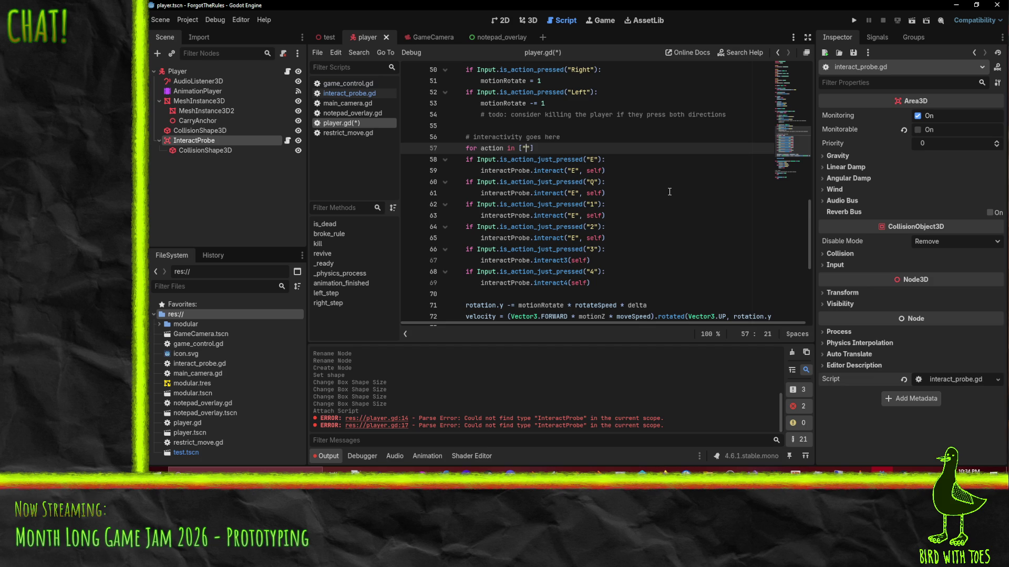
{"action": "type", "text": "E\", "}
{"action": "type", "text": "\"Q\", \"1\", \"2\""}
{"action": "type", "text": ", \"3"}
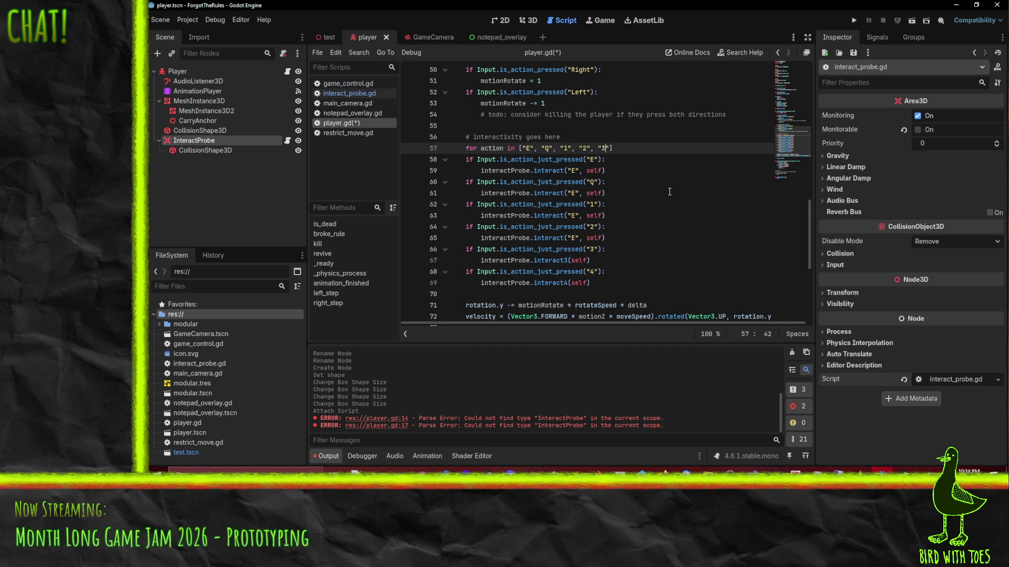
{"action": "type", "text": "\", \"4\"]"}
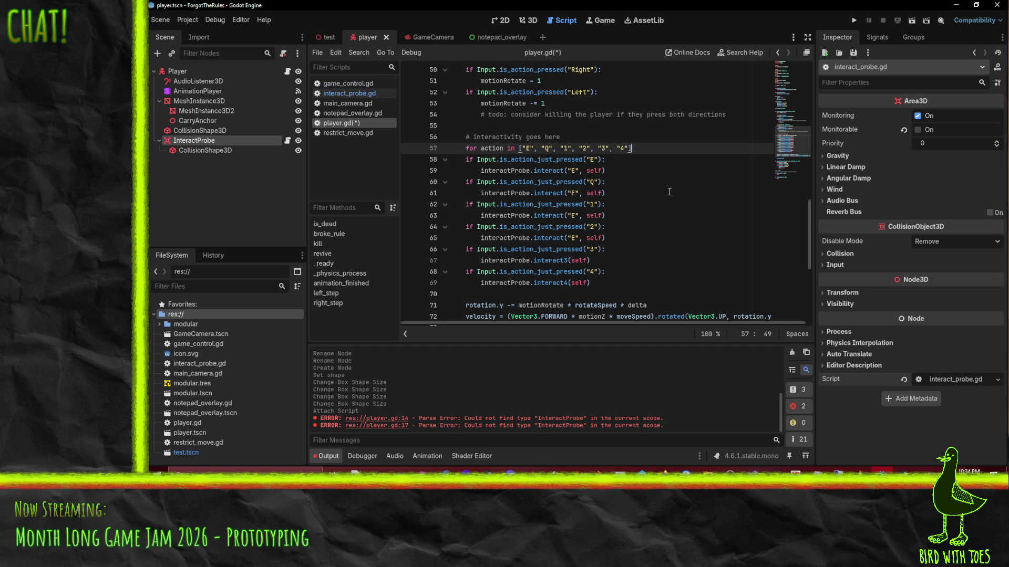
{"action": "type", "text": ":"}
{"action": "key", "text": "Down"}
- Indent the E key block under the loop and delete the other per-key if-blocks
{"action": "key", "text": "Home"}
{"action": "key", "text": "shift+Down"}
{"action": "key", "text": "shift+Down"}
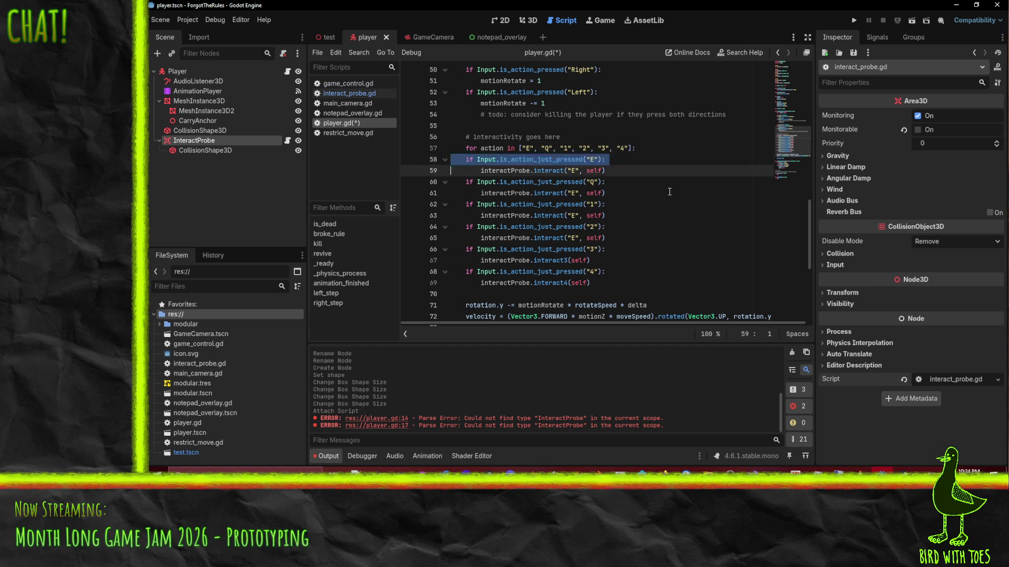
{"action": "key", "text": "Tab"}
{"action": "key", "text": "Down"}
{"action": "key", "text": "Up"}
{"action": "key", "text": "shift+Down"}
{"action": "key", "text": "shift+Down"}
{"action": "key", "text": "shift+Down"}
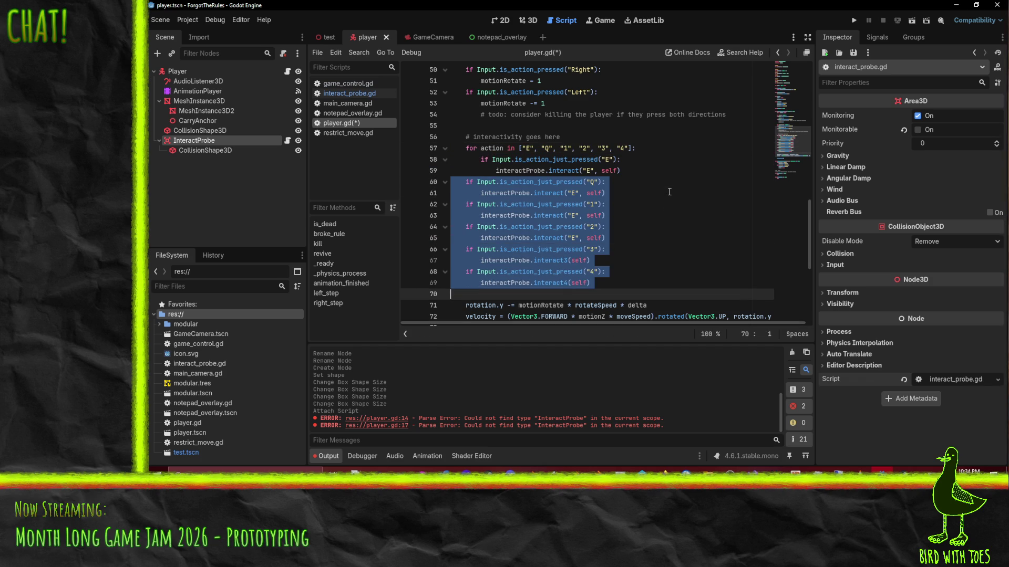
{"action": "key", "text": "Delete"}
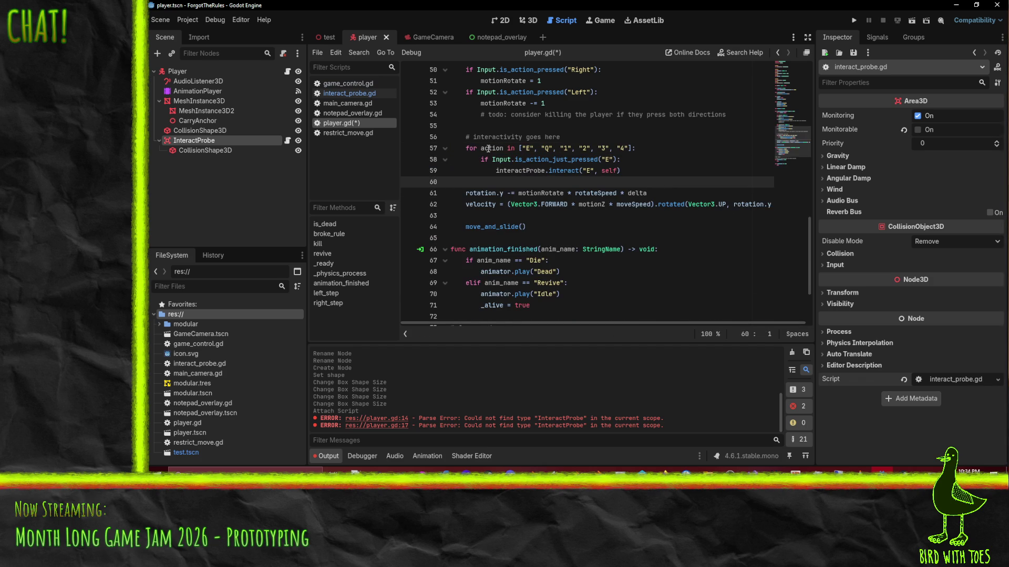
- Replace "E" with action in the just-pressed check and interact call, then save player.gd
{"action": "double_click", "coordinate": [490, 148]}
{"action": "left_click", "coordinate": [589, 170]}
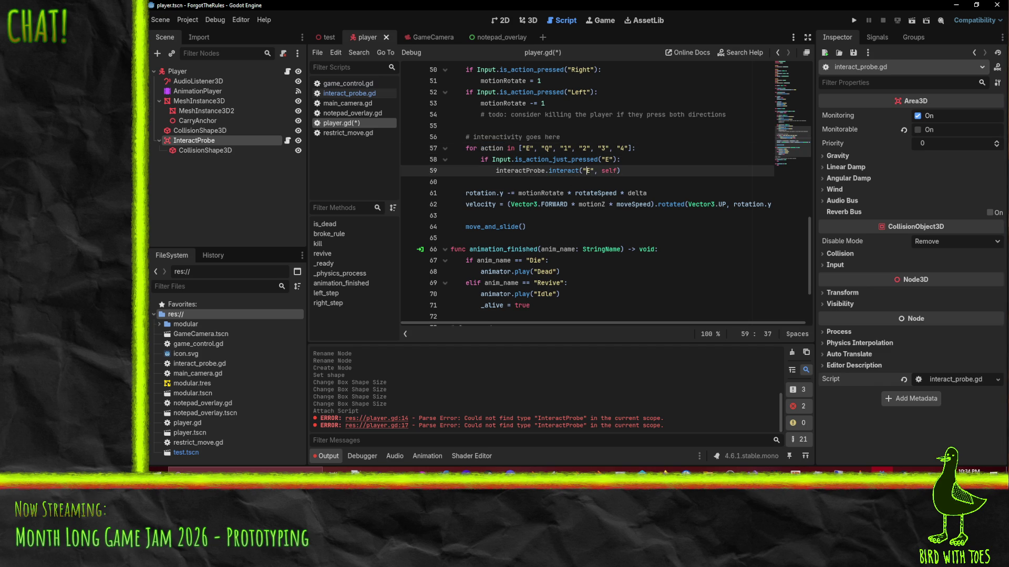
{"action": "double_click", "coordinate": [587, 170]}
{"action": "type", "text": "action"}
{"action": "left_click", "coordinate": [609, 159]}
{"action": "double_click", "coordinate": [607, 159]}
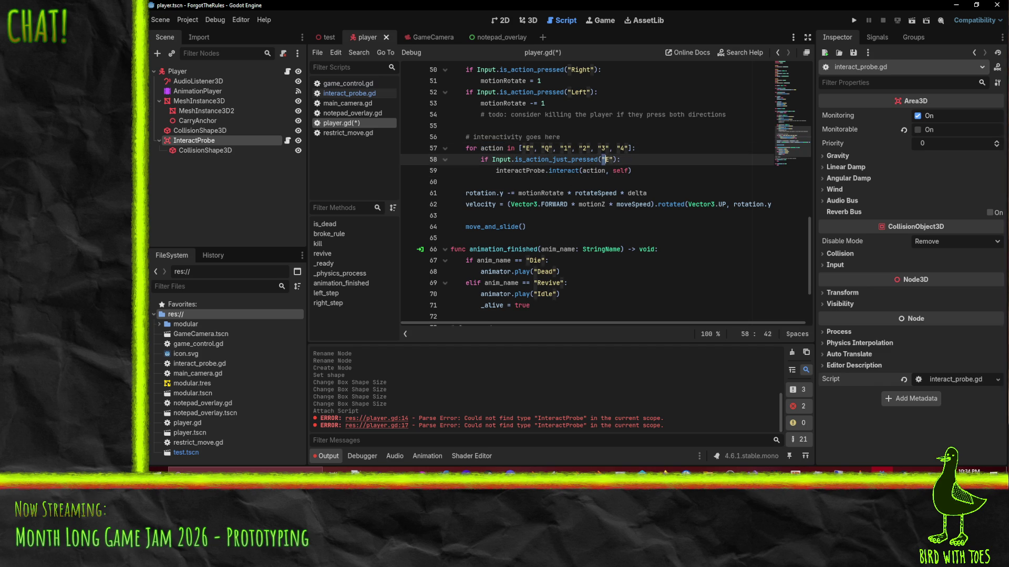
{"action": "type", "text": "action"}
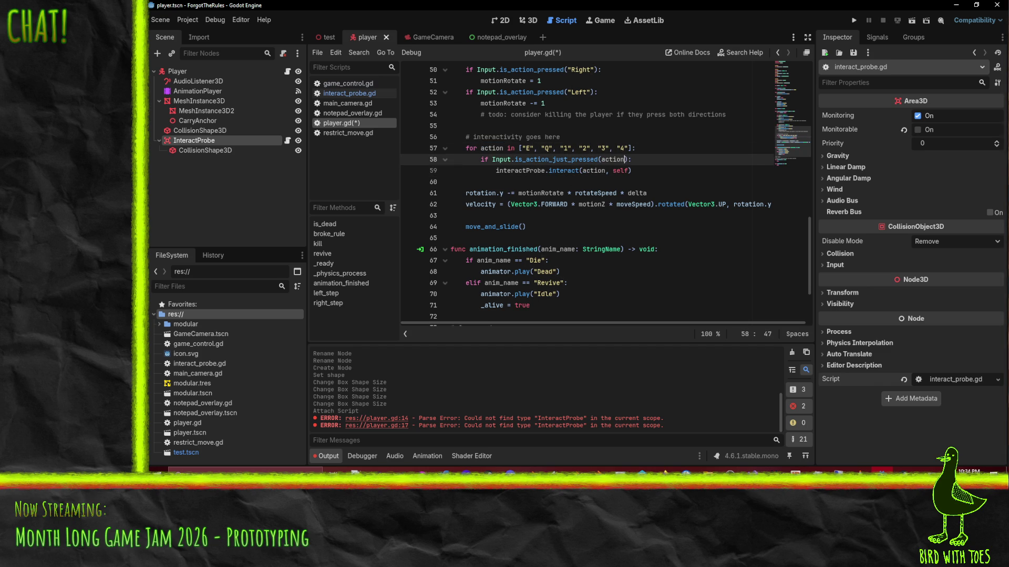
{"action": "left_click", "coordinate": [704, 169]}
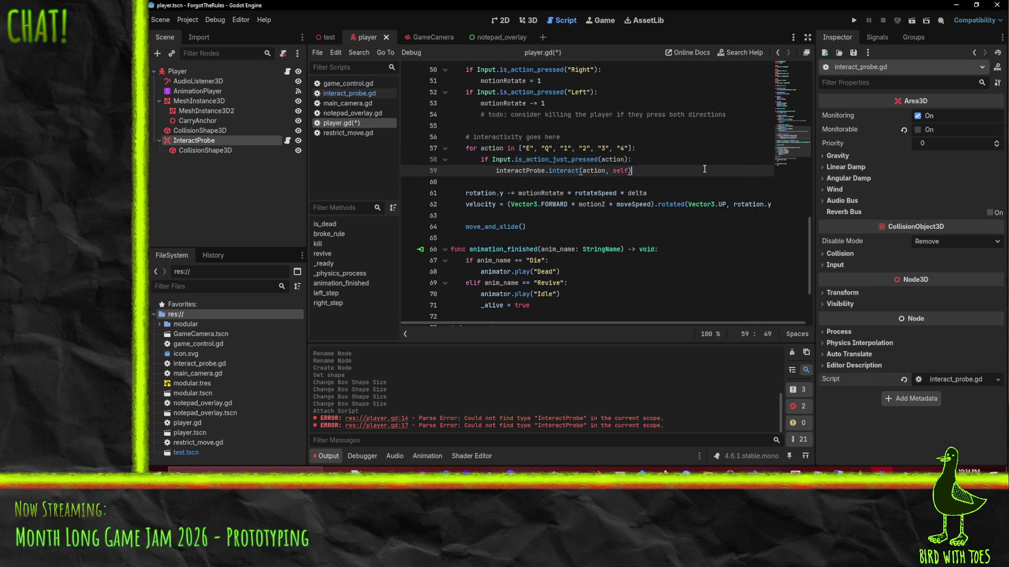
{"action": "key", "text": "ctrl+s"}
{"action": "left_click", "coordinate": [536, 148]}
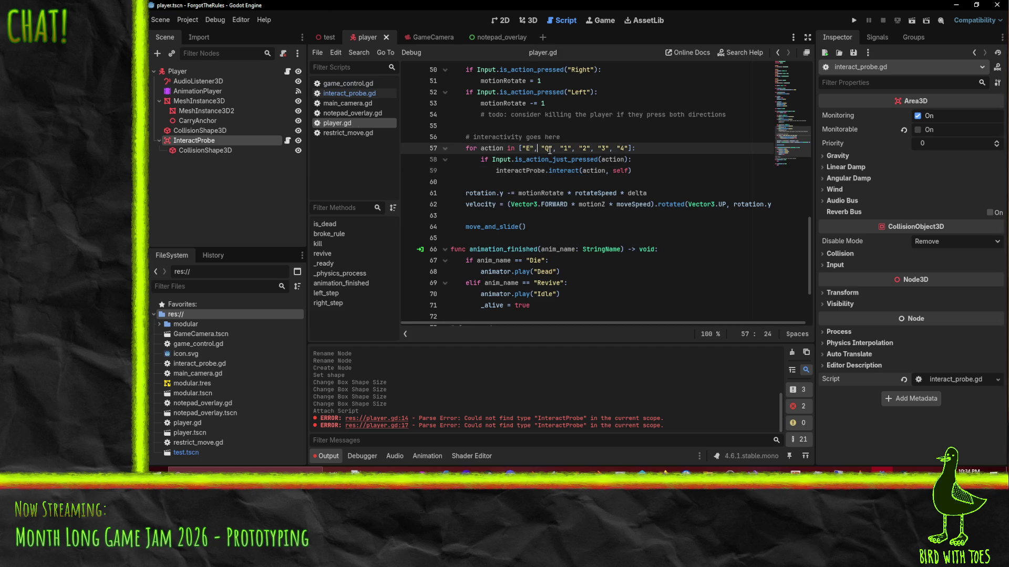
- Look over player.gd's action-key loop and its interact call, then run the project with F5
{"action": "left_click", "coordinate": [683, 160]}
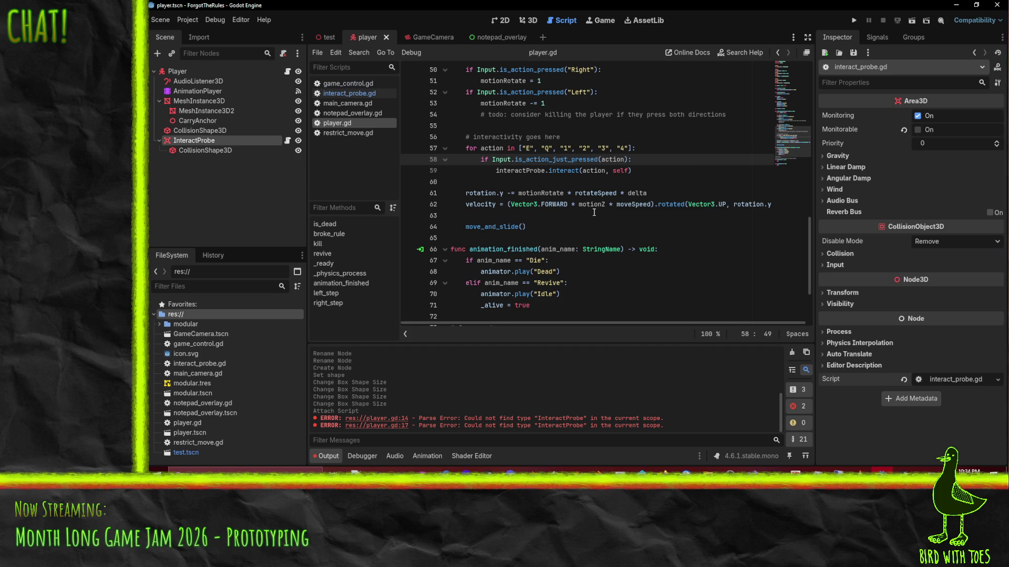
{"action": "left_click", "coordinate": [467, 179]}
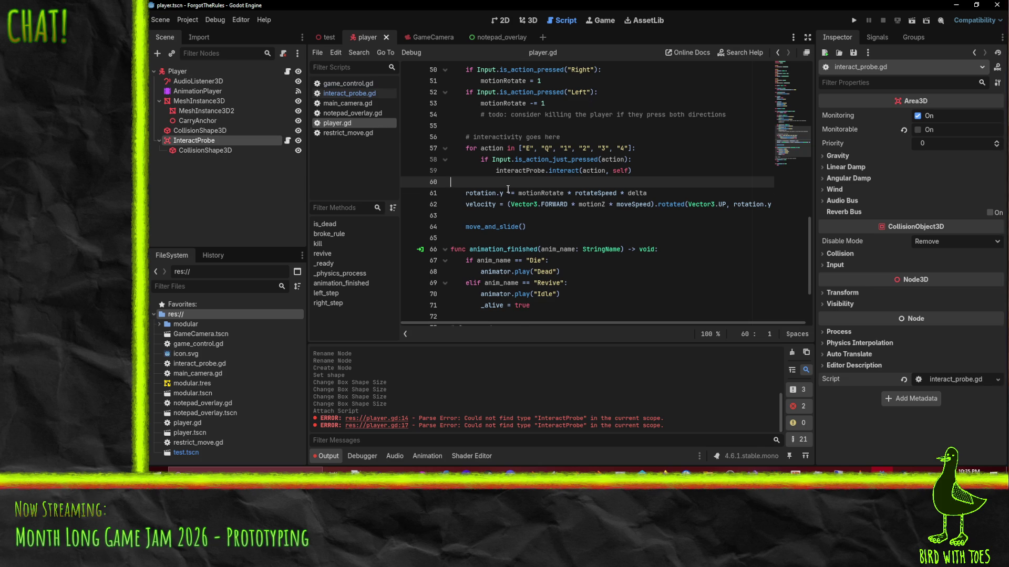
{"action": "scroll", "coordinate": [561, 241], "scroll_direction": "up", "scroll_amount": 5}
{"action": "scroll", "coordinate": [551, 235], "scroll_direction": "down", "scroll_amount": 3}
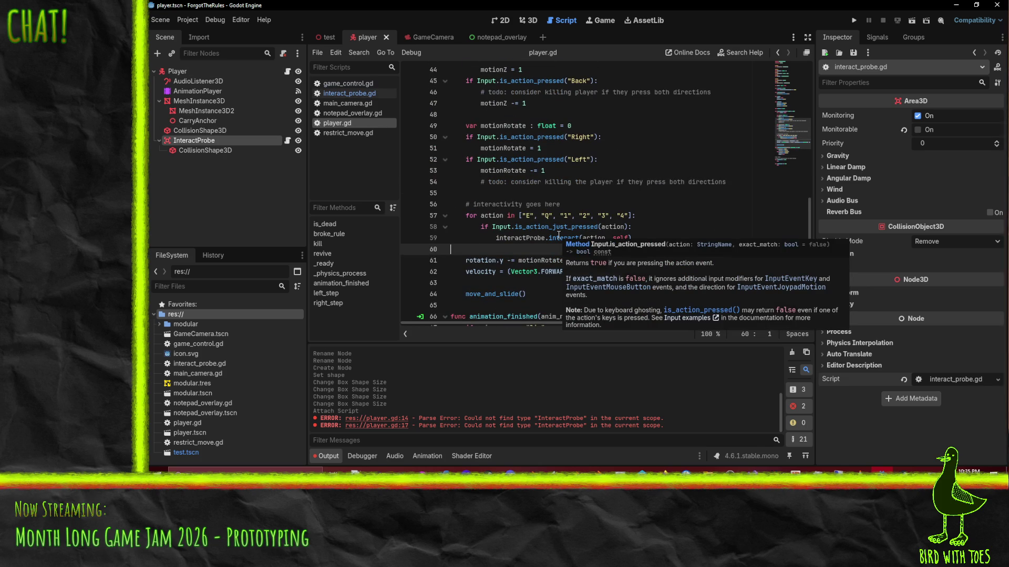
{"action": "key", "text": "F5"}
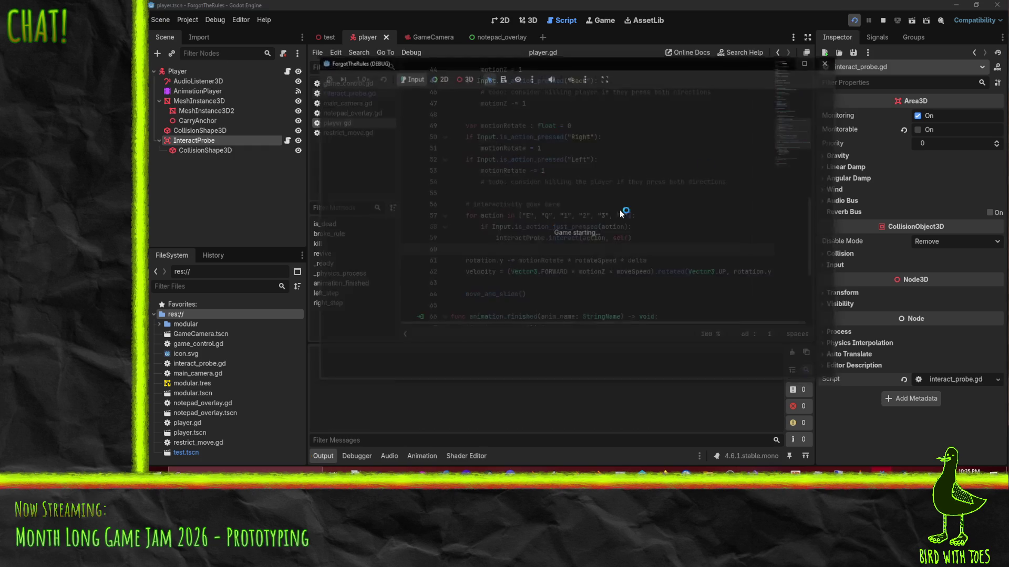
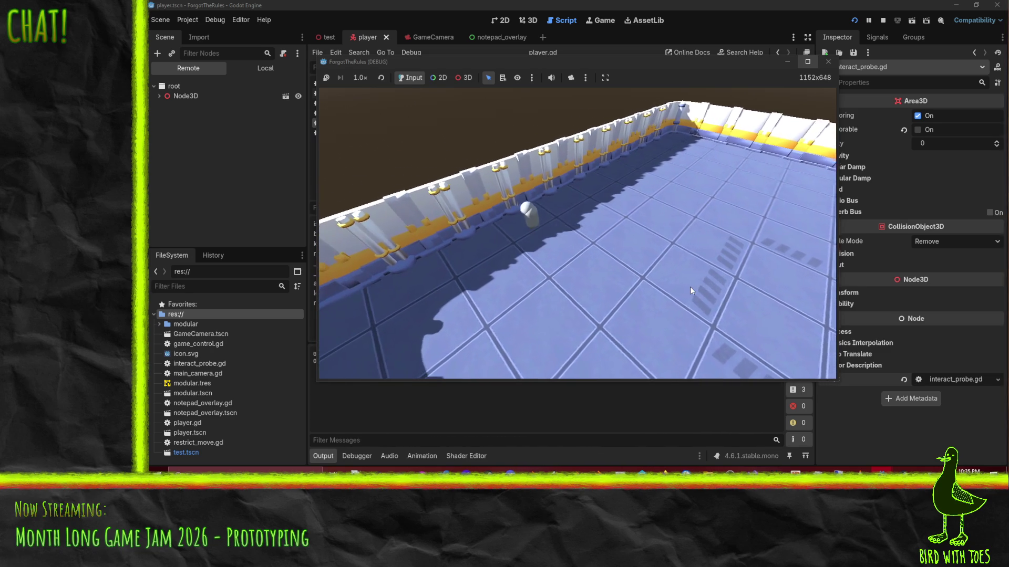
- Trigger the interact crash with E, stop the game, and bump the Firebot forgot-the-thing counter
{"action": "key", "text": "e"}
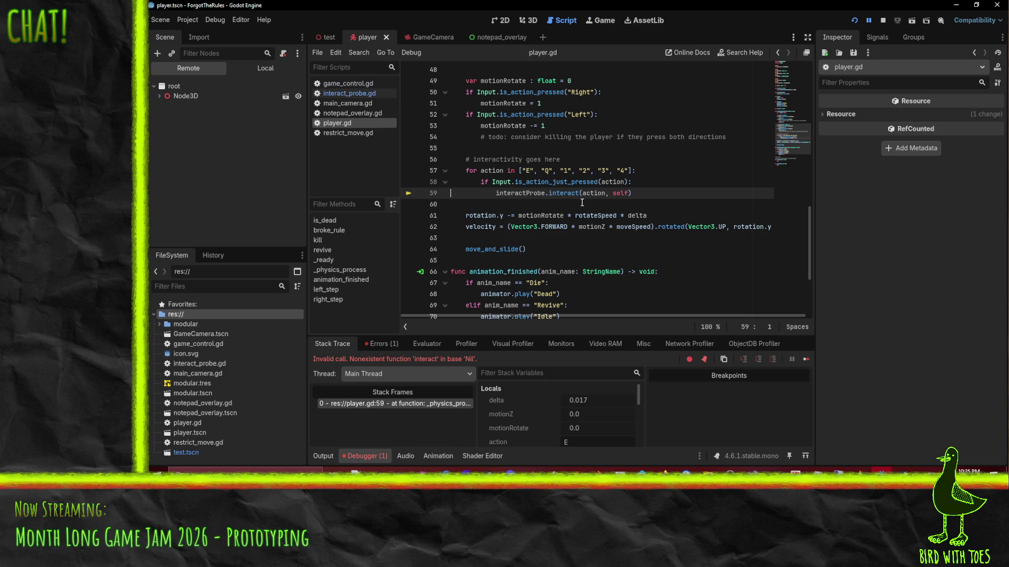
{"action": "left_click", "coordinate": [883, 20]}
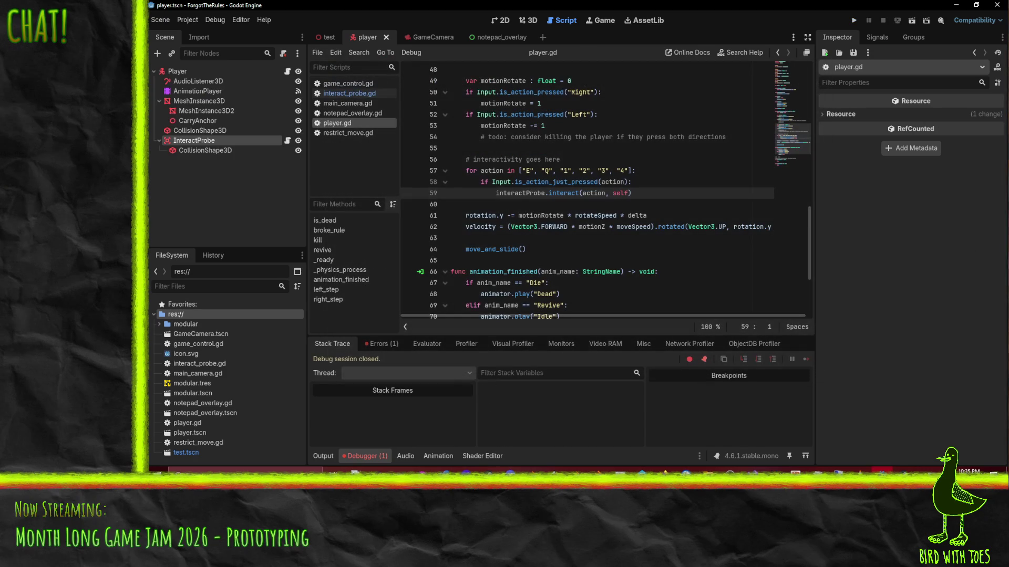
{"action": "key", "text": "alt+Tab"}
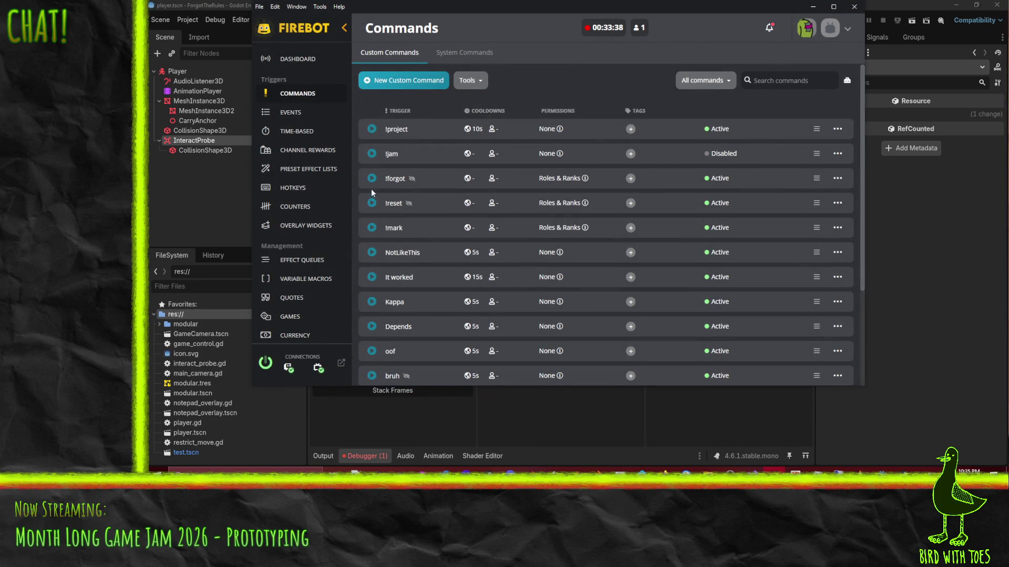
{"action": "left_click", "coordinate": [372, 180]}
{"action": "left_click_drag", "start_coordinate": [531, 15], "coordinate": [1008, 21]}
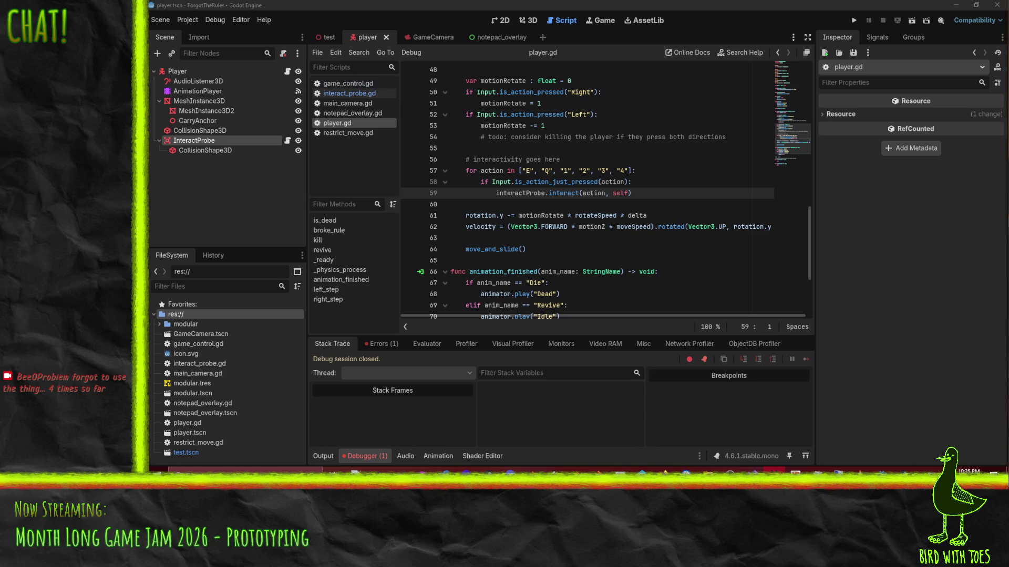
{"action": "left_click", "coordinate": [558, 170]}
- Assign InteractProbe and CarryAnchor to the Player's Interact Probe and Carry Anchor slots, then save
{"action": "left_click", "coordinate": [531, 21]}
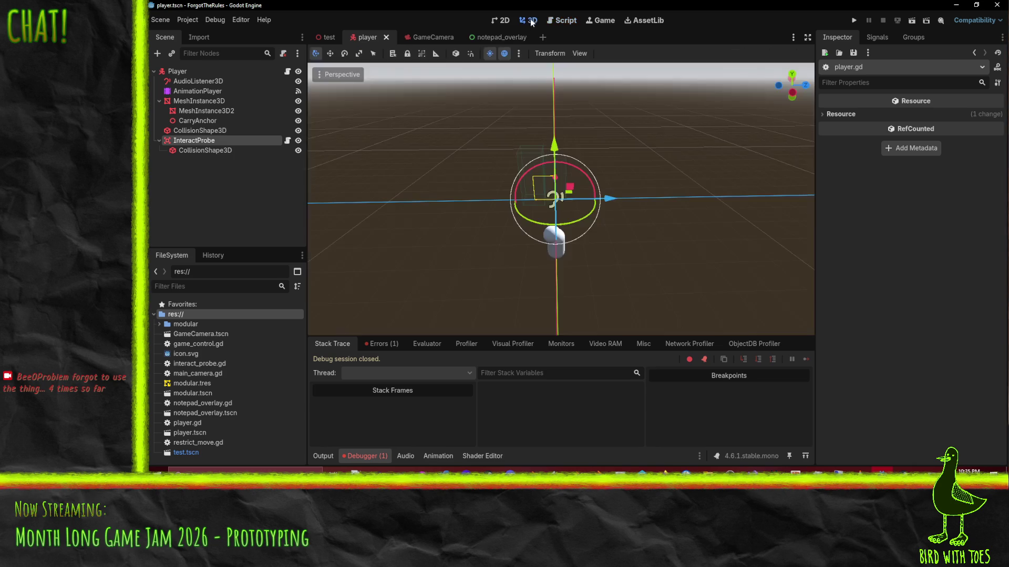
{"action": "left_click", "coordinate": [182, 71]}
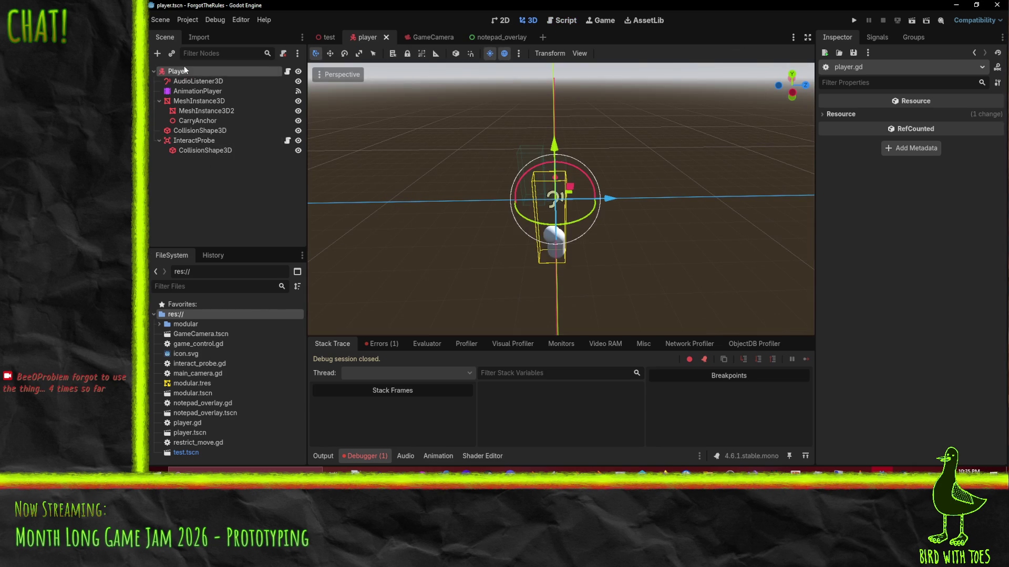
{"action": "mouse_move", "coordinate": [194, 139]}
{"action": "left_mouse_down"}
{"action": "mouse_move", "coordinate": [820, 148]}
{"action": "mouse_move", "coordinate": [945, 137]}
{"action": "left_mouse_up"}
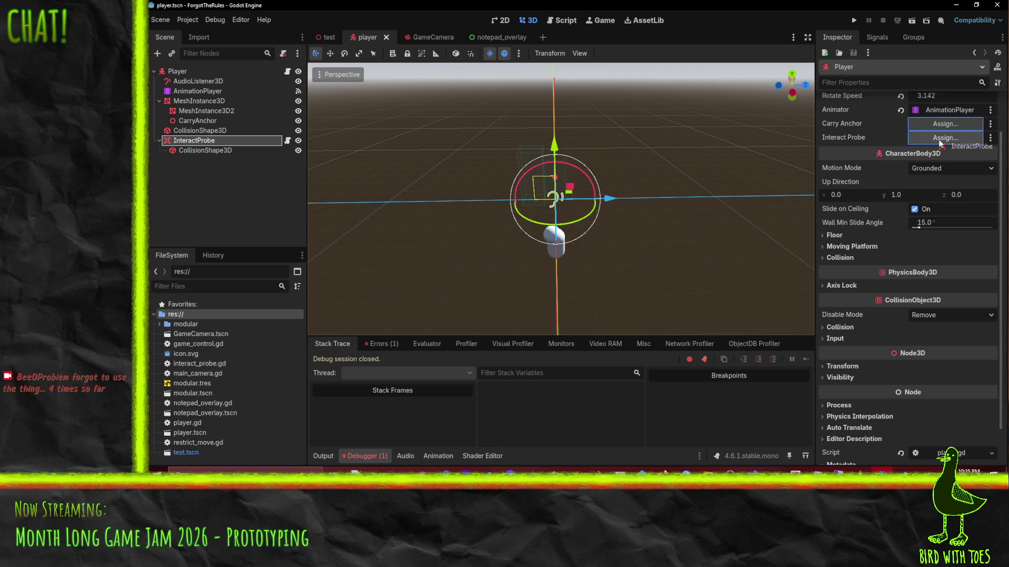
{"action": "mouse_move", "coordinate": [195, 121]}
{"action": "left_mouse_down"}
{"action": "mouse_move", "coordinate": [949, 152]}
{"action": "mouse_move", "coordinate": [951, 120]}
{"action": "left_mouse_up"}
{"action": "key", "text": "ctrl+s"}
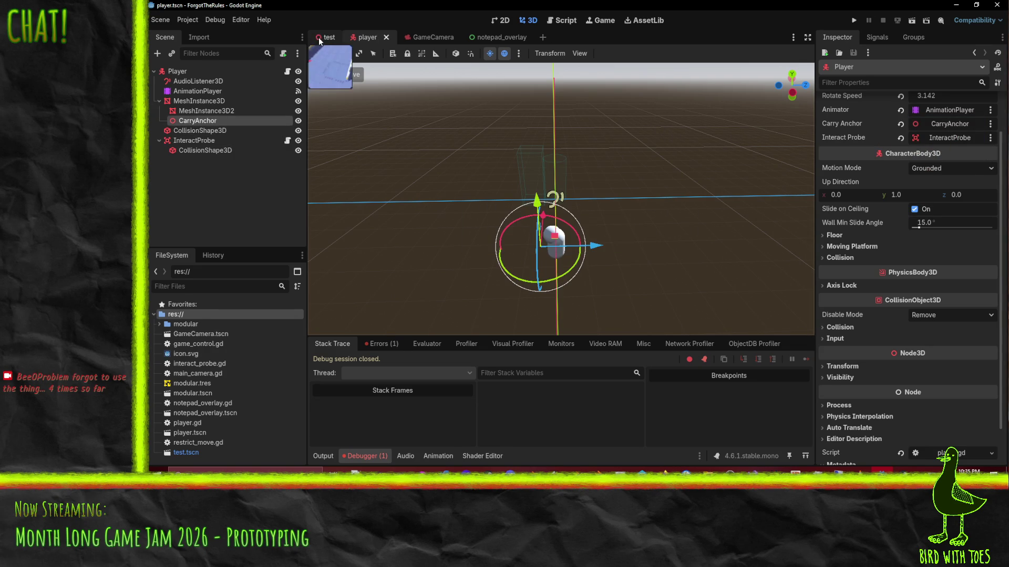
- In the test scene, assign GameControl to the Player's Game Control slot and run the game
{"action": "left_click", "coordinate": [324, 37]}
{"action": "left_click", "coordinate": [184, 120]}
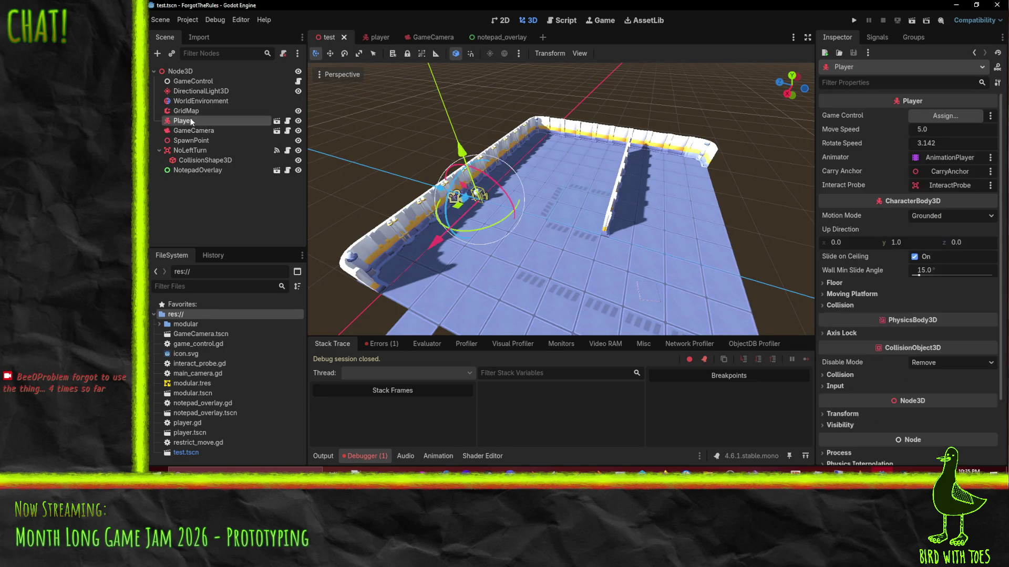
{"action": "mouse_move", "coordinate": [185, 79]}
{"action": "left_mouse_down"}
{"action": "mouse_move", "coordinate": [948, 161]}
{"action": "mouse_move", "coordinate": [949, 119]}
{"action": "left_mouse_up"}
{"action": "key", "text": "F5"}
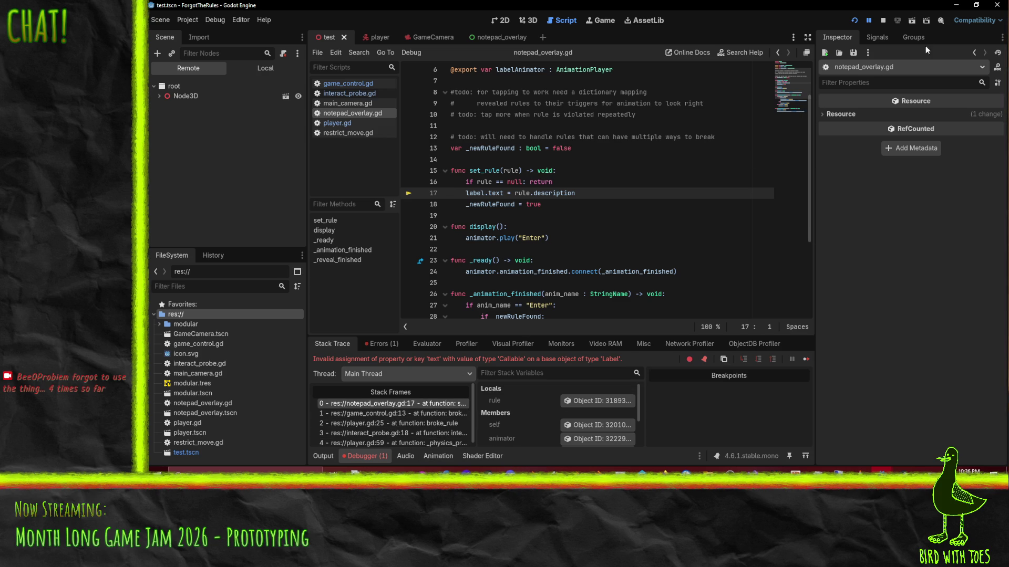
- End the debug session halted on the notepad_overlay.gd Label text error
{"action": "left_click", "coordinate": [888, 20]}
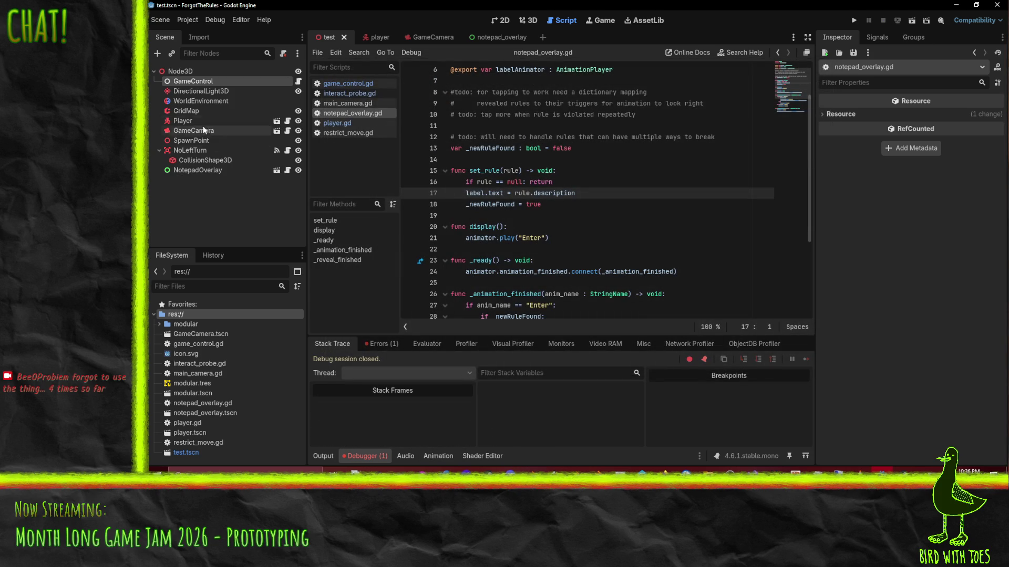
- In interact_probe.gd, change func description() into var description with a get: block returning the message
{"action": "left_click", "coordinate": [346, 93]}
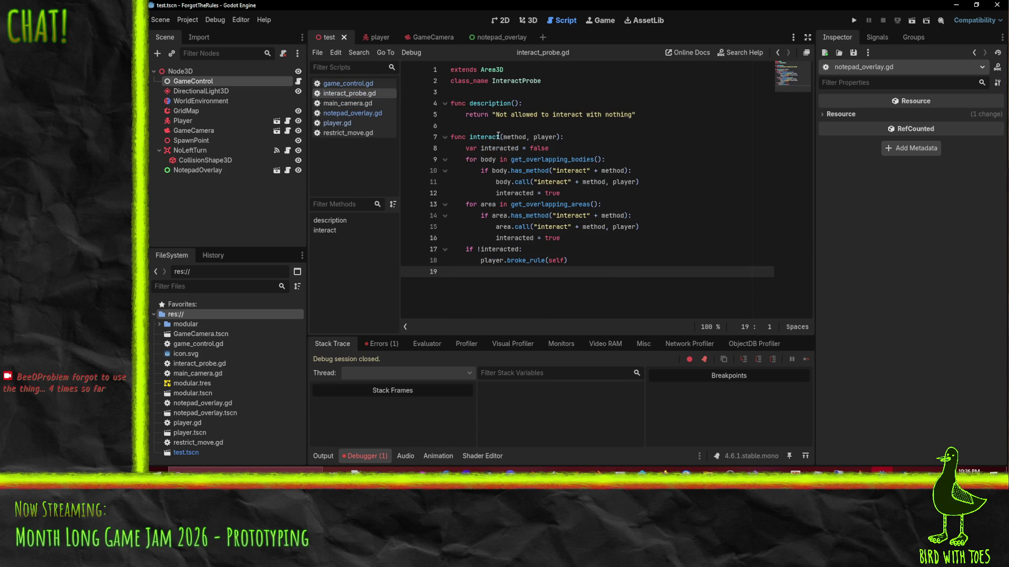
{"action": "double_click", "coordinate": [457, 103]}
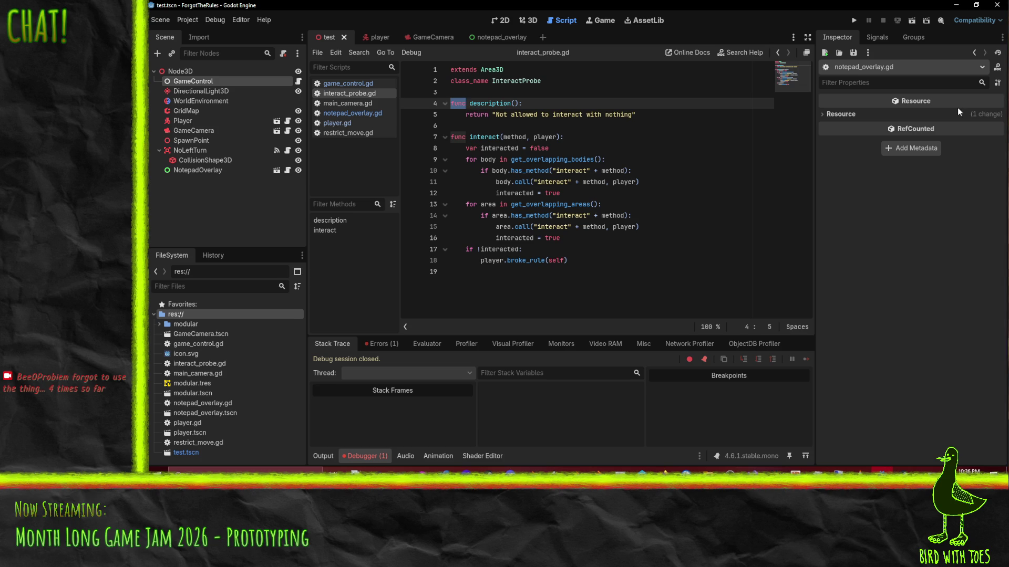
{"action": "type", "text": "var"}
{"action": "key", "text": "End"}
{"action": "key", "text": "Left"}
{"action": "key", "text": "BackSpace"}
{"action": "key", "text": "BackSpace"}
{"action": "key", "text": "End"}
{"action": "key", "text": "Return"}
{"action": "type", "text": "get:"}
{"action": "key", "text": "Down"}
{"action": "key", "text": "Tab"}
{"action": "key", "text": "Up"}
{"action": "key", "text": "Up"}
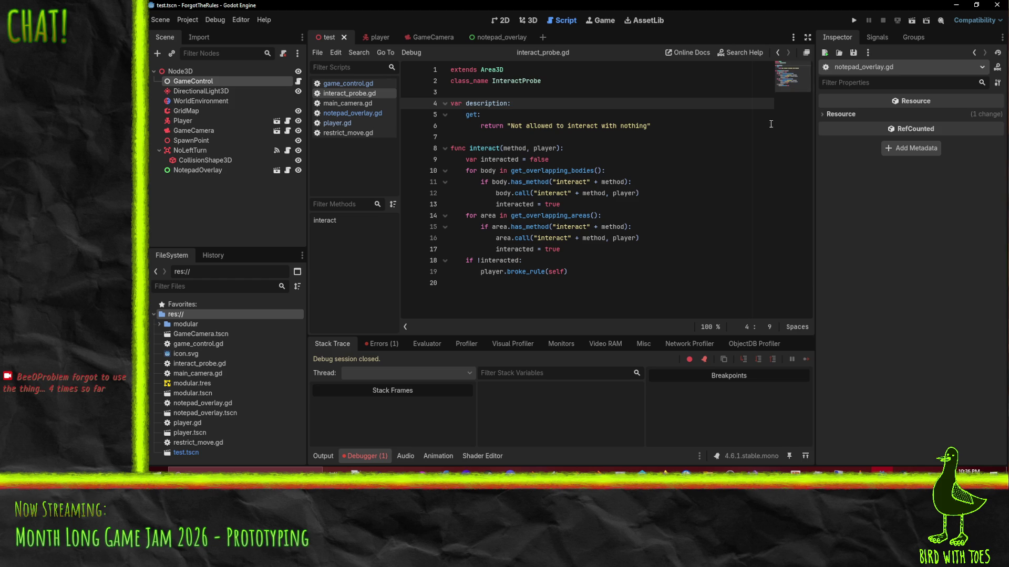
{"action": "left_click", "coordinate": [851, 24]}
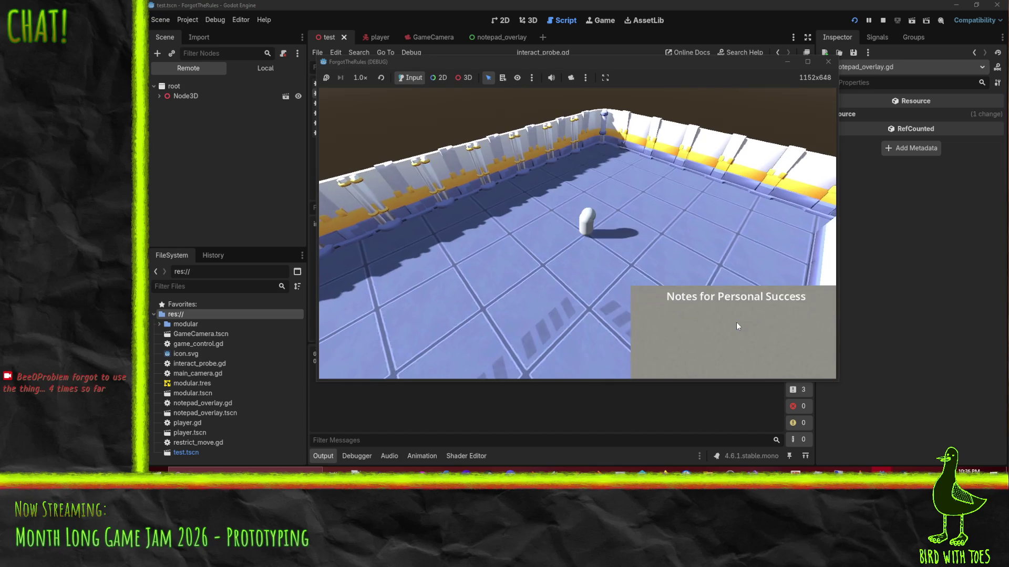
{"action": "left_click", "coordinate": [480, 294]}
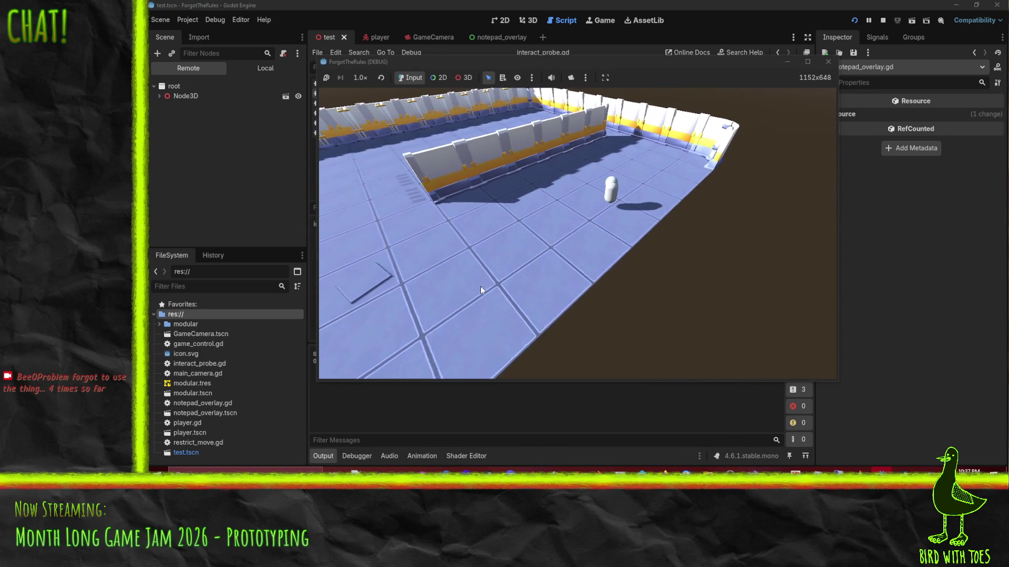
{"action": "key", "text": "e"}
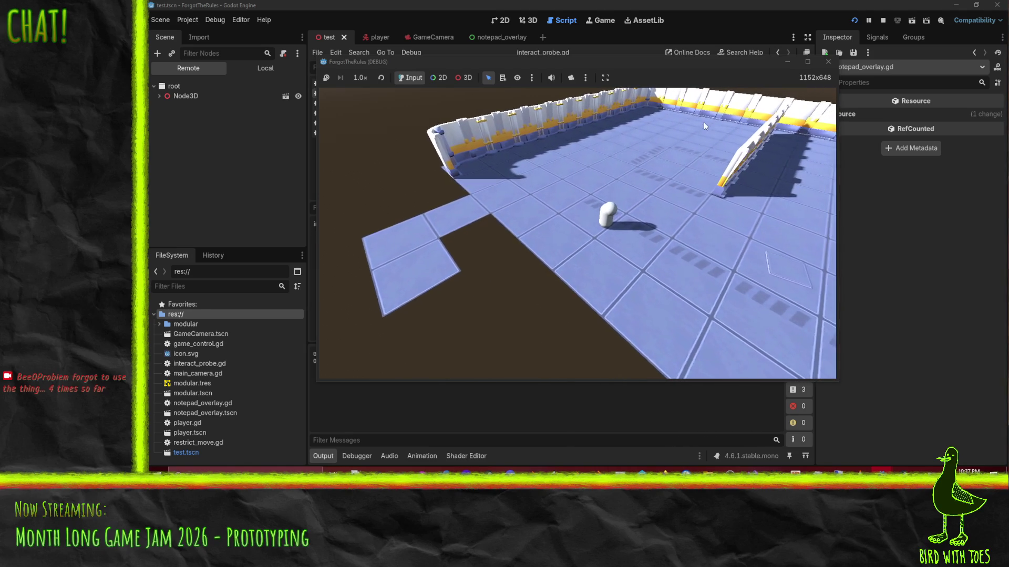
{"action": "left_click", "coordinate": [828, 61]}
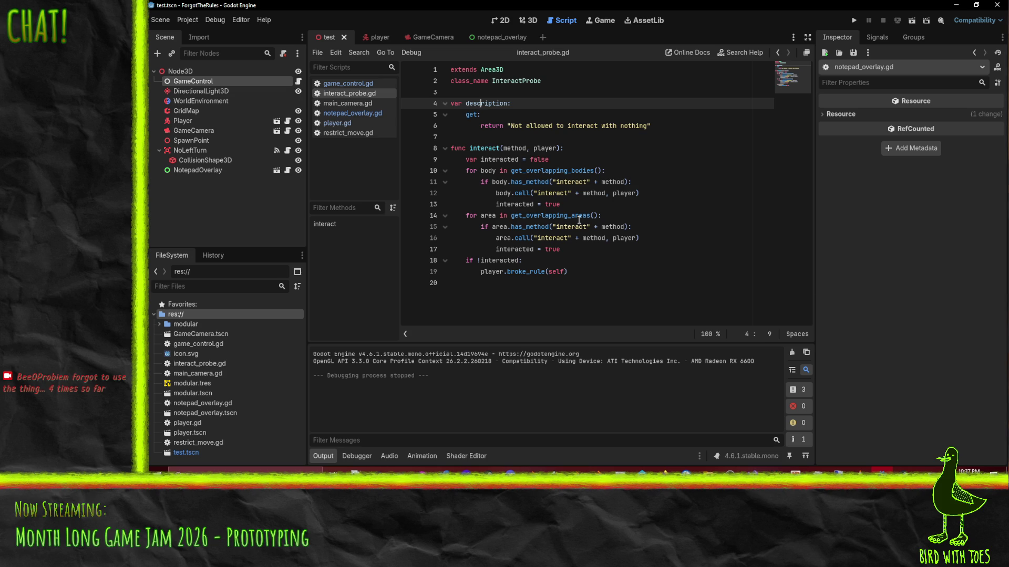
- Open player.gd in the script editor and scroll through its functions
{"action": "mouse_move", "coordinate": [579, 220]}
{"action": "left_click", "coordinate": [336, 123]}
{"action": "scroll", "coordinate": [516, 187], "scroll_direction": "down", "scroll_amount": 3}
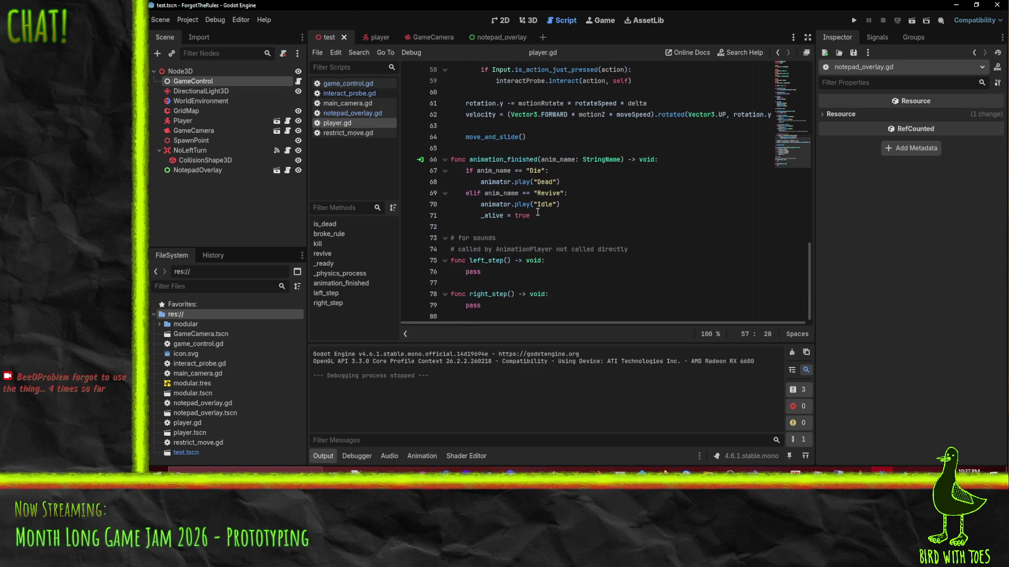
{"action": "scroll", "coordinate": [618, 242], "scroll_direction": "up", "scroll_amount": 7}
{"action": "scroll", "coordinate": [619, 242], "scroll_direction": "down", "scroll_amount": 1}
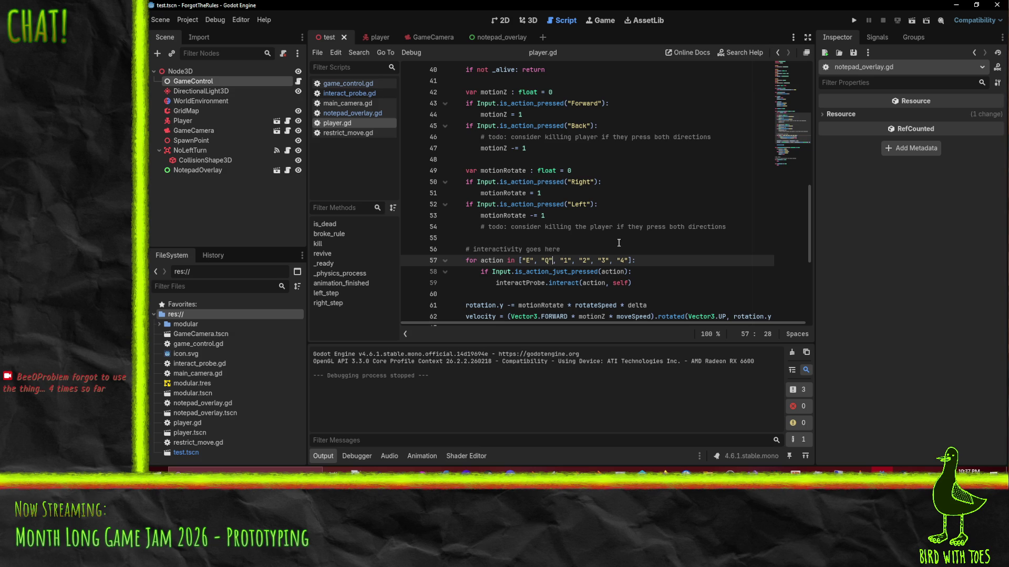
{"action": "scroll", "coordinate": [593, 218], "scroll_direction": "down", "scroll_amount": 8}
{"action": "scroll", "coordinate": [567, 207], "scroll_direction": "up", "scroll_amount": 18}
{"action": "scroll", "coordinate": [534, 191], "scroll_direction": "up", "scroll_amount": 1}
{"action": "scroll", "coordinate": [578, 226], "scroll_direction": "down", "scroll_amount": 2}
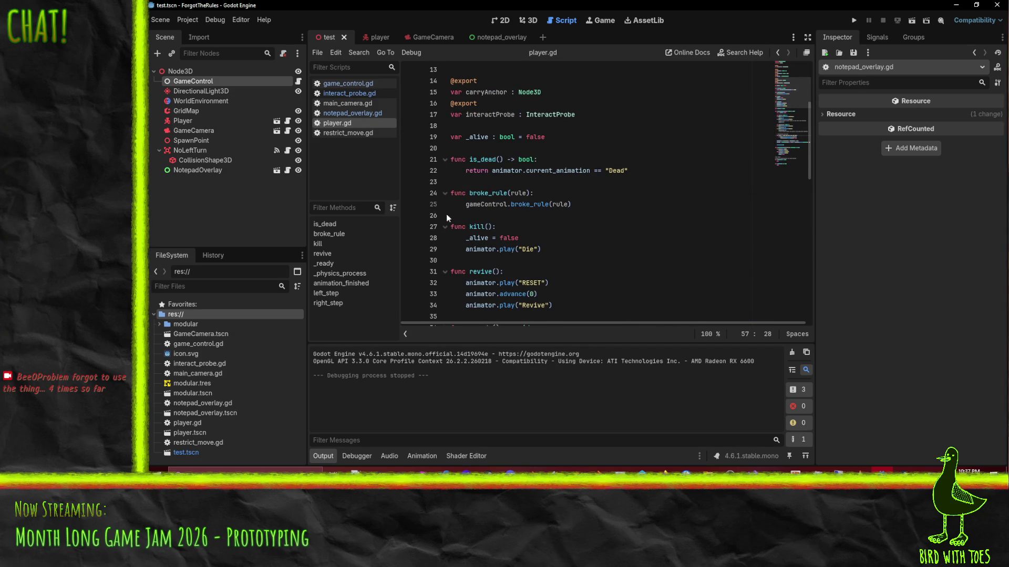
- Place the caret on the blank line just after the revive() function
{"action": "left_click", "coordinate": [461, 154]}
{"action": "left_click", "coordinate": [490, 193]}
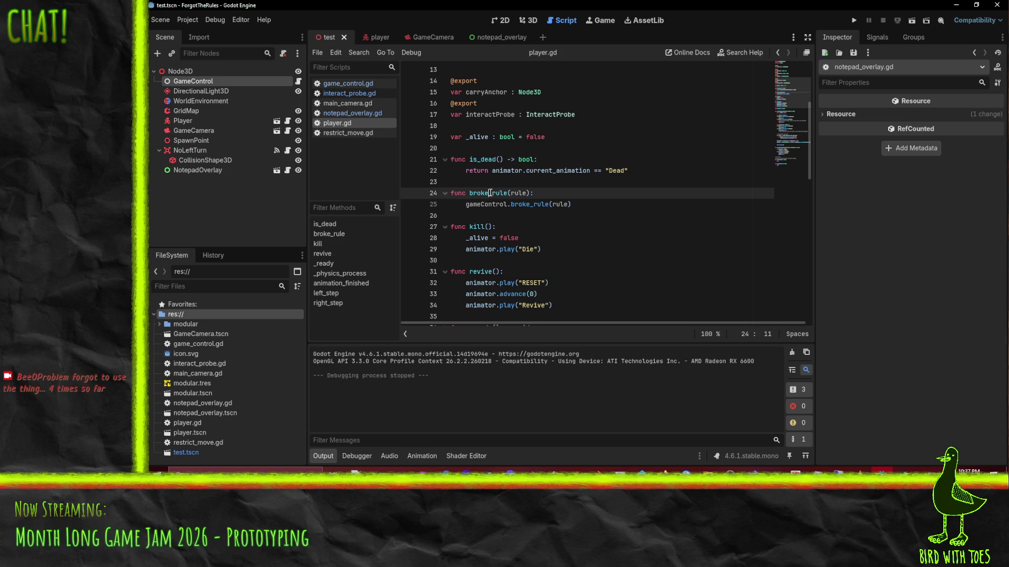
{"action": "left_click", "coordinate": [578, 205]}
{"action": "left_click", "coordinate": [476, 226]}
{"action": "left_click", "coordinate": [473, 260]}
{"action": "left_click", "coordinate": [458, 283]}
{"action": "scroll", "coordinate": [552, 231], "scroll_direction": "down", "scroll_amount": 4}
{"action": "left_click", "coordinate": [599, 182]}
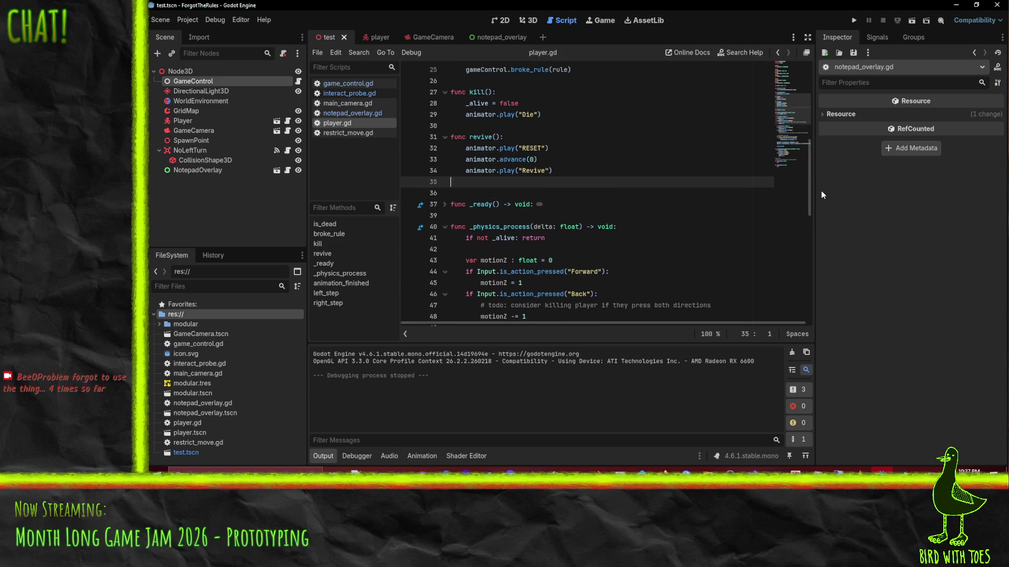
- Write a pick_up(thing) function with an already-carrying early return and an else setting carrying = true
{"action": "key", "text": "Return"}
{"action": "key", "text": "Return"}
{"action": "key", "text": "Up"}
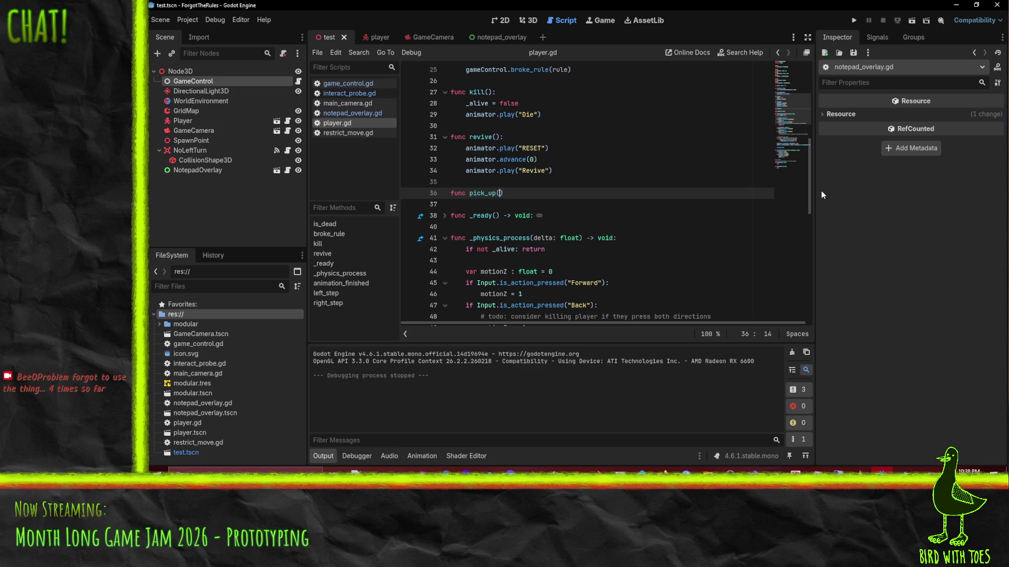
{"action": "type", "text": "hing"}
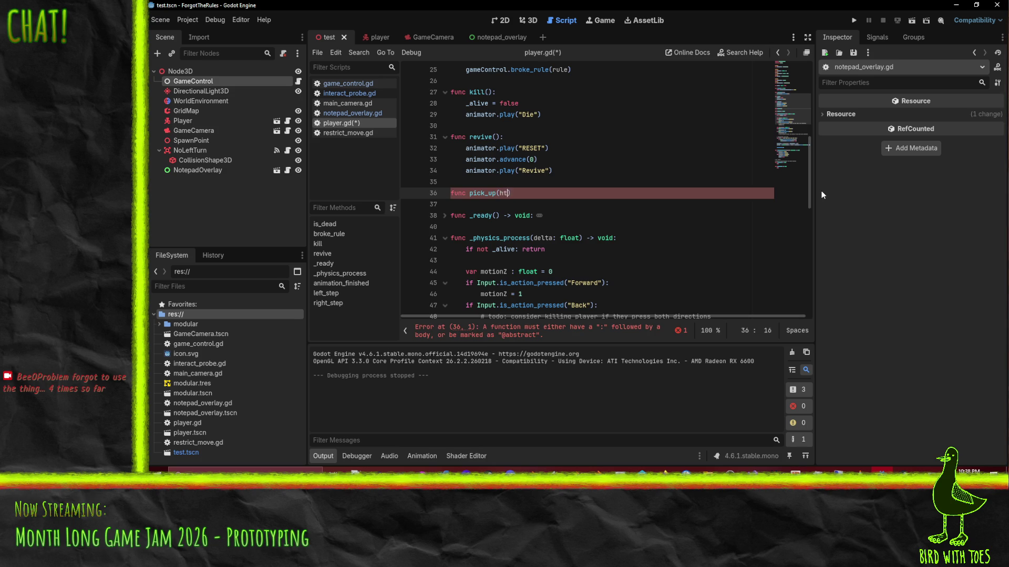
{"action": "type", "text": "):"}
{"action": "key", "text": "Return"}
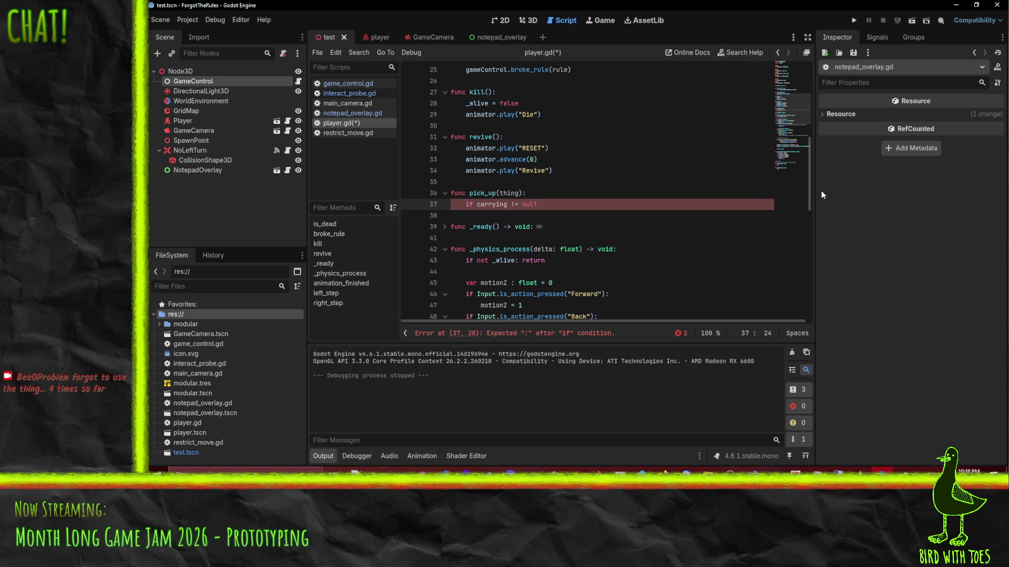
{"action": "type", "text": ":"}
{"action": "key", "text": "Return"}
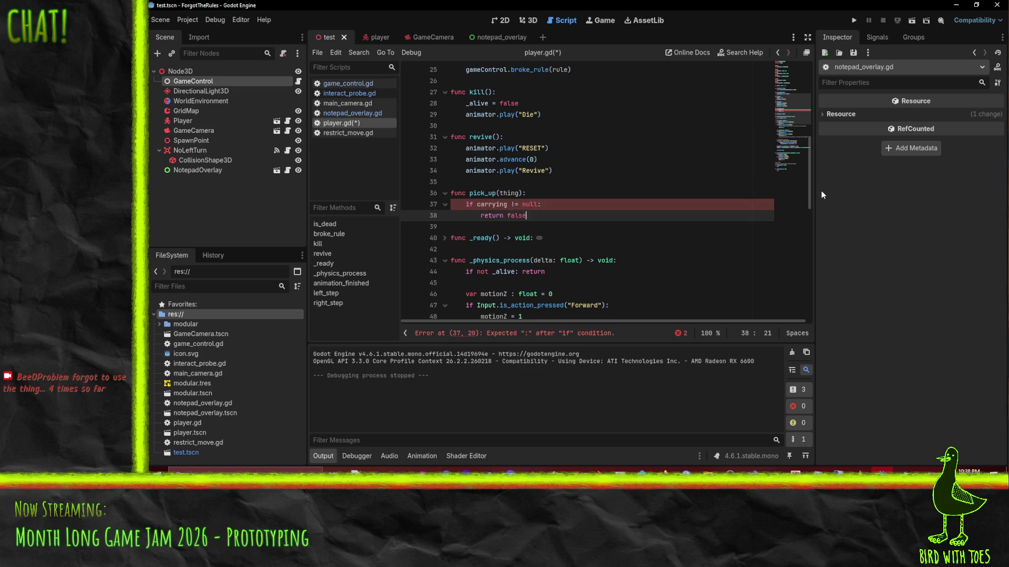
{"action": "key", "text": "Return"}
{"action": "type", "text": "else"}
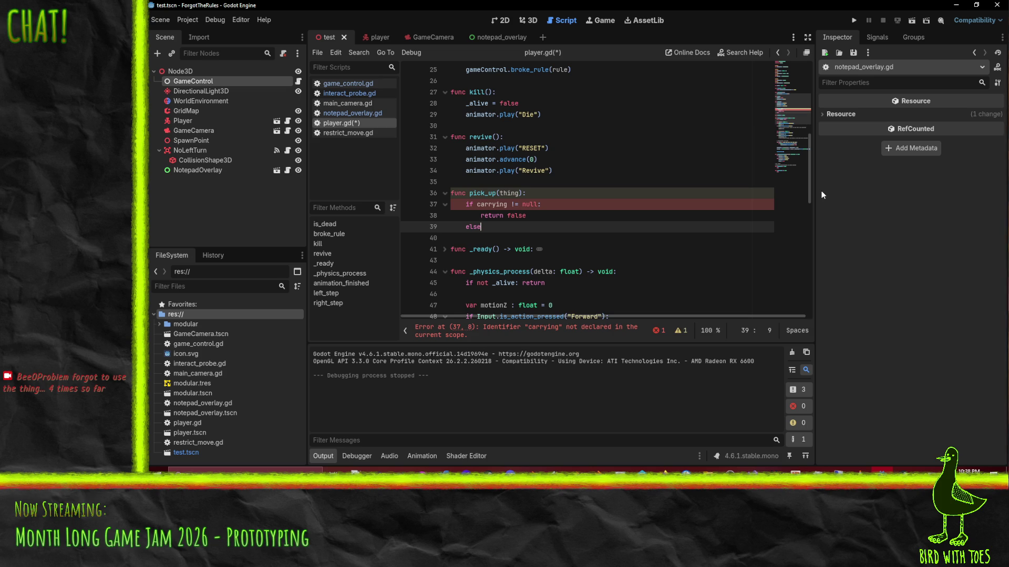
{"action": "type", "text": ":"}
{"action": "key", "text": "Return"}
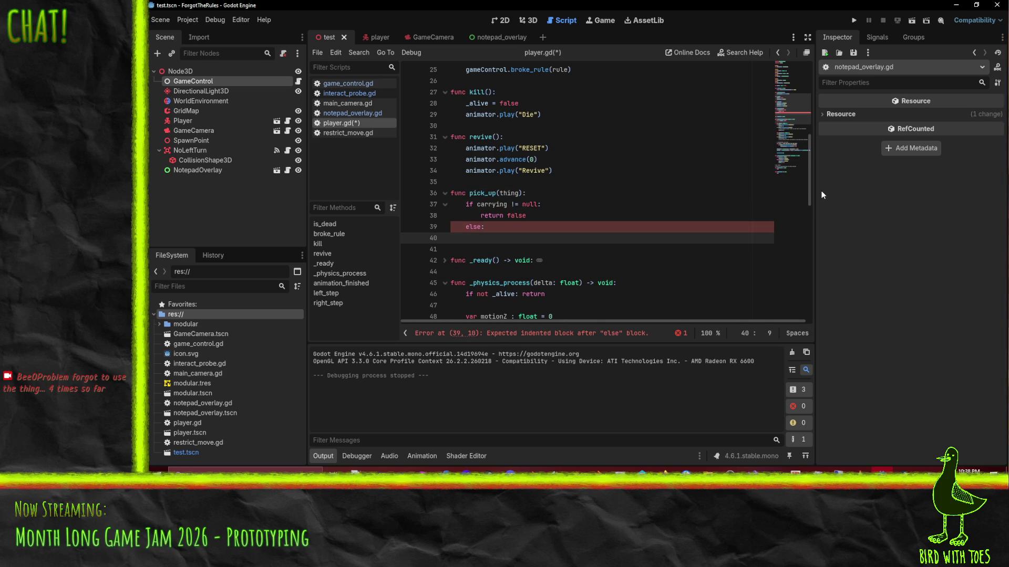
{"action": "type", "text": "carrying = "}
{"action": "type", "text": "true"}
{"action": "key", "text": "Return"}
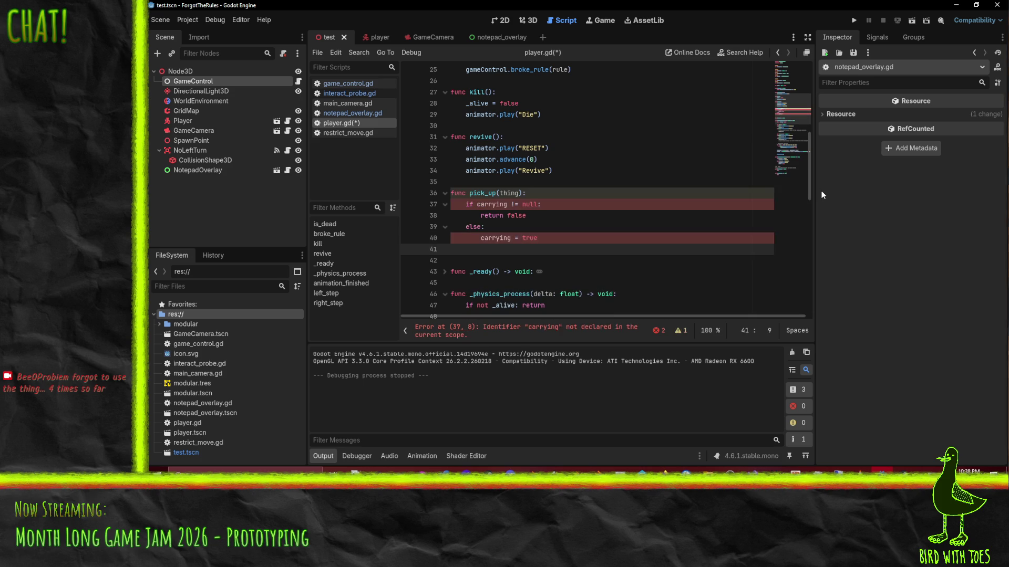
- Add thing.reparent(carryAnchor) inside the else branch
{"action": "type", "text": "arryAnchor.a"}
{"action": "key", "text": "BackSpace"}
{"action": "key", "text": "BackSpace"}
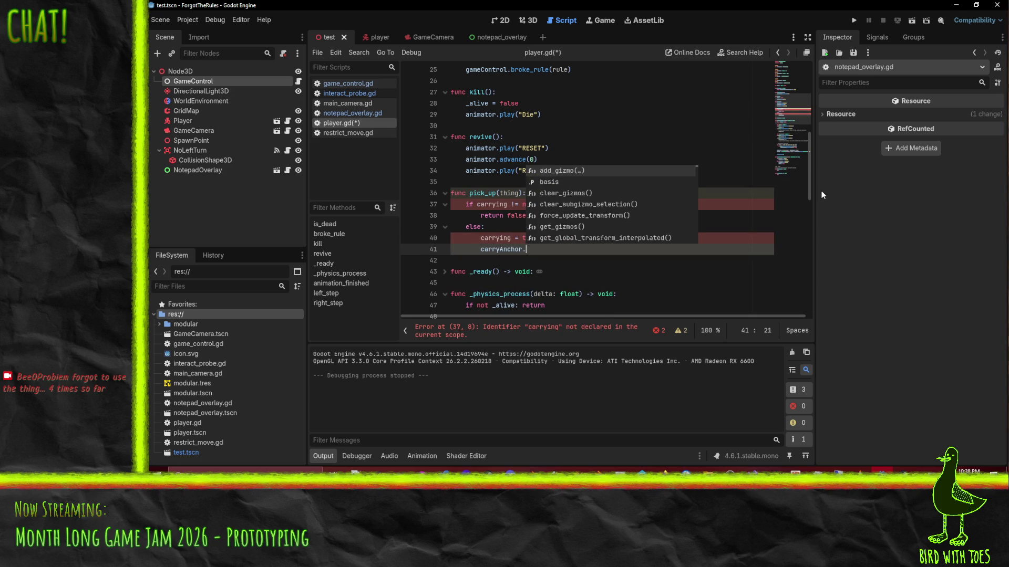
{"action": "key", "text": "Home"}
{"action": "type", "text": "thing.reparent(carryAnchor"}
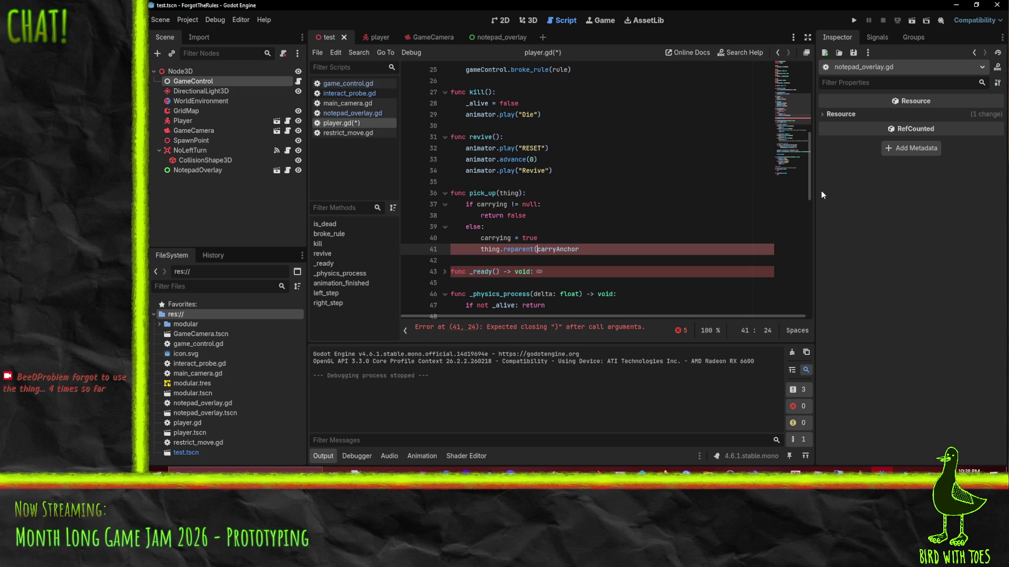
{"action": "type", "text": ")"}
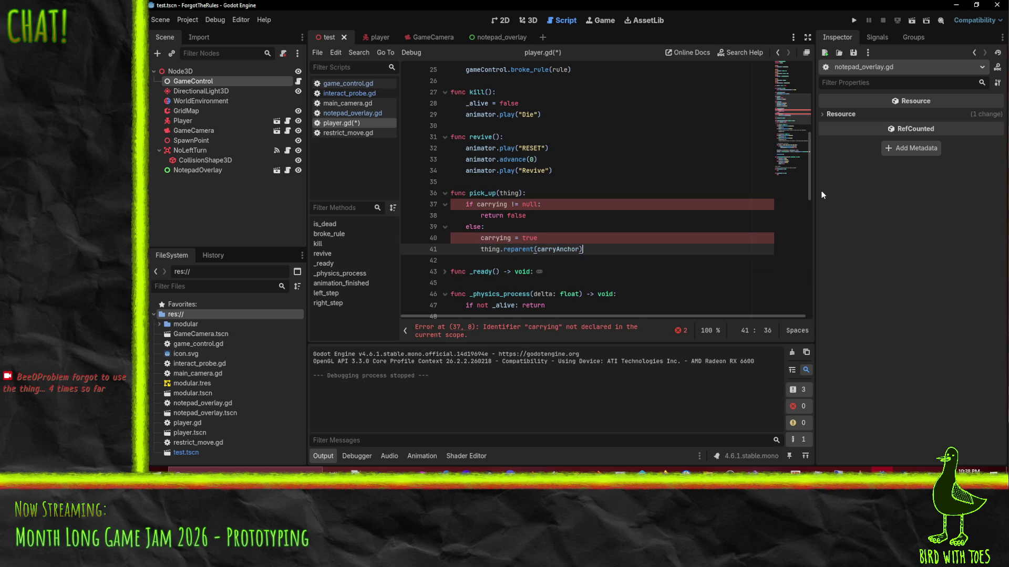
{"action": "key", "text": "Up"}
{"action": "key", "text": "Up"}
{"action": "key", "text": "Up"}
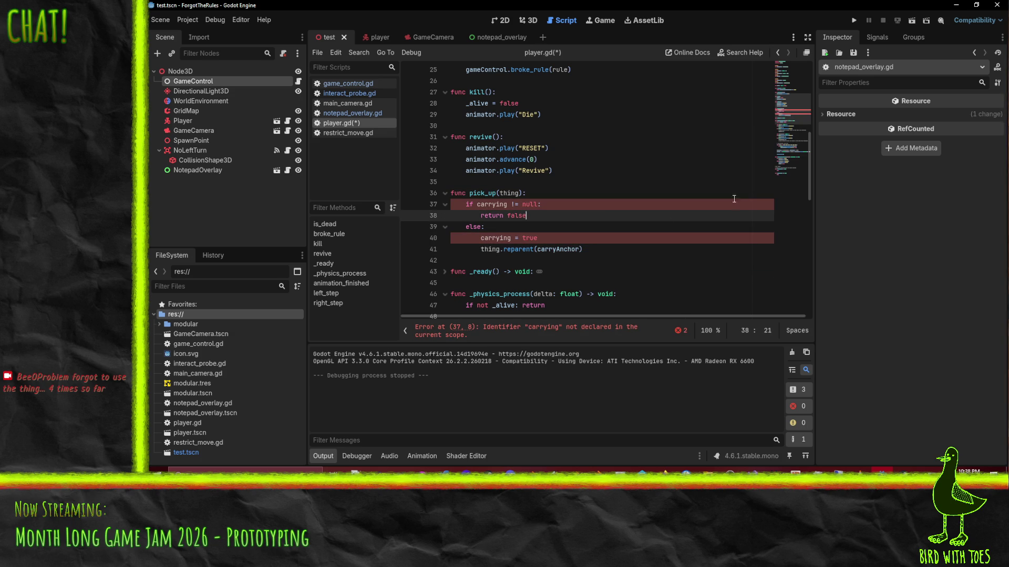
- Declare a member variable _carrying of type Node3D below the _alive declaration
{"action": "scroll", "coordinate": [483, 223], "scroll_direction": "up", "scroll_amount": 6}
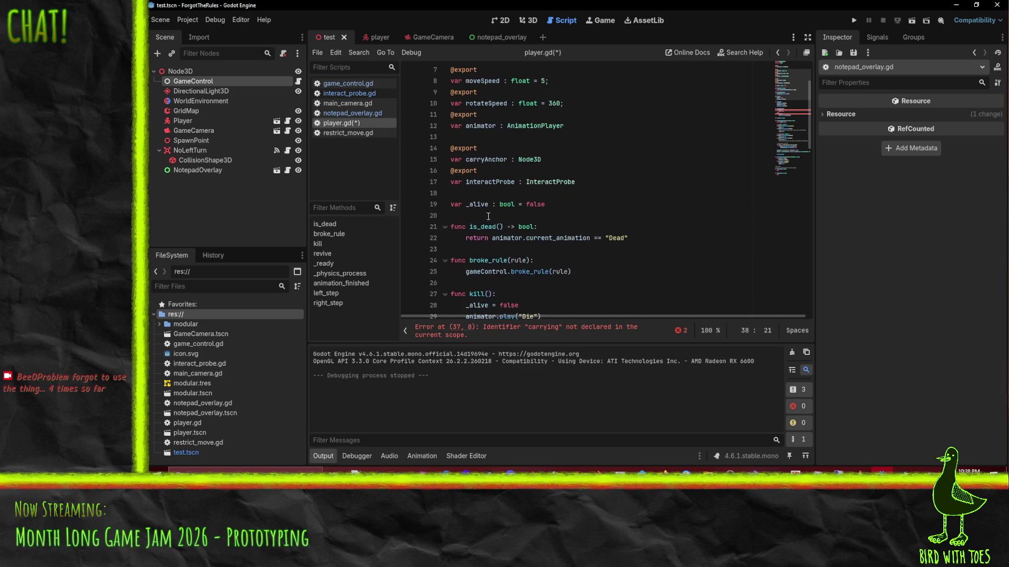
{"action": "left_click", "coordinate": [544, 207]}
{"action": "key", "text": "Return"}
{"action": "type", "text": "var"}
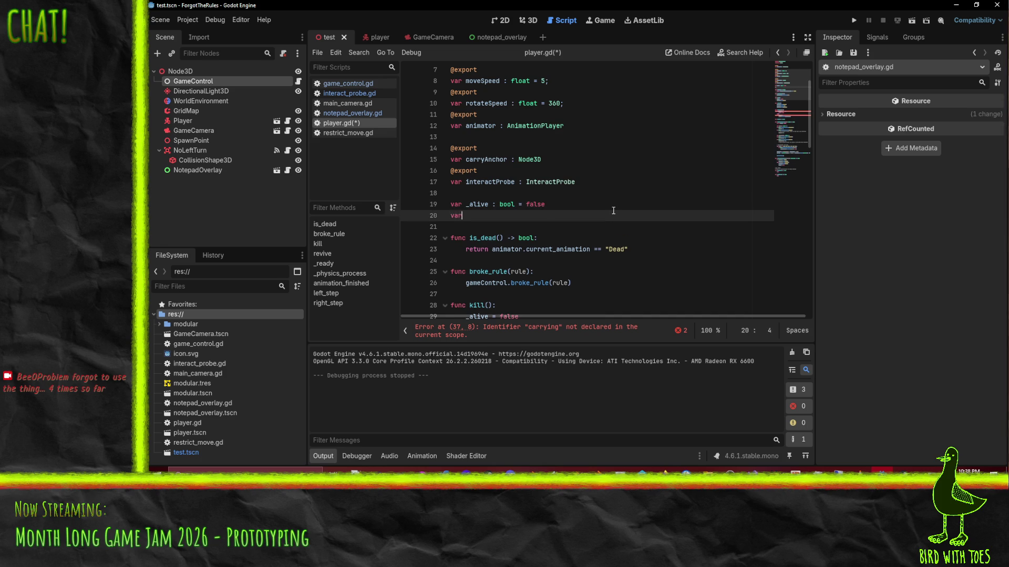
{"action": "type", "text": "v"}
{"action": "type", "text": "carrying"}
{"action": "type", "text": "Node3D"}
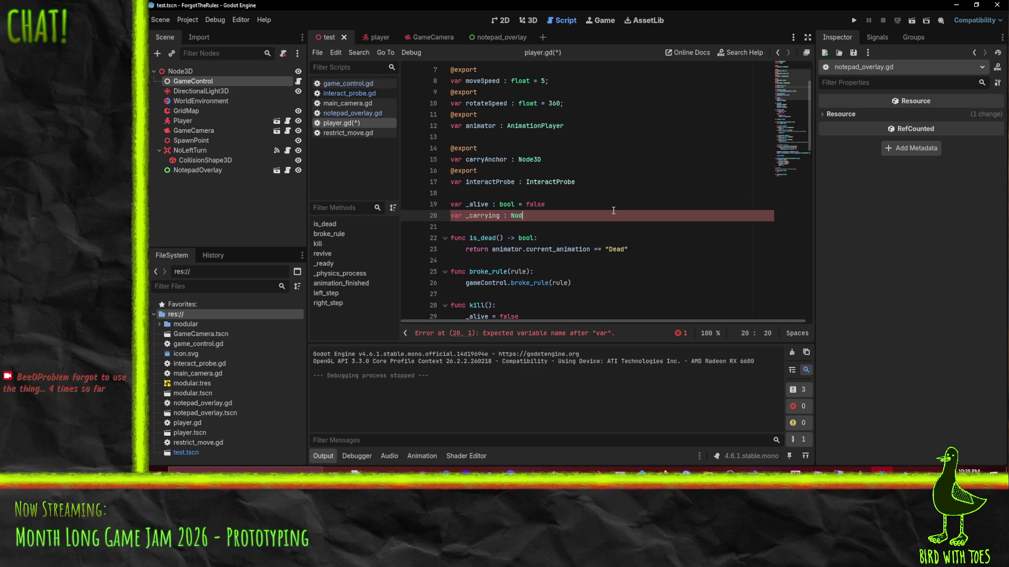
- Rename carrying to _carrying in pick_up, assign thing instead of true, and save
{"action": "double_click", "coordinate": [479, 215]}
{"action": "key", "text": "ctrl+c"}
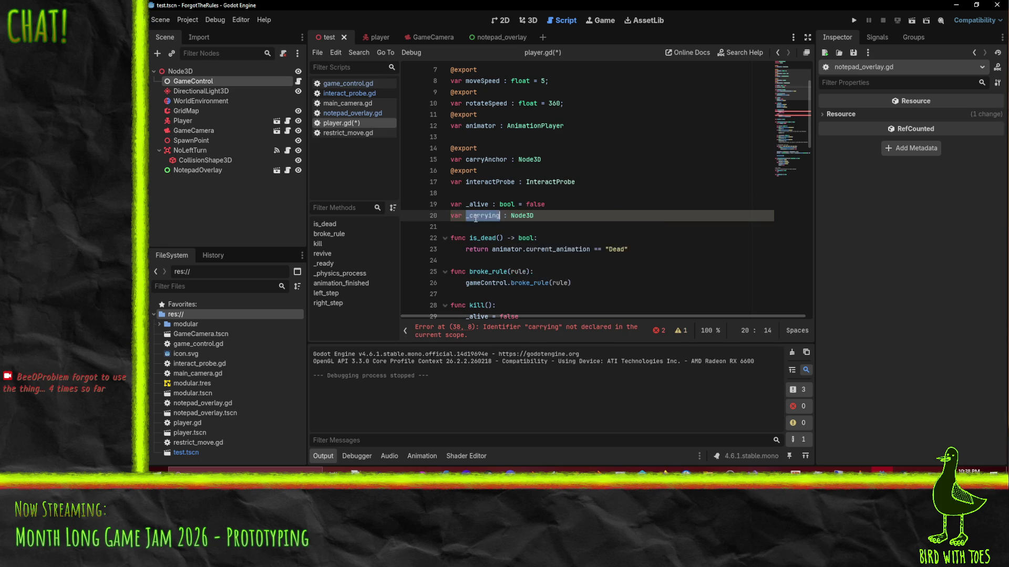
{"action": "scroll", "coordinate": [637, 203], "scroll_direction": "down", "scroll_amount": 10}
{"action": "scroll", "coordinate": [636, 202], "scroll_direction": "up", "scroll_amount": 1}
{"action": "double_click", "coordinate": [491, 114]}
{"action": "key", "text": "ctrl+v"}
{"action": "double_click", "coordinate": [494, 148]}
{"action": "key", "text": "ctrl+v"}
{"action": "left_click", "coordinate": [603, 156]}
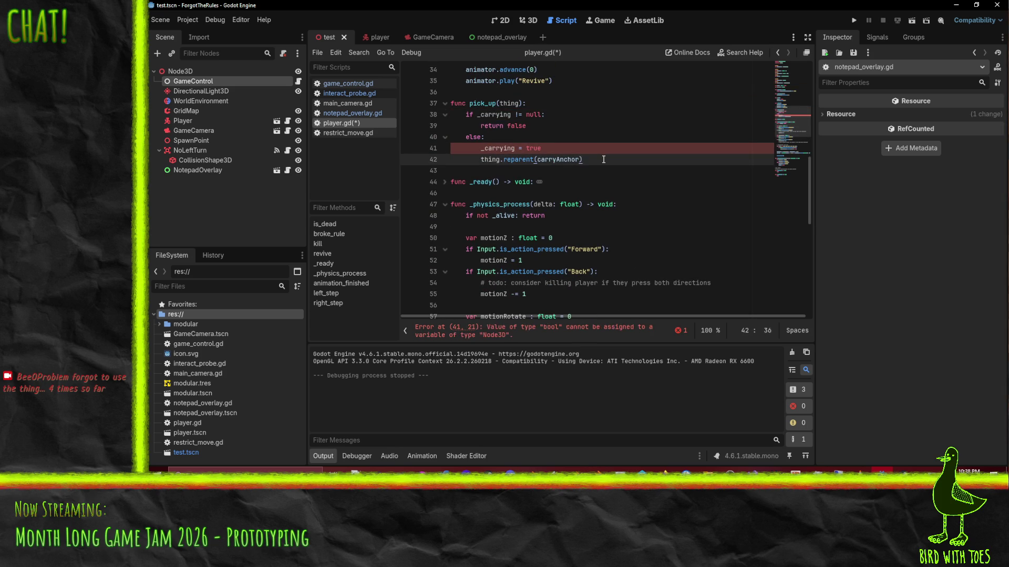
{"action": "double_click", "coordinate": [535, 148]}
{"action": "type", "text": "thing"}
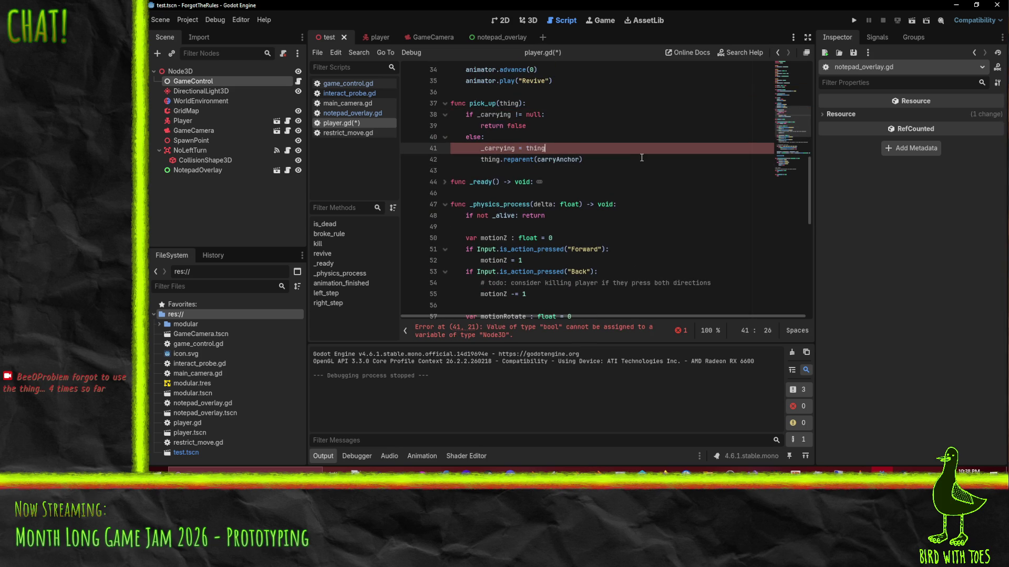
{"action": "key", "text": "Escape"}
{"action": "key", "text": "Up"}
{"action": "key", "text": "Up"}
{"action": "key", "text": "ctrl+s"}
- Add return true after the reparent call in the else branch
{"action": "scroll", "coordinate": [616, 167], "scroll_direction": "up", "scroll_amount": 1}
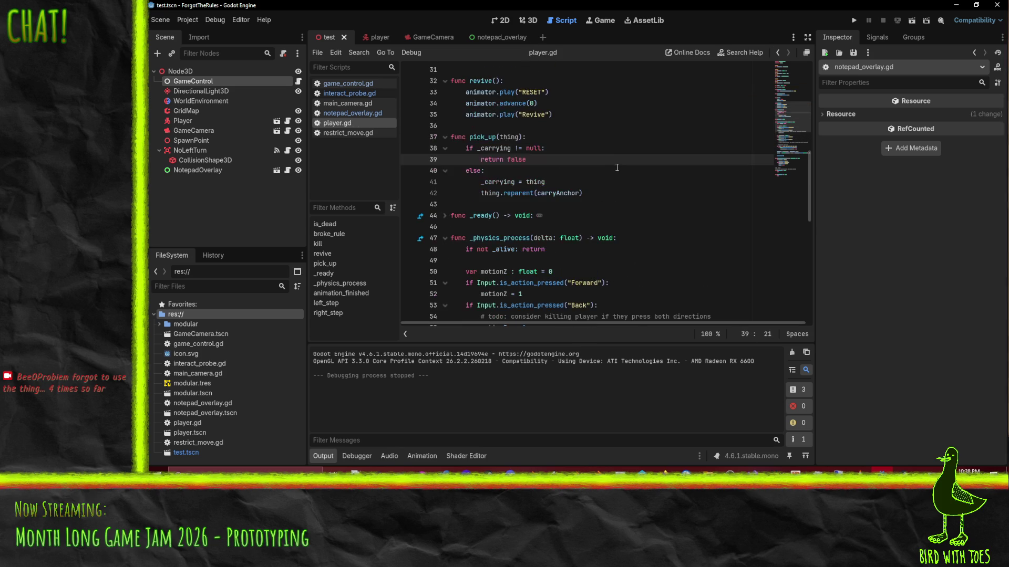
{"action": "left_click", "coordinate": [585, 194]}
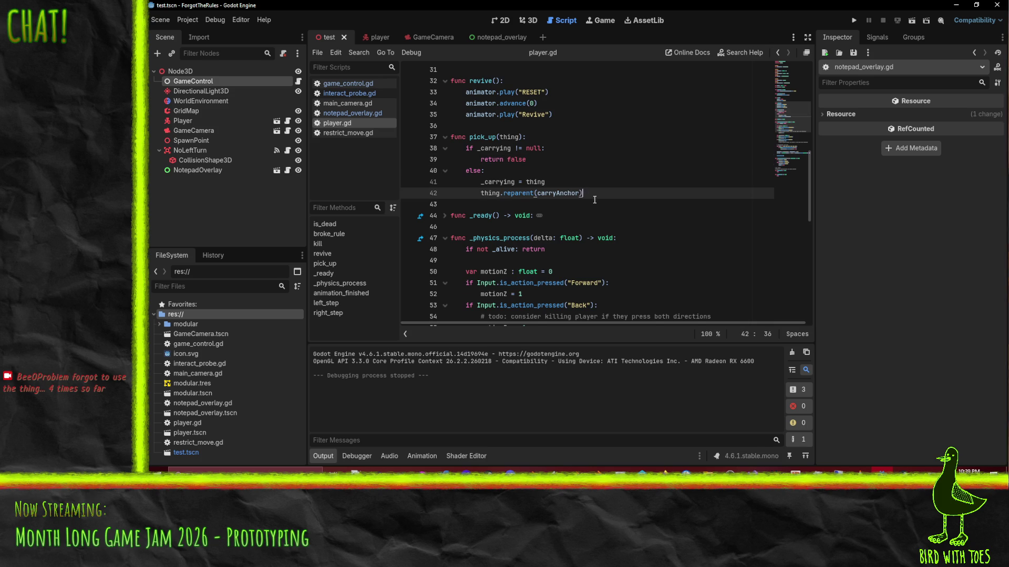
{"action": "key", "text": "Return"}
{"action": "type", "text": "return tru"}
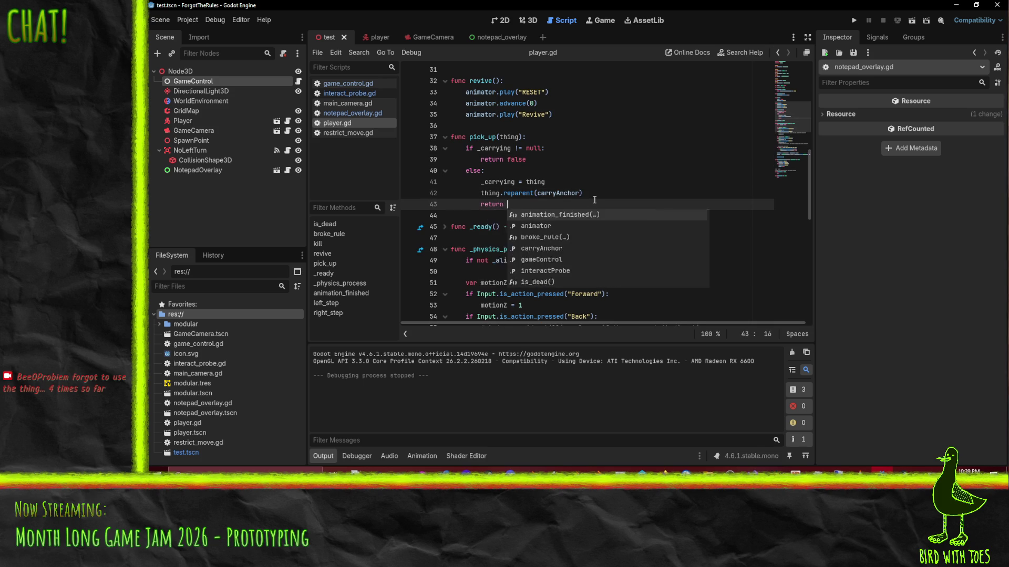
{"action": "key", "text": "Return"}
{"action": "key", "text": "Up"}
{"action": "key", "text": "Up"}
{"action": "key", "text": "End"}
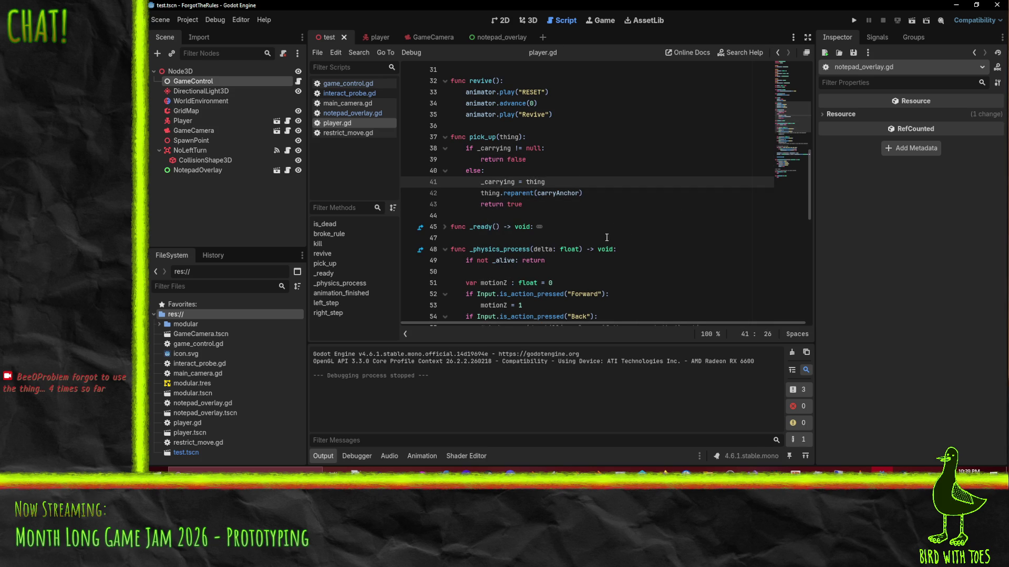
{"action": "double_click", "coordinate": [493, 137]}
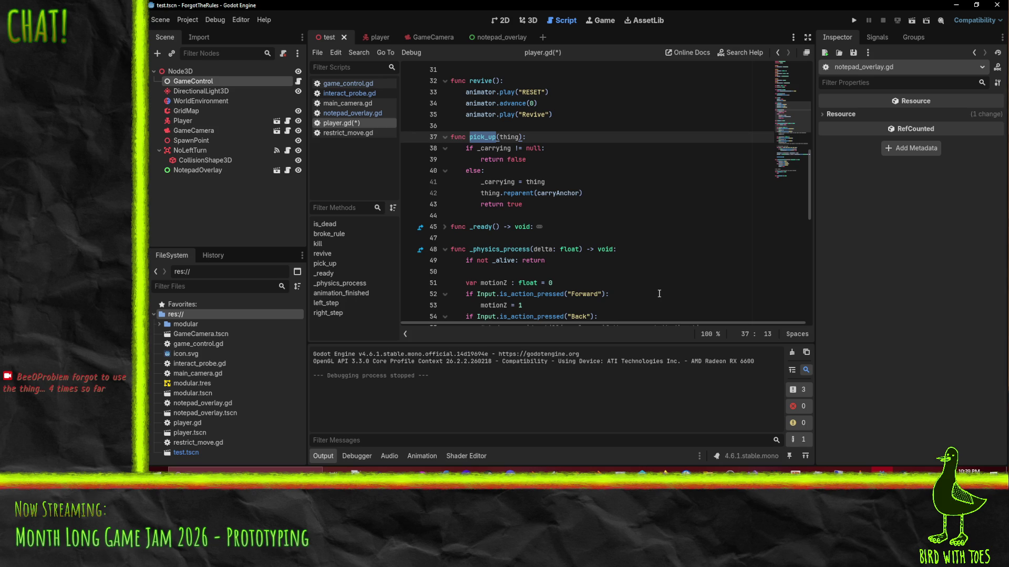
{"action": "left_click", "coordinate": [621, 215]}
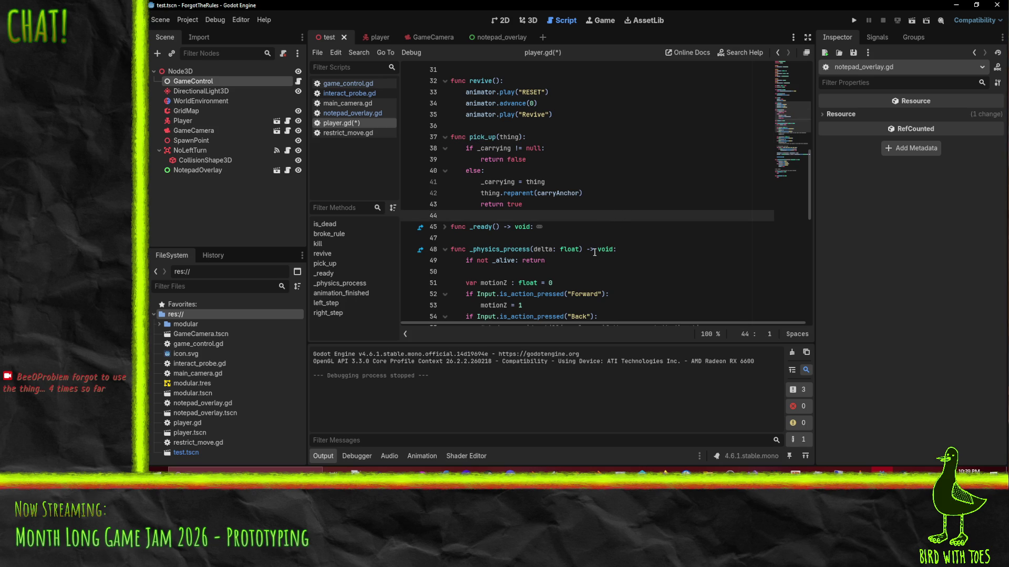
- Rename pick_up to carry and start a new drop(thing) function below it
{"action": "key", "text": "Return"}
{"action": "key", "text": "Return"}
{"action": "key", "text": "Up"}
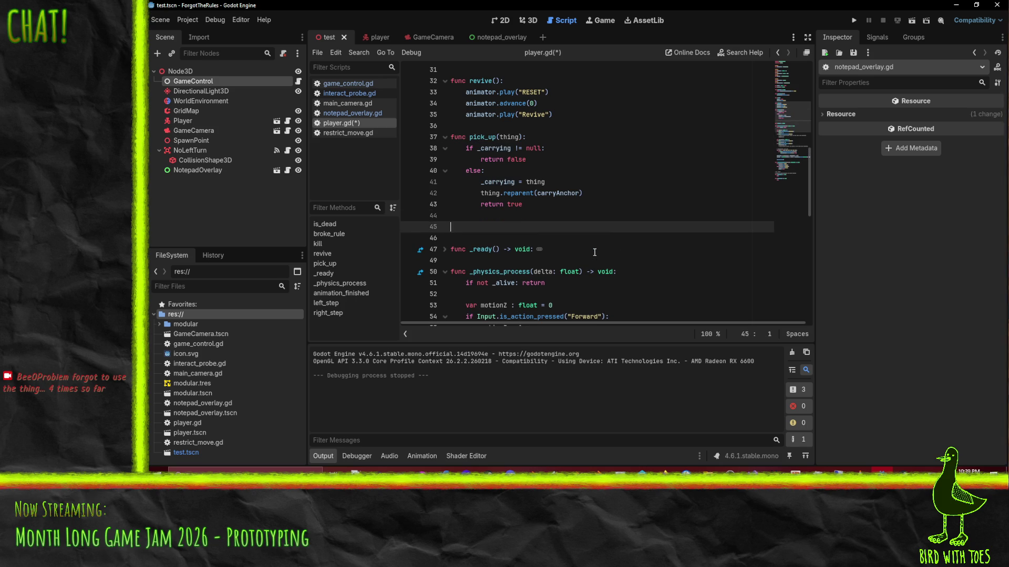
{"action": "type", "text": "func d"}
{"action": "key", "text": "BackSpace"}
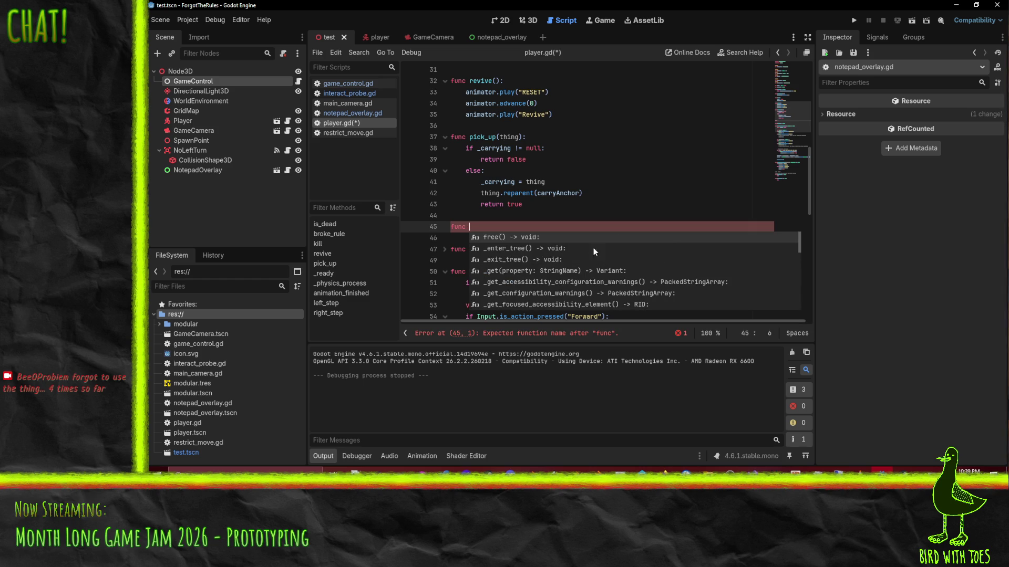
{"action": "double_click", "coordinate": [483, 137]}
{"action": "type", "text": "carry"}
{"action": "left_click", "coordinate": [474, 232]}
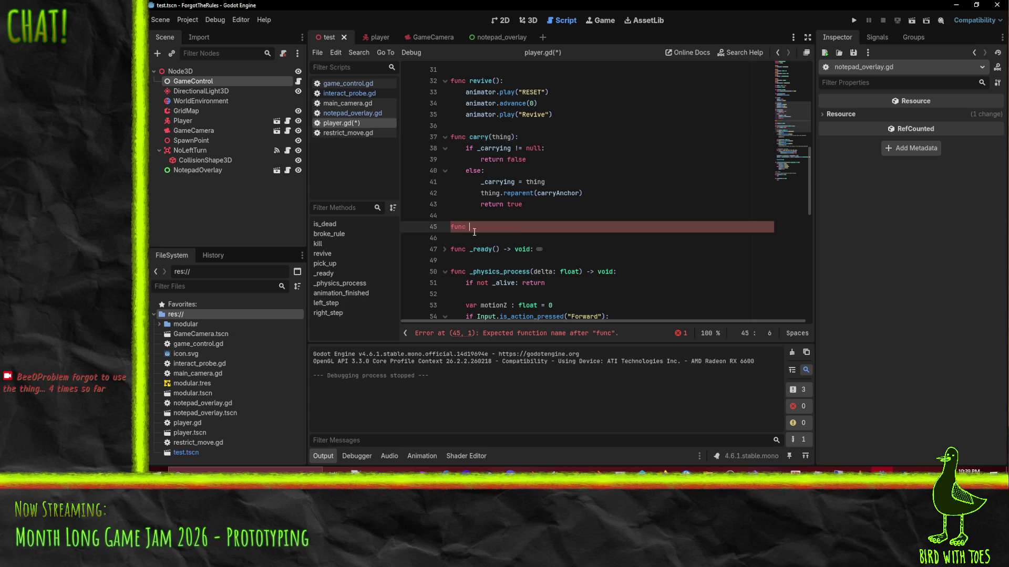
{"action": "type", "text": "drop"}
{"action": "type", "text": "(thing)"}
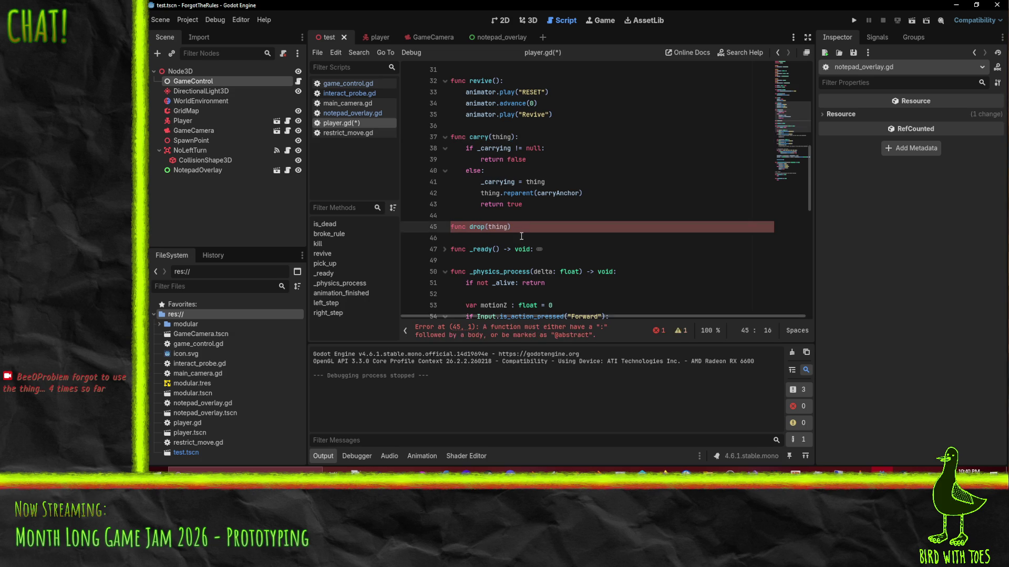
{"action": "type", "text": ":"}
- Give drop a body: if _carrying == thing, set _carrying = null
{"action": "key", "text": "Return"}
{"action": "type", "text": "if"}
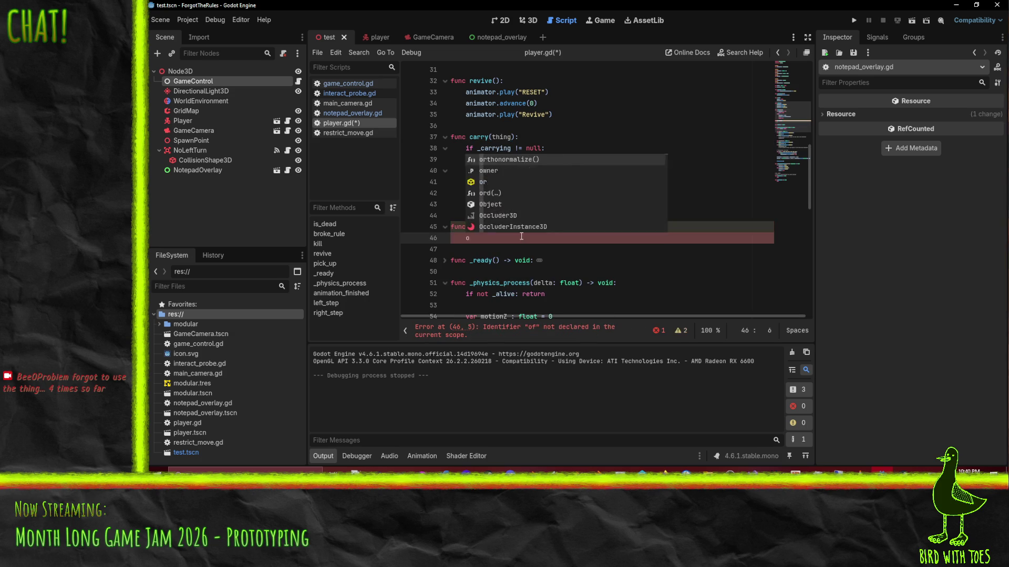
{"action": "type", "text": " _carrying ="}
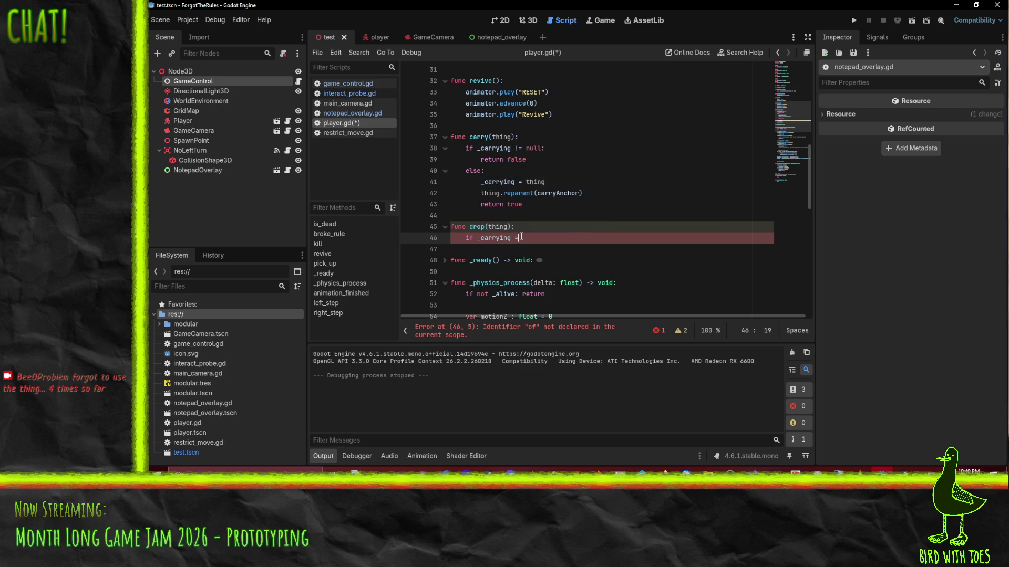
{"action": "key", "text": "BackSpace"}
{"action": "type", "text": "= thing:"}
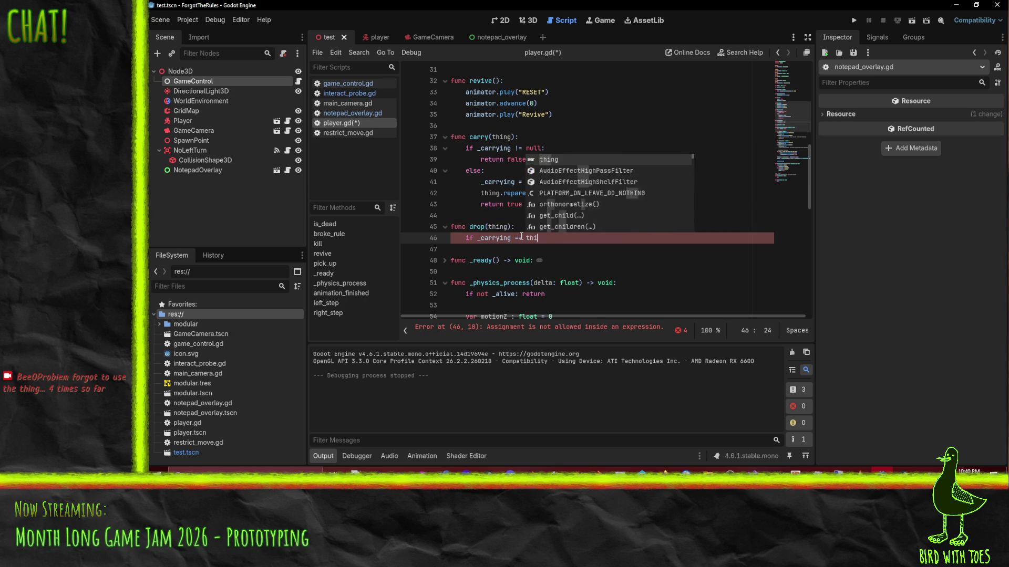
{"action": "key", "text": "Return"}
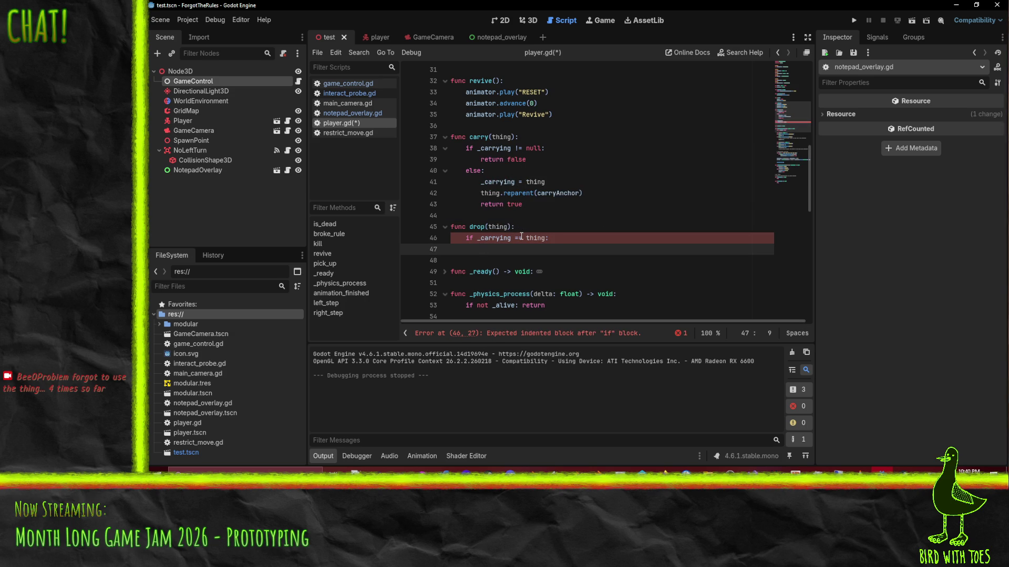
{"action": "type", "text": "carrying  = null"}
- Insert thing.reparent() before clearing _carrying, trying tree, get_root and Tree.root, then leaving it empty
{"action": "key", "text": "ctrl+shift+Return"}
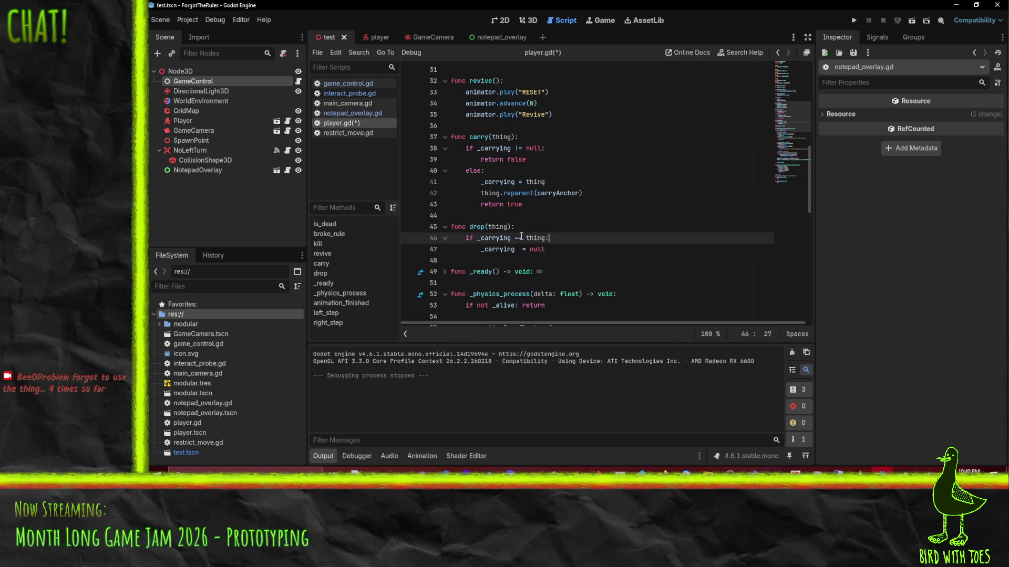
{"action": "type", "text": "thing.re"}
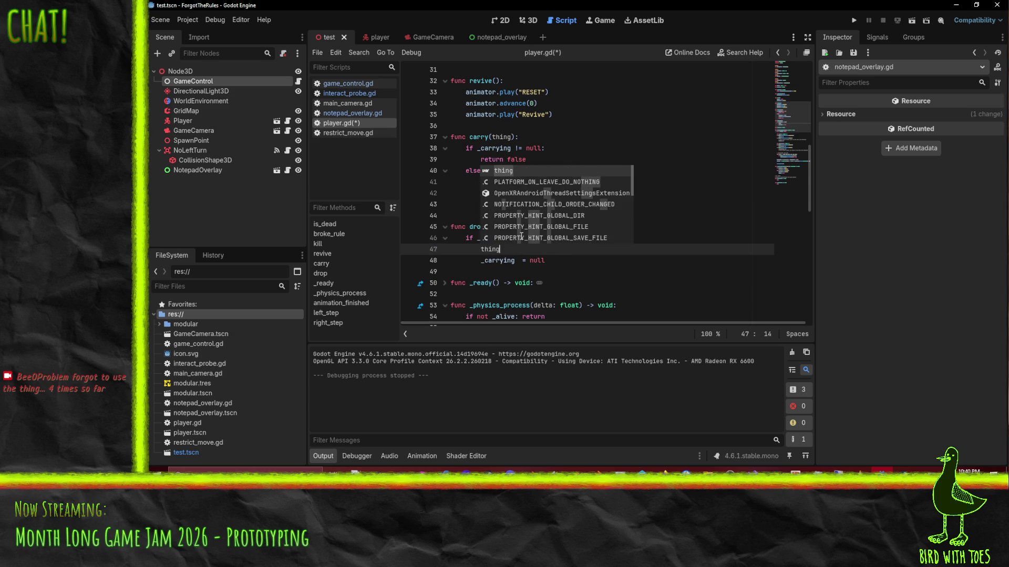
{"action": "type", "text": "pa"}
{"action": "key", "text": "Return"}
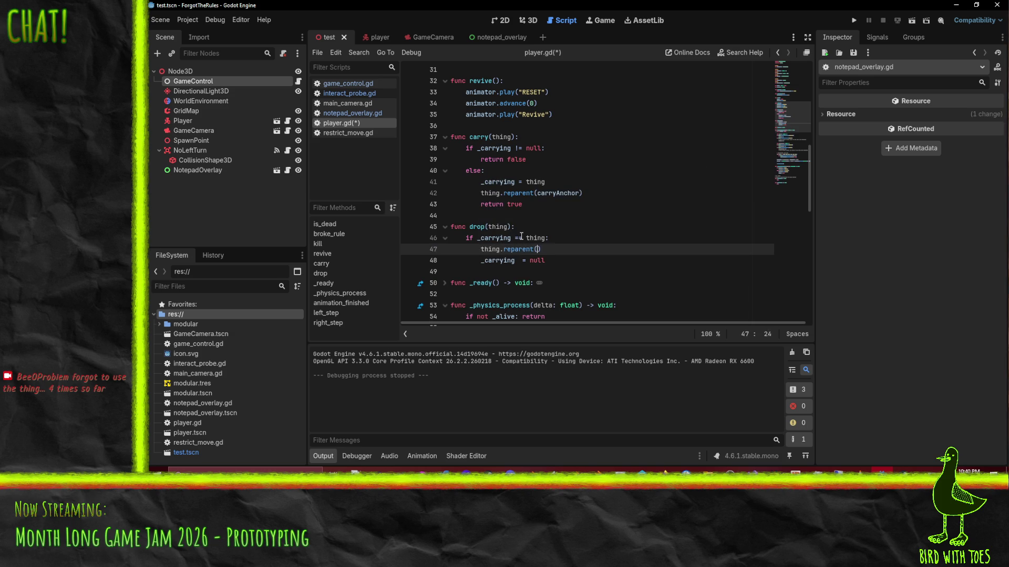
{"action": "type", "text": "ee"}
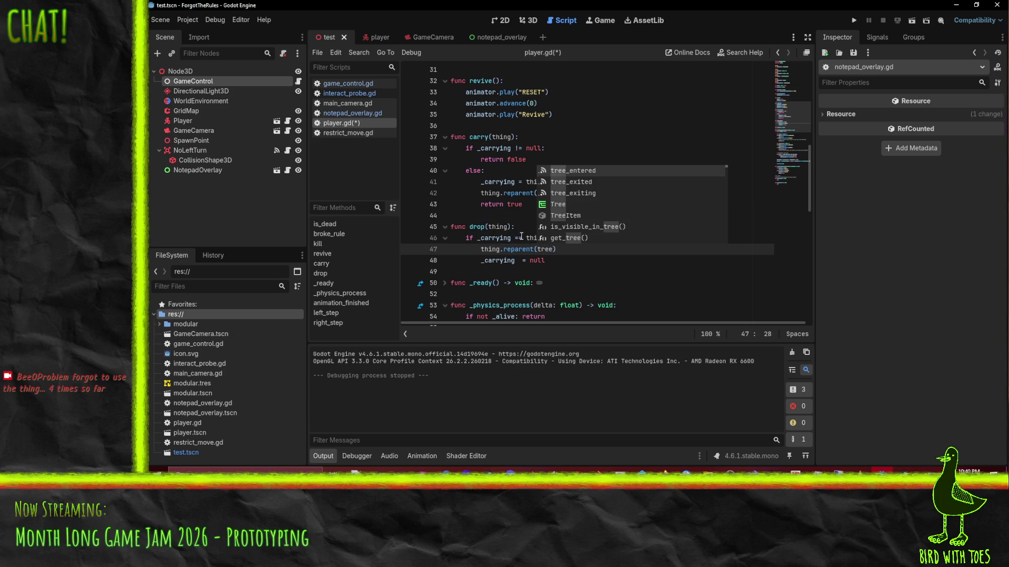
{"action": "key", "text": "BackSpace"}
{"action": "key", "text": "BackSpace"}
{"action": "key", "text": "BackSpace"}
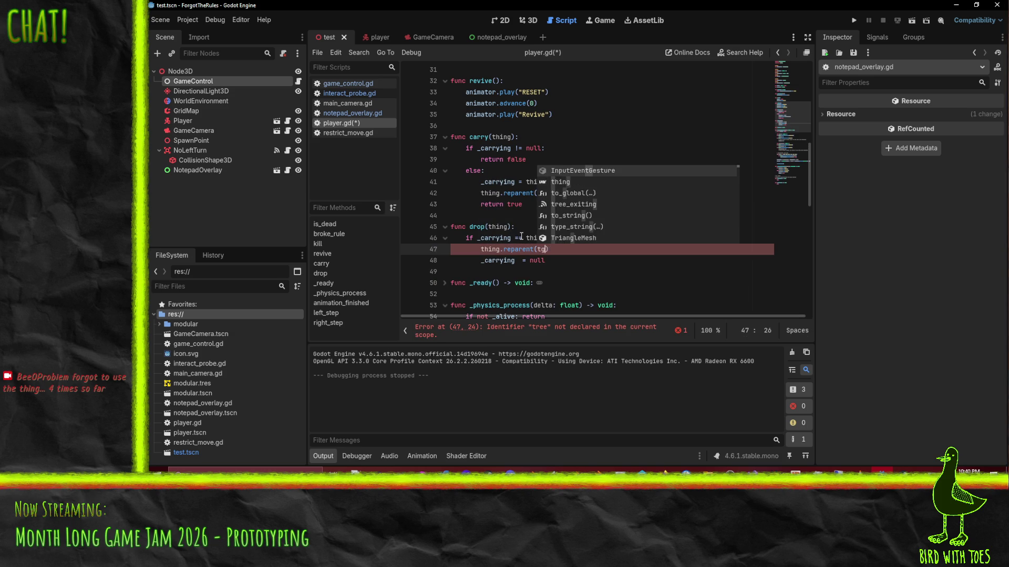
{"action": "type", "text": "get_roo"}
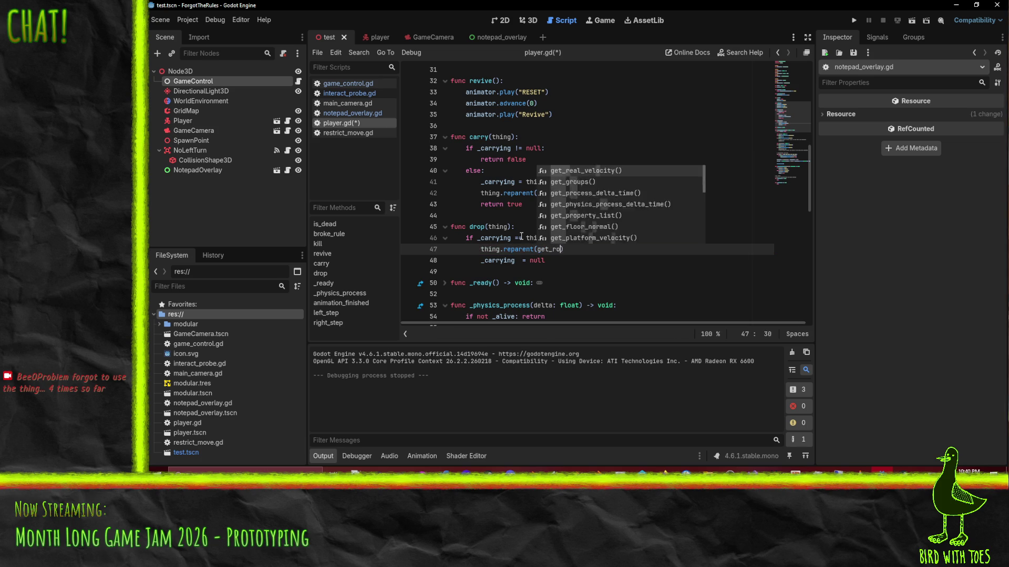
{"action": "key", "text": "BackSpace"}
{"action": "key", "text": "BackSpace"}
{"action": "key", "text": "BackSpace"}
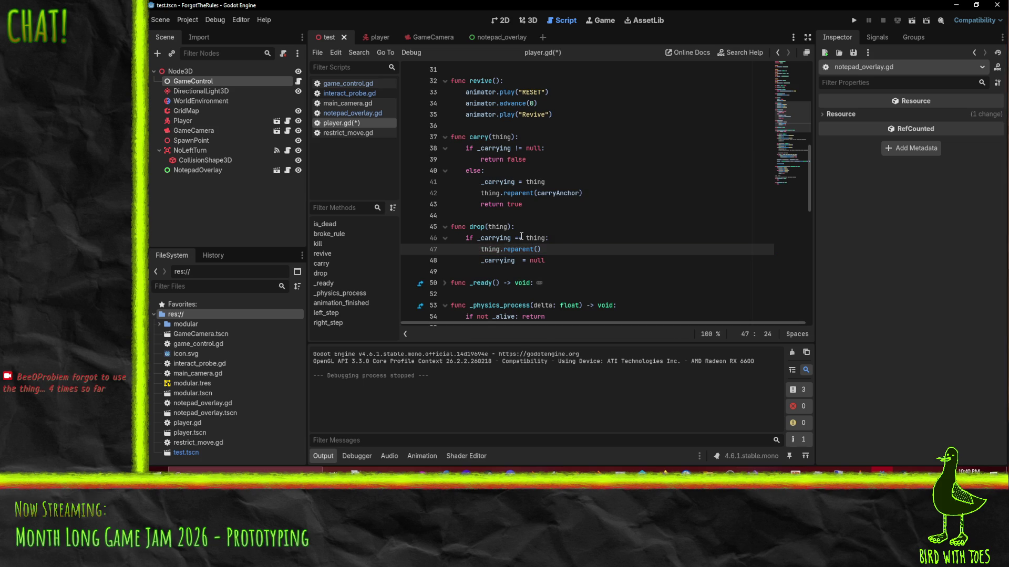
{"action": "type", "text": "e.get_ro"}
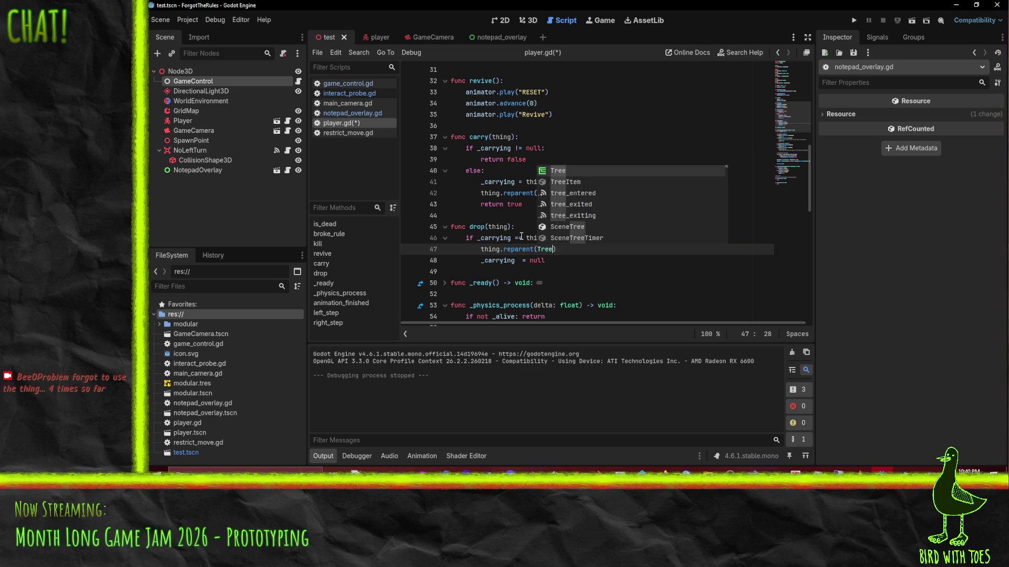
{"action": "key", "text": "BackSpace"}
{"action": "key", "text": "BackSpace"}
{"action": "key", "text": "BackSpace"}
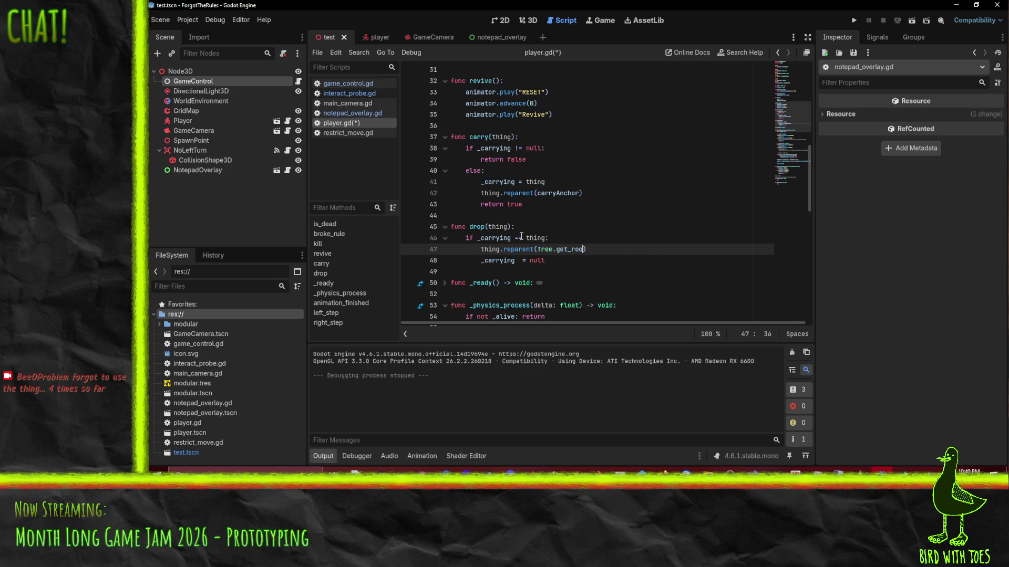
{"action": "type", "text": "root"}
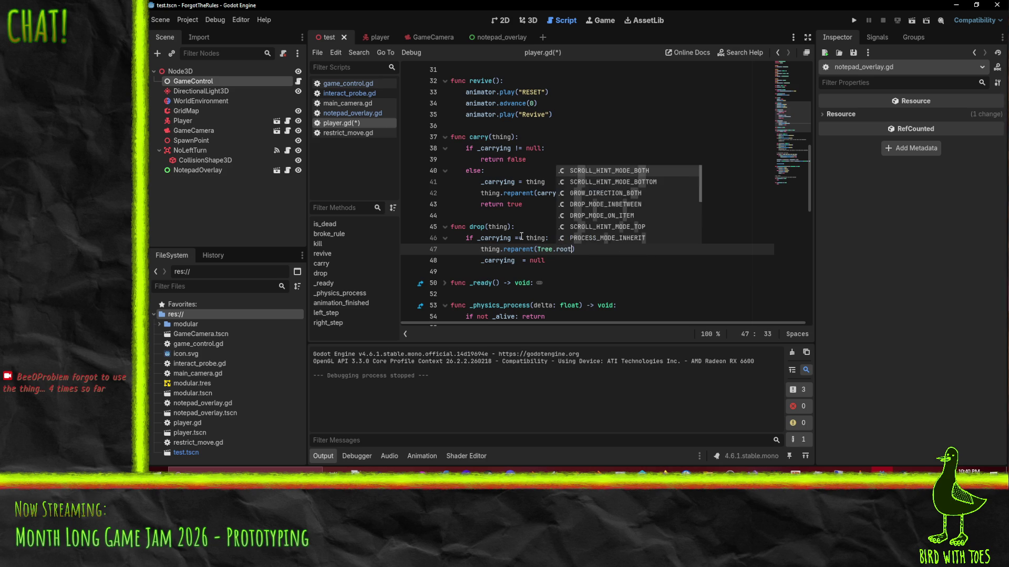
{"action": "key", "text": "BackSpace"}
{"action": "key", "text": "BackSpace"}
{"action": "key", "text": "BackSpace"}
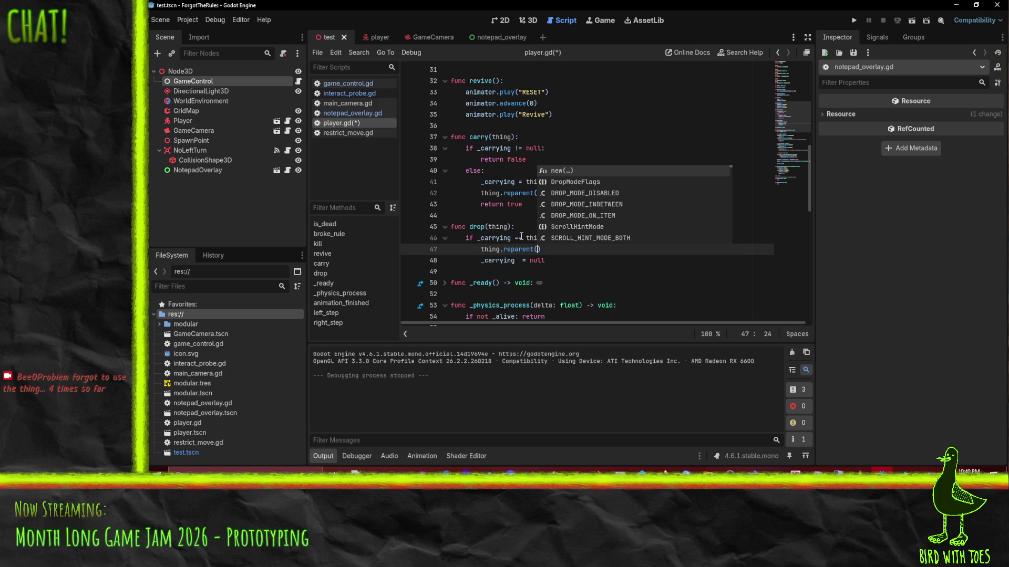
- Scroll up to the variable declarations and place the caret after the _carrying declaration
{"action": "scroll", "coordinate": [606, 208], "scroll_direction": "up", "scroll_amount": 10}
{"action": "scroll", "coordinate": [605, 208], "scroll_direction": "down", "scroll_amount": 8}
{"action": "scroll", "coordinate": [605, 208], "scroll_direction": "down", "scroll_amount": 2}
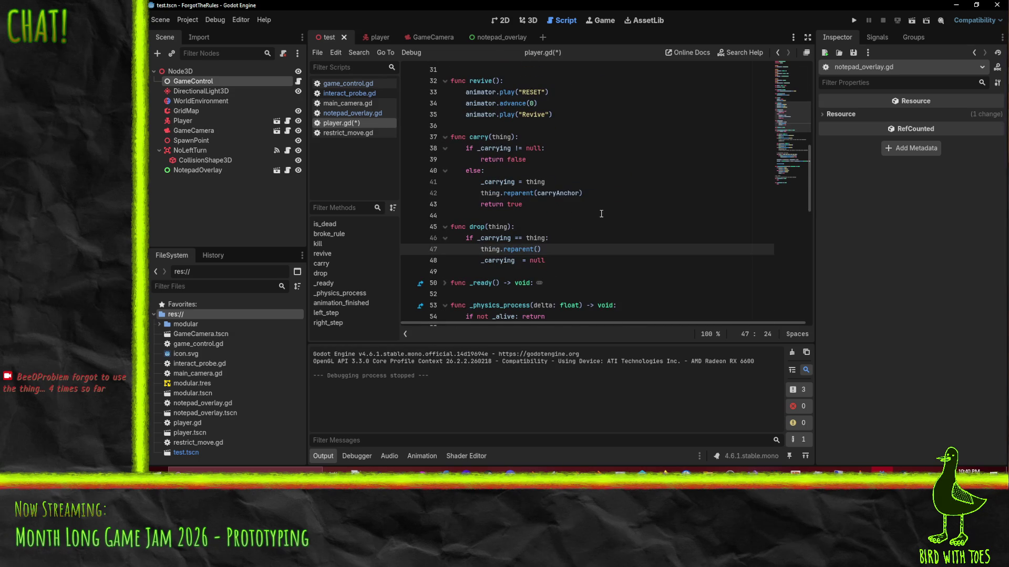
{"action": "scroll", "coordinate": [606, 245], "scroll_direction": "up", "scroll_amount": 10}
{"action": "scroll", "coordinate": [610, 260], "scroll_direction": "down", "scroll_amount": 1}
{"action": "left_click", "coordinate": [557, 253]}
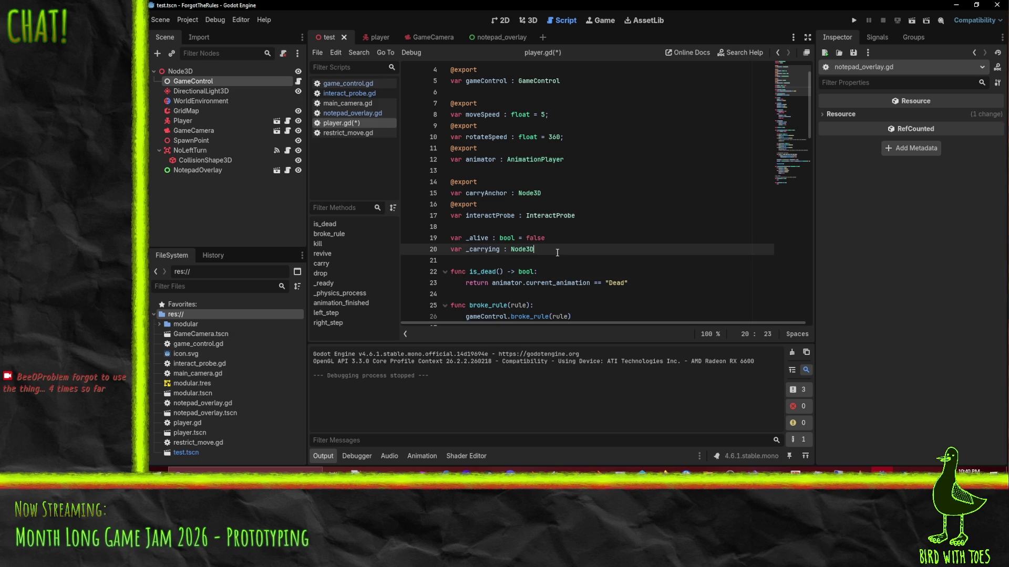
- Declare a new variable `_carryingParent : Node` below `_carrying` in player.gd
{"action": "key", "text": "Return"}
{"action": "type", "text": "var _"}
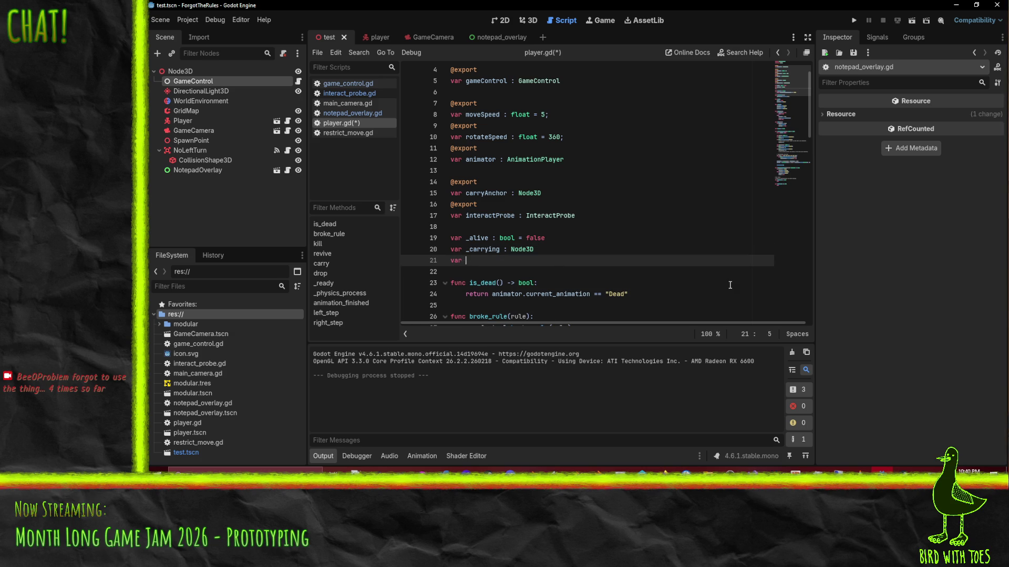
{"action": "type", "text": "carryingOldPa"}
{"action": "key", "text": "BackSpace"}
{"action": "key", "text": "BackSpace"}
{"action": "key", "text": "BackSpace"}
{"action": "type", "text": "Pa"}
{"action": "type", "text": "rent : "}
{"action": "type", "text": "Node"}
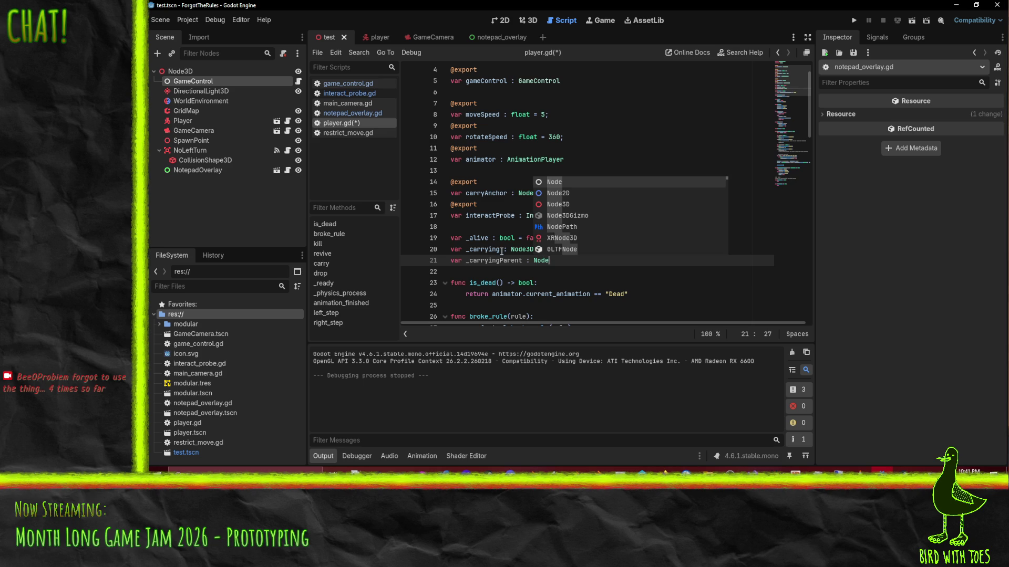
{"action": "double_click", "coordinate": [493, 260]}
{"action": "scroll", "coordinate": [671, 274], "scroll_direction": "down", "scroll_amount": 12}
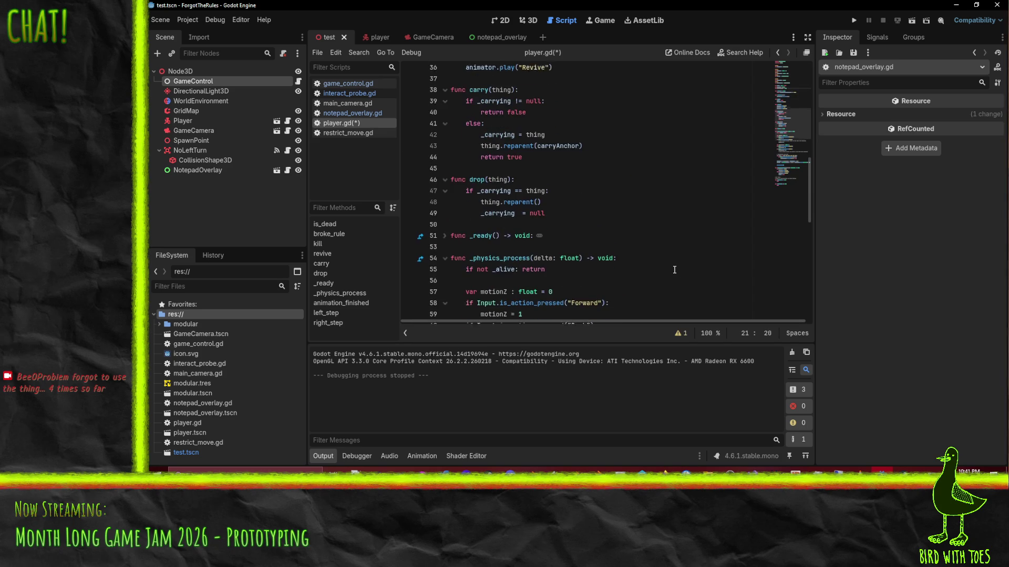
{"action": "scroll", "coordinate": [599, 170], "scroll_direction": "up", "scroll_amount": 3}
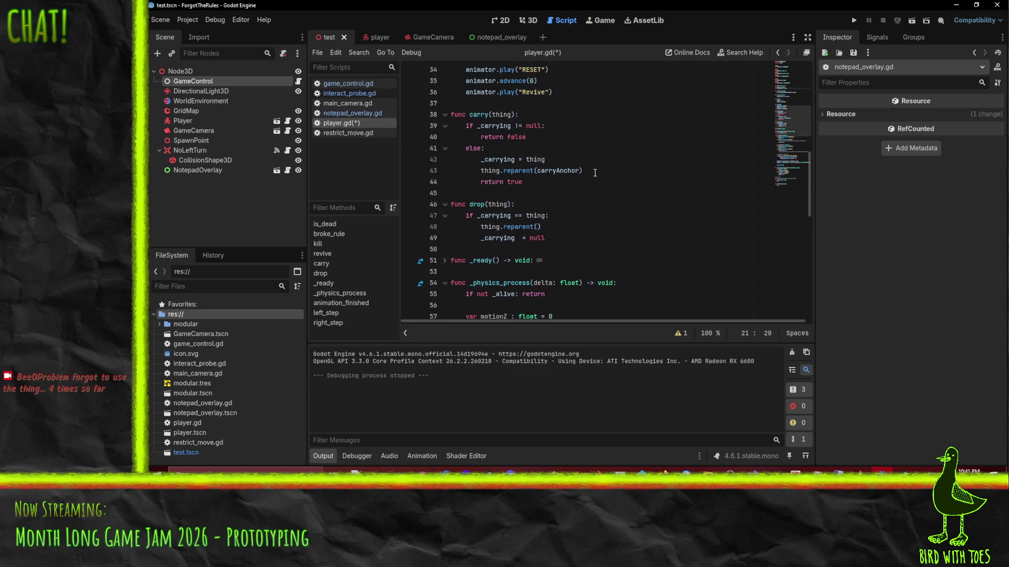
- In carry(), store the carried object's parent with `_carryingParent = _carrying.get_parent()`
{"action": "left_click", "coordinate": [637, 161]}
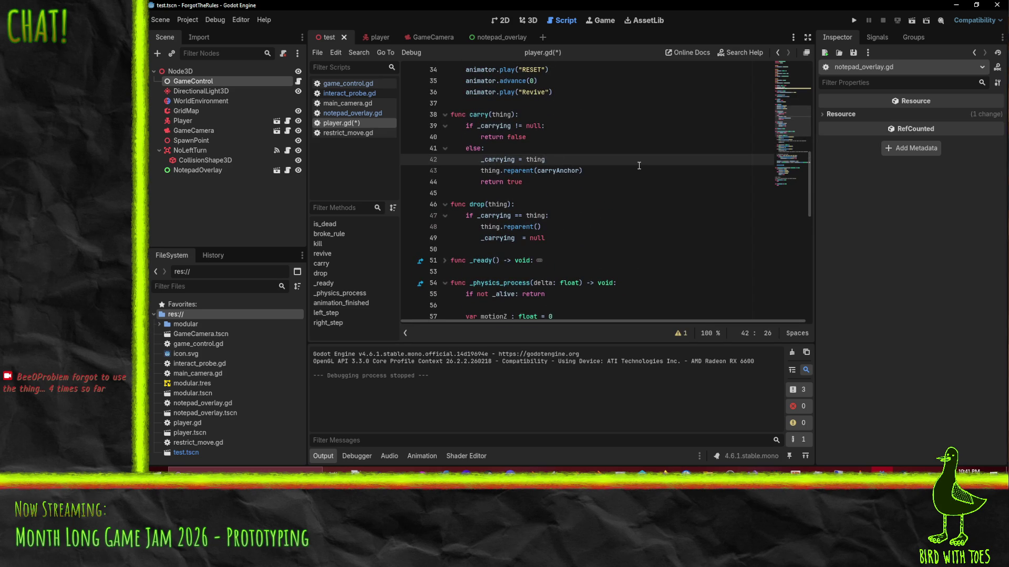
{"action": "key", "text": "Up"}
{"action": "key", "text": "Down"}
{"action": "key", "text": "End"}
{"action": "key", "text": "Return"}
{"action": "type", "text": "_carryingParent = _car"}
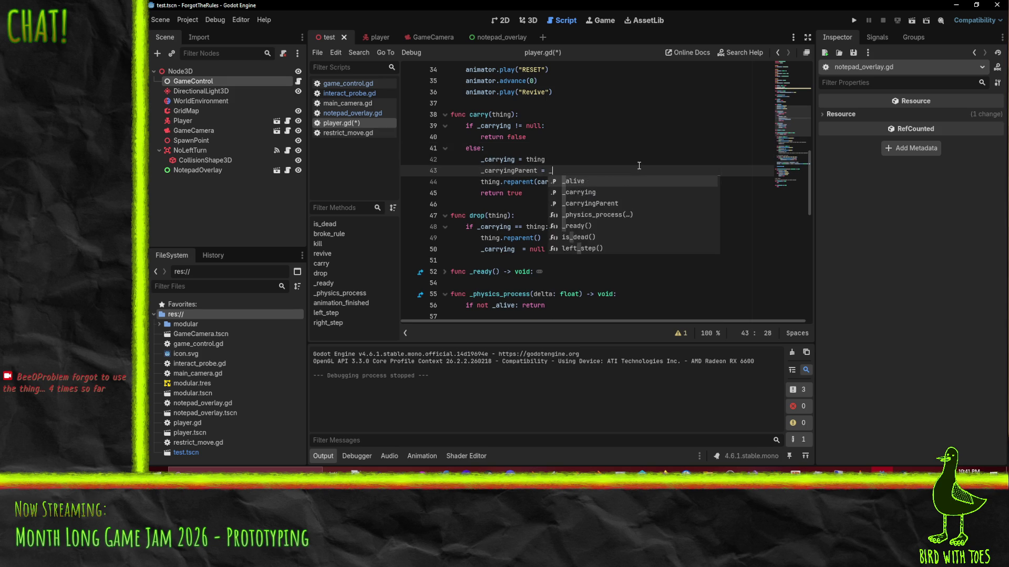
{"action": "type", "text": "rying.par"}
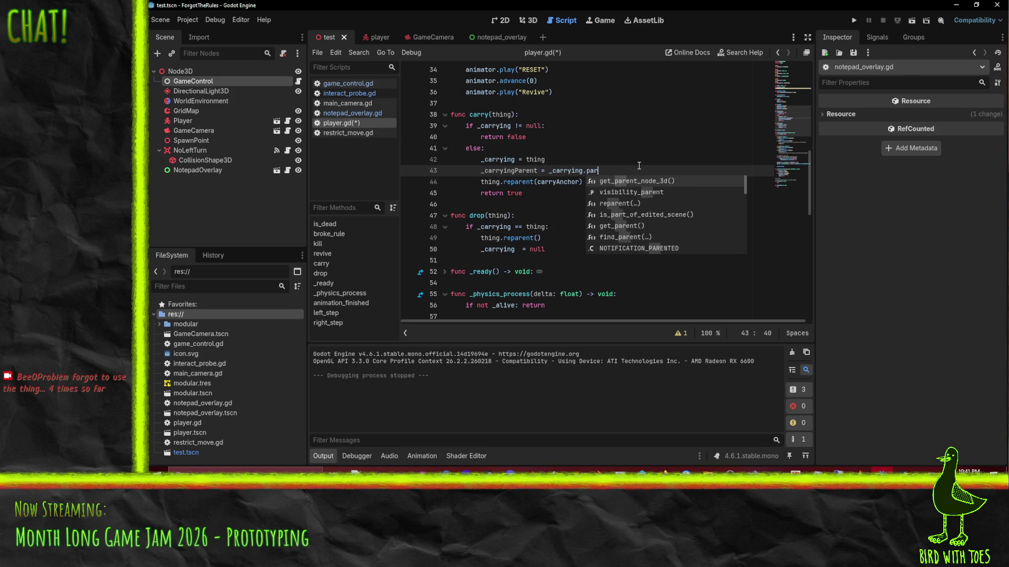
{"action": "type", "text": "ent"}
{"action": "key", "text": "Down"}
{"action": "key", "text": "Down"}
{"action": "key", "text": "Down"}
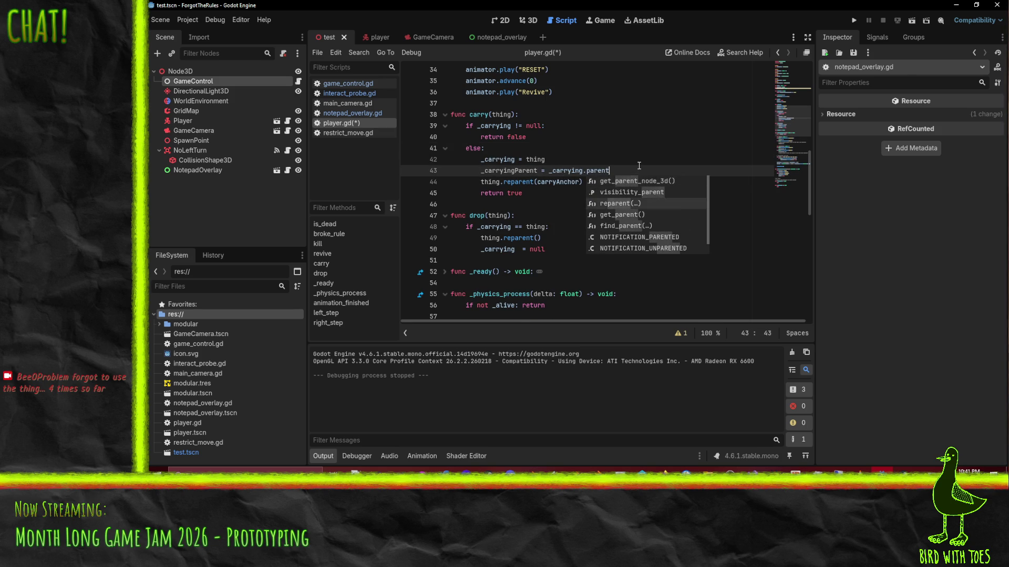
{"action": "key", "text": "Return"}
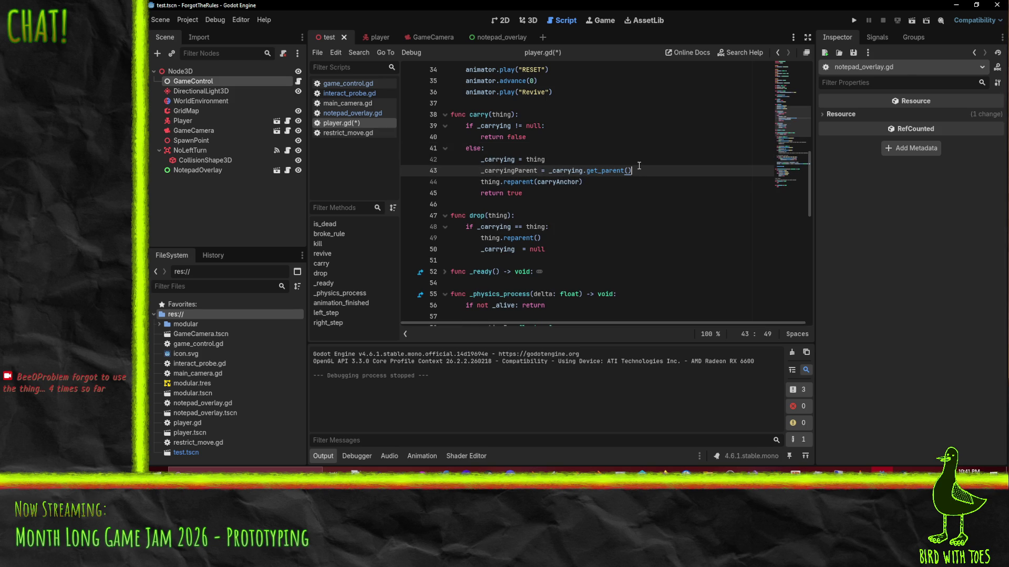
{"action": "scroll", "coordinate": [639, 165], "scroll_direction": "down", "scroll_amount": 3}
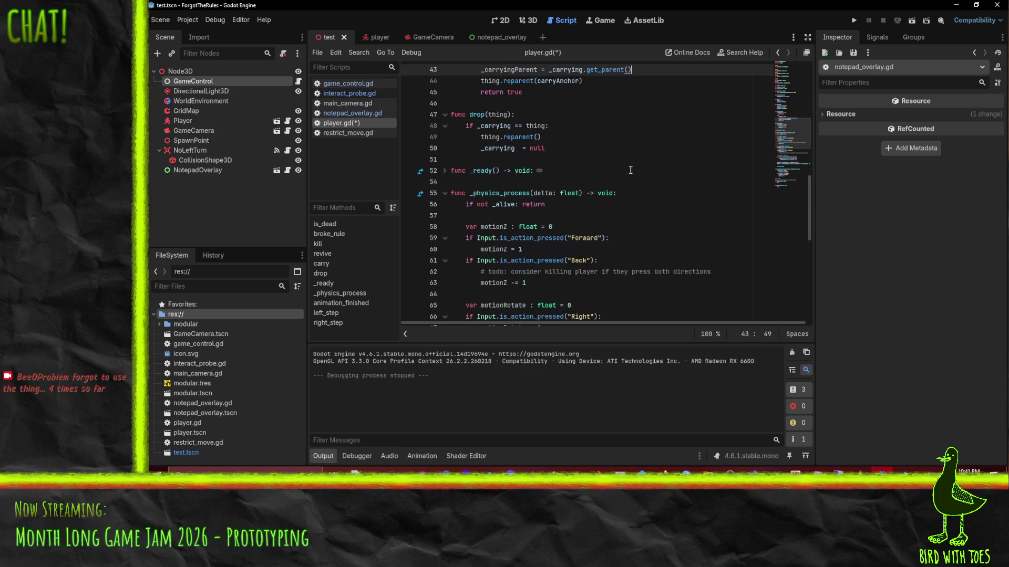
{"action": "scroll", "coordinate": [578, 147], "scroll_direction": "up", "scroll_amount": 2}
- Pass `_carryingParent` as the target of drop()'s reparent call and save player.gd
{"action": "left_click", "coordinate": [568, 137]}
{"action": "double_click", "coordinate": [568, 136]}
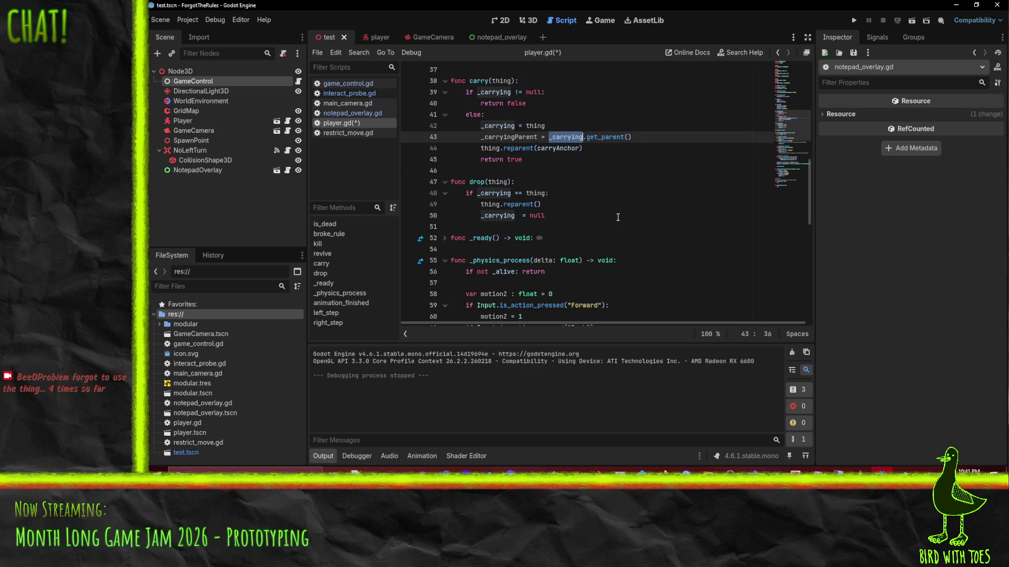
{"action": "double_click", "coordinate": [516, 137]}
{"action": "key", "text": "ctrl+c"}
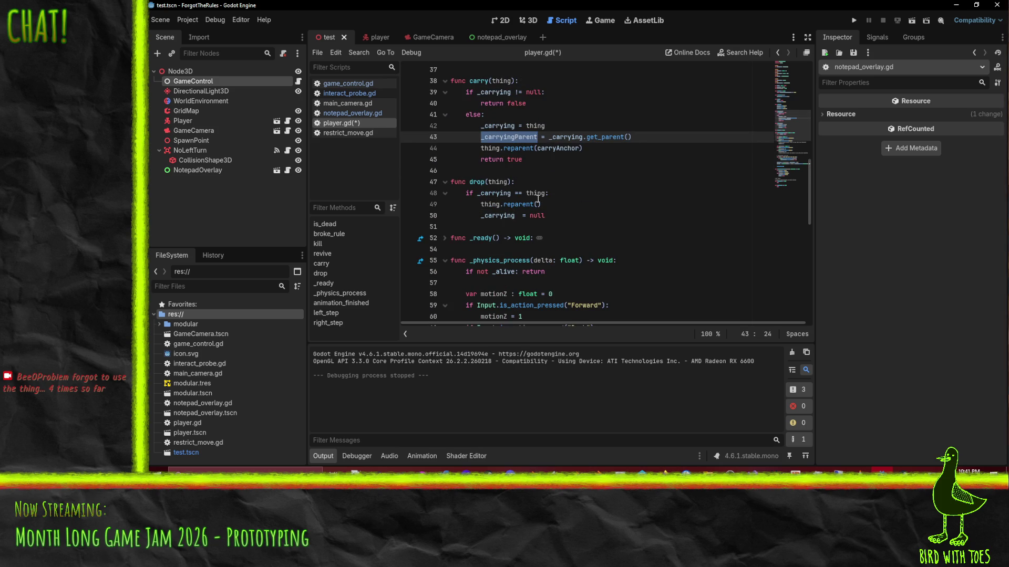
{"action": "left_click", "coordinate": [537, 204]}
{"action": "key", "text": "ctrl+v"}
{"action": "key", "text": "ctrl+s"}
- Add `_carryingParent = null` after `_carrying = null` in drop() and save
{"action": "left_click", "coordinate": [629, 205]}
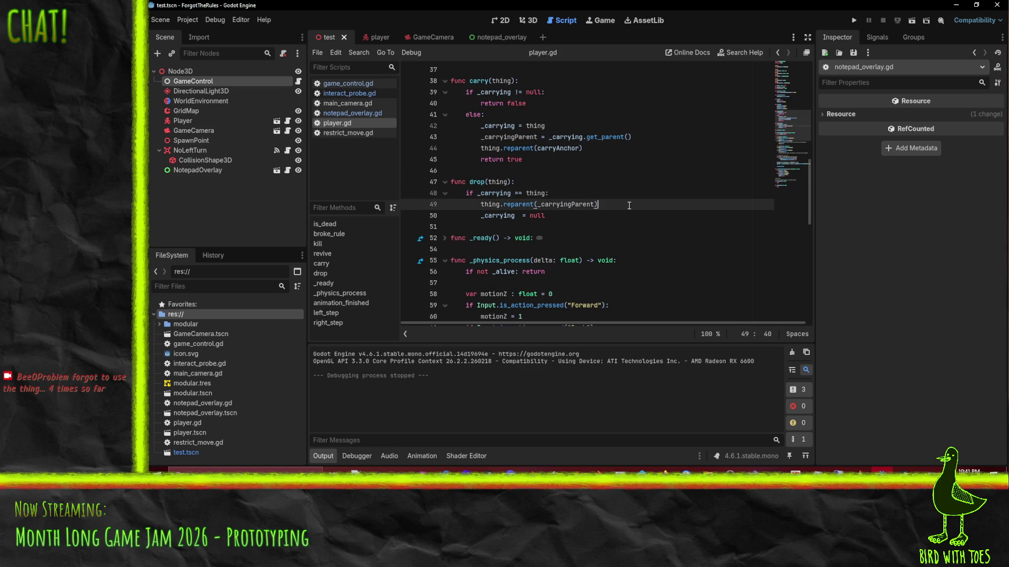
{"action": "key", "text": "Down"}
{"action": "key", "text": "Return"}
{"action": "type", "text": "_carryingParent = null"}
{"action": "key", "text": "Return"}
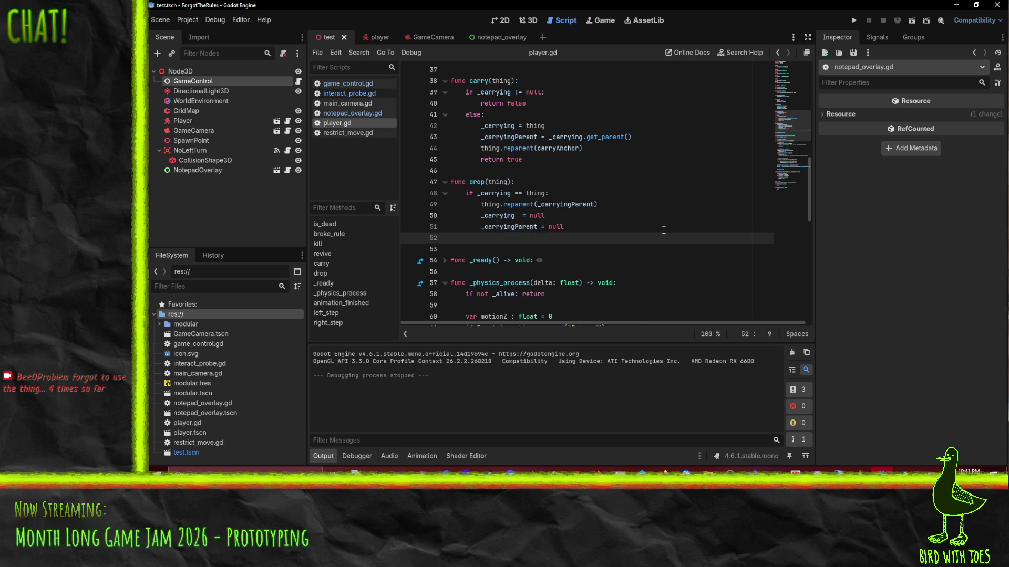
{"action": "type", "text": "return true"}
{"action": "key", "text": "shift+Home"}
{"action": "key", "text": "shift+Home"}
{"action": "key", "text": "BackSpace"}
{"action": "key", "text": "BackSpace"}
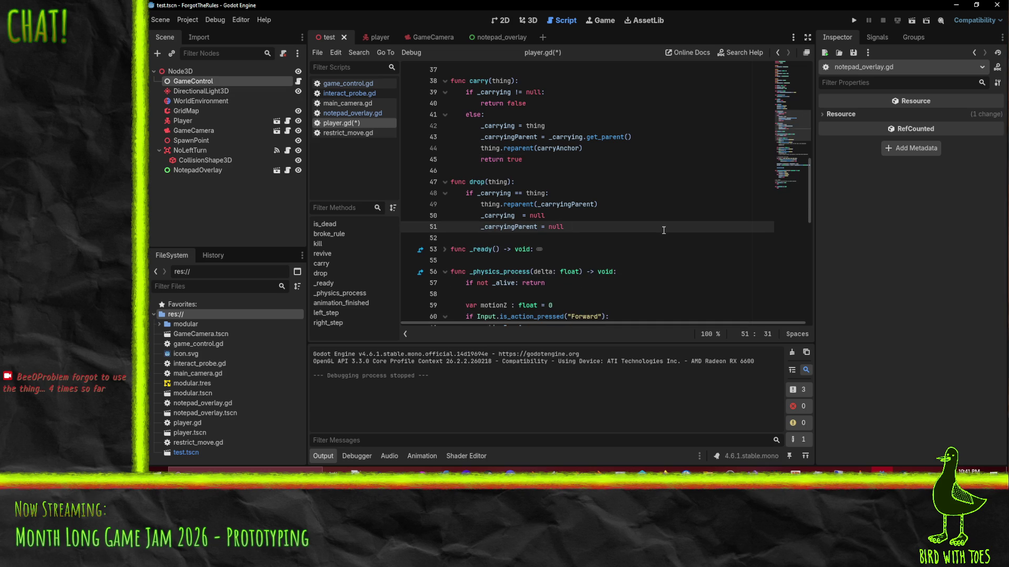
{"action": "key", "text": "ctrl+s"}
- Scroll through player.gd to review the finished carry() and drop() functions
{"action": "scroll", "coordinate": [616, 235], "scroll_direction": "down", "scroll_amount": 5}
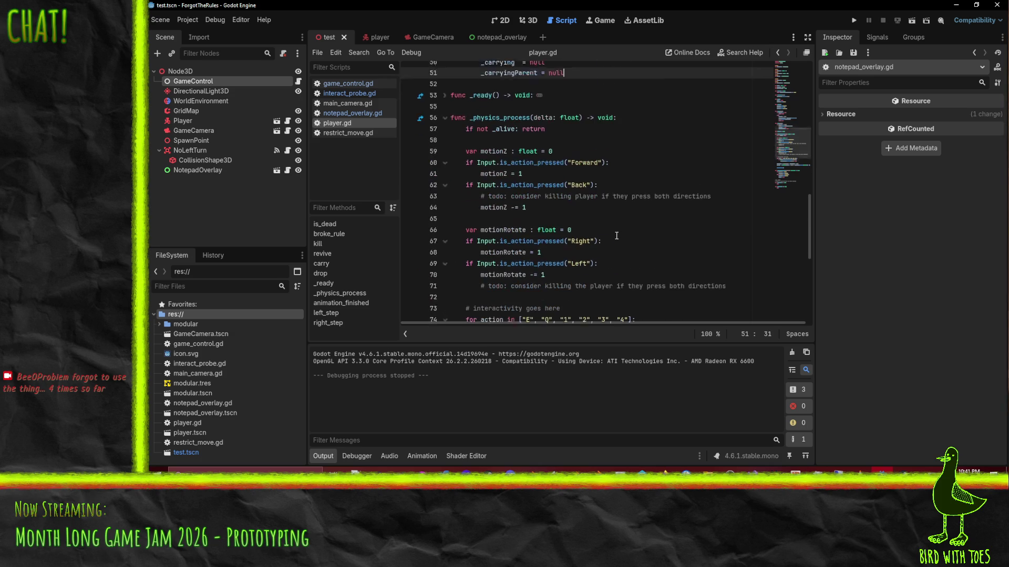
{"action": "scroll", "coordinate": [616, 236], "scroll_direction": "up", "scroll_amount": 5}
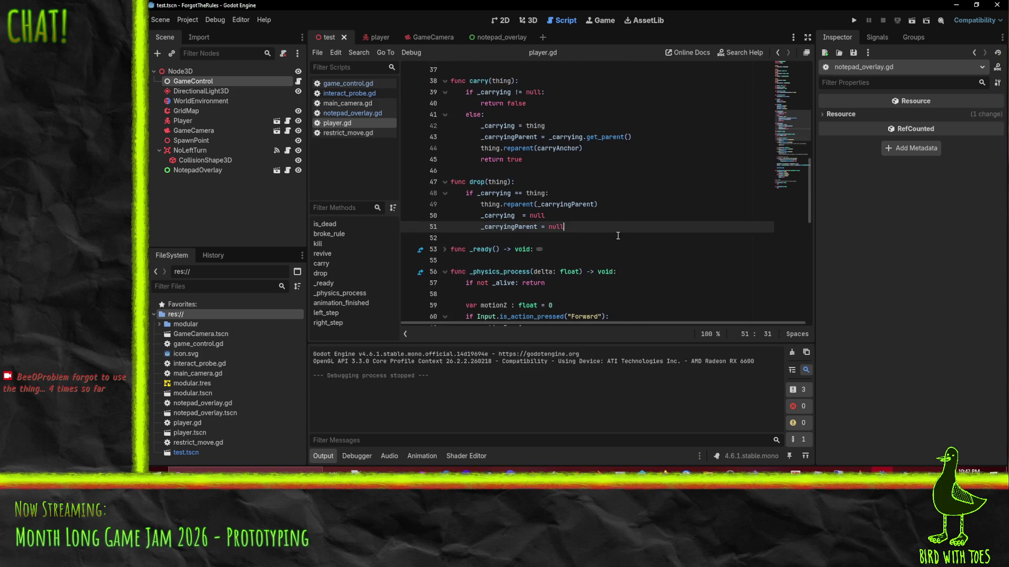
{"action": "scroll", "coordinate": [621, 236], "scroll_direction": "up", "scroll_amount": 1}
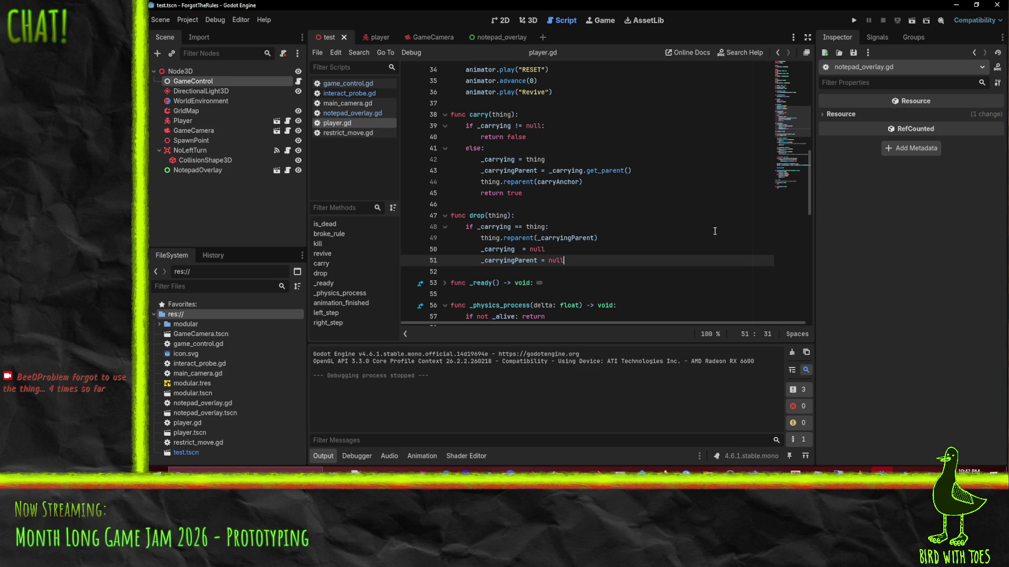
{"action": "scroll", "coordinate": [714, 231], "scroll_direction": "up", "scroll_amount": 1}
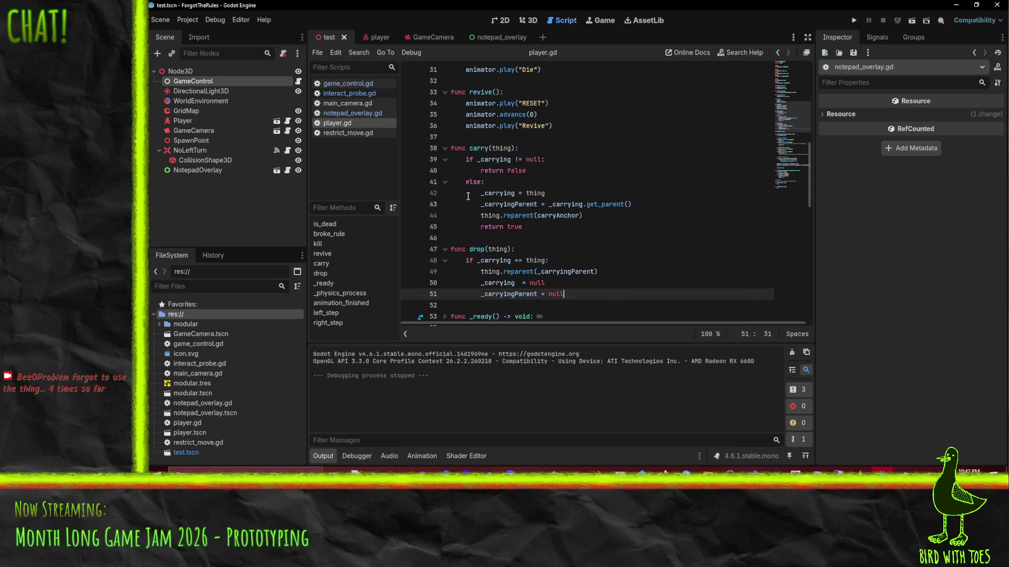
{"action": "mouse_move", "coordinate": [512, 192]}
- In the 3D view, add a StaticBody3D as a child of the Node3D scene root
{"action": "left_click", "coordinate": [528, 21]}
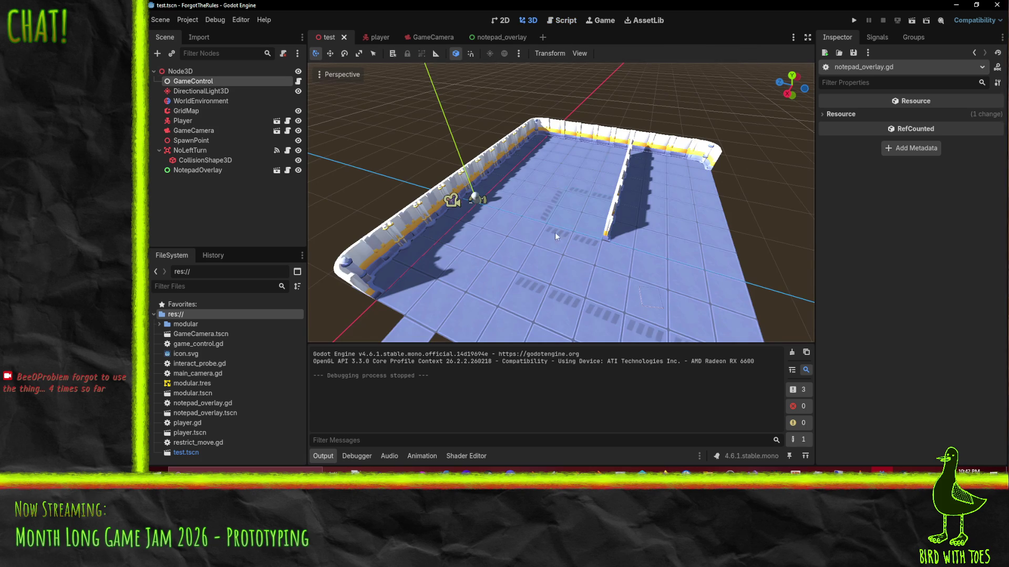
{"action": "right_click", "coordinate": [183, 73]}
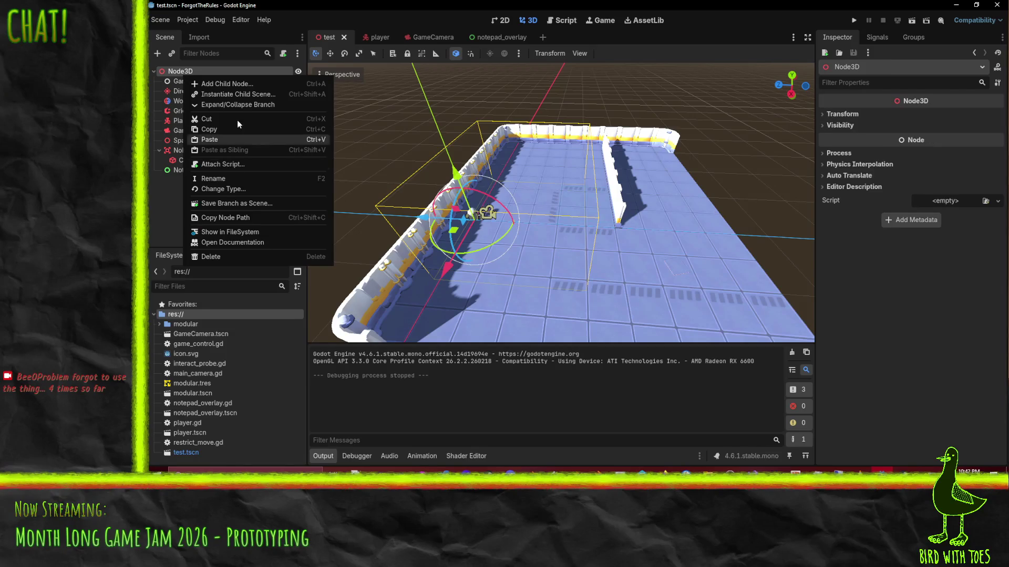
{"action": "left_click", "coordinate": [227, 84]}
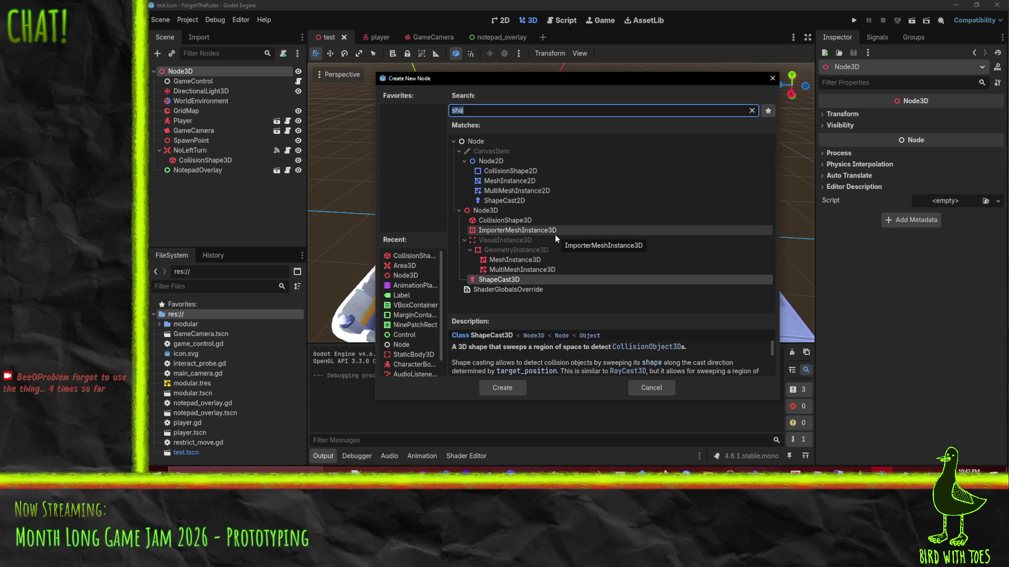
{"action": "type", "text": "stat"}
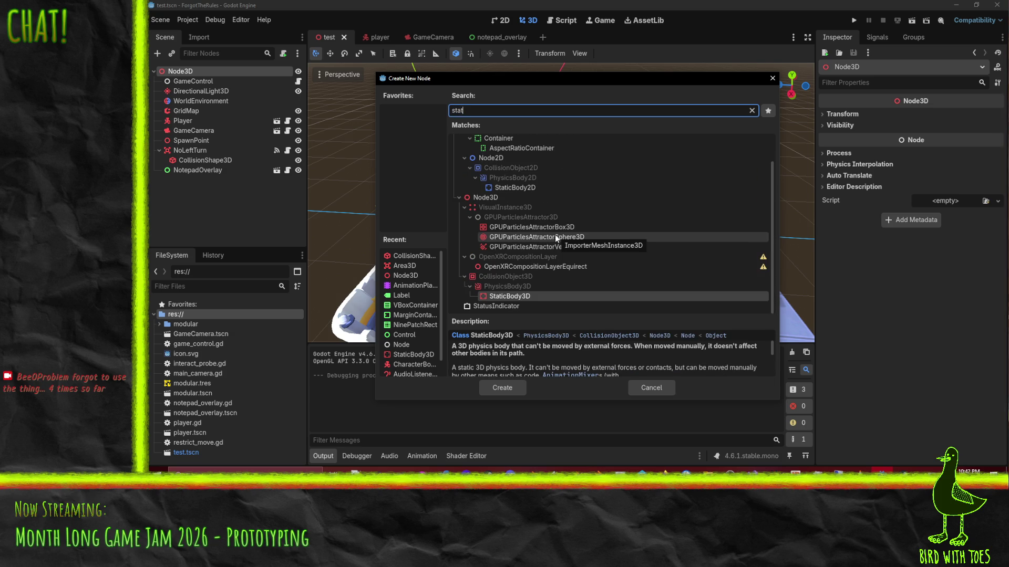
{"action": "left_click", "coordinate": [501, 389]}
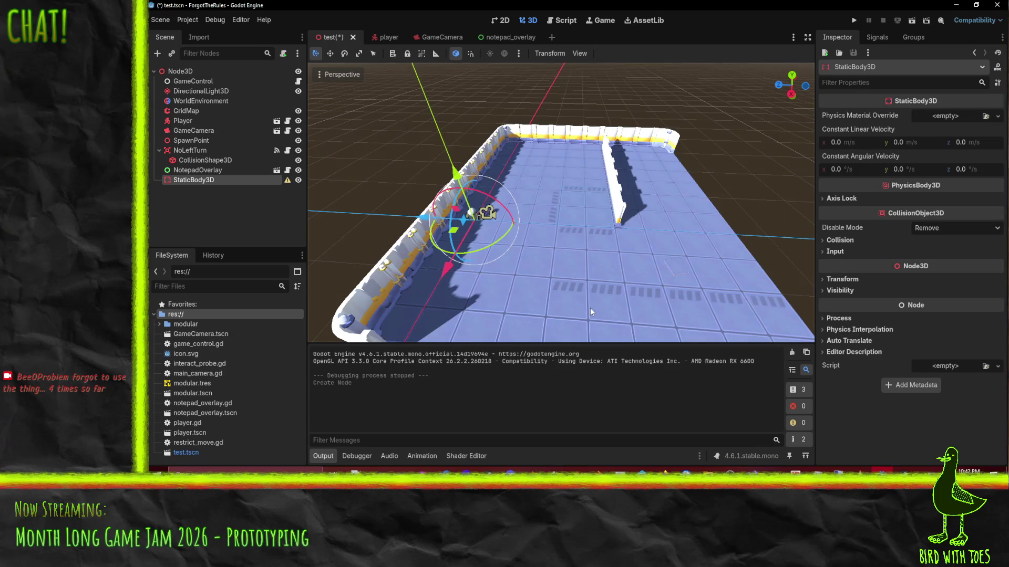
- Add a CollisionShape3D child under the StaticBody3D
{"action": "scroll", "coordinate": [566, 260], "scroll_direction": "down", "scroll_amount": 2}
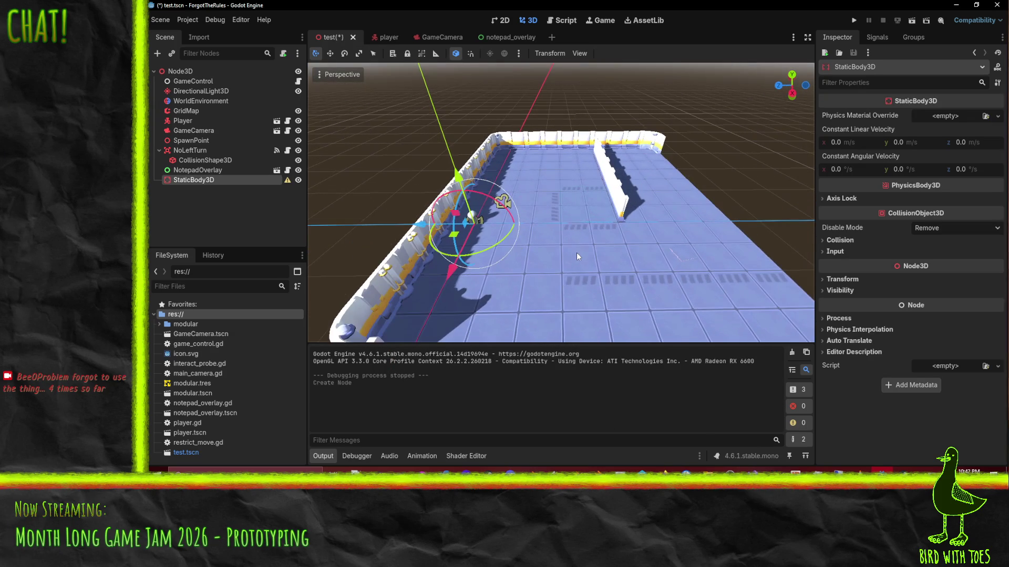
{"action": "right_click", "coordinate": [211, 181]}
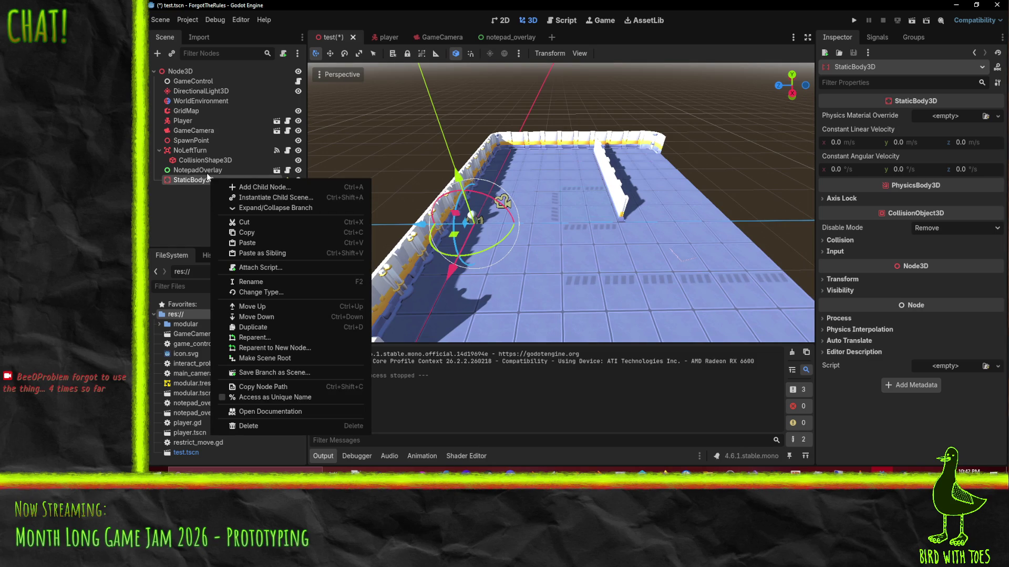
{"action": "right_click", "coordinate": [178, 172]}
{"action": "right_click", "coordinate": [178, 173]}
{"action": "left_click", "coordinate": [172, 182]}
{"action": "right_click", "coordinate": [172, 182]}
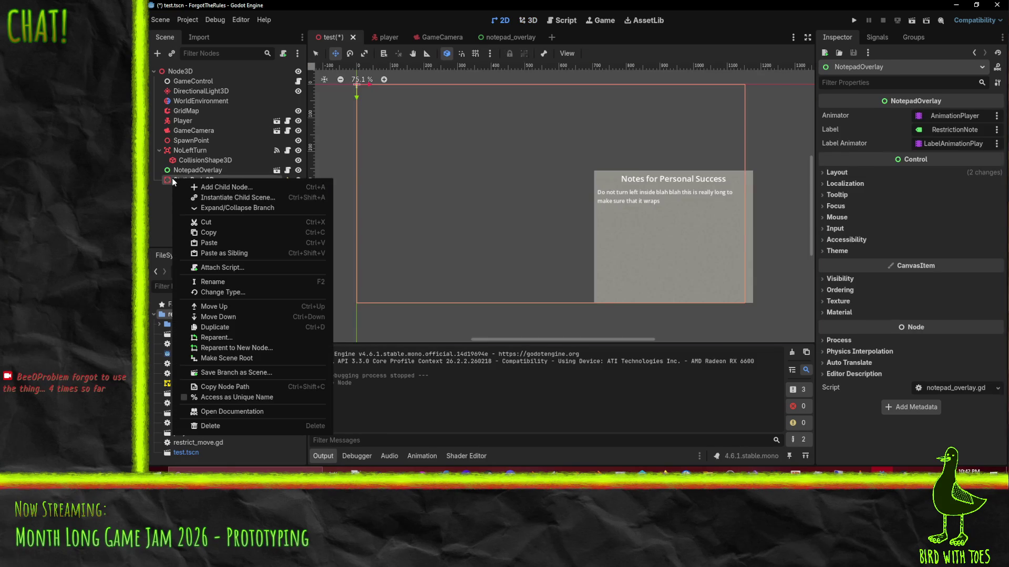
{"action": "left_click", "coordinate": [197, 187]}
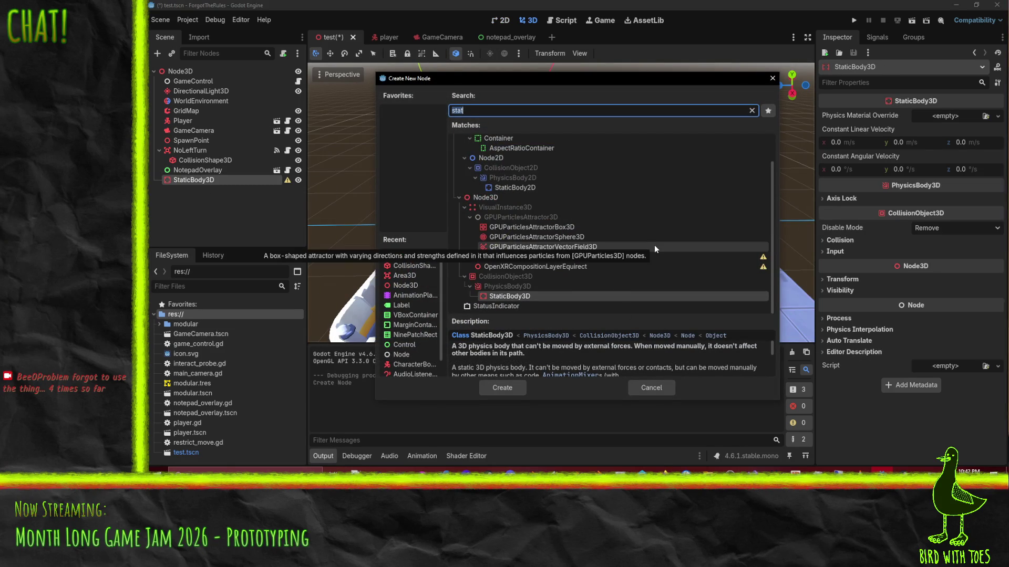
{"action": "type", "text": "coll"}
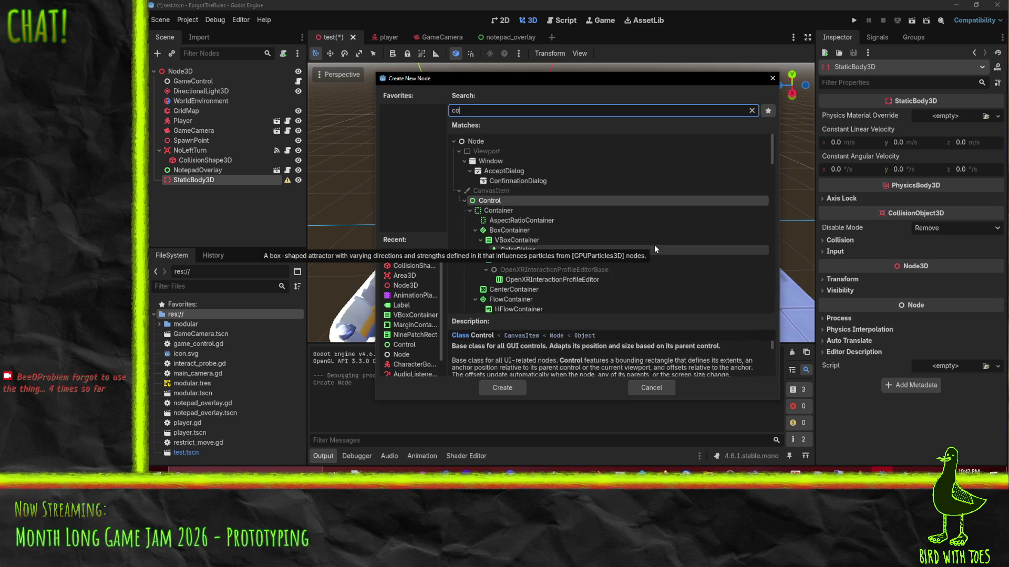
{"action": "left_click", "coordinate": [503, 388]}
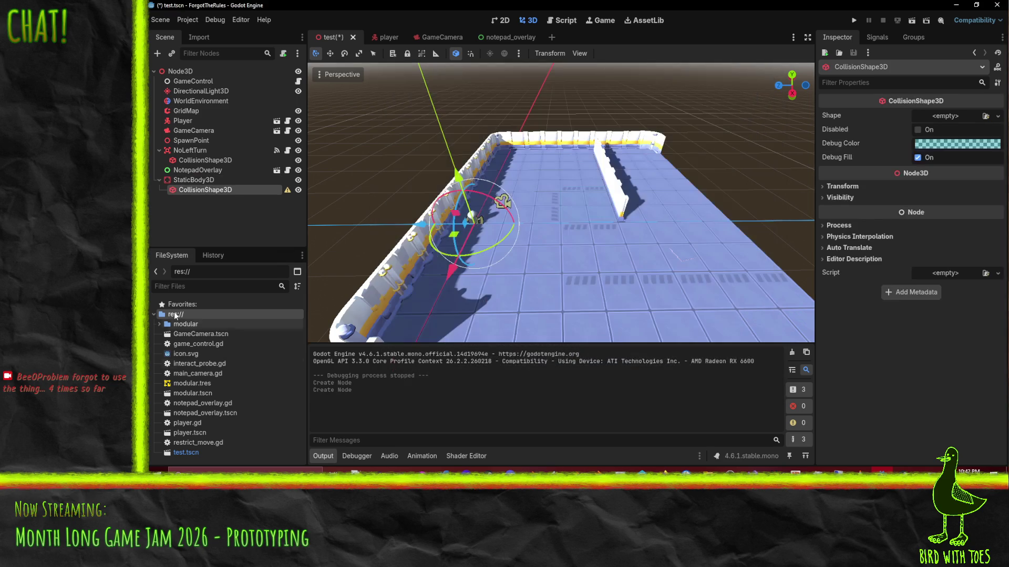
- Add a MeshInstance3D child under the StaticBody3D as well
{"action": "right_click", "coordinate": [178, 181]}
{"action": "left_click", "coordinate": [203, 193]}
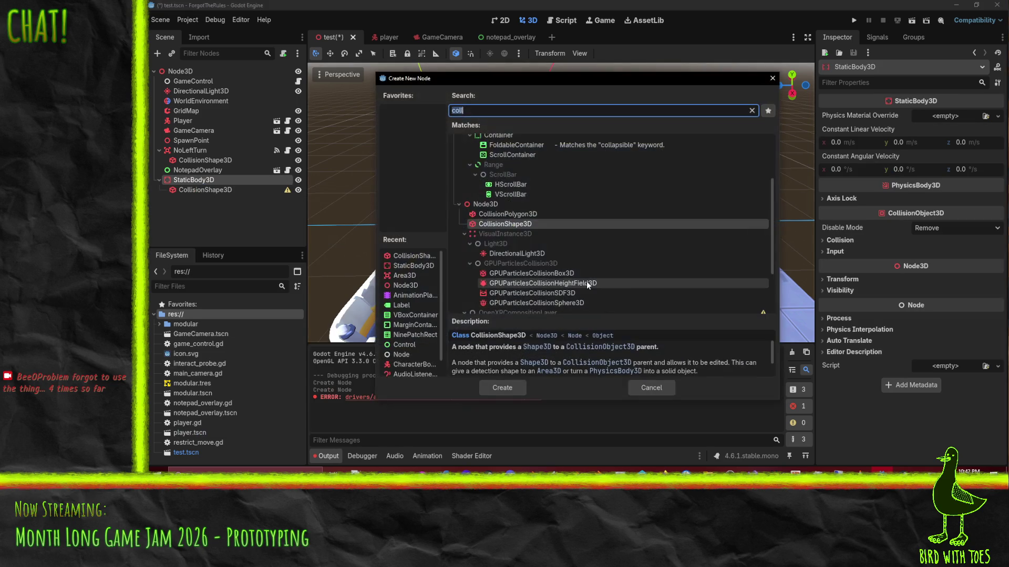
{"action": "type", "text": "mesh"}
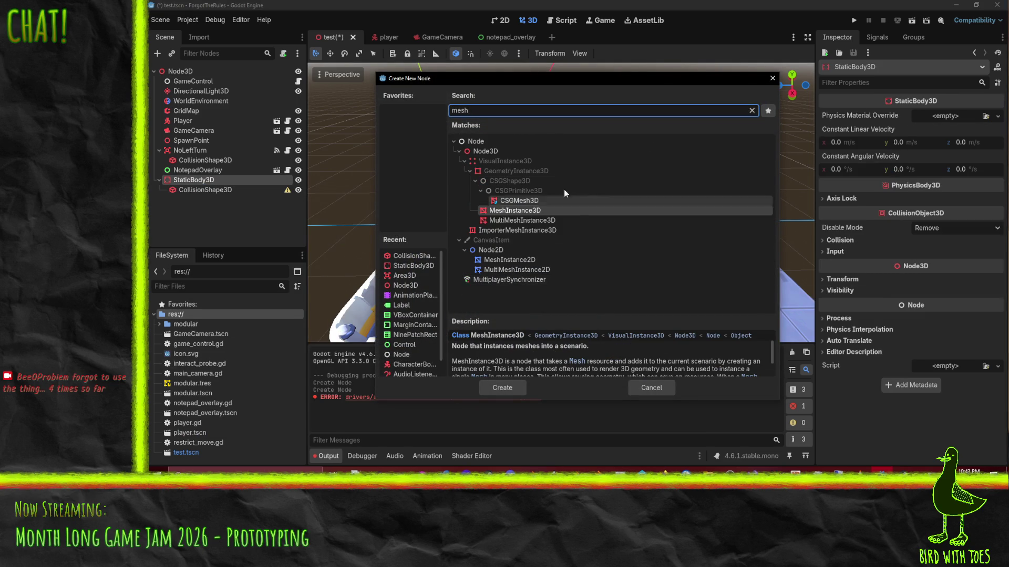
{"action": "left_click", "coordinate": [497, 387]}
{"action": "left_click_drag", "start_coordinate": [568, 238], "coordinate": [594, 252]}
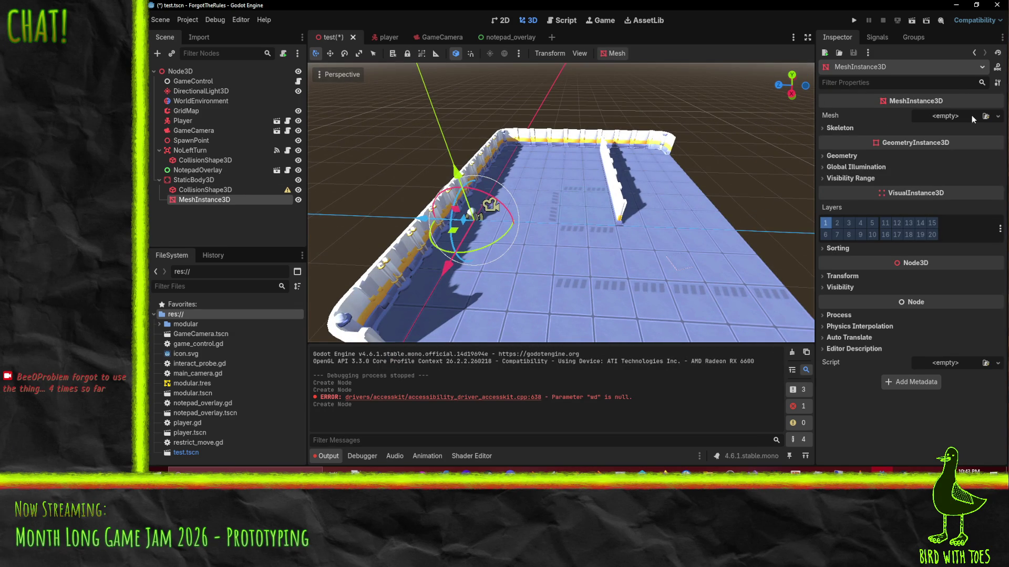
- Assign a new BoxMesh to the MeshInstance3D and a new BoxShape3D to the CollisionShape3D
{"action": "left_click", "coordinate": [1001, 116]}
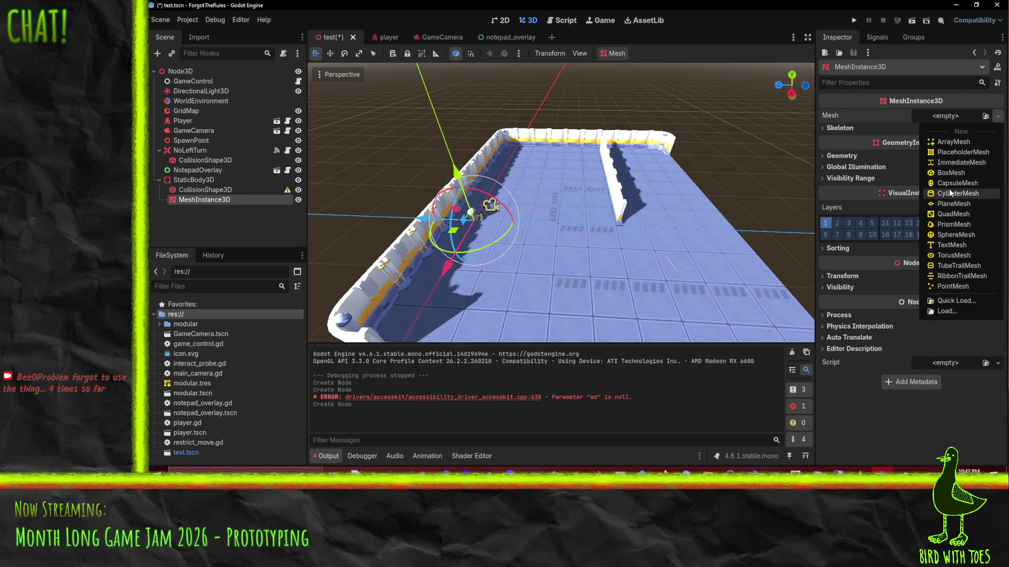
{"action": "left_click", "coordinate": [950, 172]}
{"action": "left_click", "coordinate": [205, 190]}
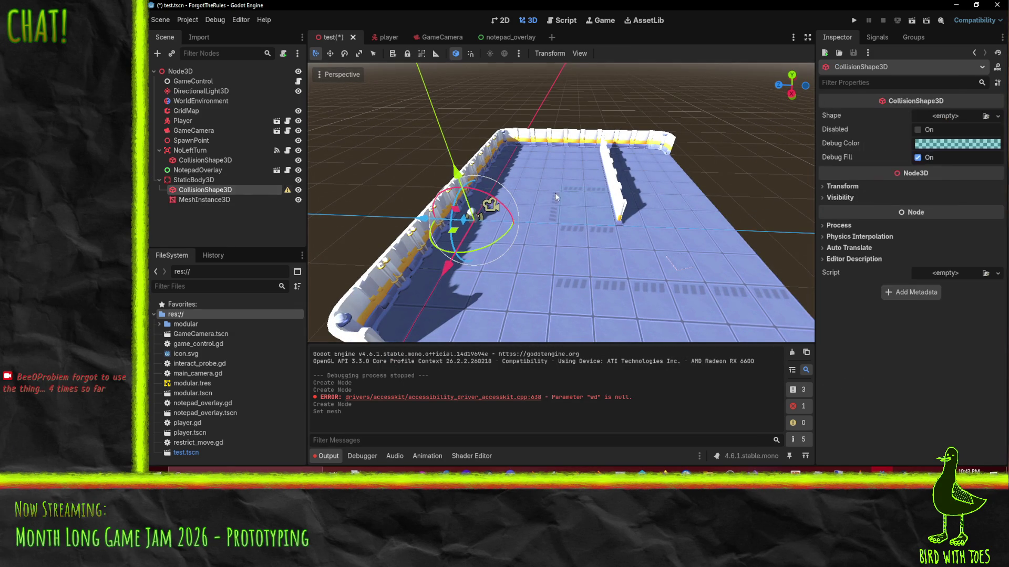
{"action": "left_click", "coordinate": [1000, 116]}
{"action": "left_click", "coordinate": [940, 162]}
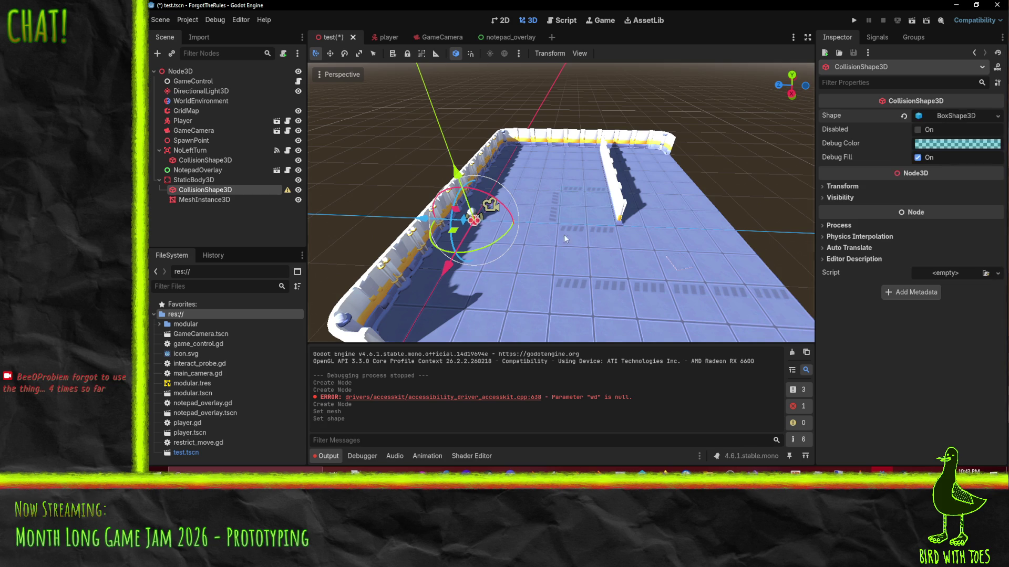
- Raise both the box mesh and its collision shape 0.5 units up on Y
{"action": "scroll", "coordinate": [568, 217], "scroll_direction": "up", "scroll_amount": 5}
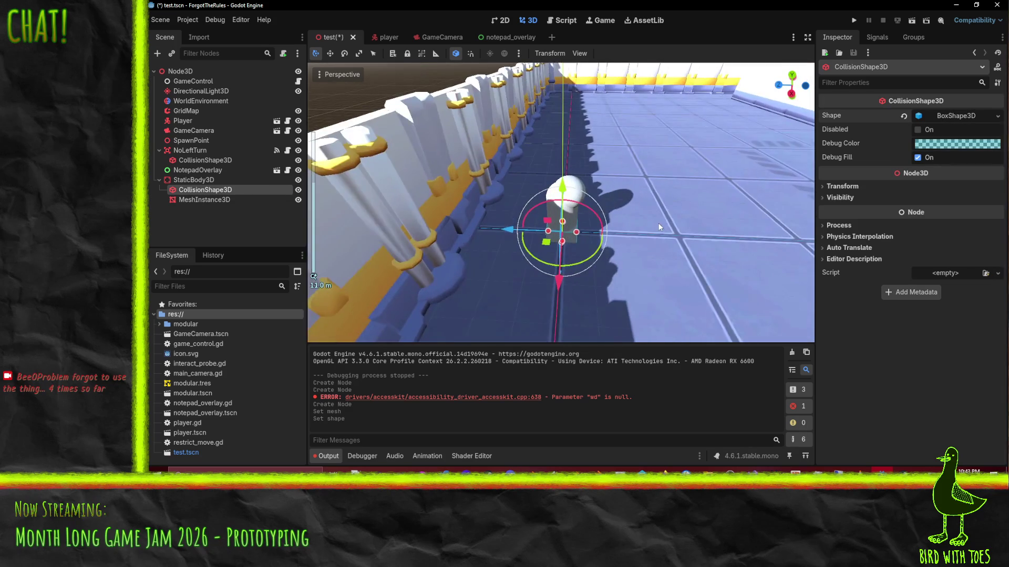
{"action": "scroll", "coordinate": [566, 174], "scroll_direction": "up", "scroll_amount": 3}
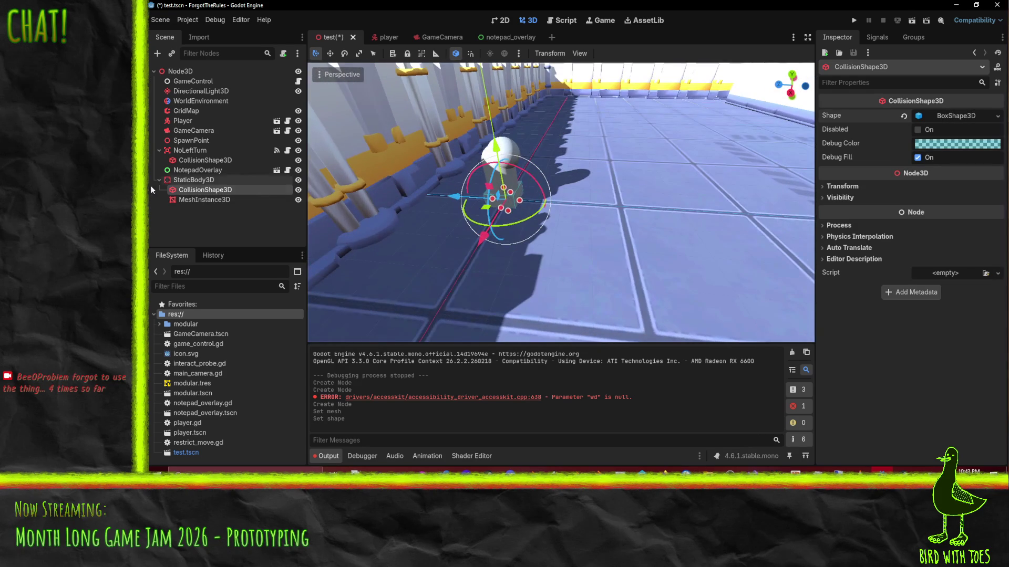
{"action": "left_click", "coordinate": [503, 181], "text": "shift"}
{"action": "left_click_drag", "start_coordinate": [496, 150], "coordinate": [494, 135]}
- Move the StaticBody3D 11 units along Z onto the level floor
{"action": "scroll", "coordinate": [651, 207], "scroll_direction": "down", "scroll_amount": 5}
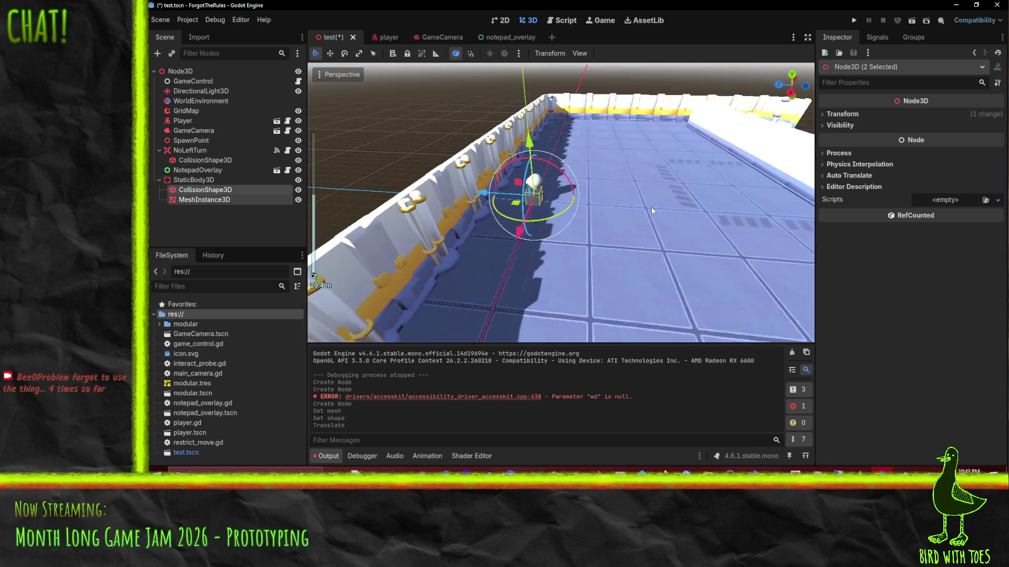
{"action": "left_click", "coordinate": [638, 226]}
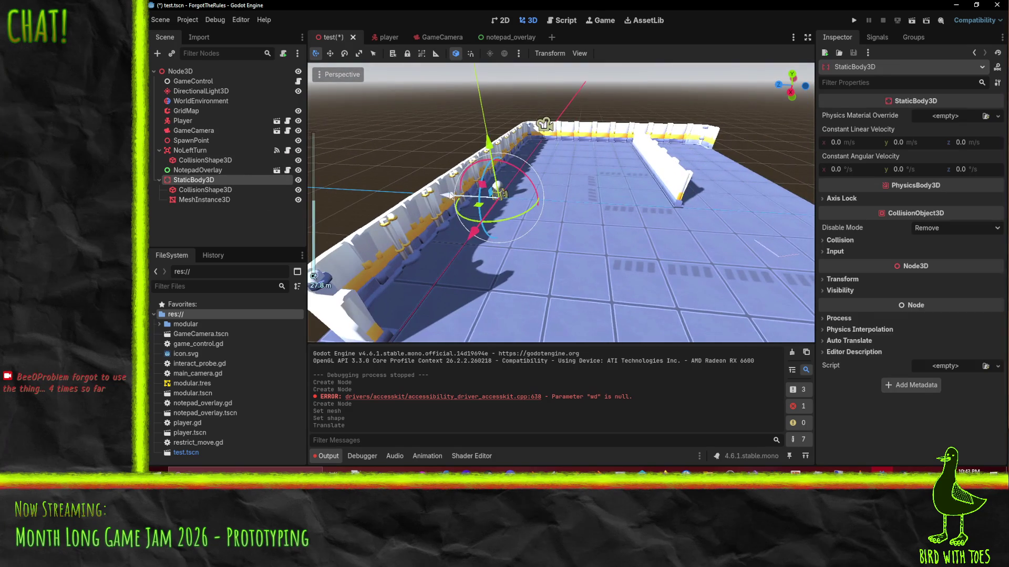
{"action": "mouse_move", "coordinate": [436, 209]}
{"action": "left_mouse_down"}
{"action": "mouse_move", "coordinate": [536, 197]}
{"action": "mouse_move", "coordinate": [685, 213]}
{"action": "left_mouse_up"}
{"action": "key", "text": "f"}
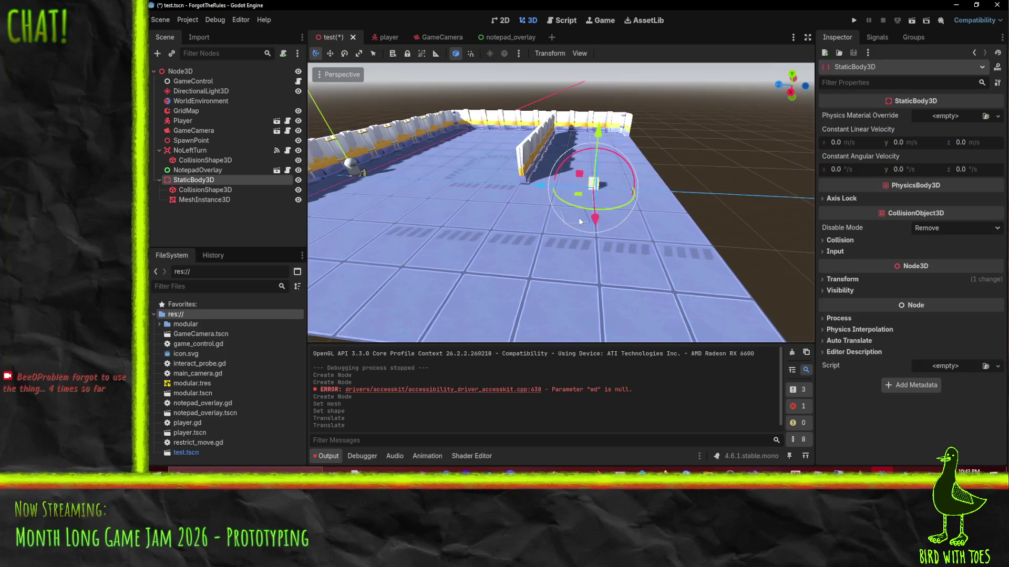
{"action": "left_click", "coordinate": [750, 472]}
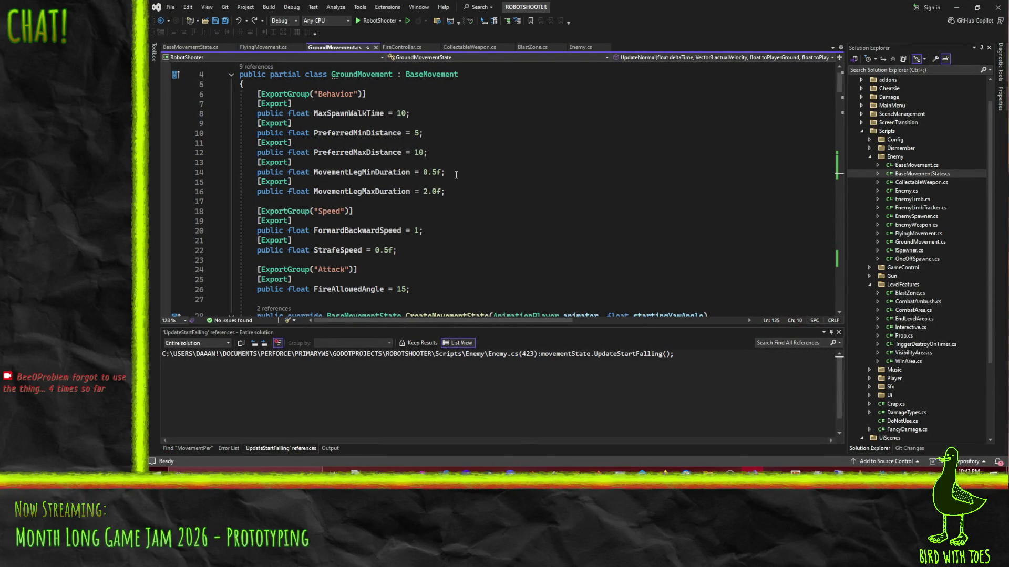
{"action": "left_click", "coordinate": [731, 471]}
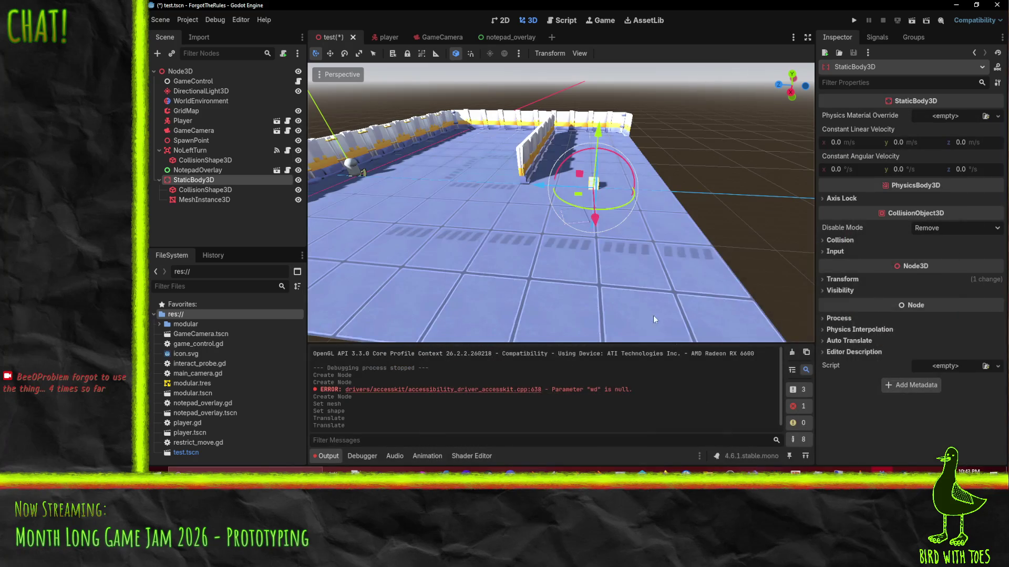
{"action": "mouse_move", "coordinate": [517, 238]}
{"action": "left_mouse_down"}
{"action": "mouse_move", "coordinate": [600, 229]}
{"action": "mouse_move", "coordinate": [562, 230]}
{"action": "mouse_move", "coordinate": [539, 250]}
{"action": "left_mouse_up"}
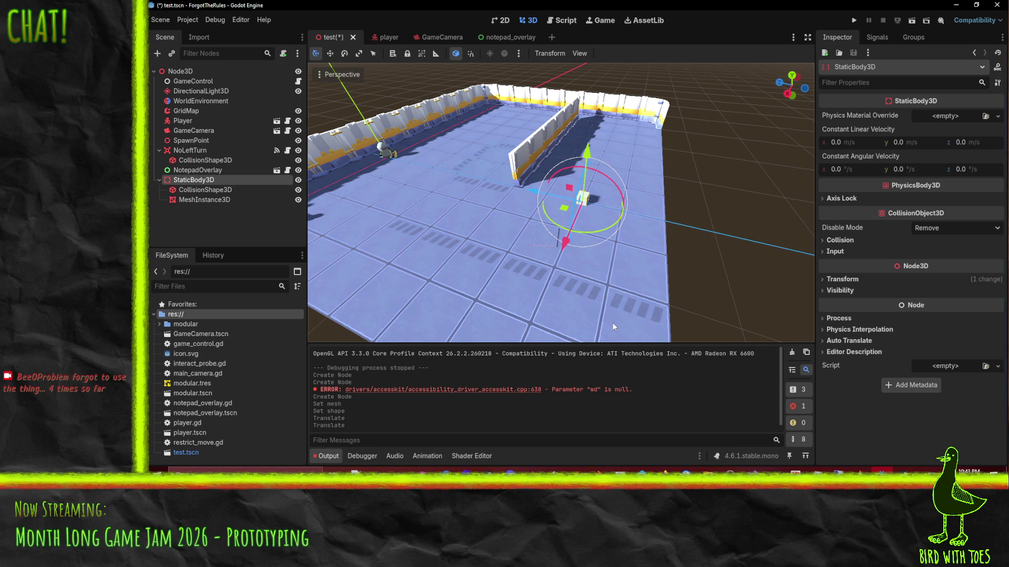
{"action": "right_click", "coordinate": [194, 179]}
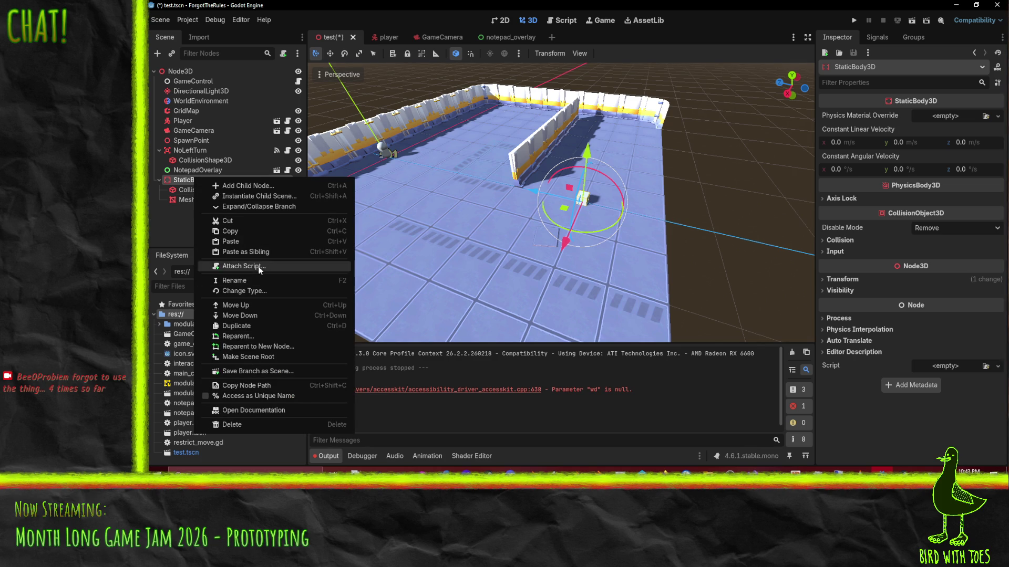
- Change the StaticBody3D's node type to AnimatableBody3D by searching 'ani' in Change Type
{"action": "left_click", "coordinate": [247, 290]}
{"action": "type", "text": "kin"}
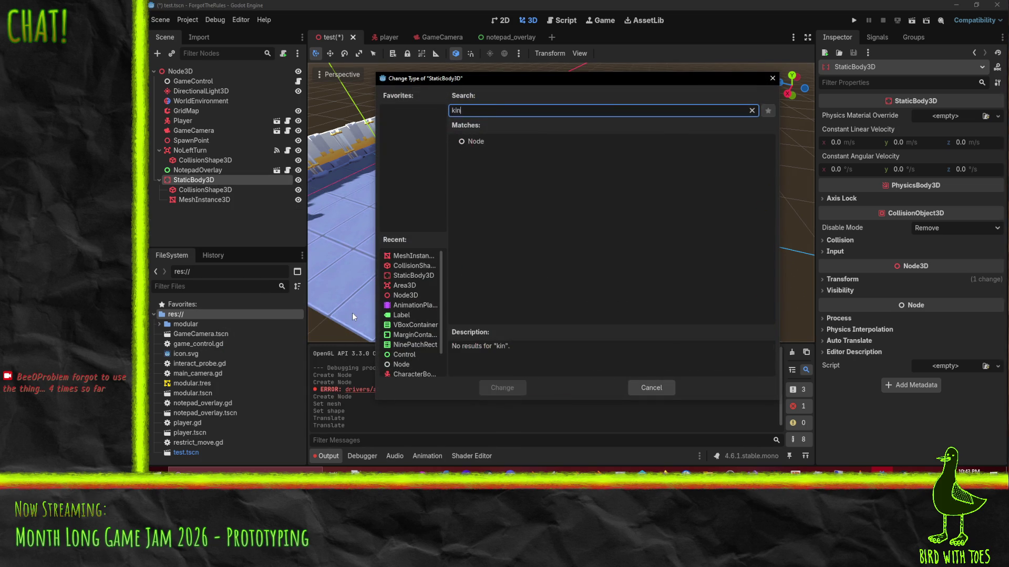
{"action": "key", "text": "BackSpace"}
{"action": "key", "text": "BackSpace"}
{"action": "key", "text": "BackSpace"}
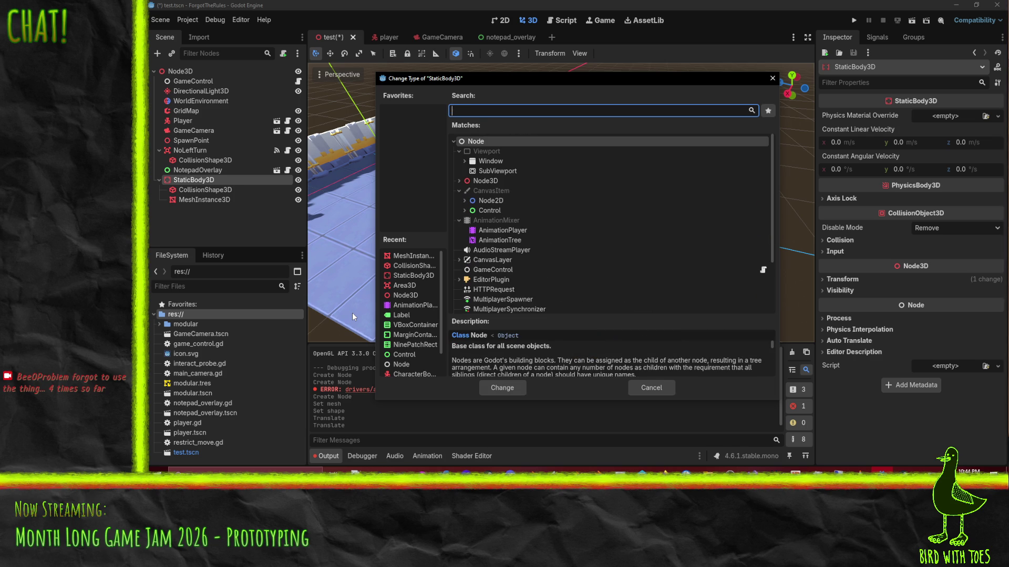
{"action": "type", "text": "body"}
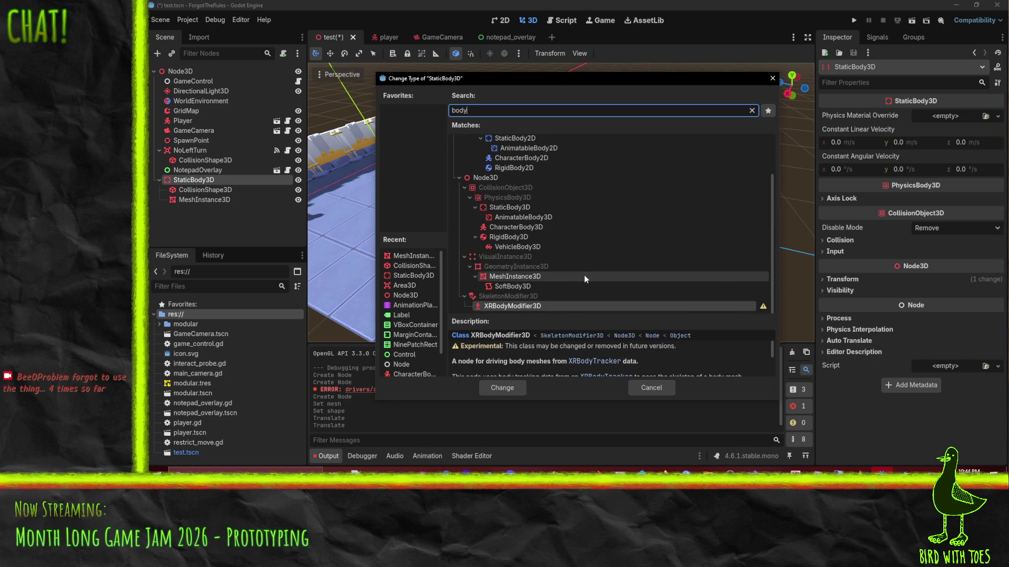
{"action": "key", "text": "BackSpace"}
{"action": "key", "text": "BackSpace"}
{"action": "key", "text": "BackSpace"}
{"action": "key", "text": "BackSpace"}
{"action": "type", "text": "ani"}
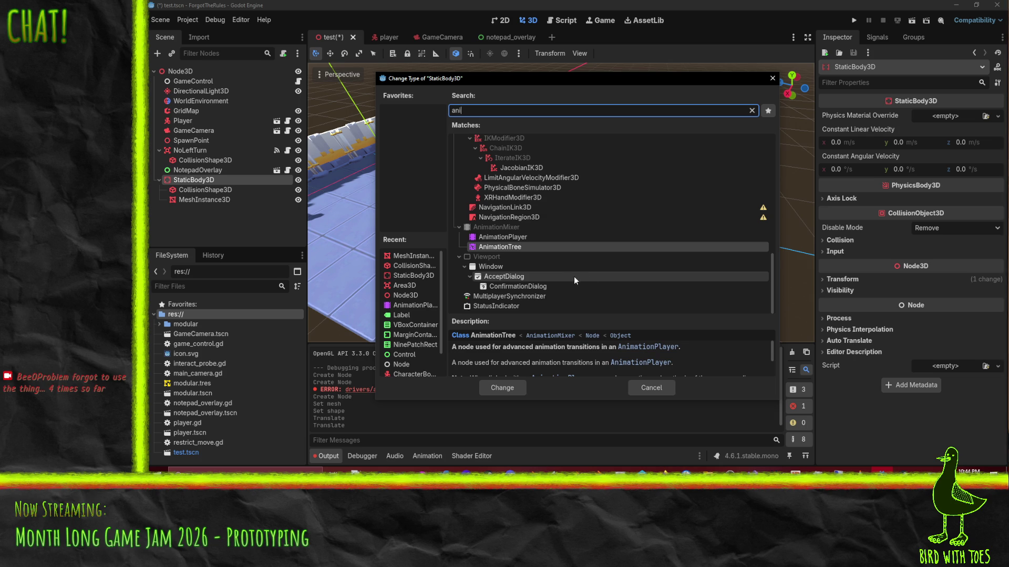
{"action": "scroll", "coordinate": [587, 277], "scroll_direction": "up", "scroll_amount": 10}
{"action": "scroll", "coordinate": [593, 269], "scroll_direction": "down", "scroll_amount": 5}
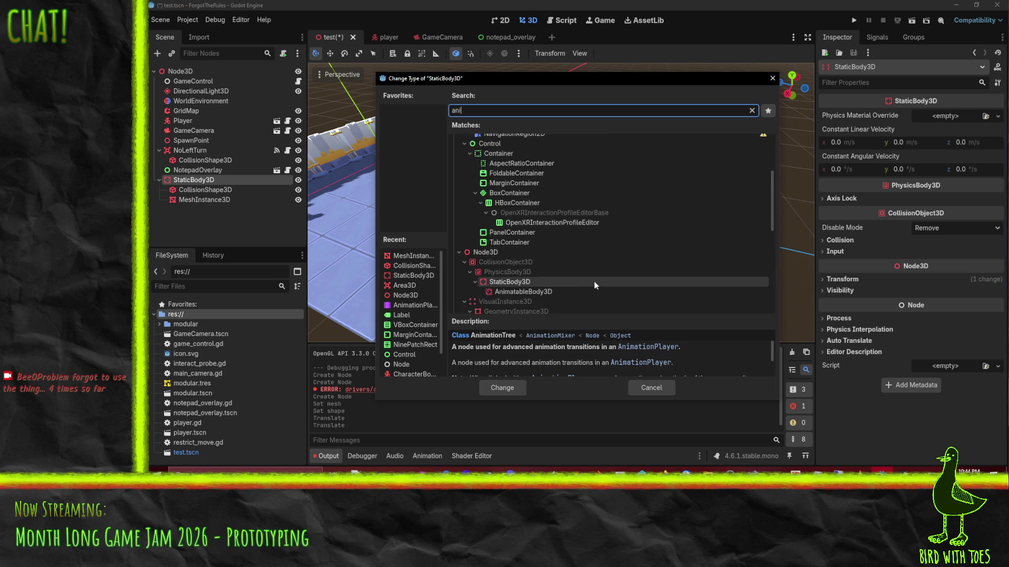
{"action": "left_click", "coordinate": [530, 270]}
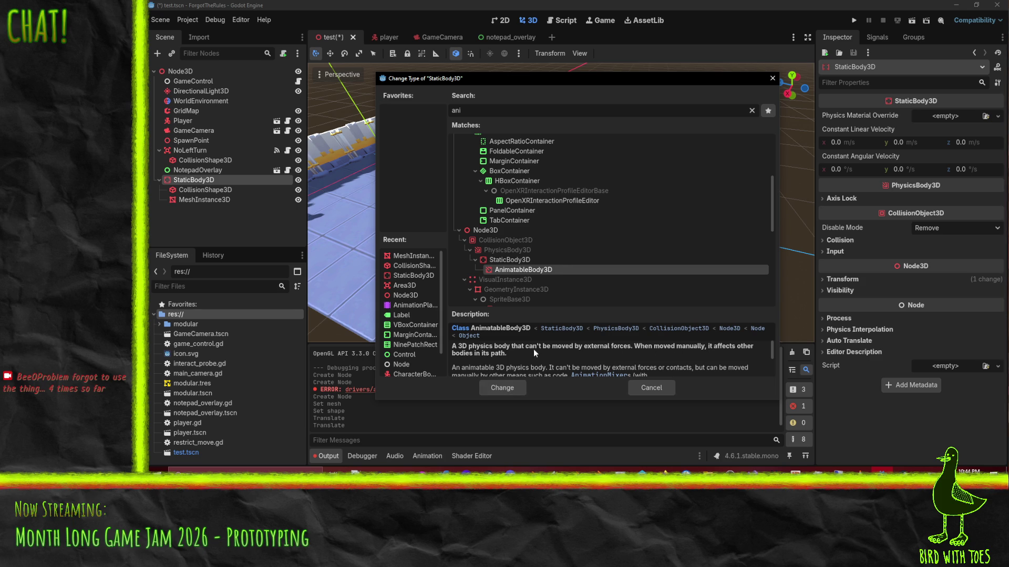
{"action": "scroll", "coordinate": [534, 365], "scroll_direction": "down", "scroll_amount": 1}
{"action": "left_click", "coordinate": [503, 387]}
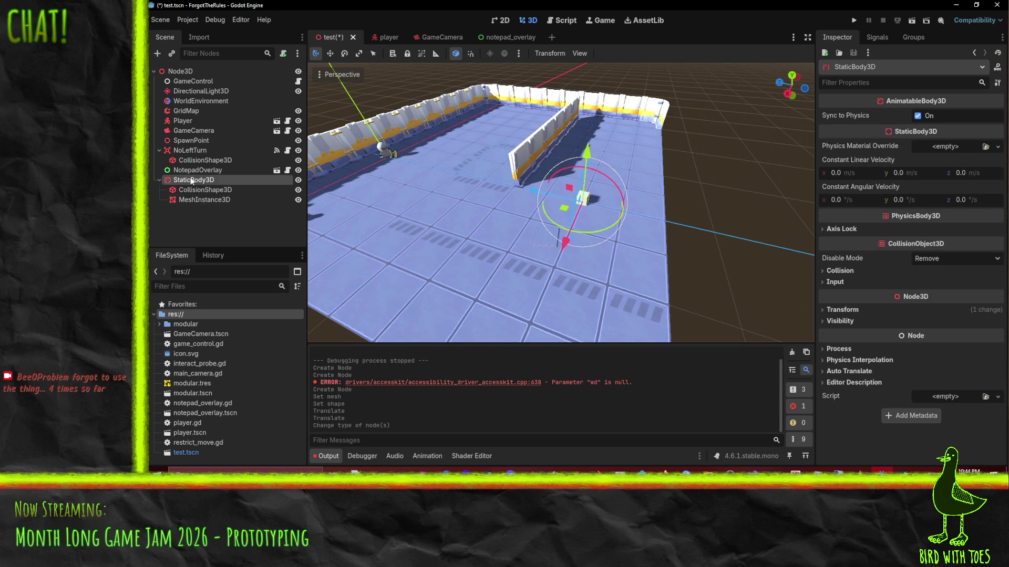
- Rename the AnimatableBody3D node to ThingToCarry
{"action": "double_click", "coordinate": [241, 180]}
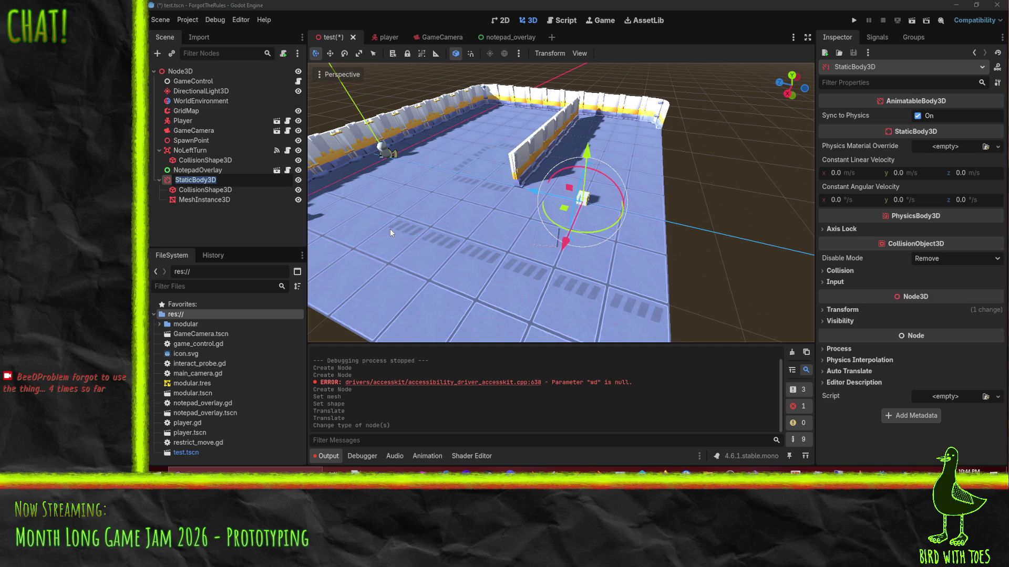
{"action": "type", "text": "Ca"}
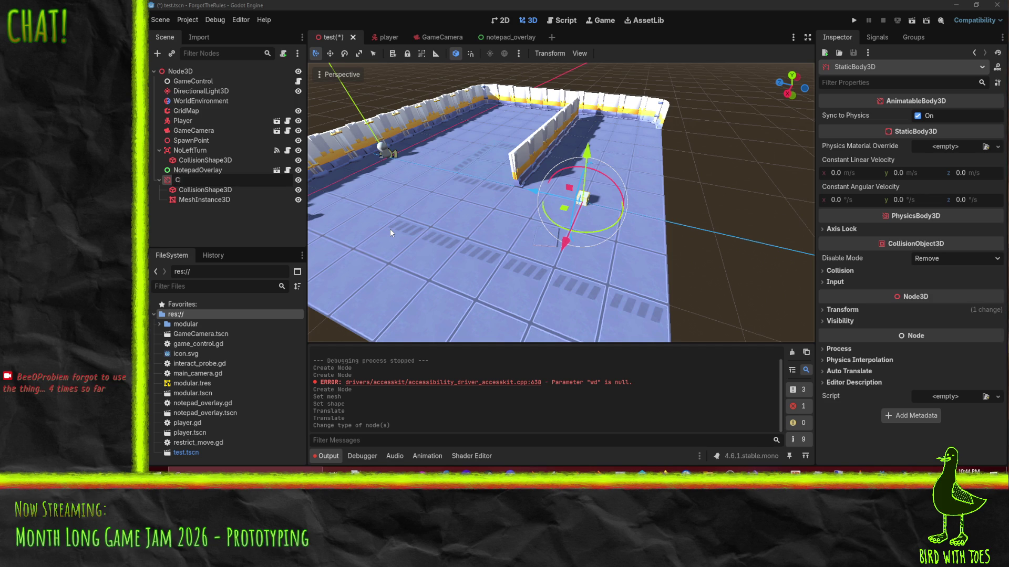
{"action": "key", "text": "BackSpace"}
{"action": "key", "text": "BackSpace"}
{"action": "type", "text": "ThingTo"}
{"action": "type", "text": "Carry"}
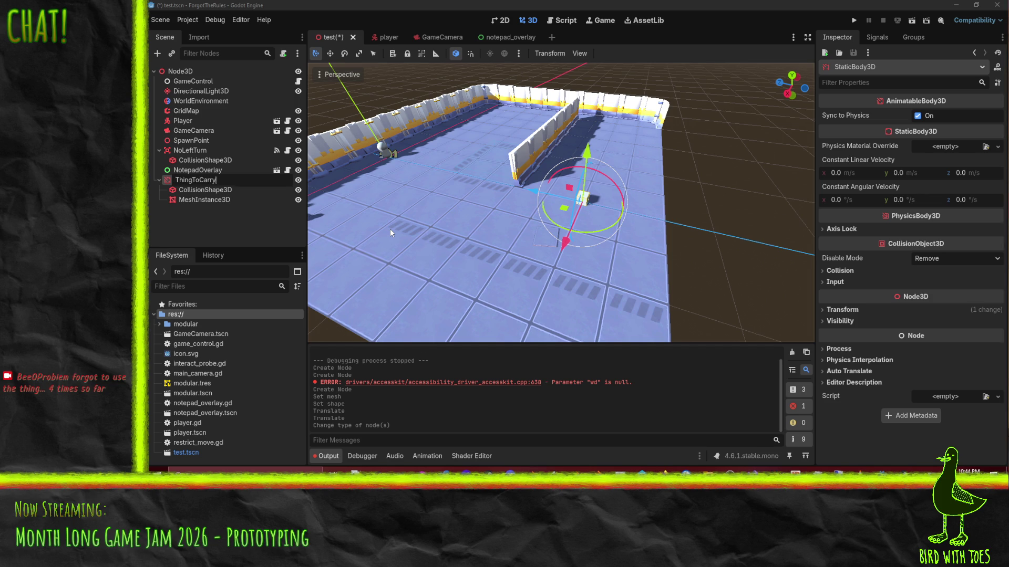
{"action": "key", "text": "Return"}
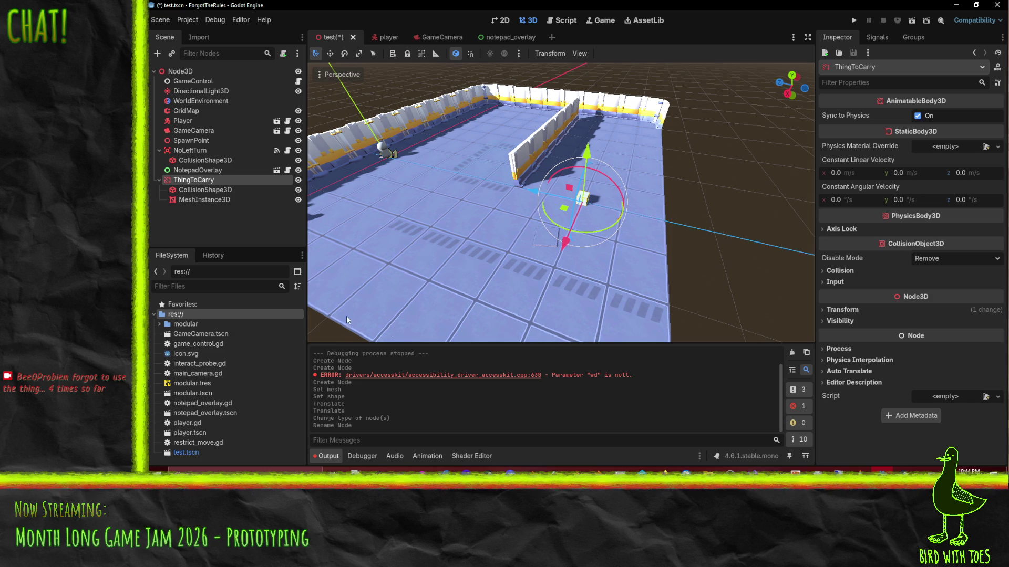
- Attach a new script, thing_to_carry.gd, to ThingToCarry from the Inspector
{"action": "left_click", "coordinate": [997, 397]}
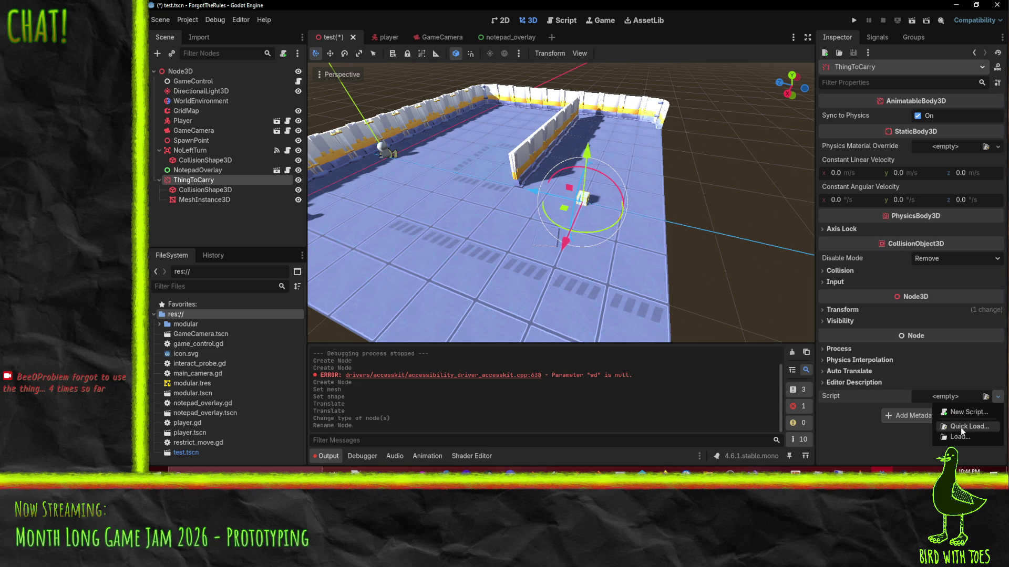
{"action": "left_click", "coordinate": [969, 412]}
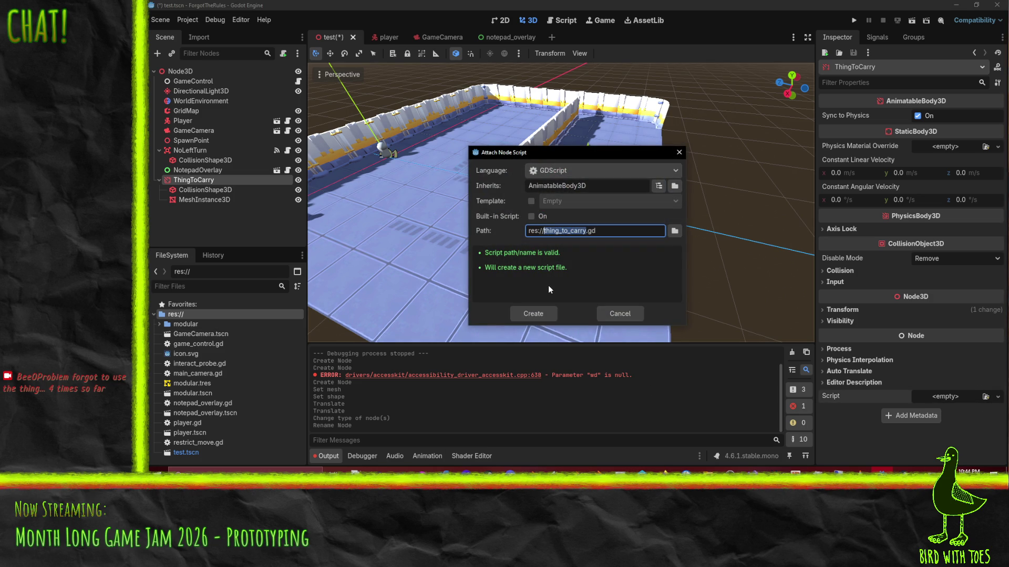
{"action": "left_click", "coordinate": [541, 313]}
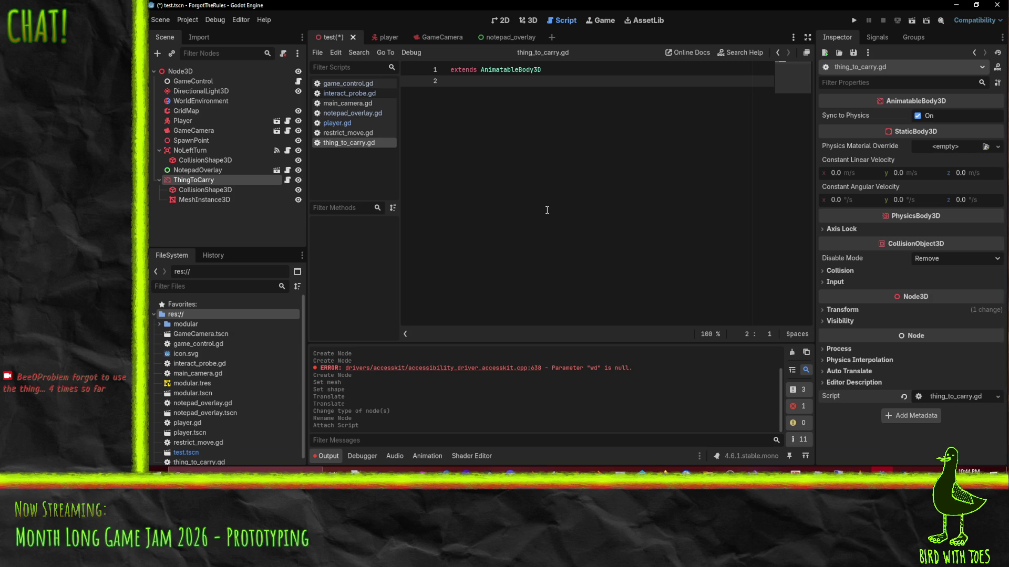
- Add an `interactE(player)` function with a pass body to thing_to_carry.gd and save
{"action": "key", "text": "Return"}
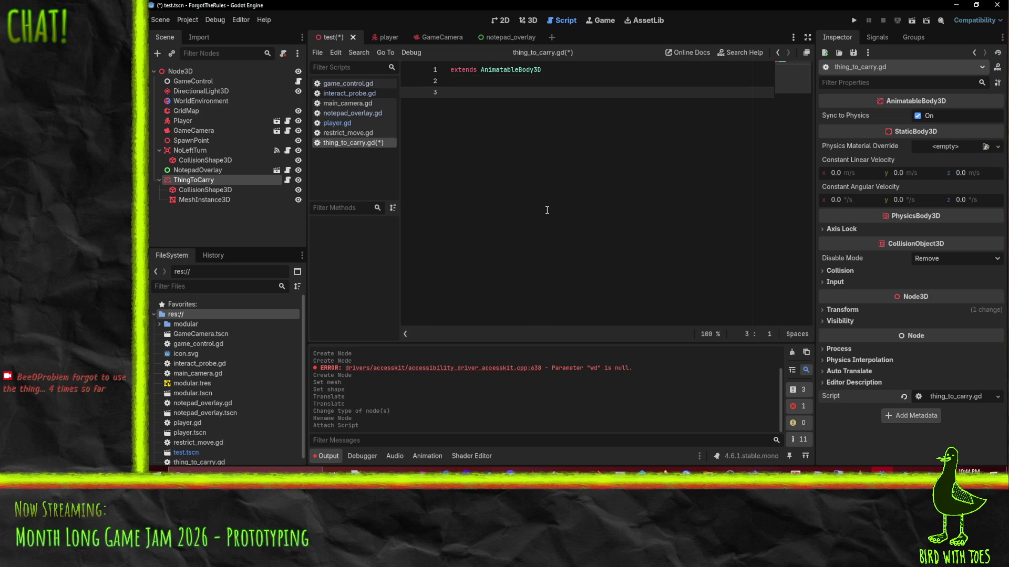
{"action": "type", "text": "var interact"}
{"action": "type", "text": "a"}
{"action": "key", "text": "shift+Home"}
{"action": "type", "text": "f"}
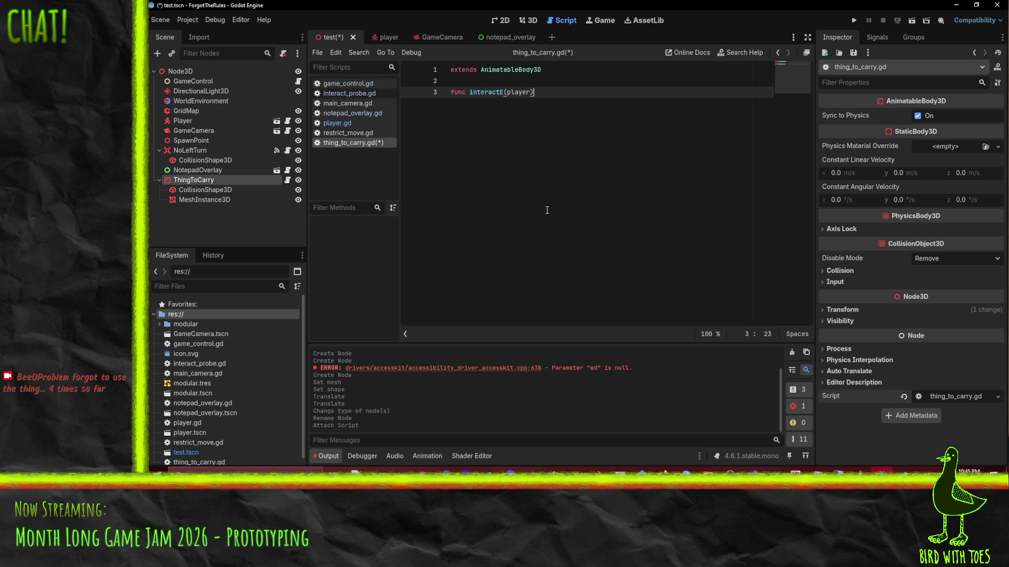
{"action": "key", "text": "Return"}
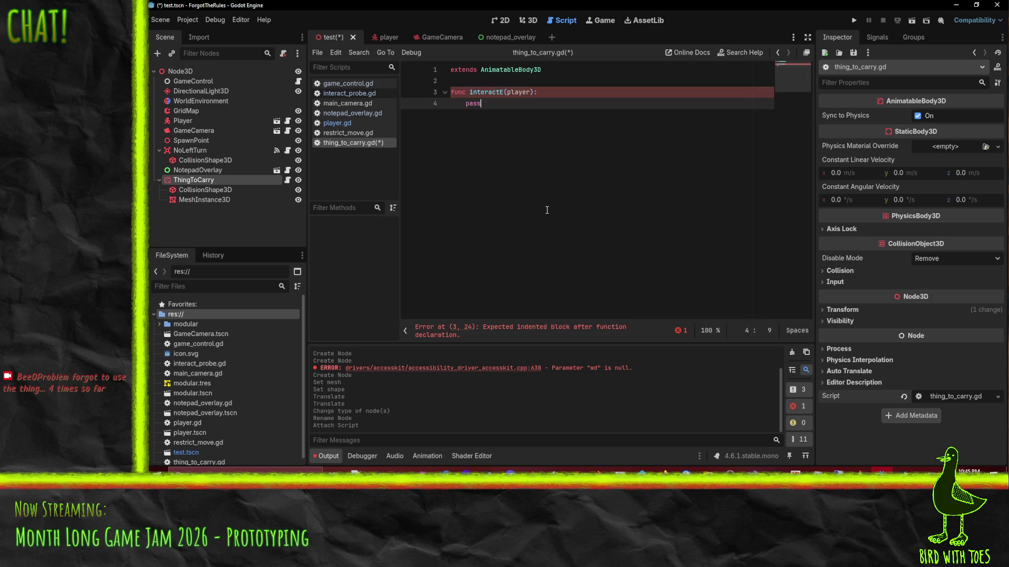
{"action": "key", "text": "Home"}
{"action": "key", "text": "Home"}
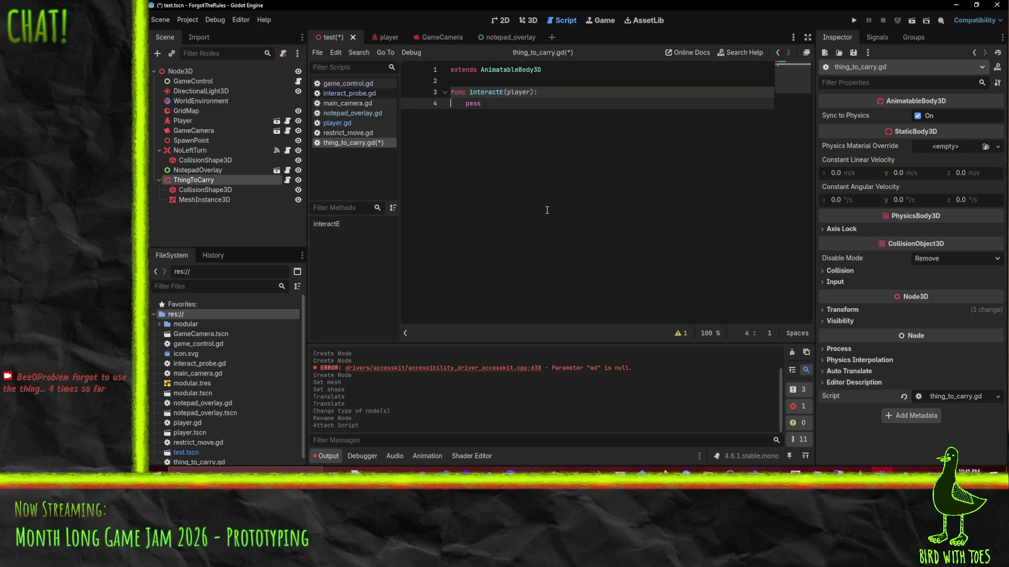
{"action": "key", "text": "Return"}
{"action": "key", "text": "Return"}
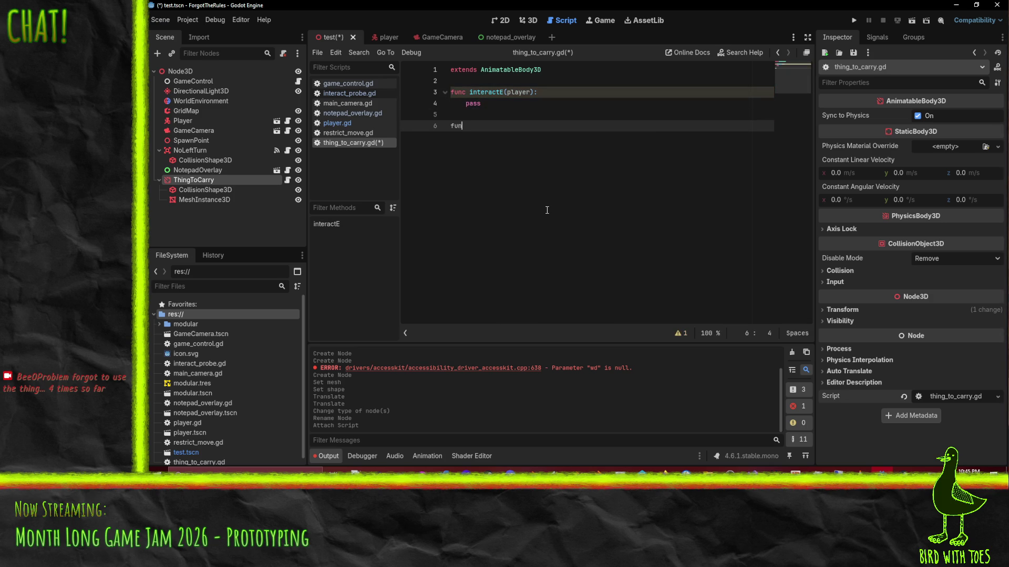
{"action": "key", "text": "BackSpace"}
{"action": "key", "text": "BackSpace"}
{"action": "key", "text": "BackSpace"}
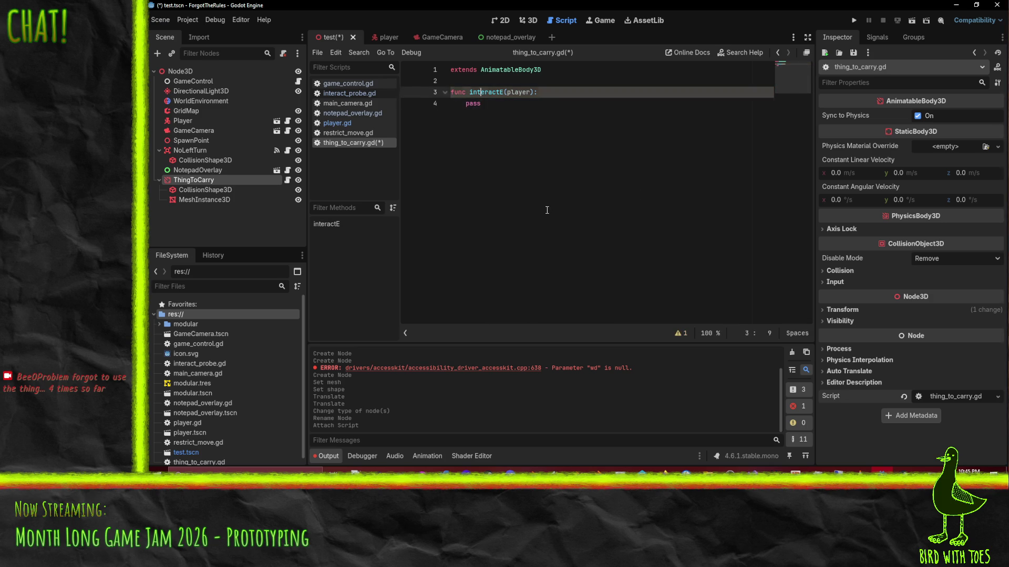
{"action": "key", "text": "Up"}
{"action": "key", "text": "Up"}
{"action": "key", "text": "Up"}
{"action": "key", "text": "Down"}
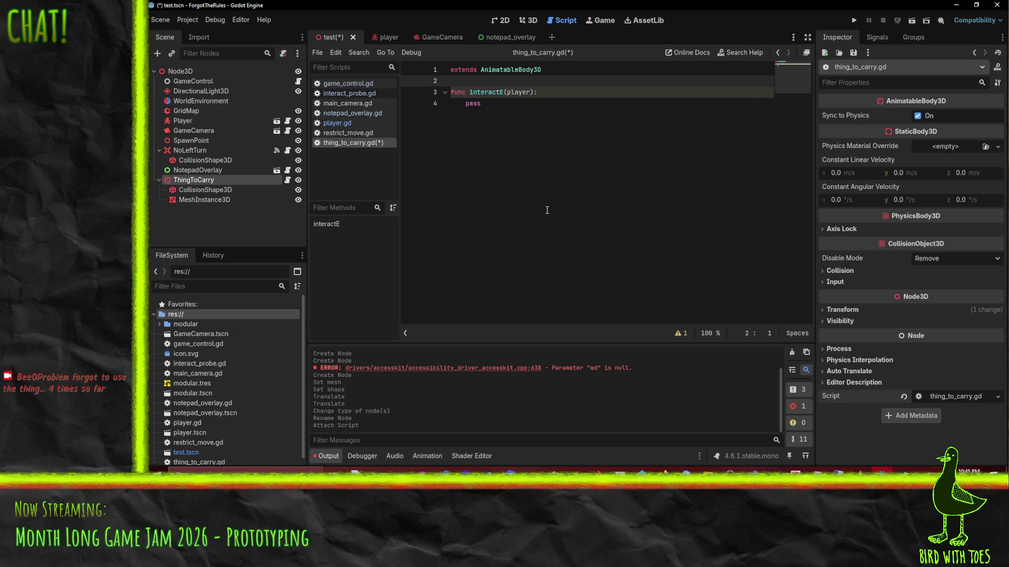
{"action": "key", "text": "ctrl+s"}
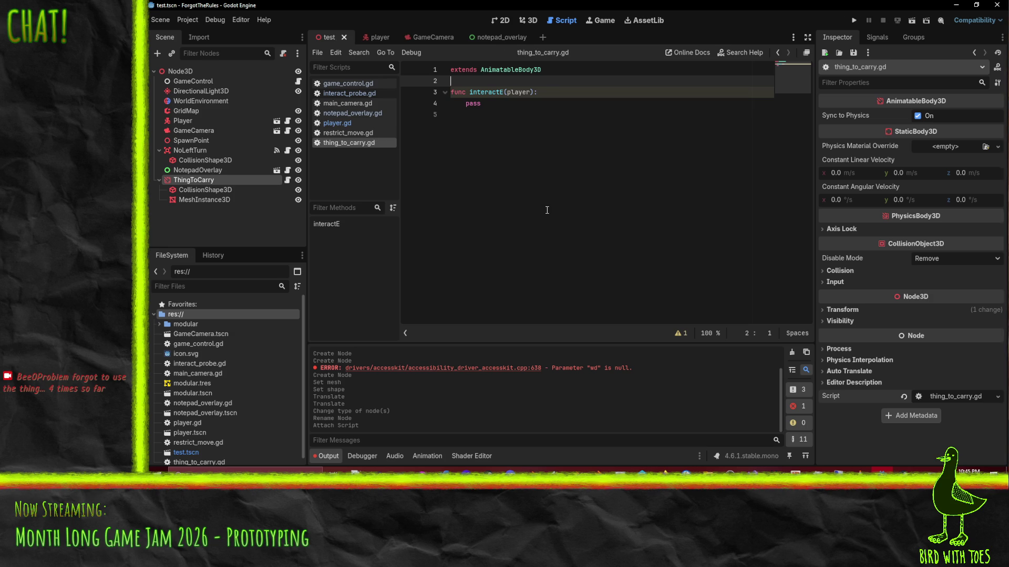
- Make interactE print "pick it up!", save, and run the current scene
{"action": "left_click", "coordinate": [550, 97]}
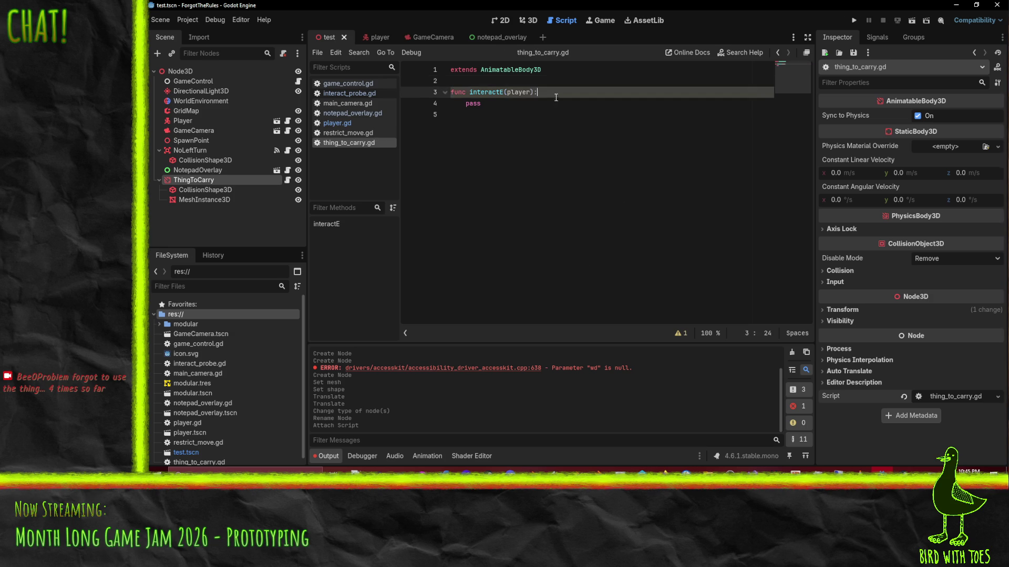
{"action": "key", "text": "Down"}
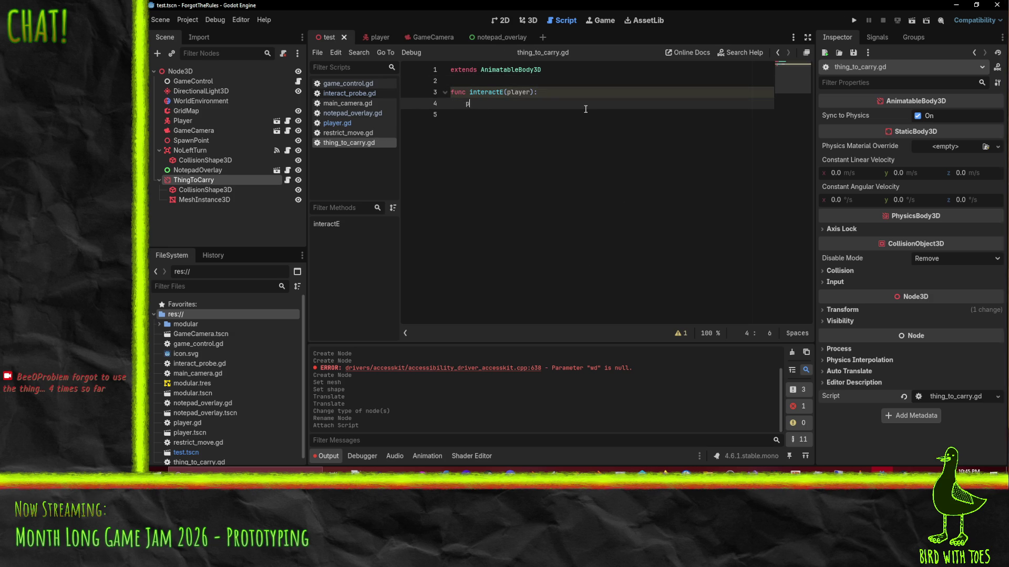
{"action": "type", "text": "(\"pick"}
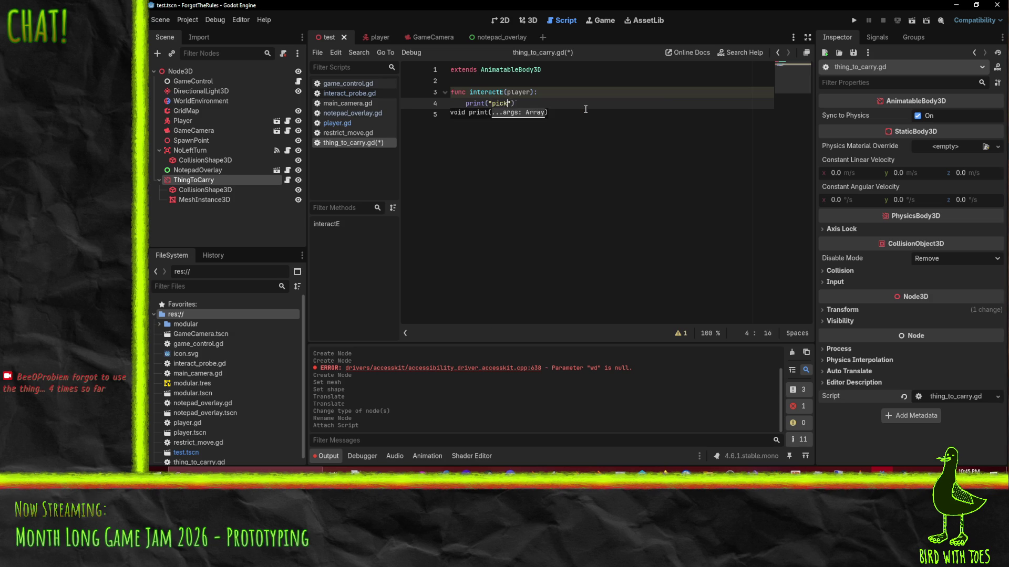
{"action": "type", "text": "!"}
{"action": "key", "text": "End"}
{"action": "key", "text": "ctrl+s"}
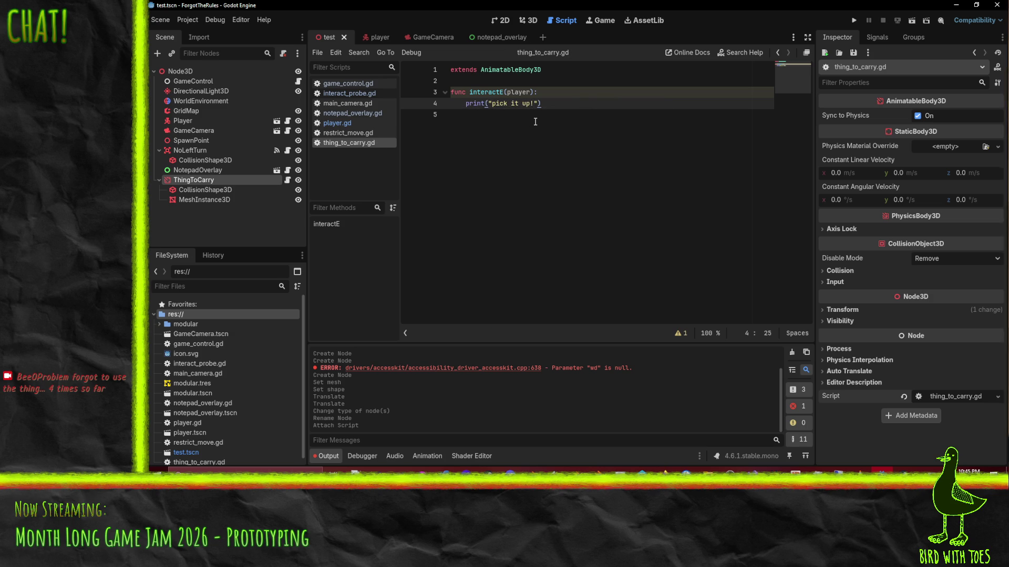
{"action": "left_click", "coordinate": [910, 22]}
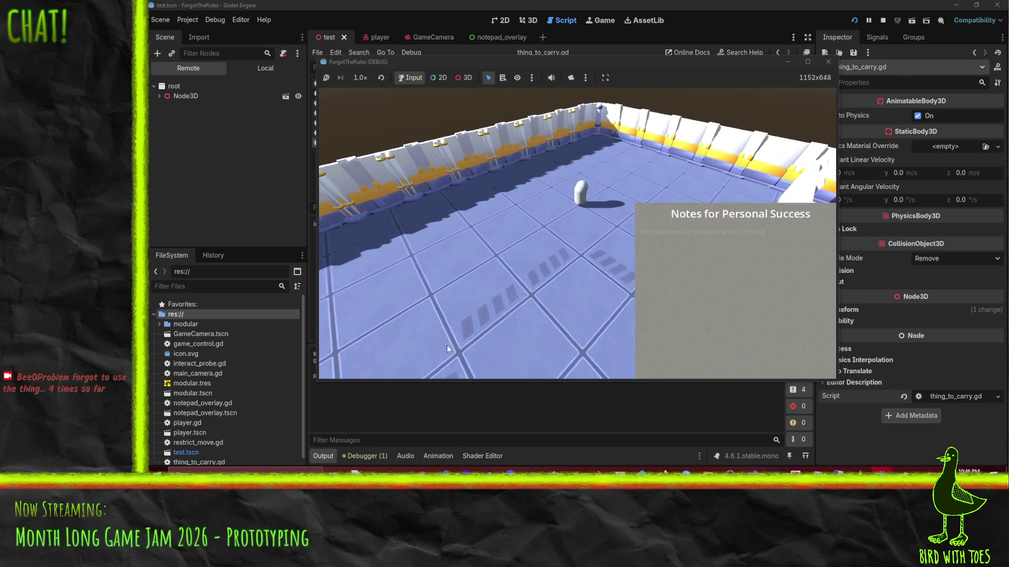
{"action": "key", "text": "s"}
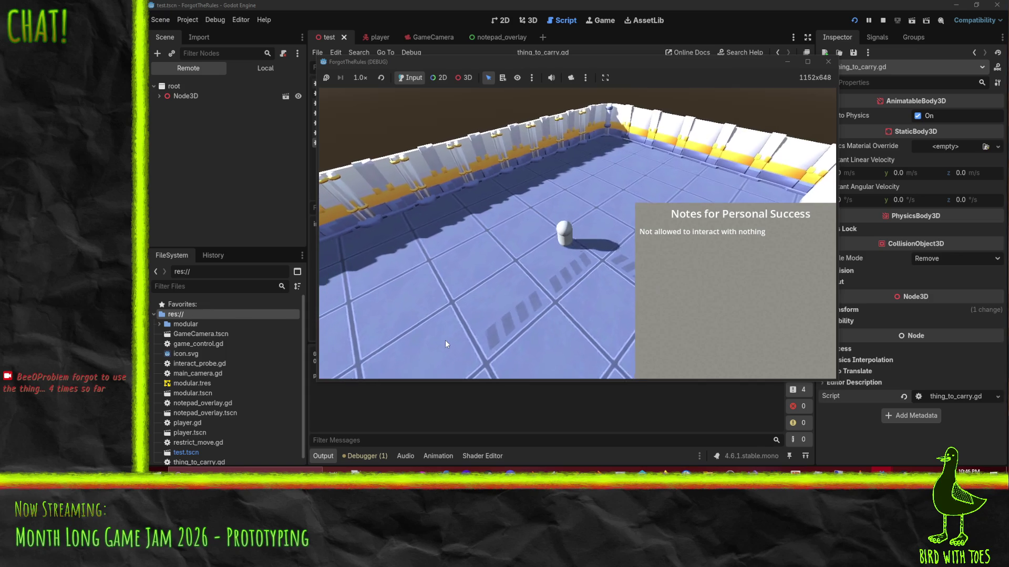
{"action": "key", "text": "w"}
{"action": "key", "text": "a"}
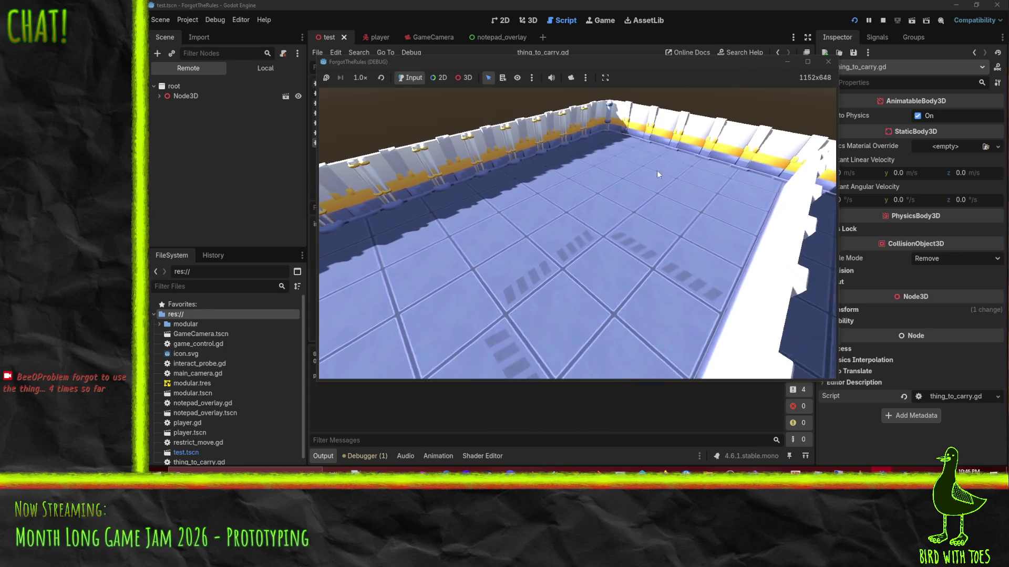
{"action": "key", "text": "s"}
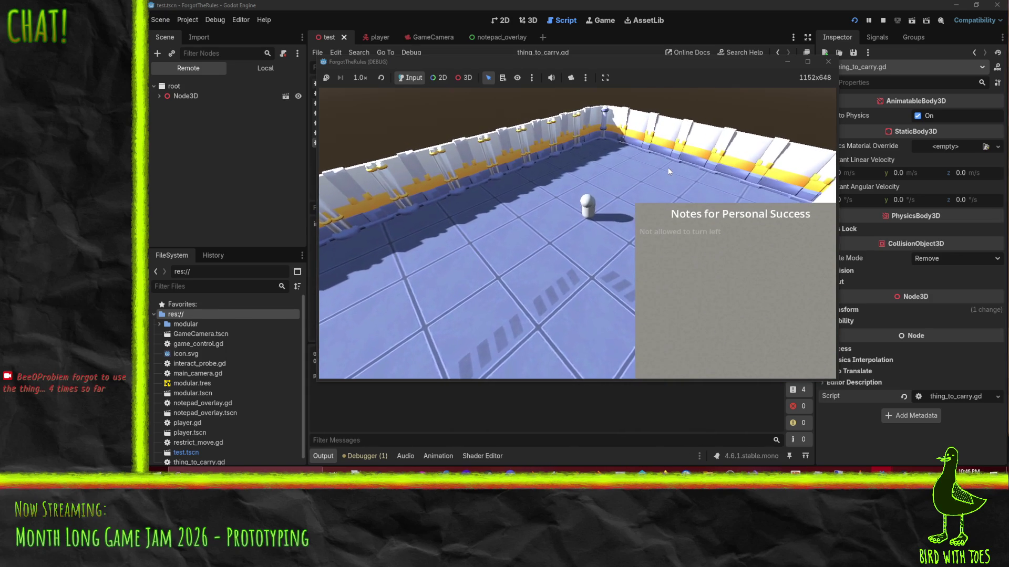
{"action": "key", "text": "s"}
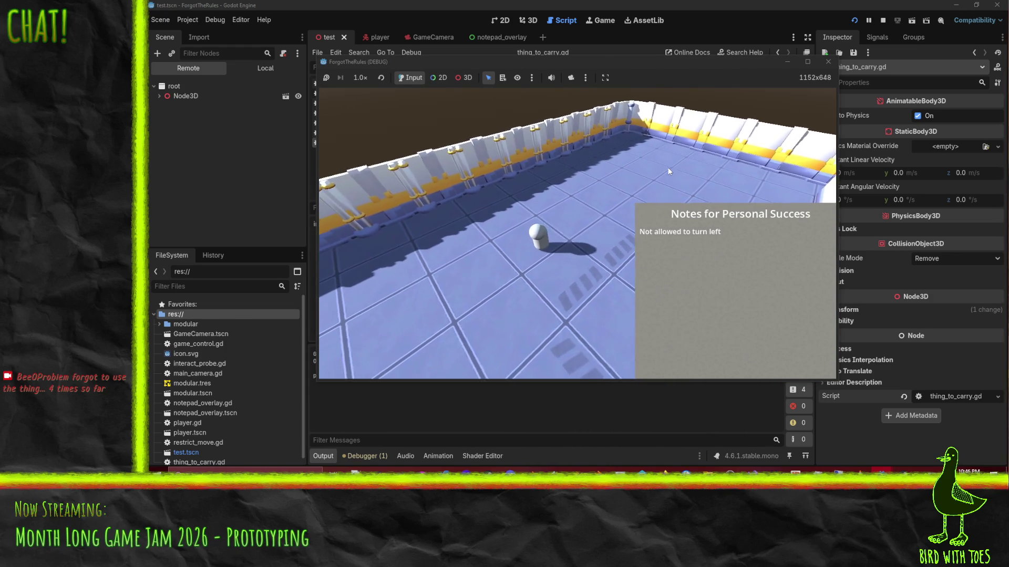
{"action": "key", "text": "d"}
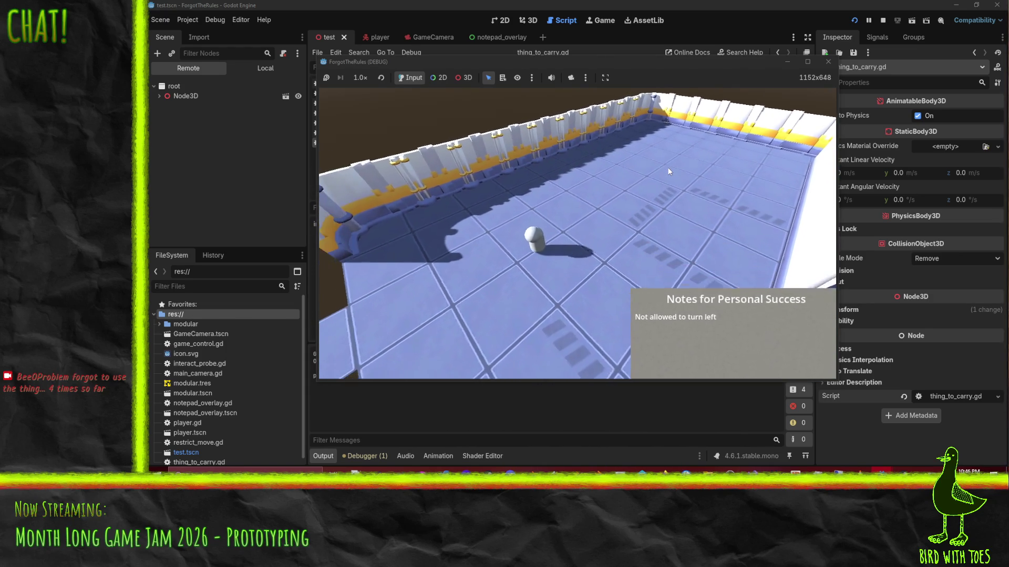
{"action": "key", "text": "d"}
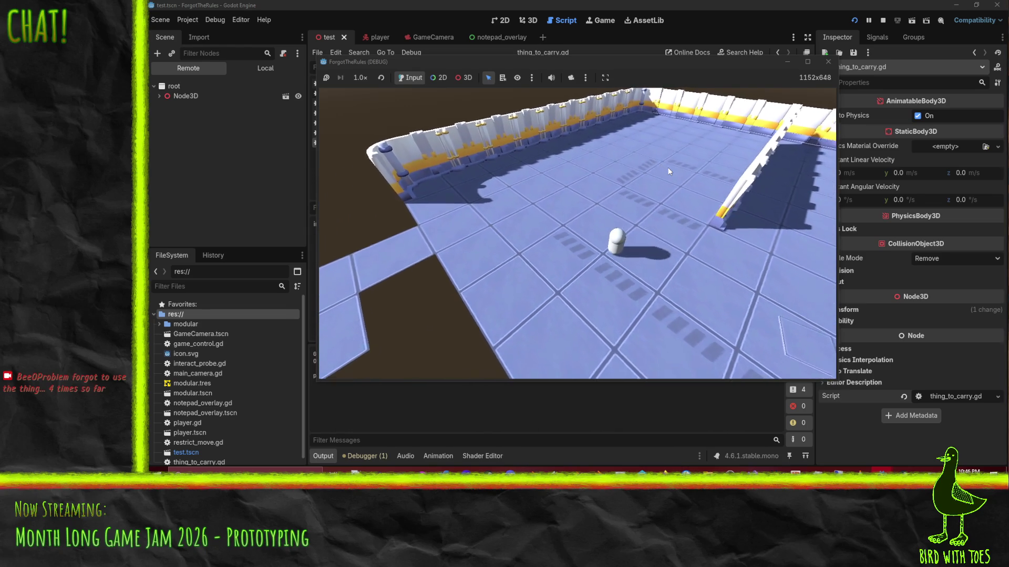
{"action": "key", "text": "w"}
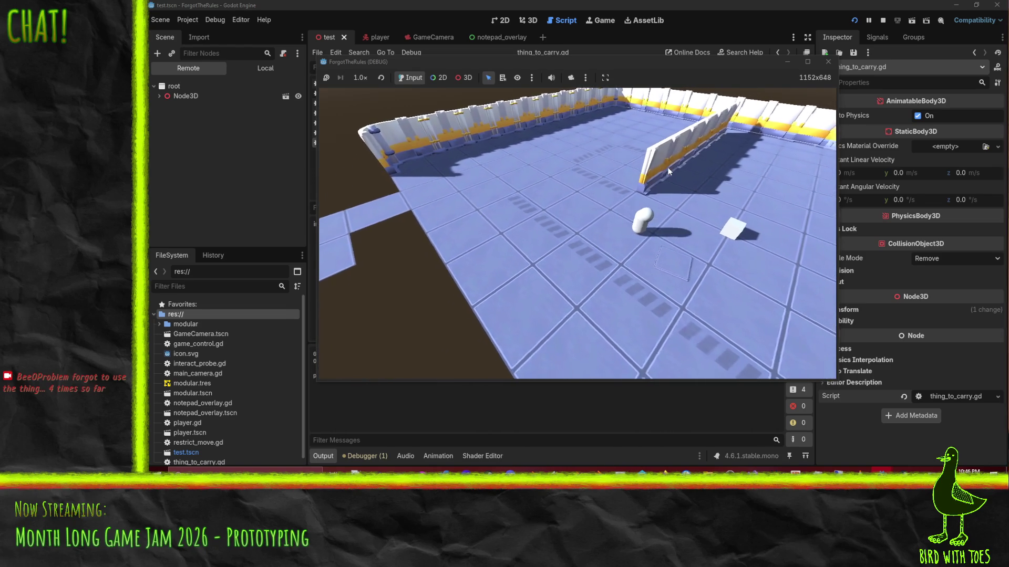
{"action": "key", "text": "d"}
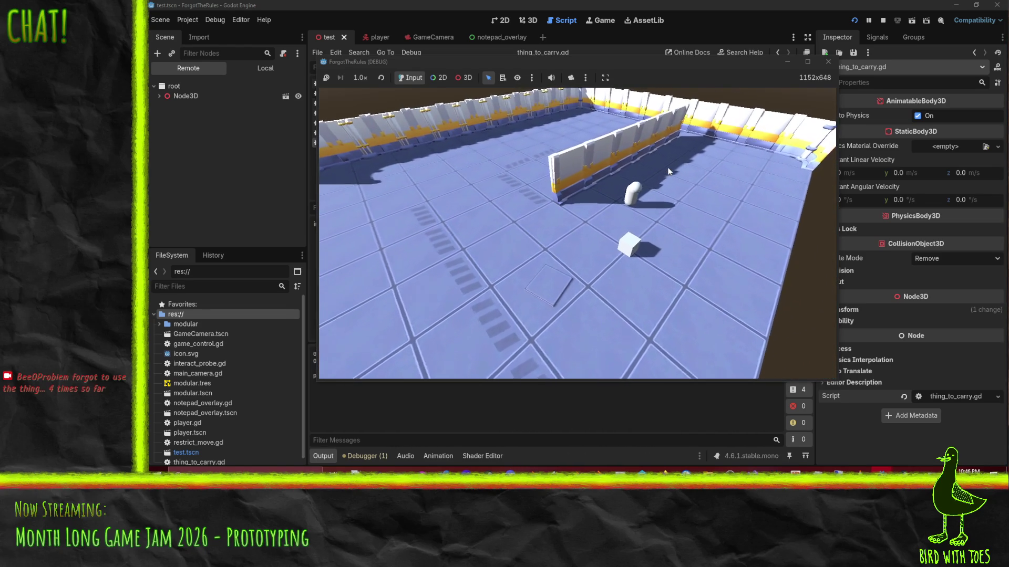
{"action": "key", "text": "d"}
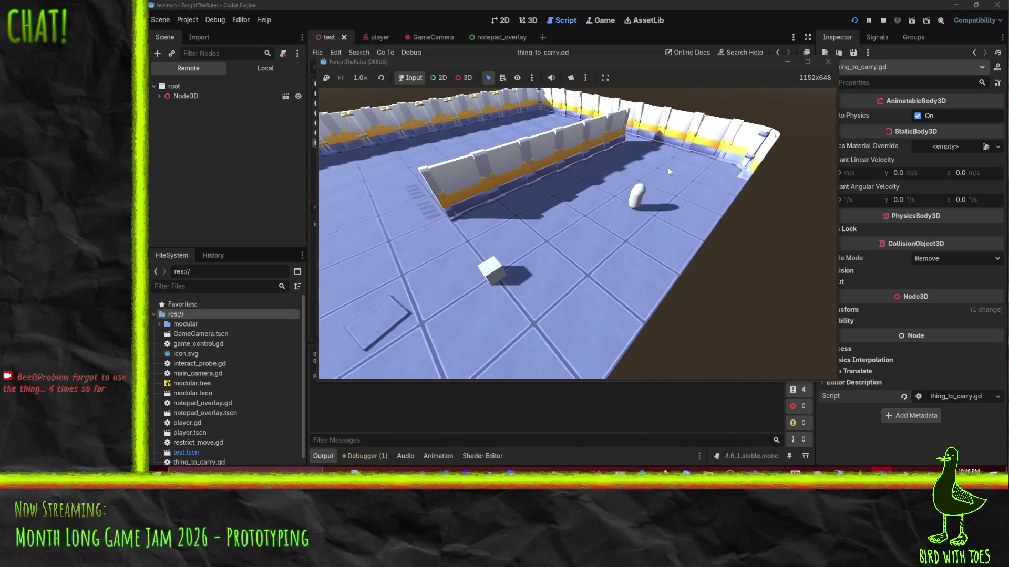
{"action": "key", "text": "w"}
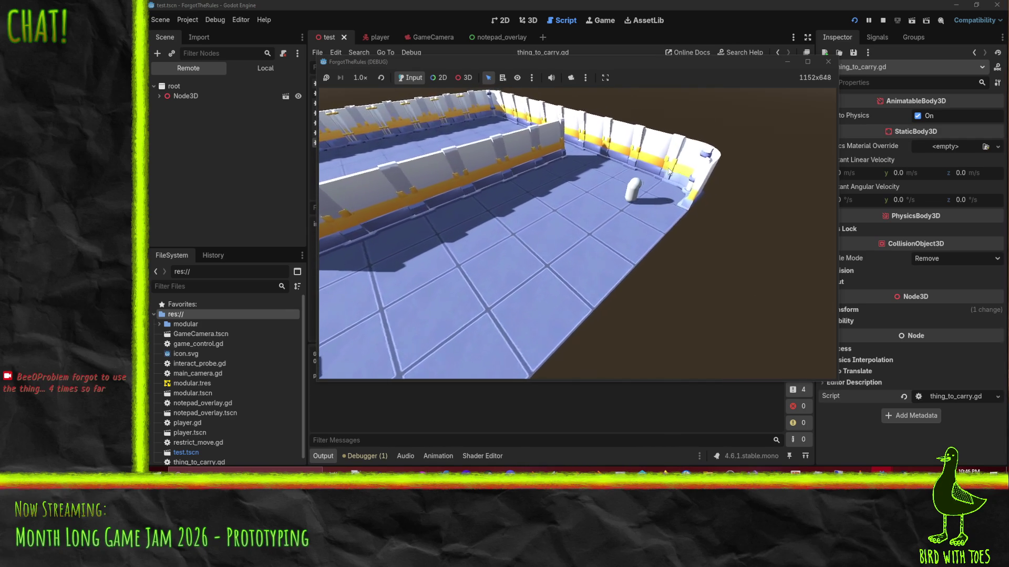
{"action": "key", "text": "s"}
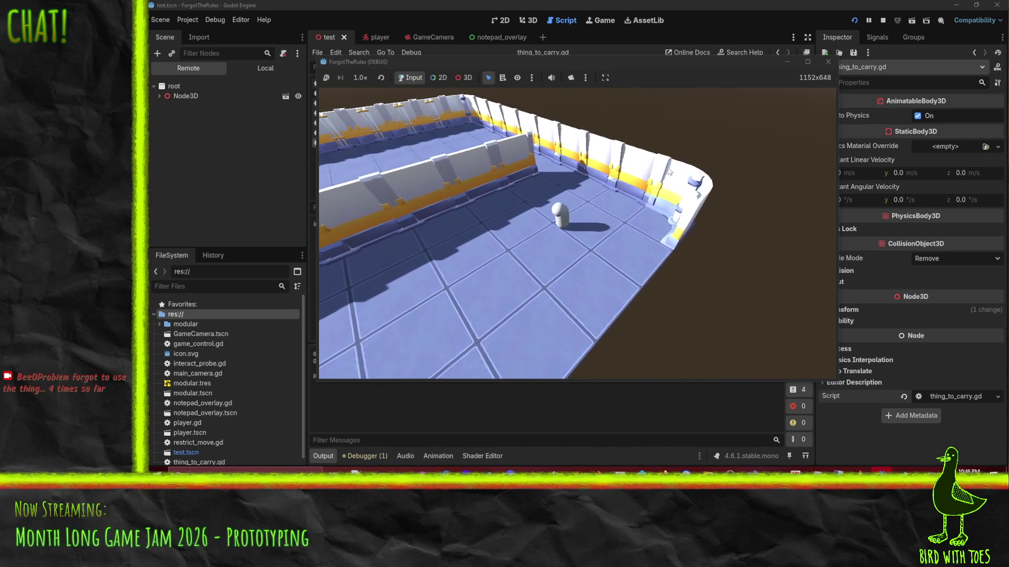
{"action": "key", "text": "s"}
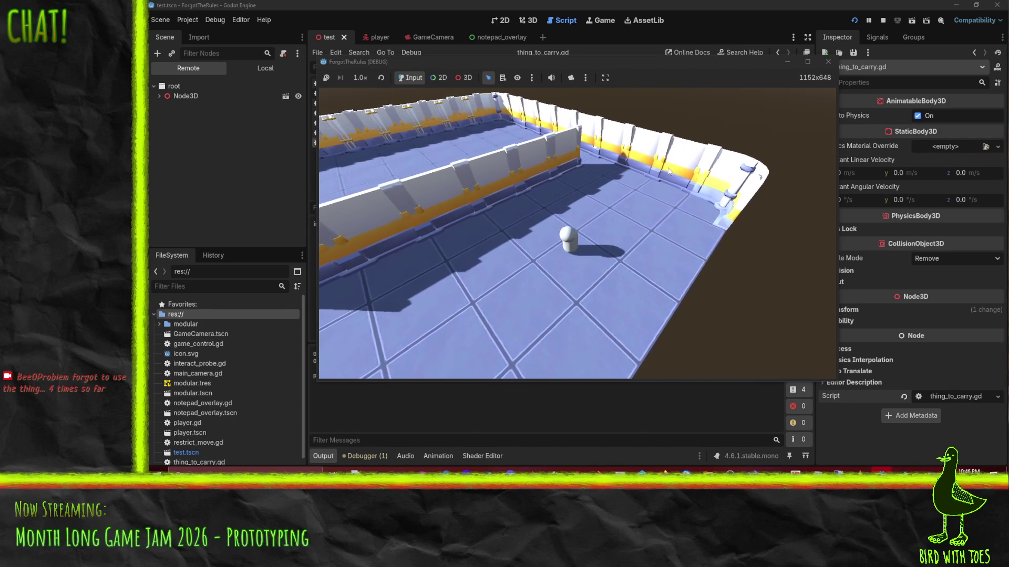
{"action": "key", "text": "s"}
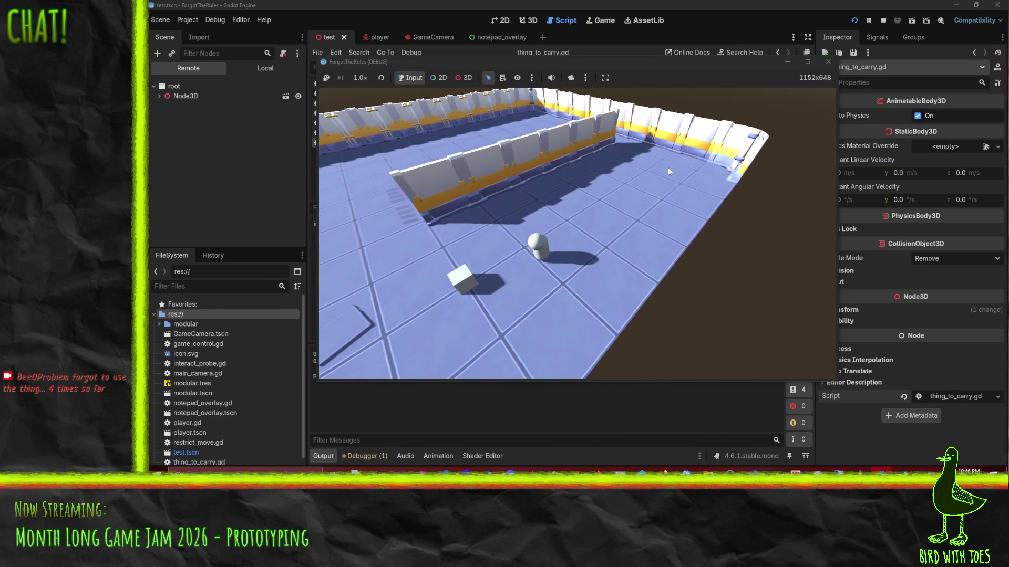
{"action": "key", "text": "w"}
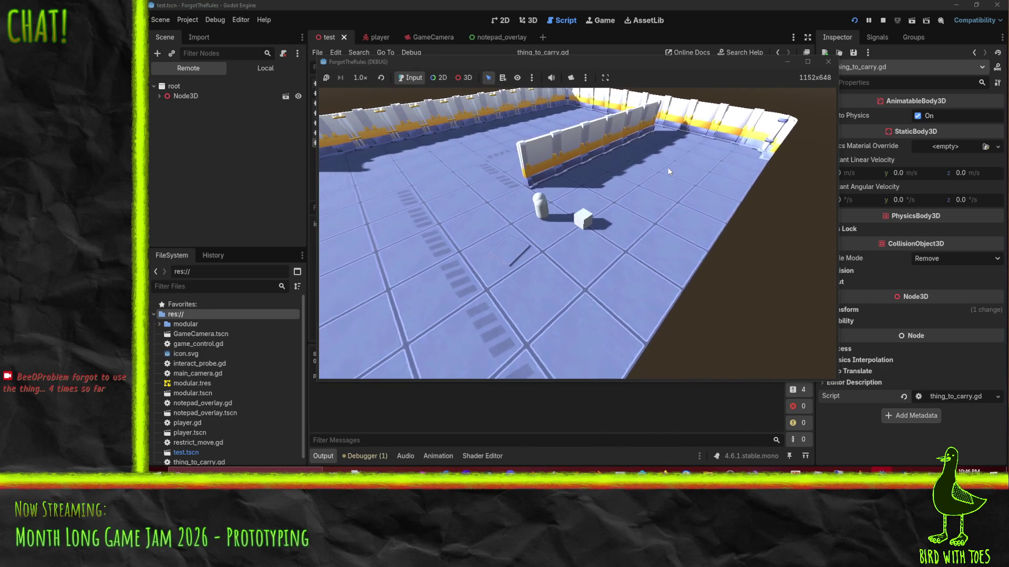
{"action": "key", "text": "a"}
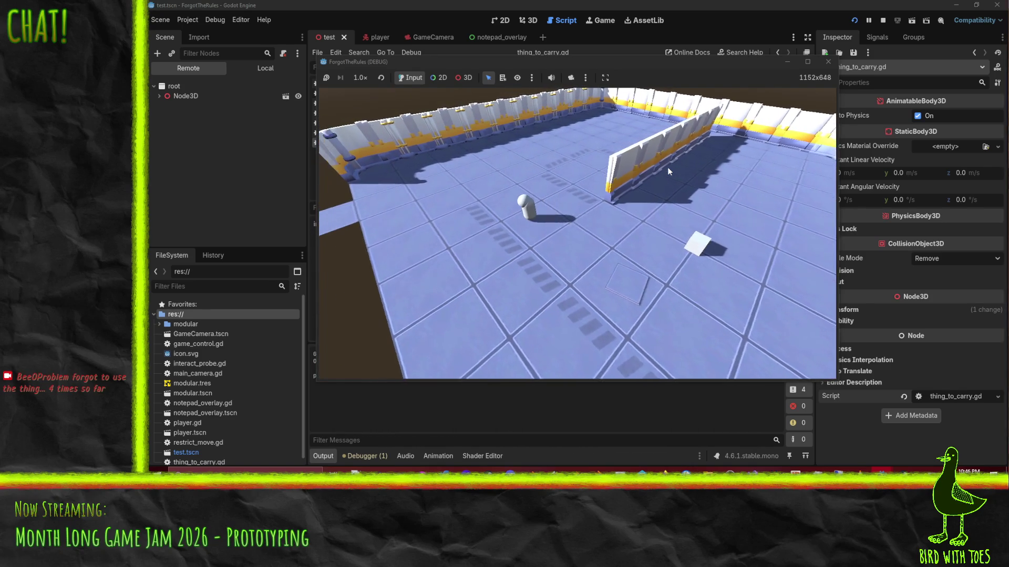
{"action": "key", "text": "a"}
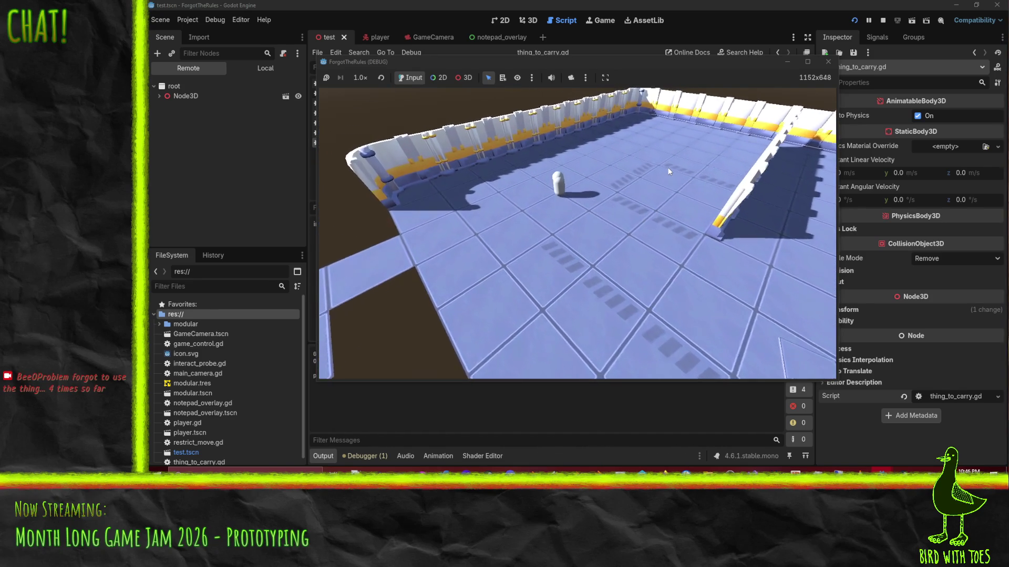
{"action": "key", "text": "a"}
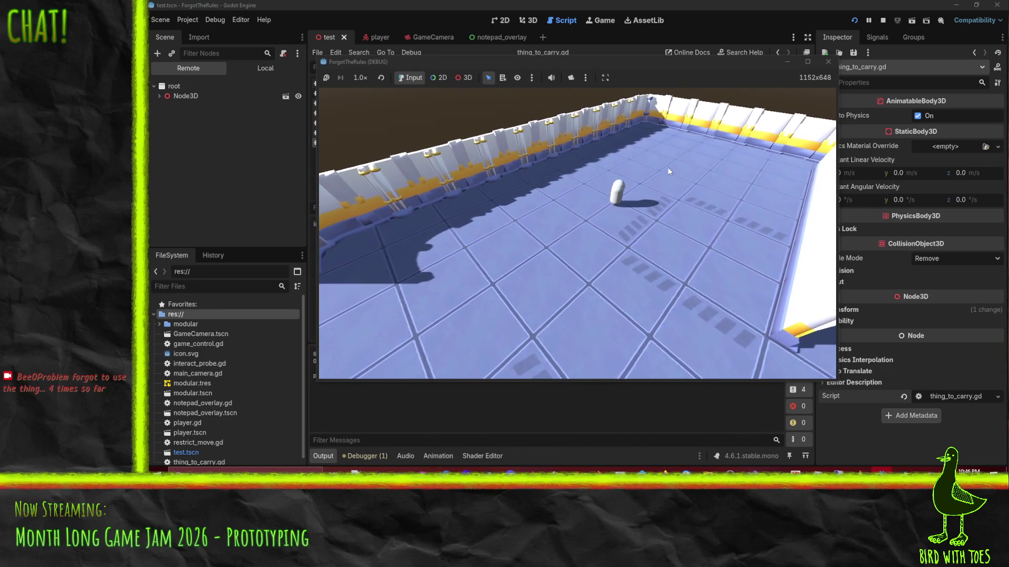
{"action": "key", "text": "d"}
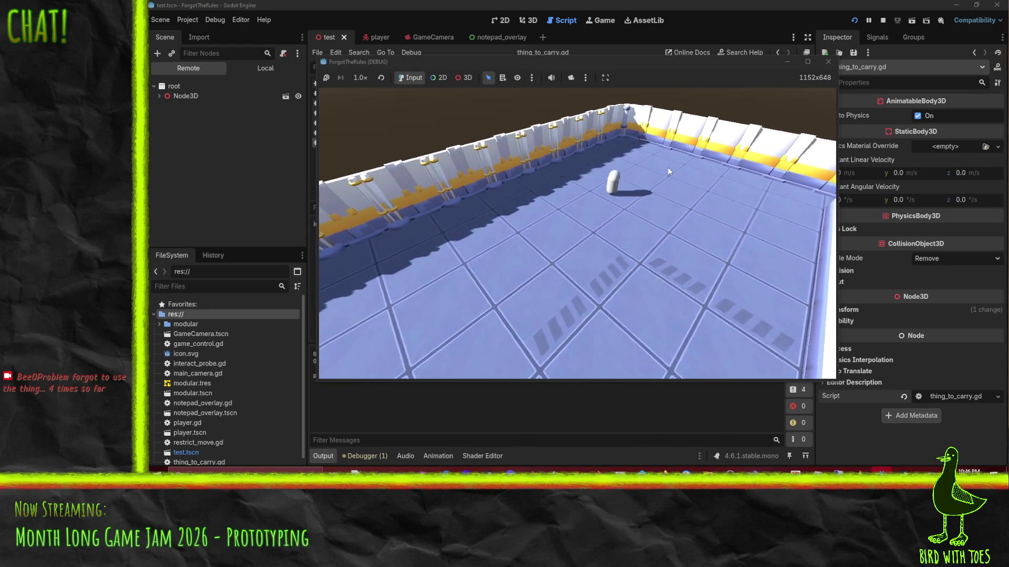
{"action": "key", "text": "w"}
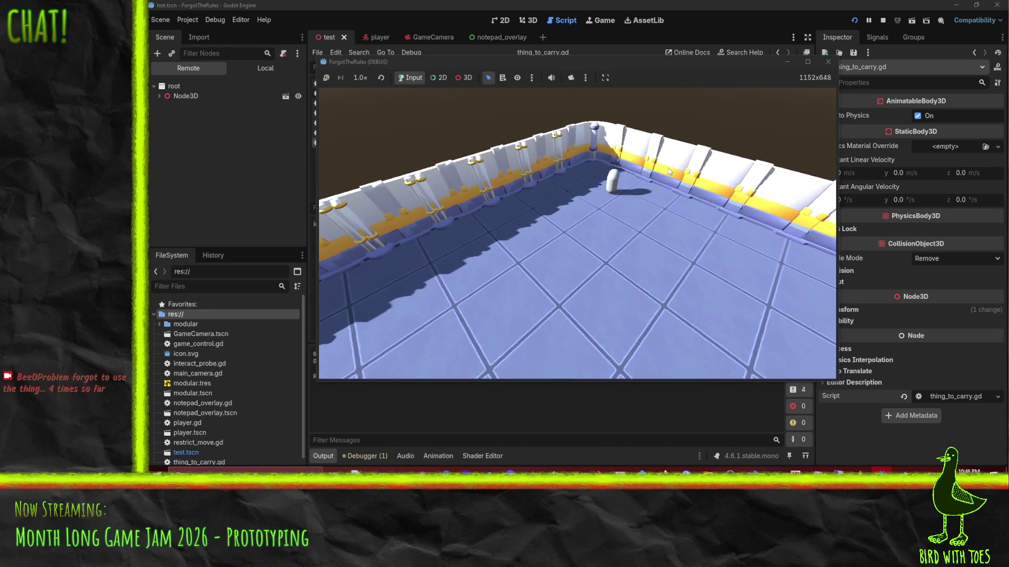
{"action": "key", "text": "s"}
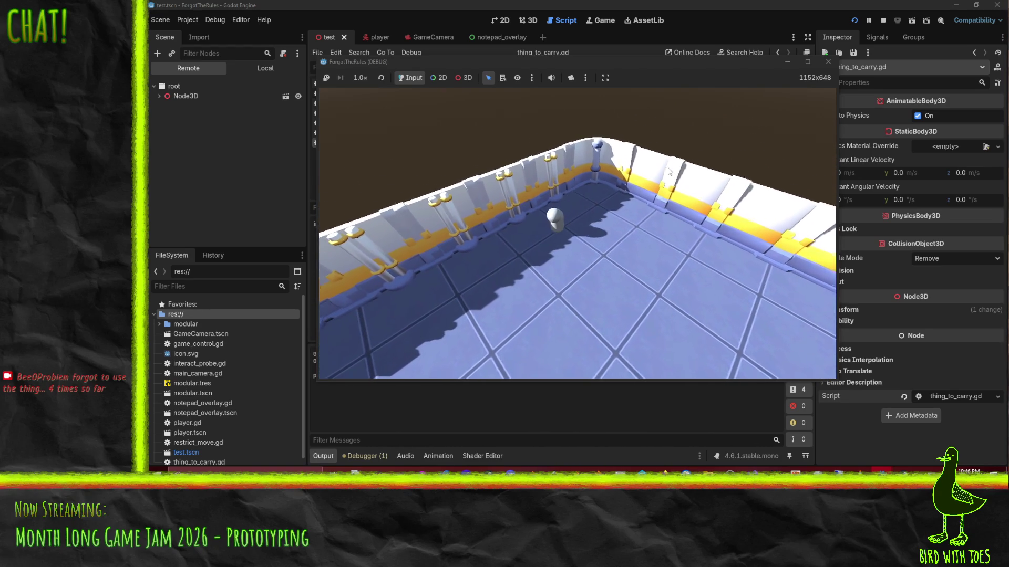
{"action": "key", "text": "s"}
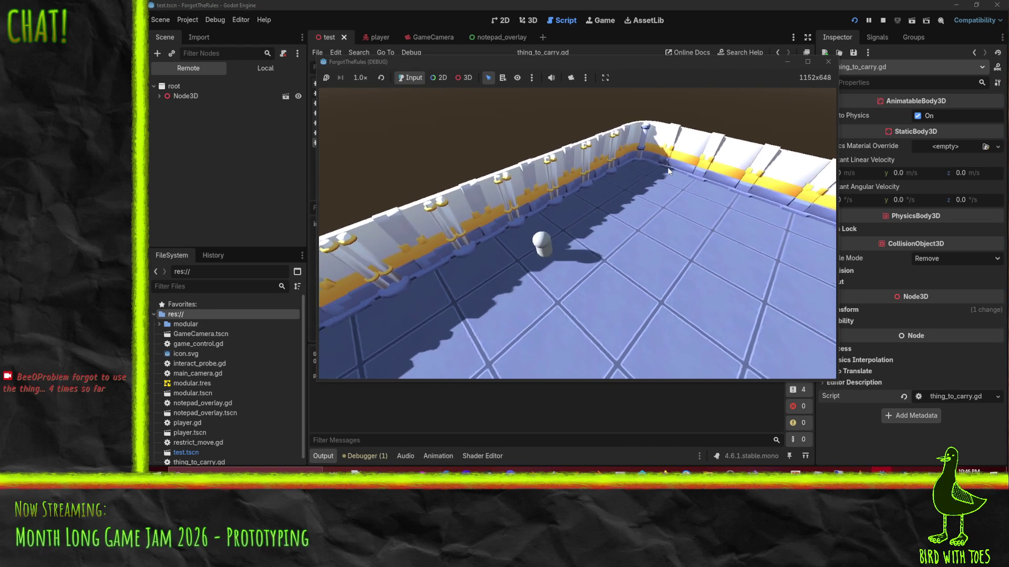
{"action": "key", "text": "s"}
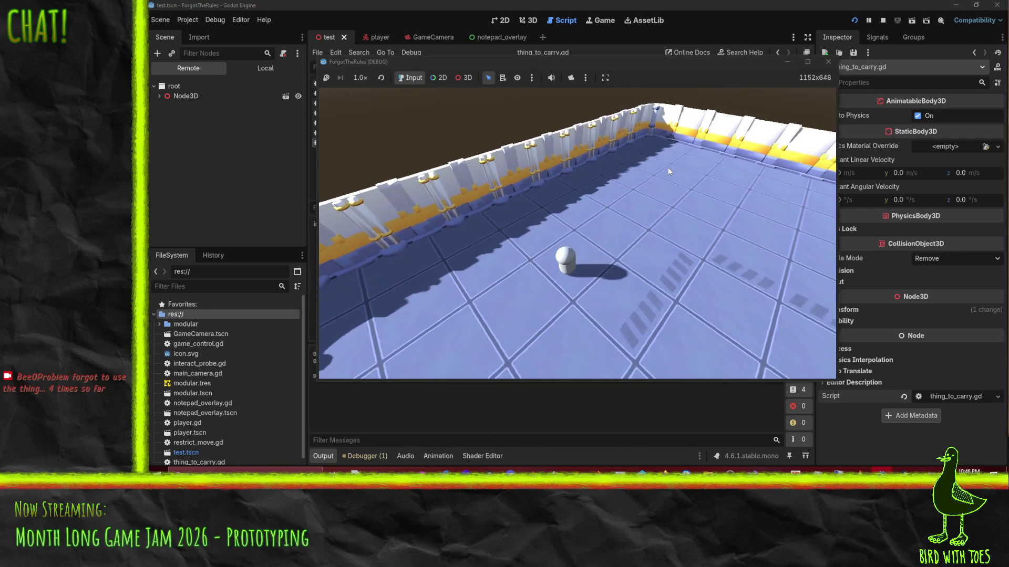
{"action": "key", "text": "a"}
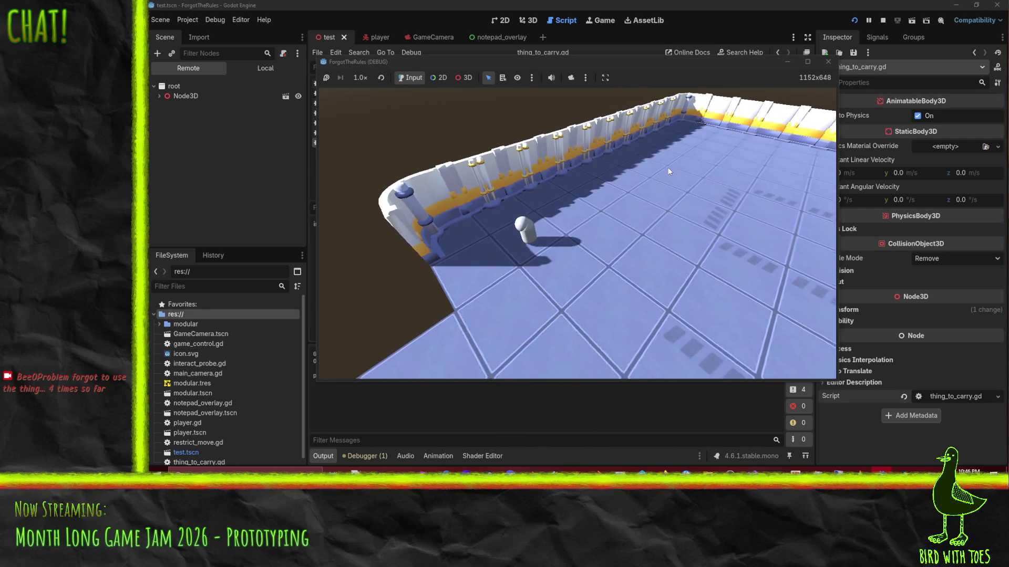
{"action": "key", "text": "a"}
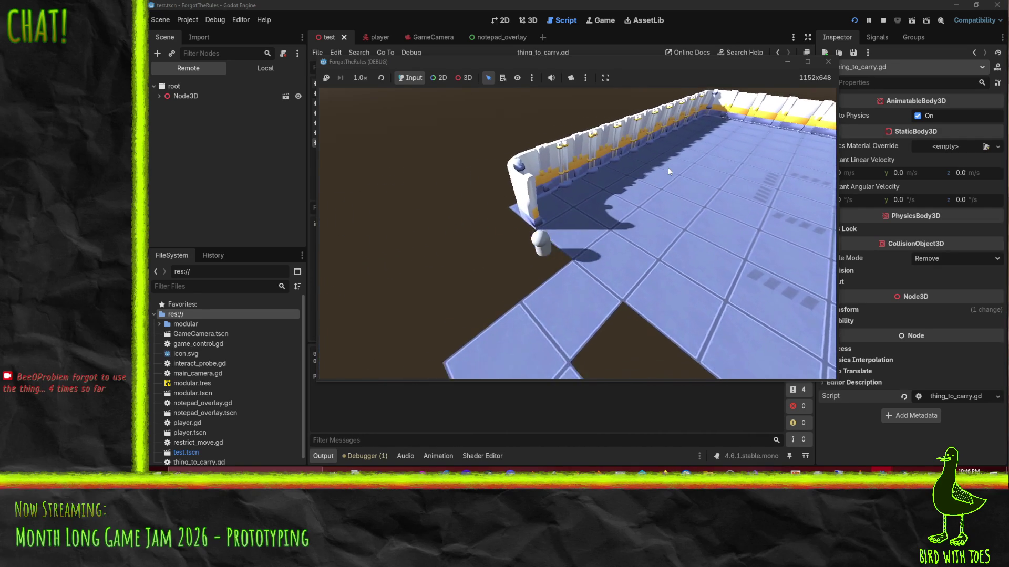
- Walk the capsule around the room and past the white box with WASD, then stop the game
{"action": "key", "text": "d"}
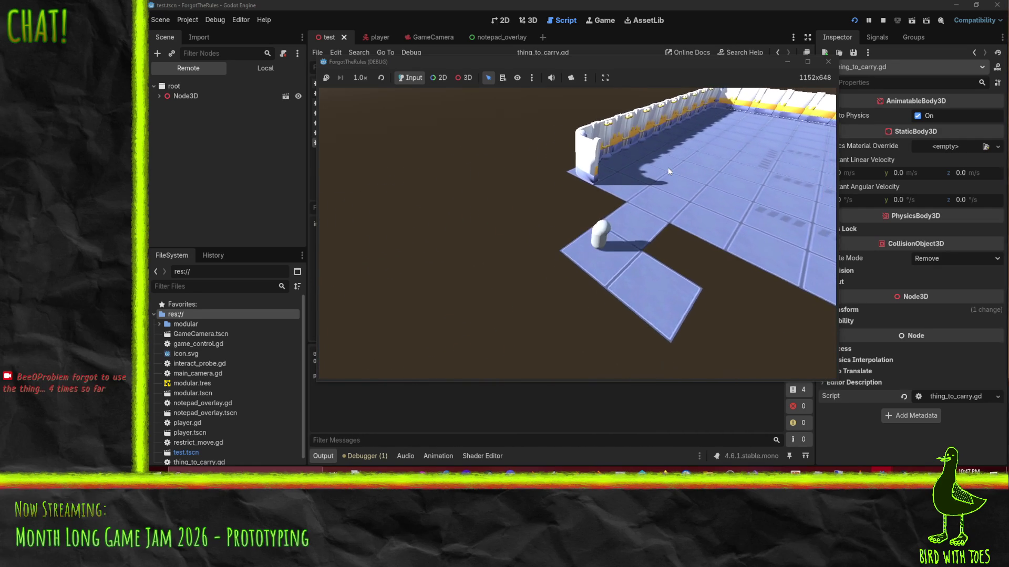
{"action": "key", "text": "d"}
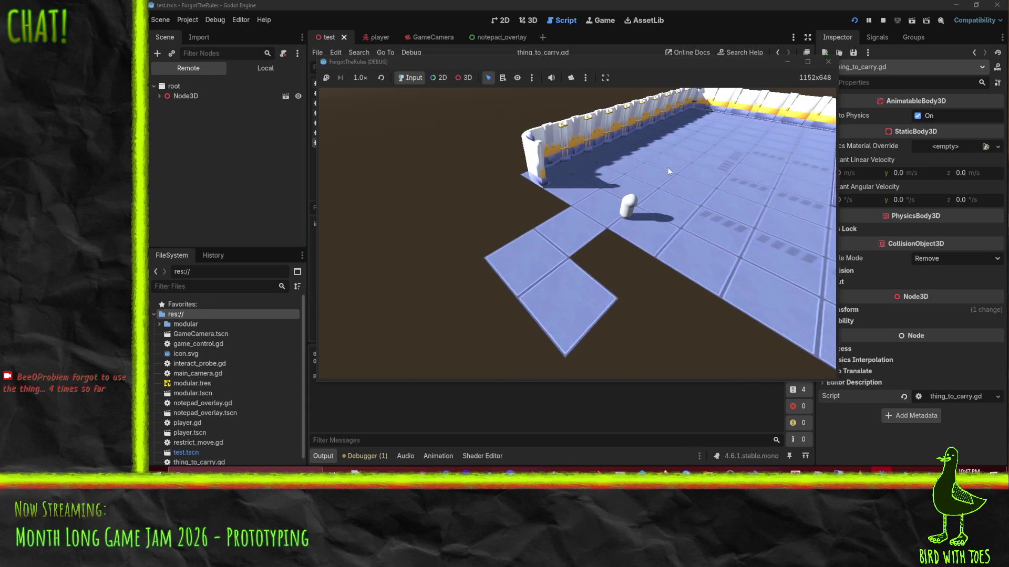
{"action": "key", "text": "a"}
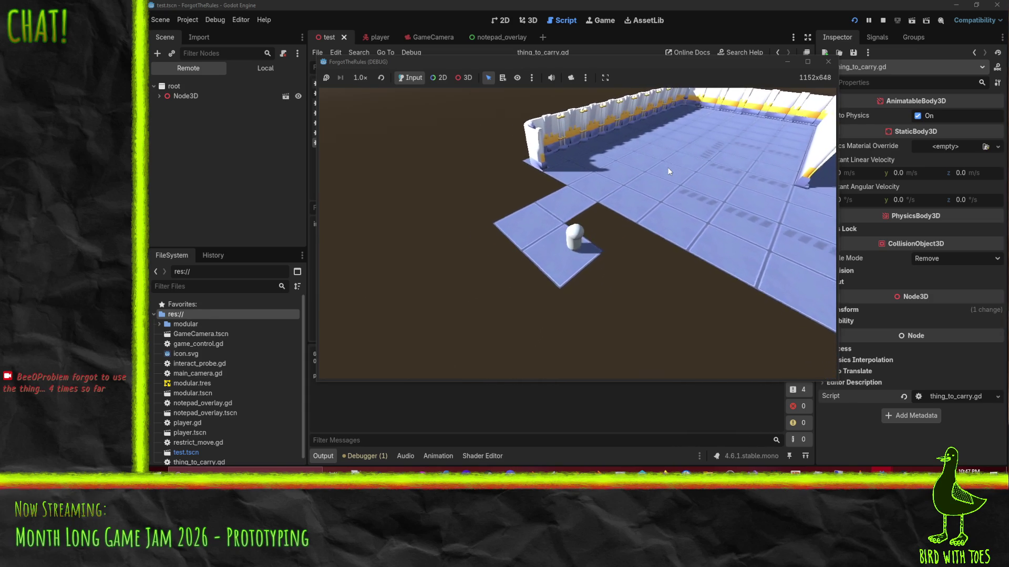
{"action": "key", "text": "w"}
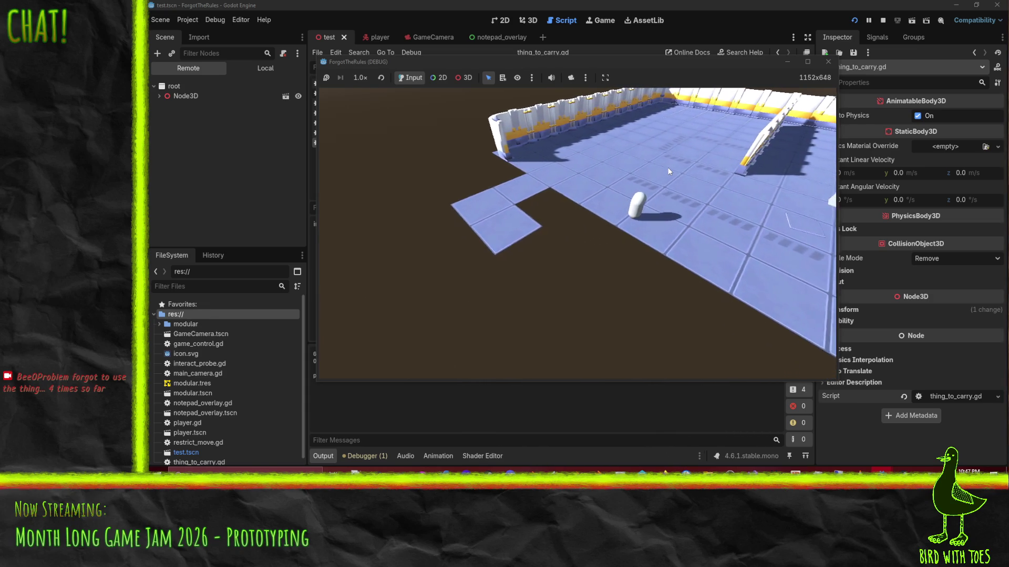
{"action": "key", "text": "d"}
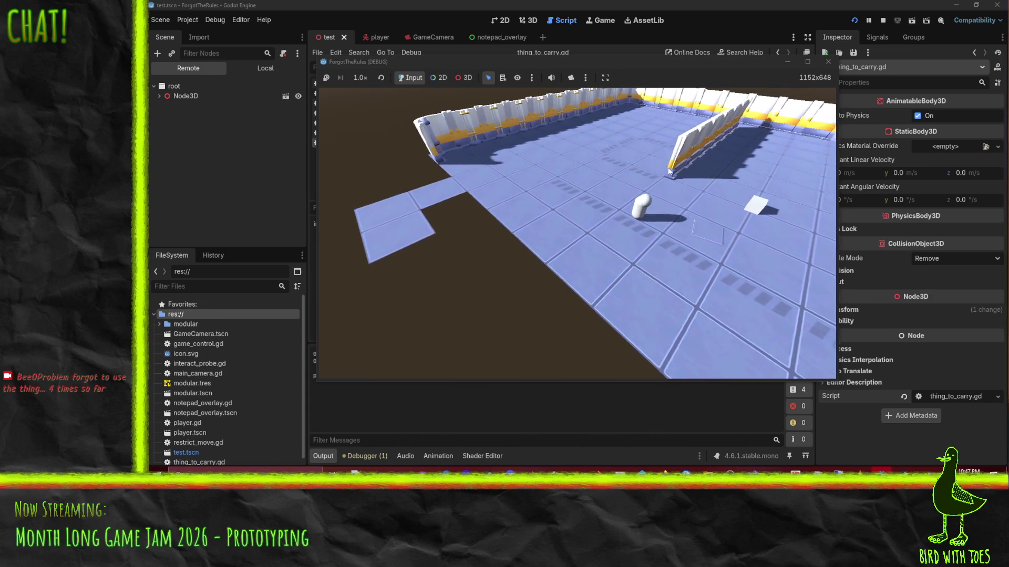
{"action": "key", "text": "d"}
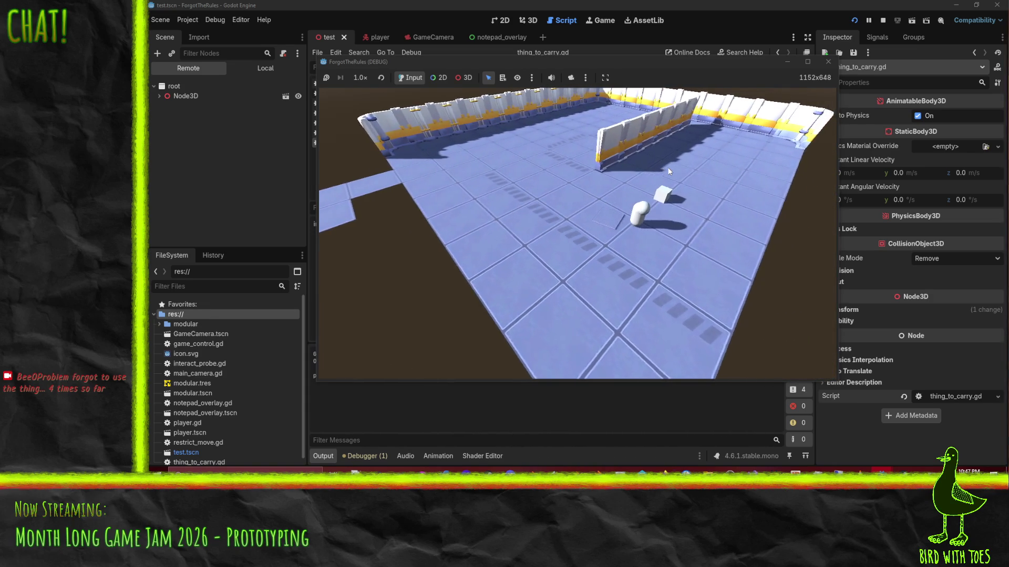
{"action": "key", "text": "w"}
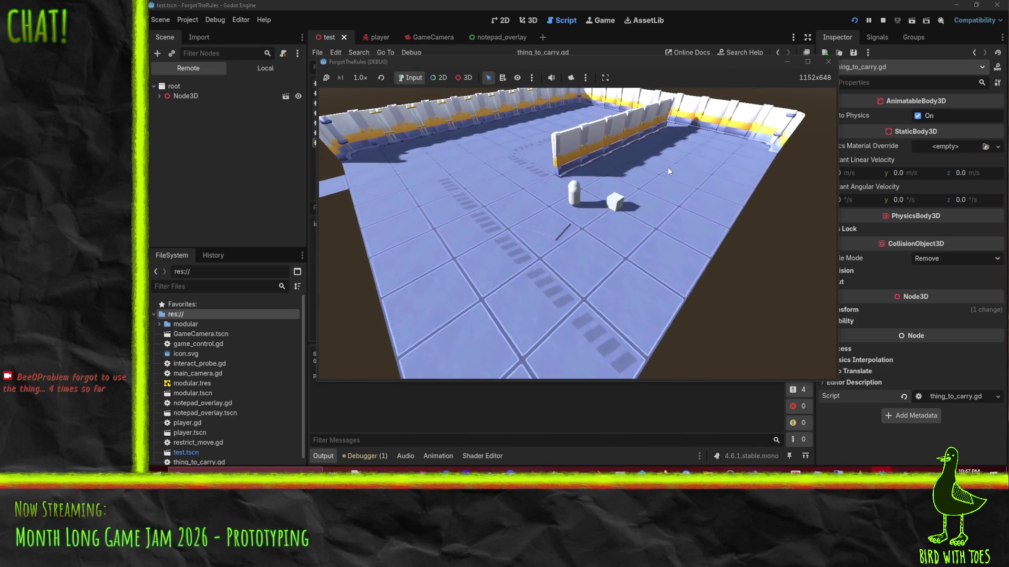
{"action": "key", "text": "d"}
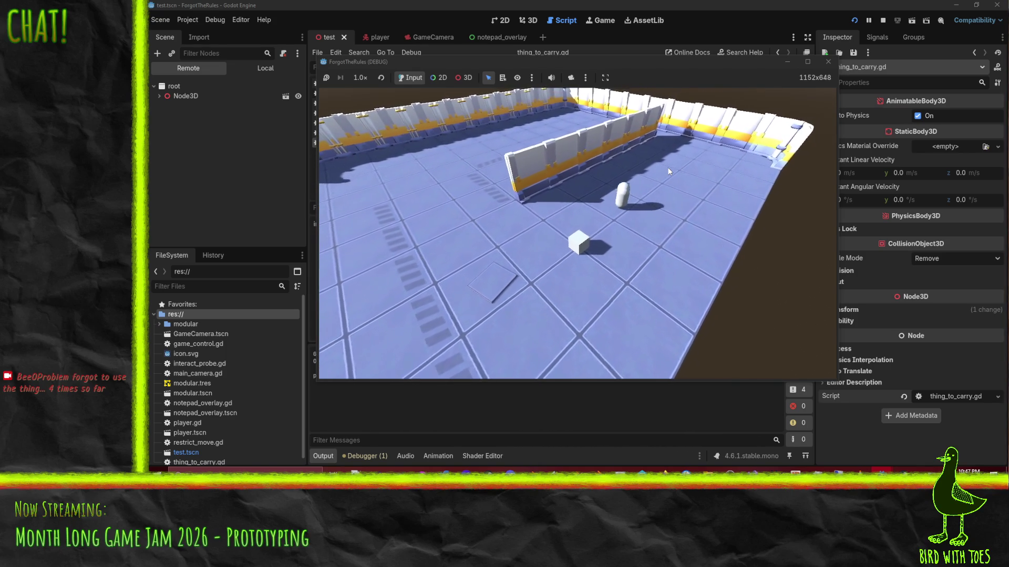
{"action": "key", "text": "d"}
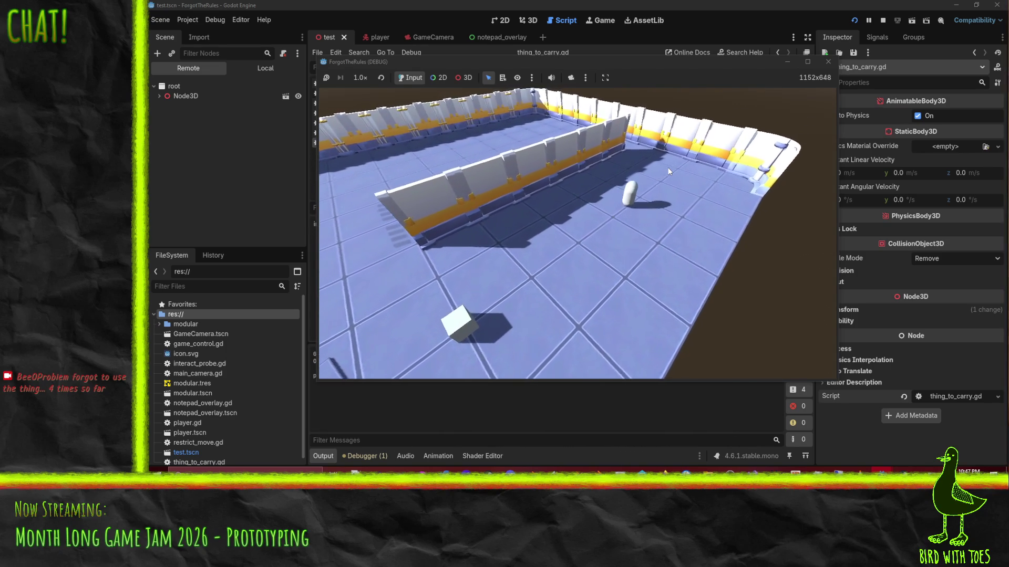
{"action": "key", "text": "d"}
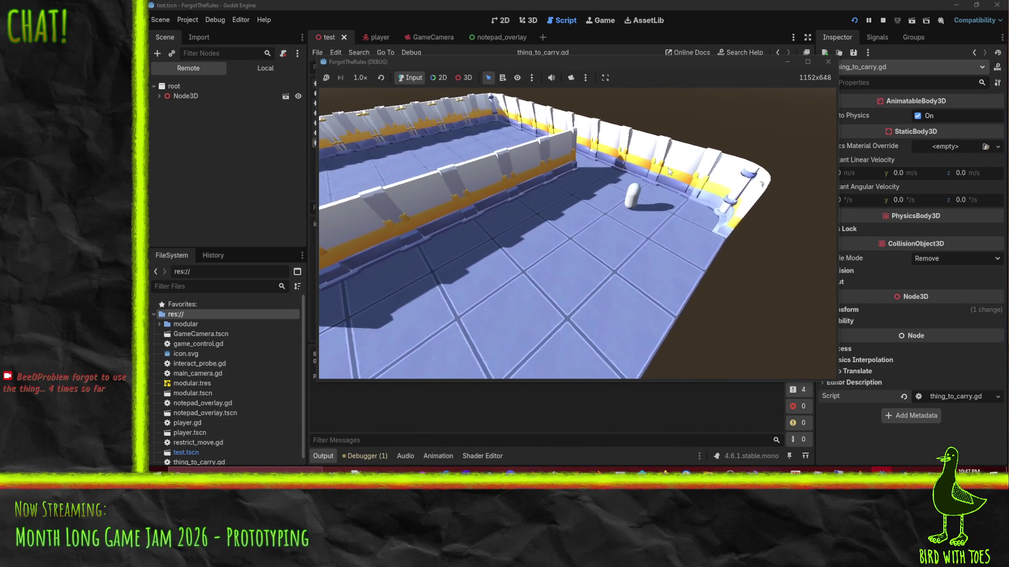
{"action": "key", "text": "d"}
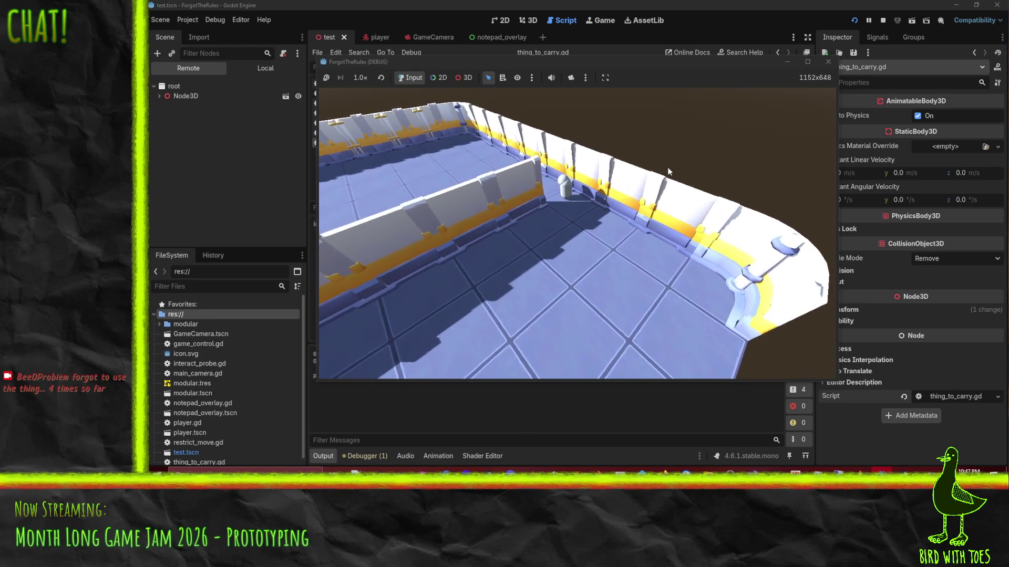
{"action": "key", "text": "a"}
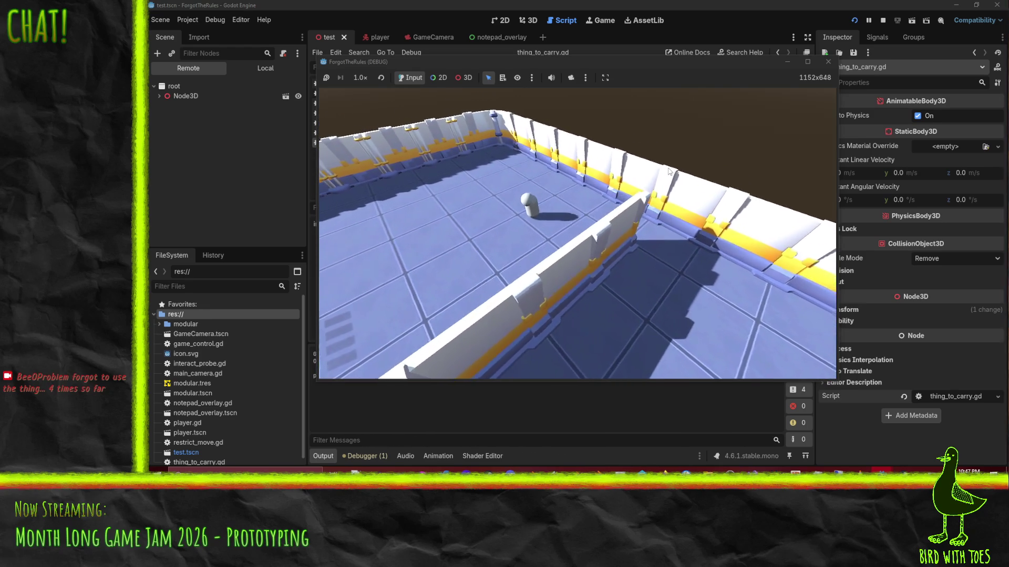
{"action": "key", "text": "a"}
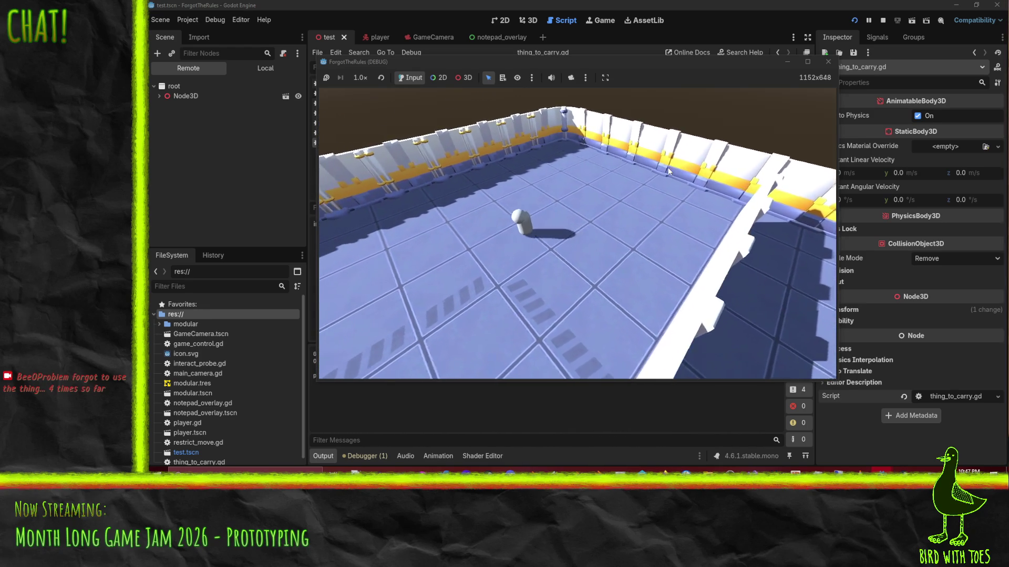
{"action": "key", "text": "a"}
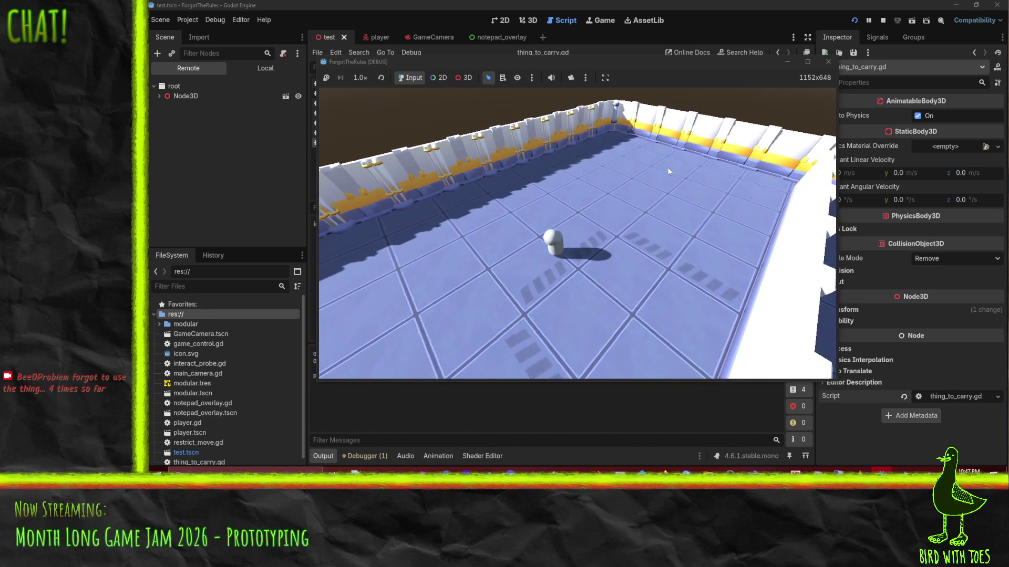
{"action": "key", "text": "a"}
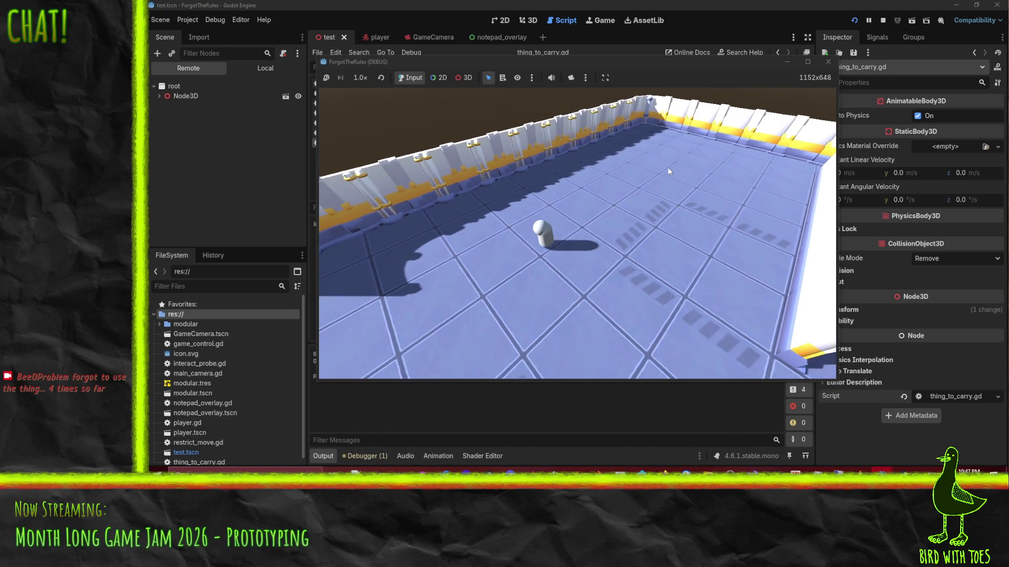
{"action": "key", "text": "a"}
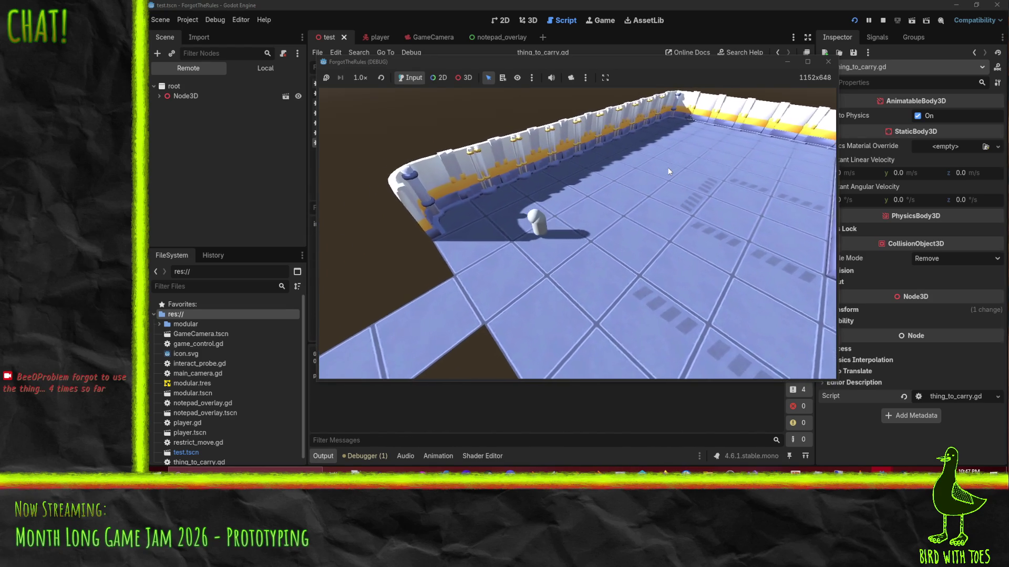
{"action": "key", "text": "d"}
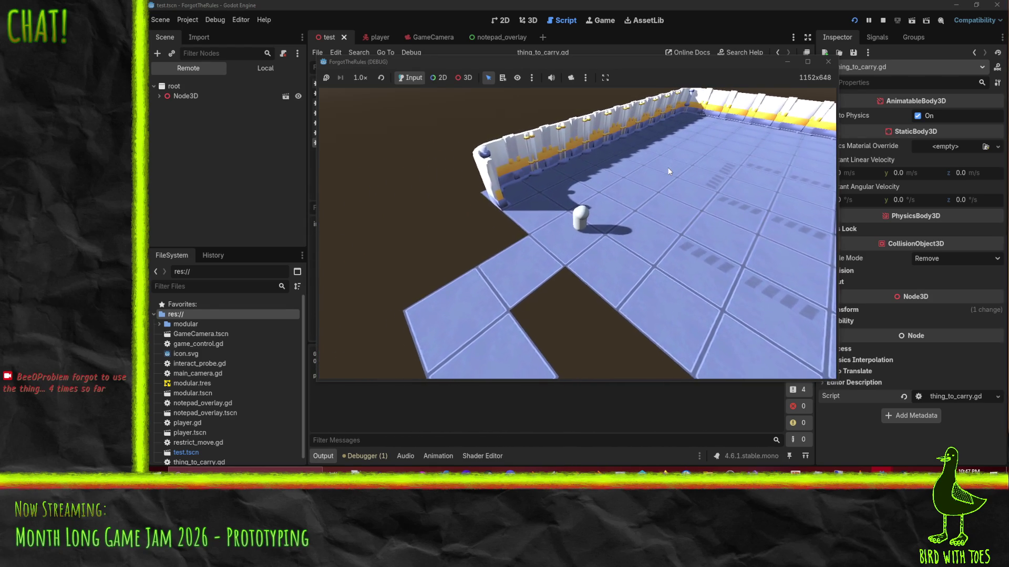
{"action": "left_click", "coordinate": [828, 61]}
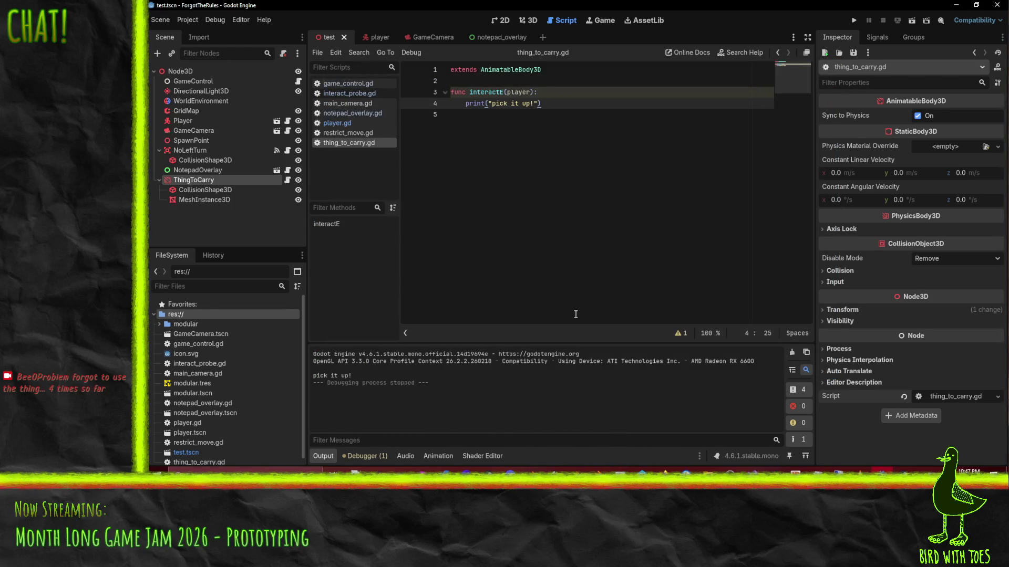
- Replace the print line in interactE with a player.carry(this) call, checking carry in player.gd
{"action": "left_click", "coordinate": [576, 105]}
{"action": "key", "text": "shift+Home"}
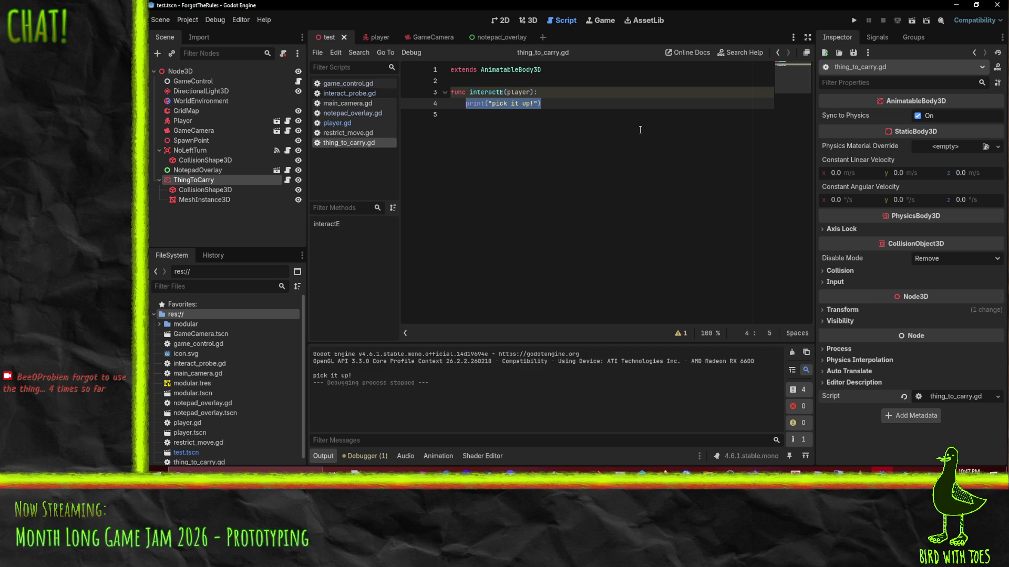
{"action": "key", "text": "Up"}
{"action": "key", "text": "Up"}
{"action": "key", "text": "Return"}
{"action": "key", "text": "Return"}
{"action": "key", "text": "Up"}
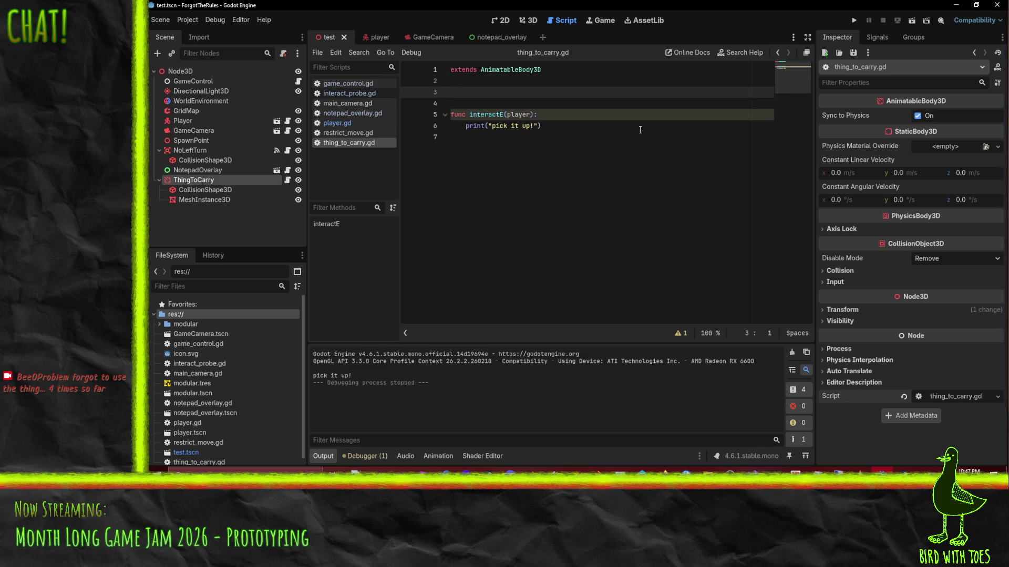
{"action": "key", "text": "ctrl+z"}
{"action": "key", "text": "ctrl+z"}
{"action": "key", "text": "ctrl+z"}
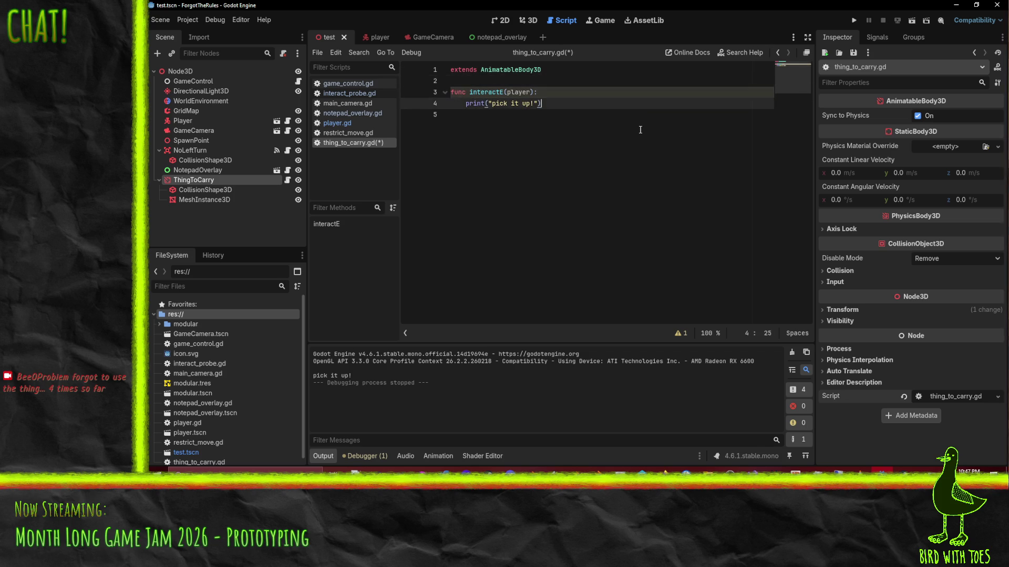
{"action": "type", "text": "player."}
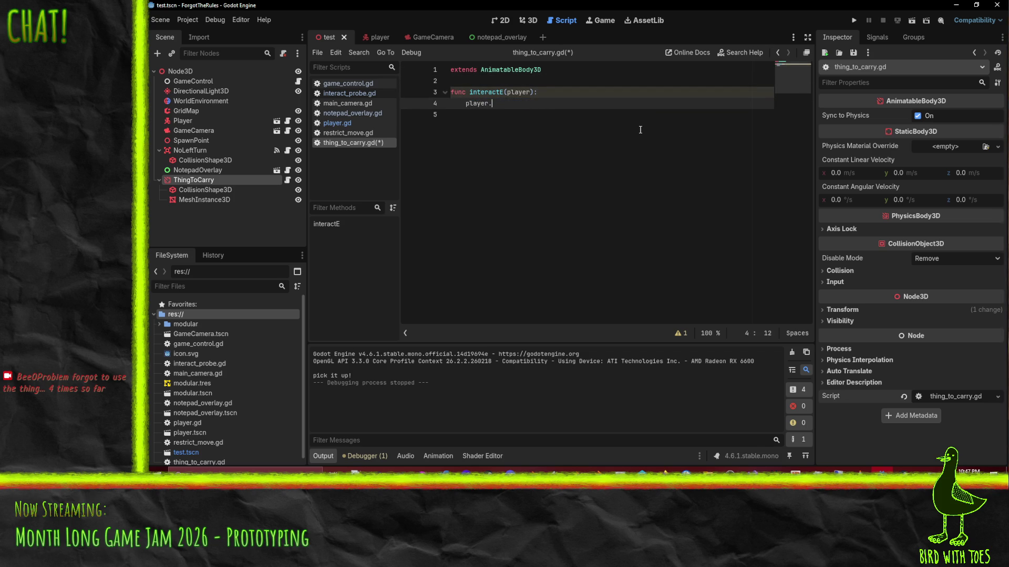
{"action": "type", "text": "p"}
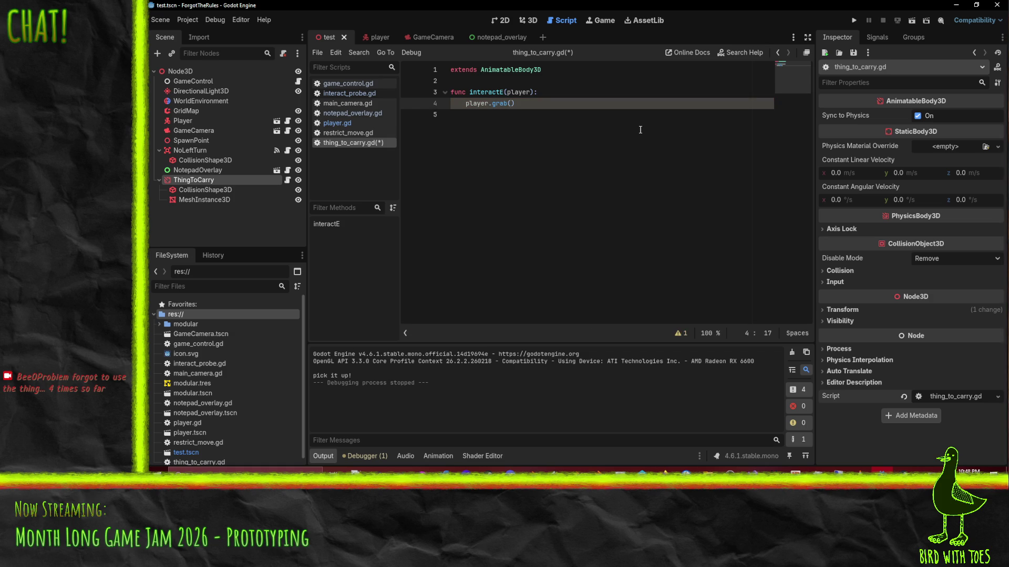
{"action": "type", "text": "his"}
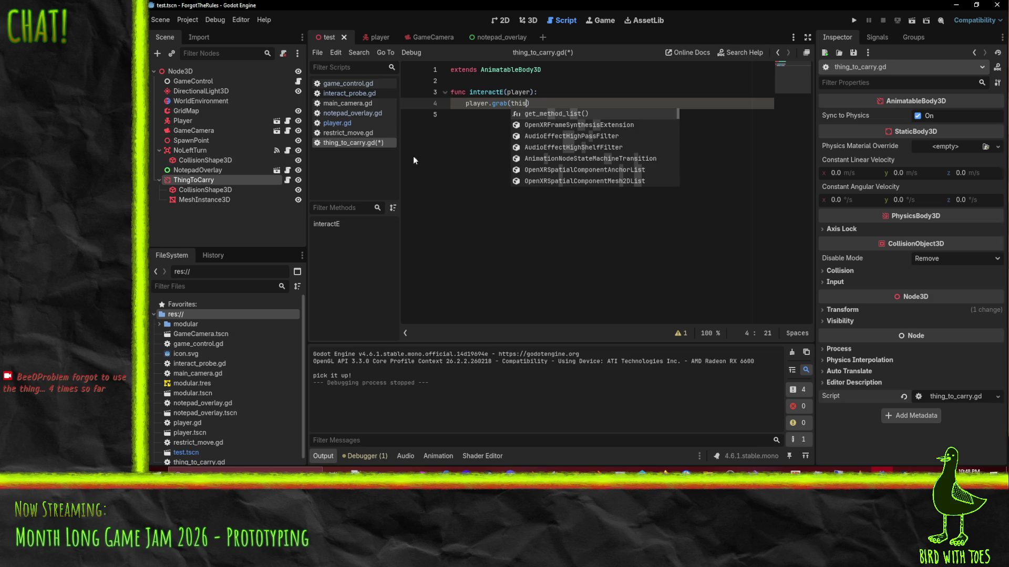
{"action": "left_click", "coordinate": [335, 122]}
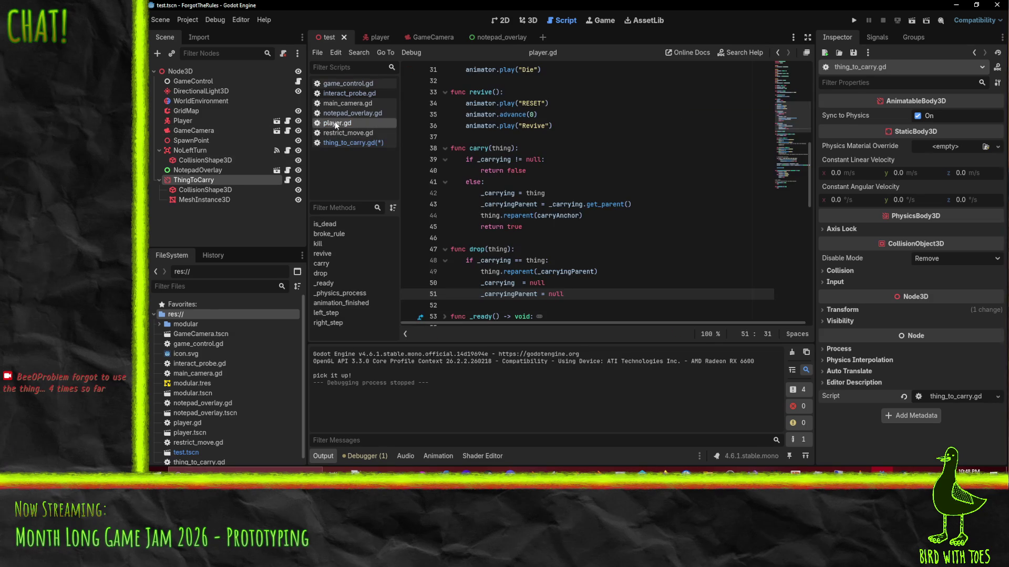
{"action": "left_click", "coordinate": [351, 143]}
- Turn it into 'if !player.carry(this):' with 'player.broke_rule(this)' as the body
{"action": "left_click", "coordinate": [490, 103]}
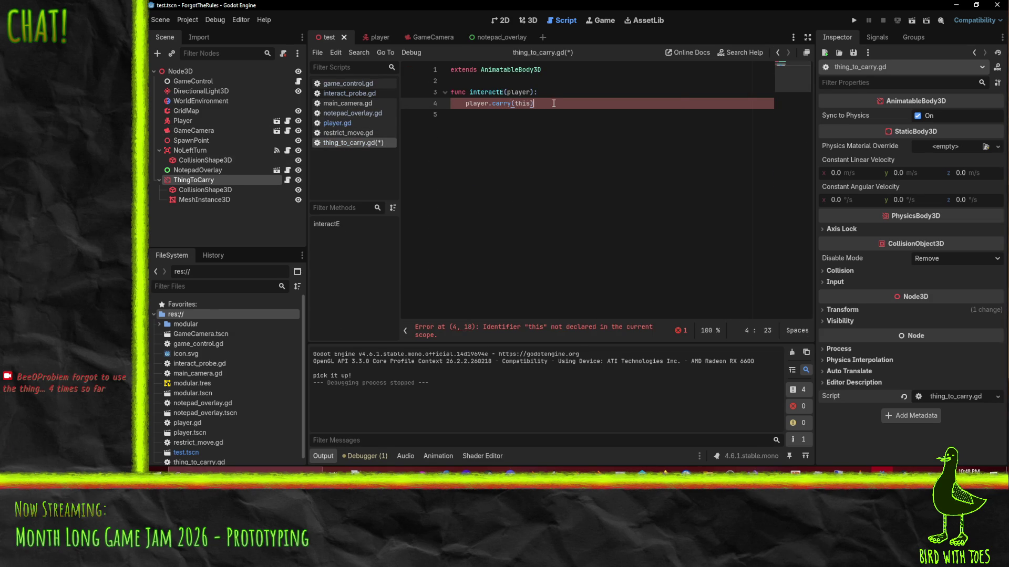
{"action": "type", "text": "f"}
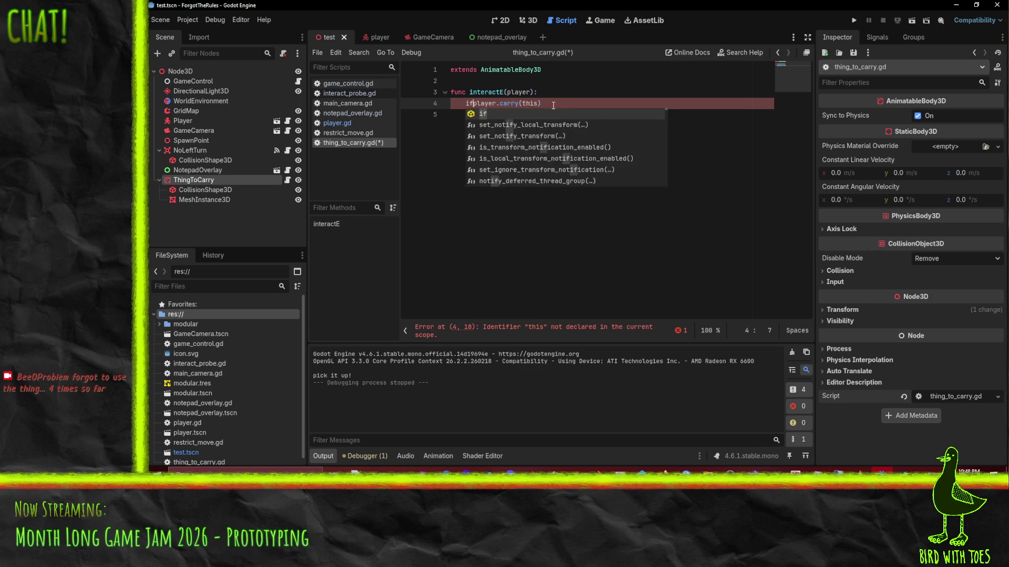
{"action": "key", "text": "End"}
{"action": "key", "text": "Return"}
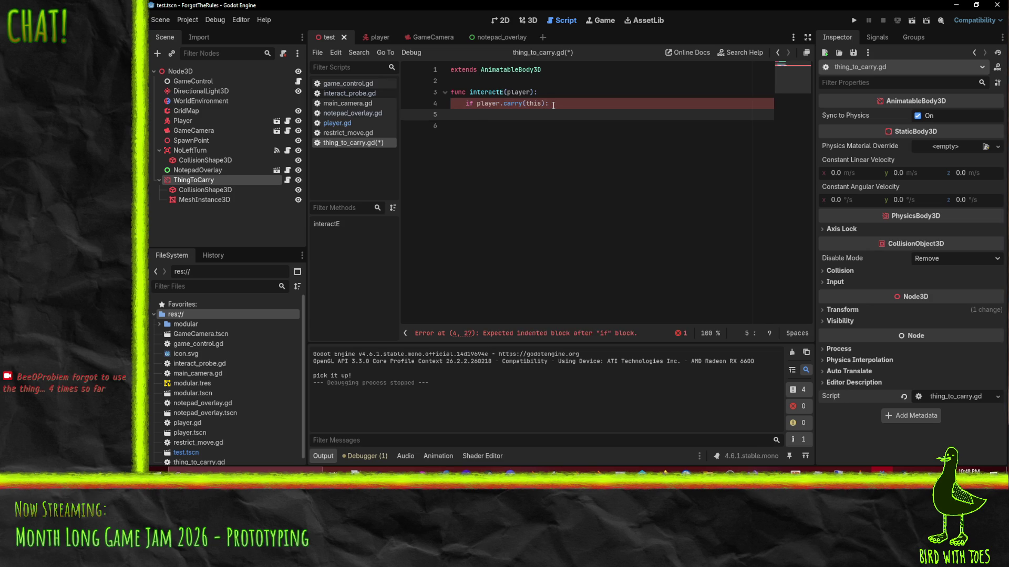
{"action": "key", "text": "Up"}
{"action": "key", "text": "Left"}
{"action": "key", "text": "Left"}
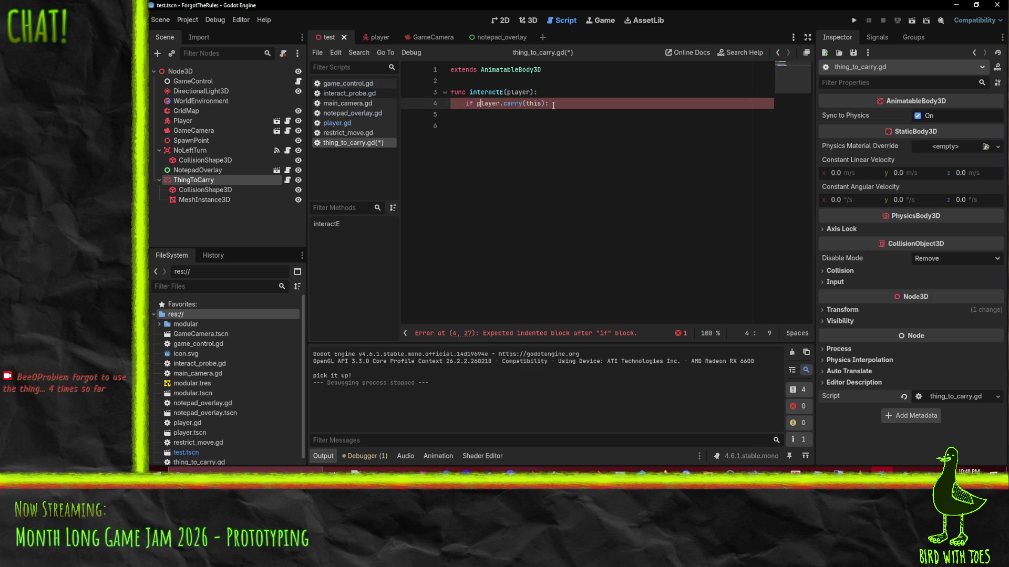
{"action": "key", "text": "Down"}
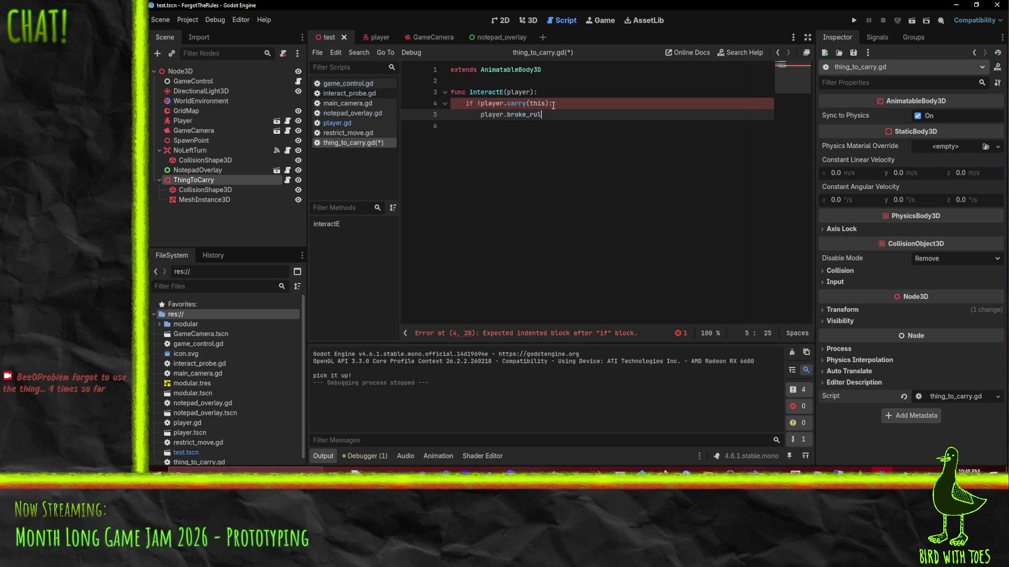
{"action": "type", "text": "this)"}
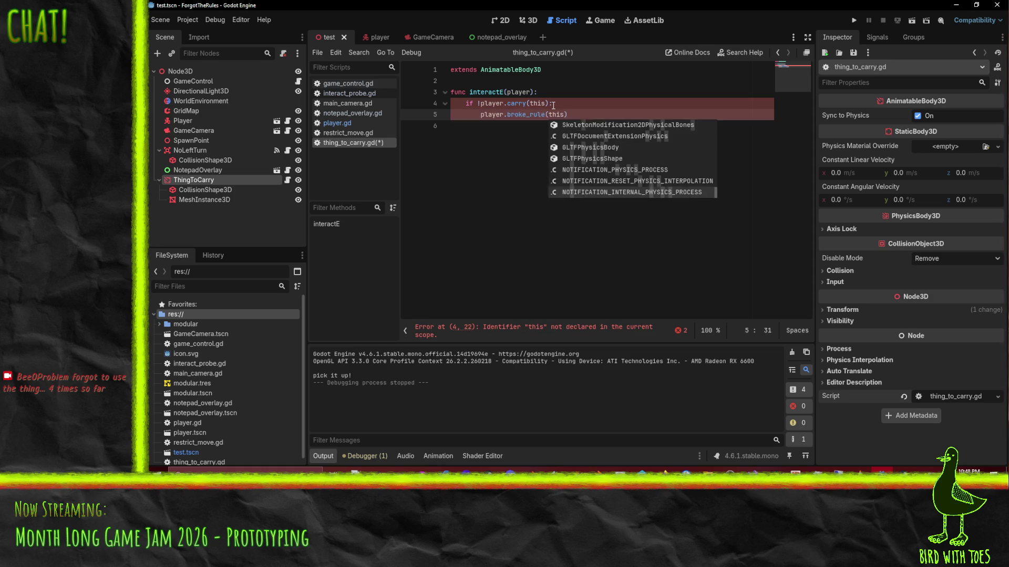
- Insert blank lines below the extends line at the top of the script
{"action": "key", "text": "Escape"}
{"action": "key", "text": "Up"}
{"action": "key", "text": "Up"}
{"action": "key", "text": "Up"}
{"action": "key", "text": "Return"}
{"action": "key", "text": "Return"}
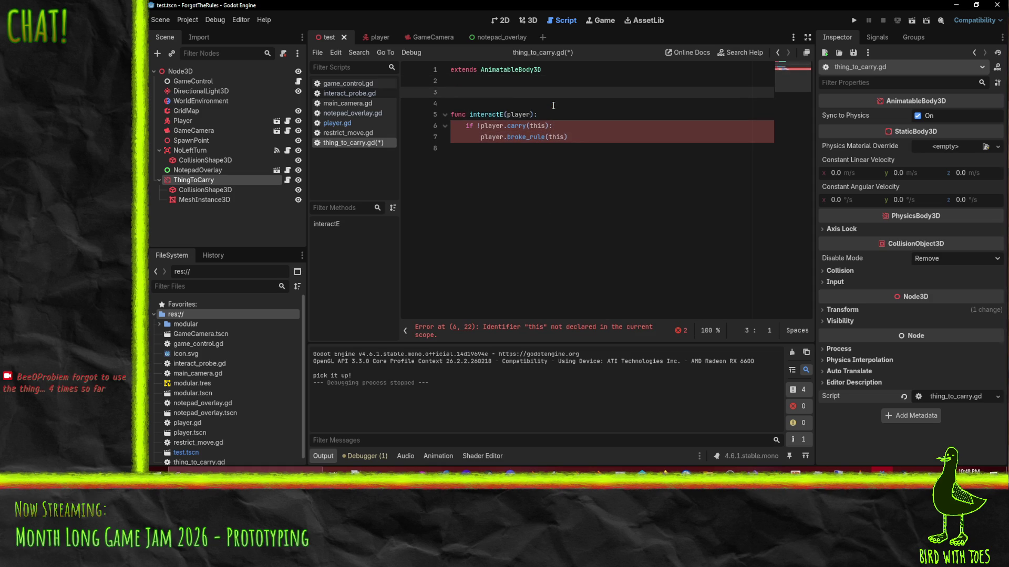
- Add a description property whose getter returns "Can't take more than one thing at once"
{"action": "type", "text": "var description:"}
{"action": "key", "text": "Return"}
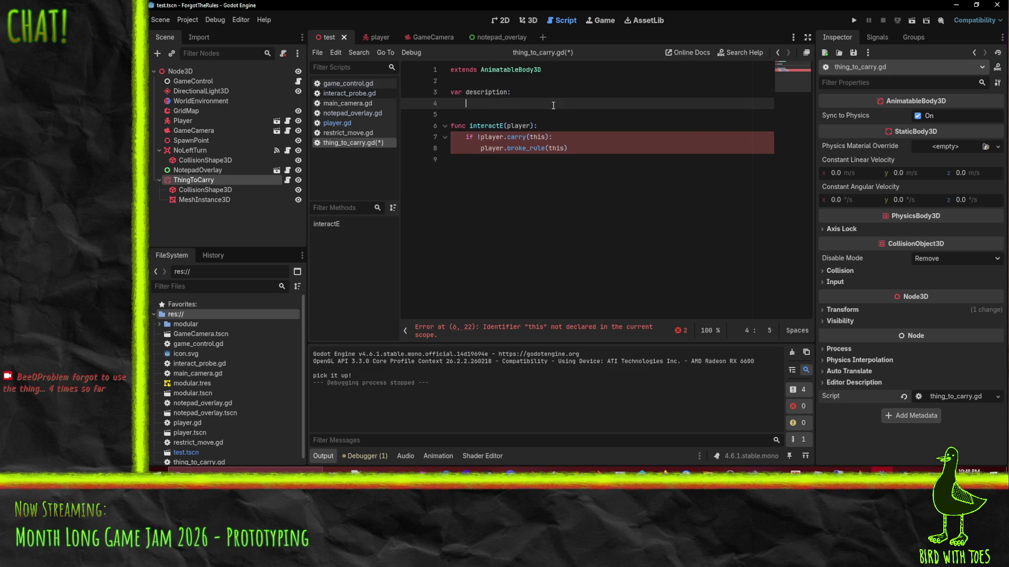
{"action": "type", "text": "get"}
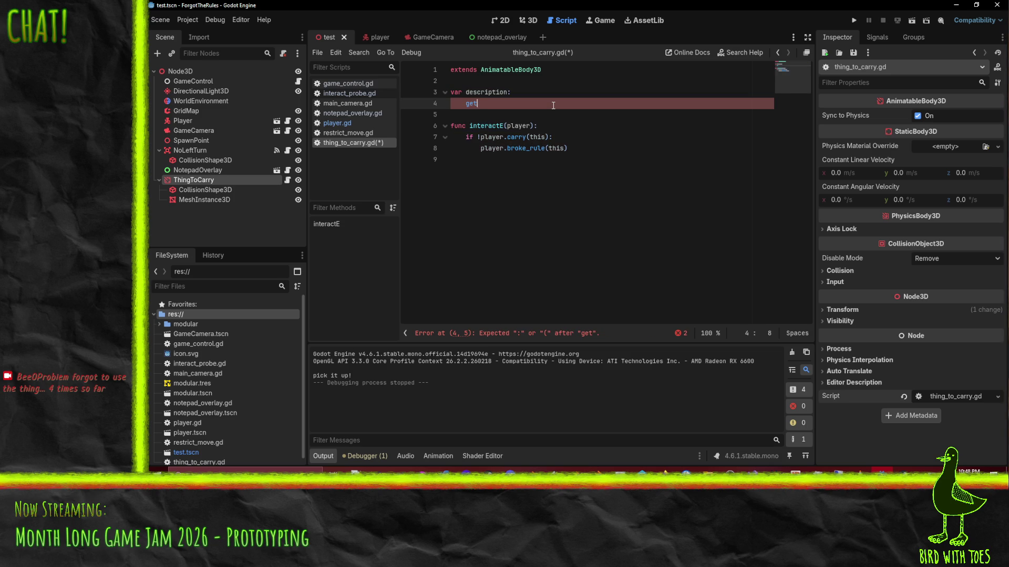
{"action": "type", "text": ":"}
{"action": "key", "text": "Return"}
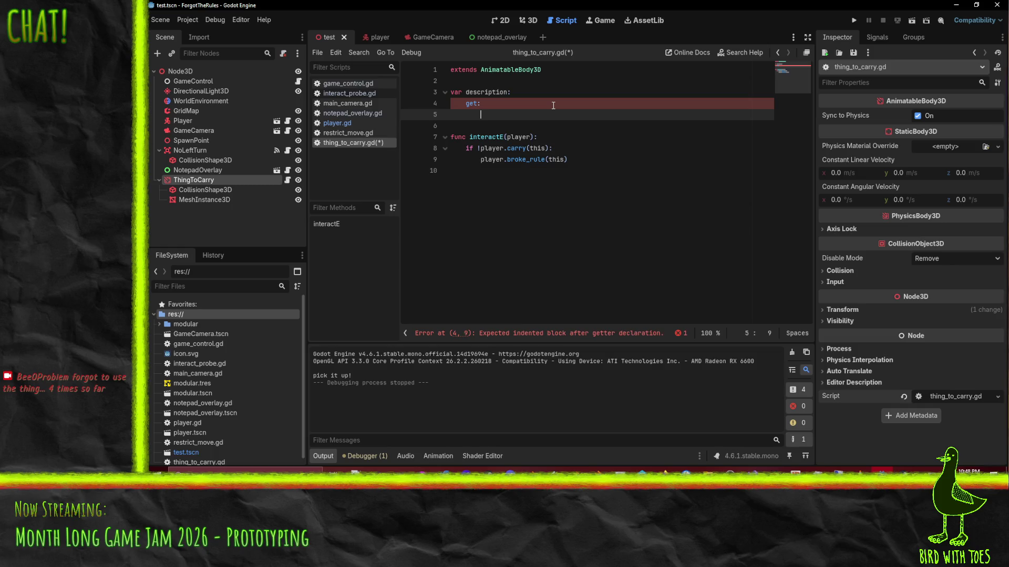
{"action": "type", "text": "p"}
{"action": "key", "text": "BackSpace"}
{"action": "type", "text": "return \""}
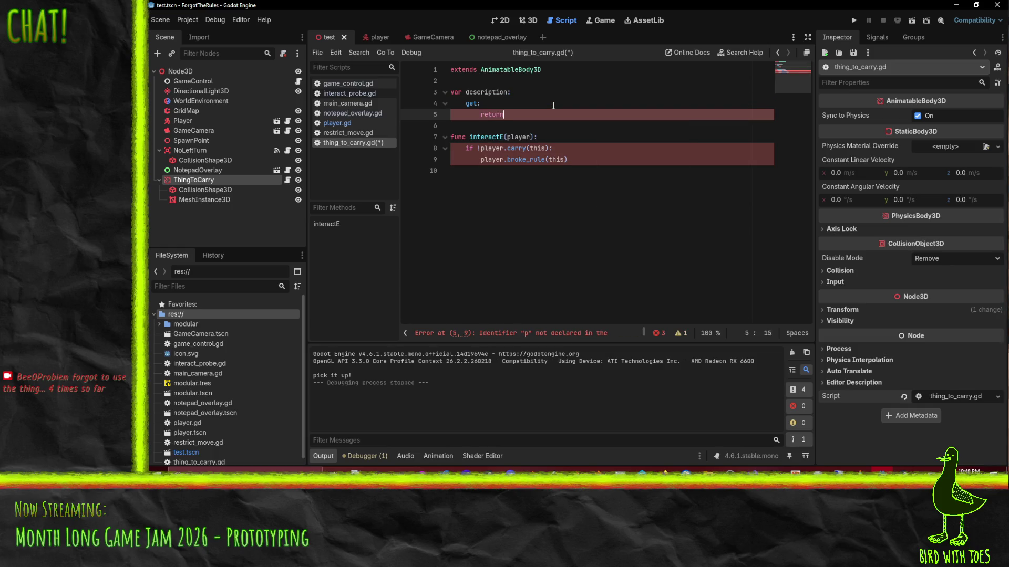
{"action": "type", "text": "Can'"}
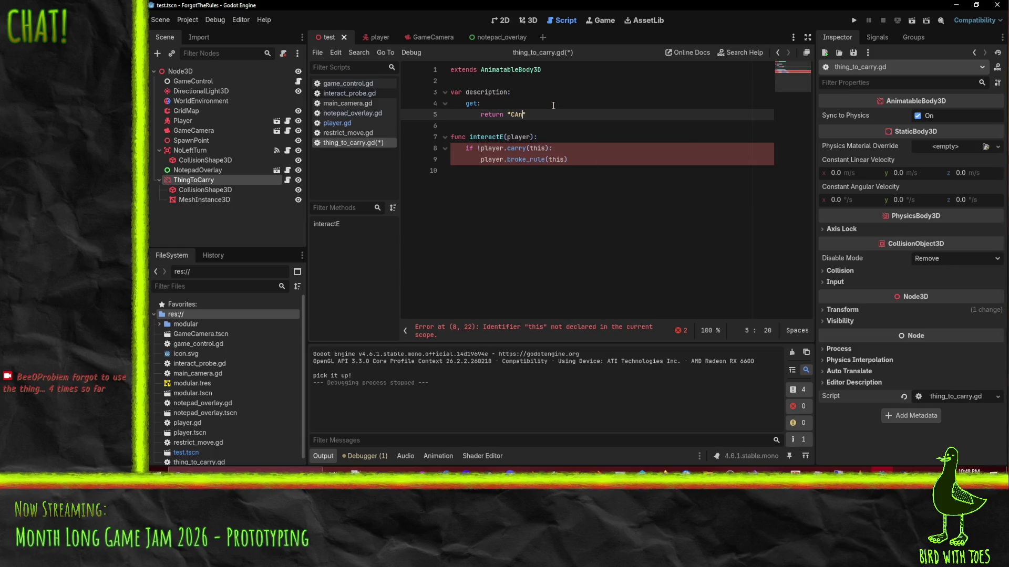
{"action": "type", "text": "t tak "}
{"action": "type", "text": " more than one "}
{"action": "type", "text": "thing at once"}
{"action": "key", "text": "Home"}
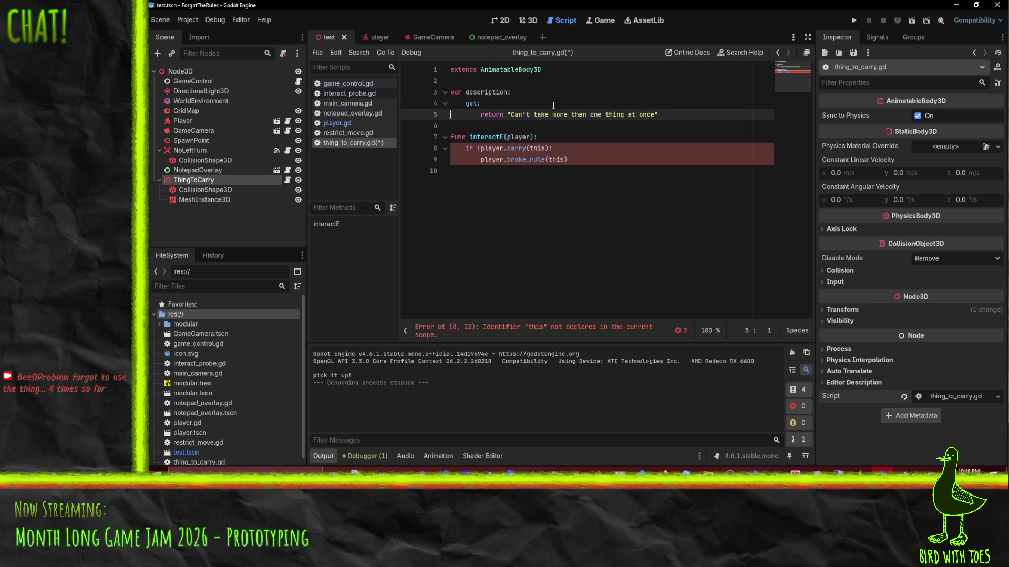
- Place the caret on the broke_rule call on line 9 of interactE
{"action": "left_click", "coordinate": [516, 160]}
{"action": "left_click", "coordinate": [574, 170]}
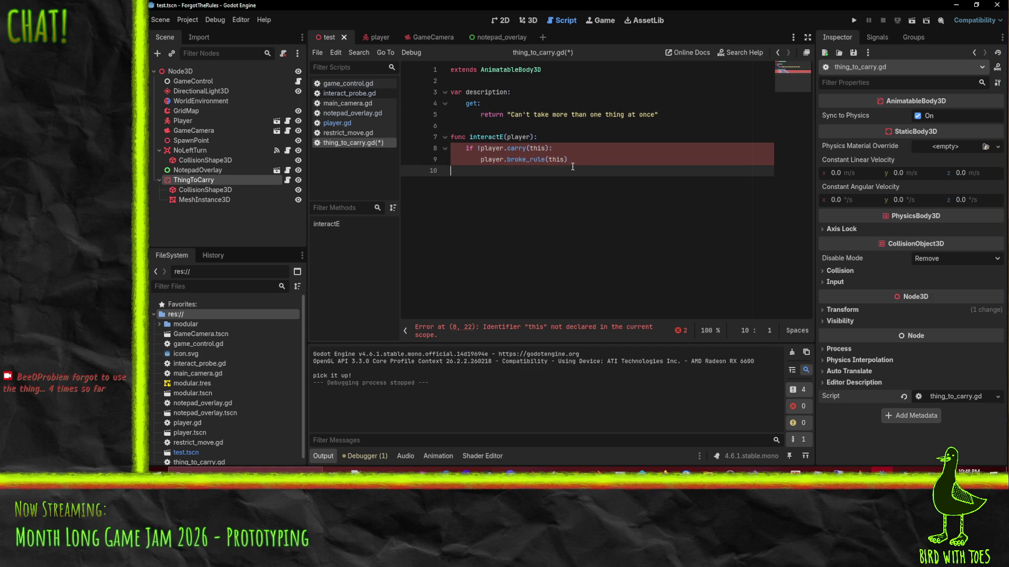
{"action": "left_click", "coordinate": [517, 161]}
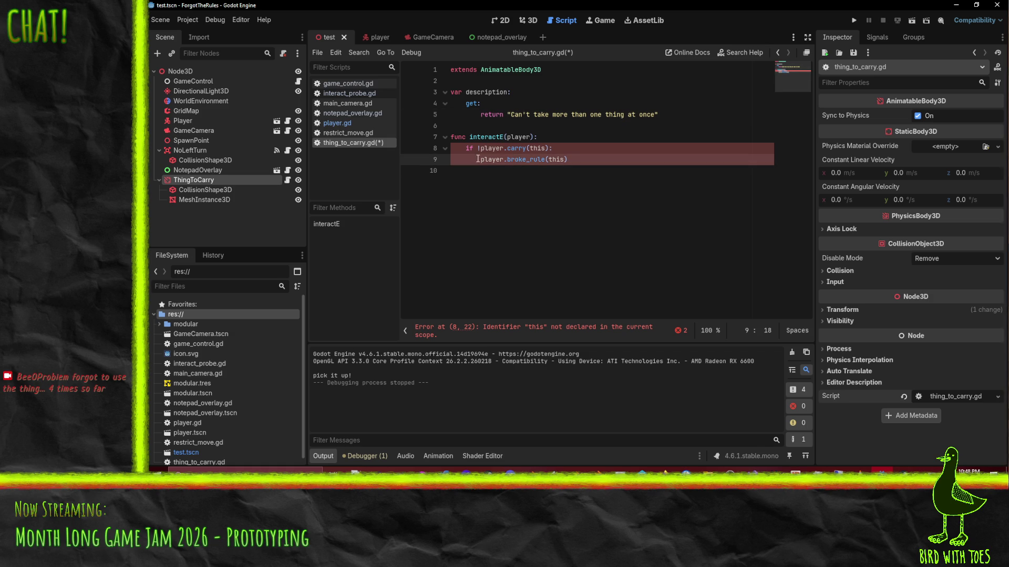
{"action": "left_click", "coordinate": [565, 159]}
- Change 'this' to 'self' in the carry and broke_rule calls, save, and run the project
{"action": "key", "text": "Left"}
{"action": "key", "text": "Left"}
{"action": "key", "text": "Left"}
{"action": "left_click", "coordinate": [518, 172]}
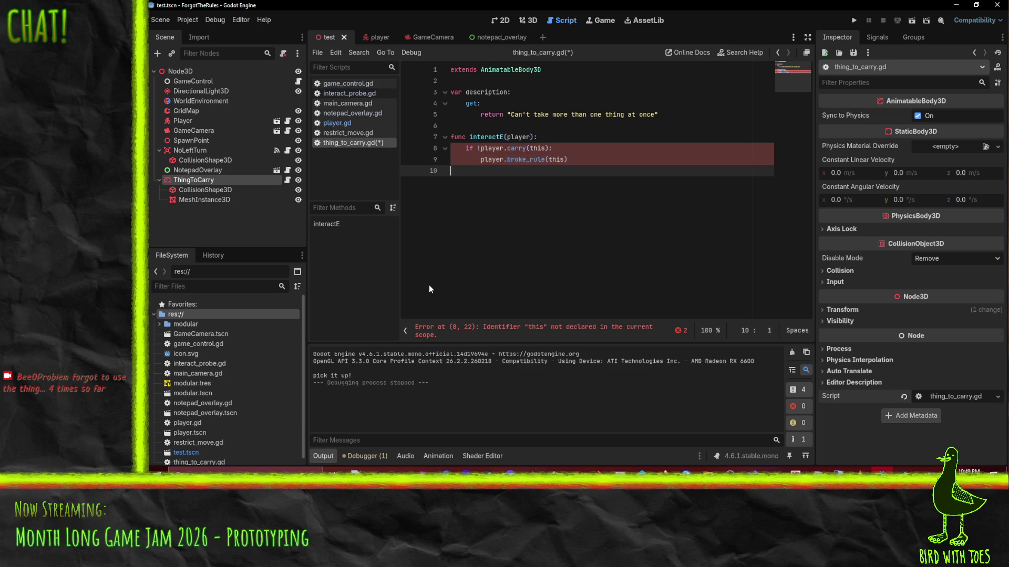
{"action": "double_click", "coordinate": [537, 148]}
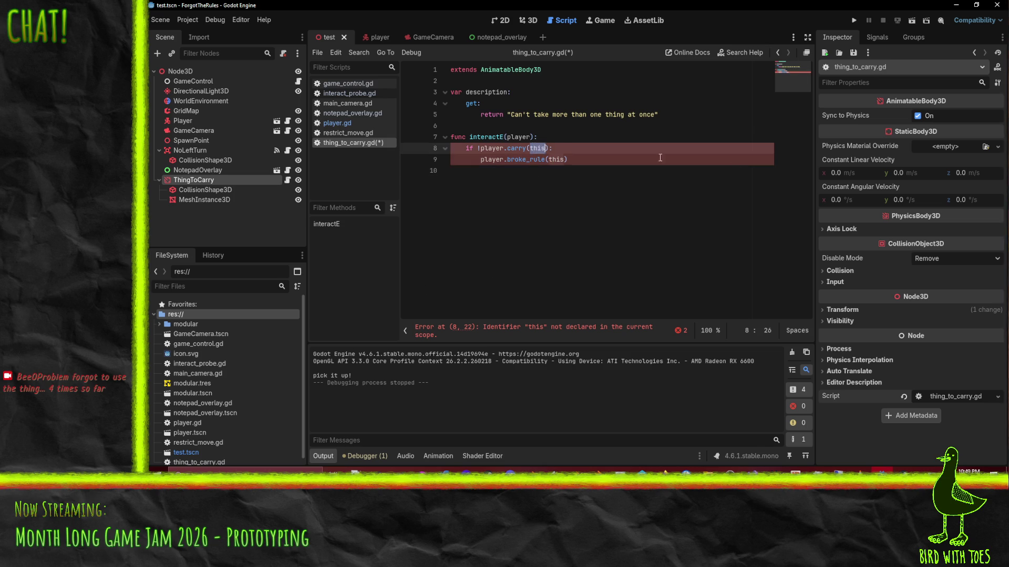
{"action": "type", "text": "self"}
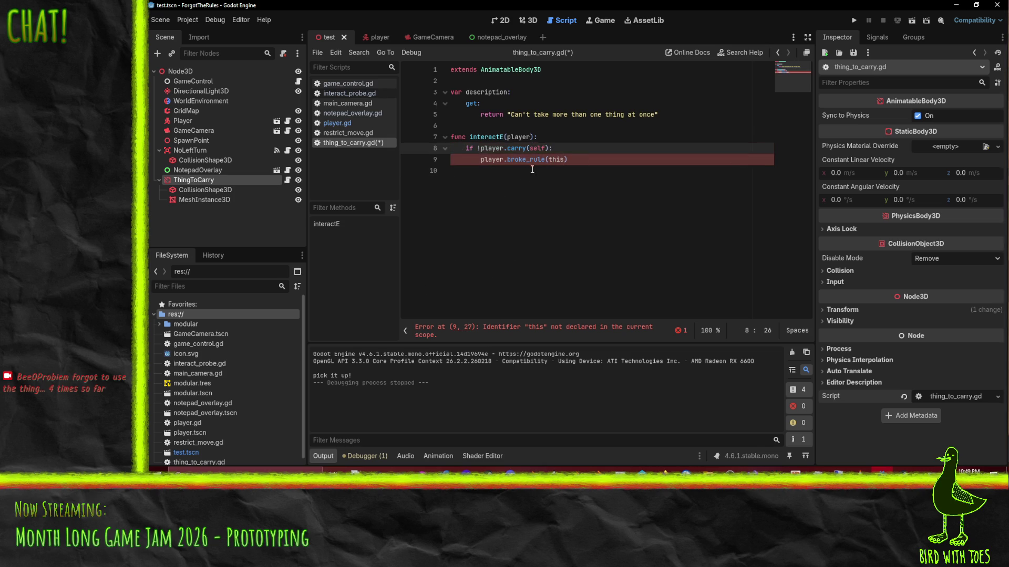
{"action": "double_click", "coordinate": [555, 159]}
{"action": "type", "text": "self"}
{"action": "key", "text": "ctrl+s"}
{"action": "key", "text": "Up"}
{"action": "key", "text": "Up"}
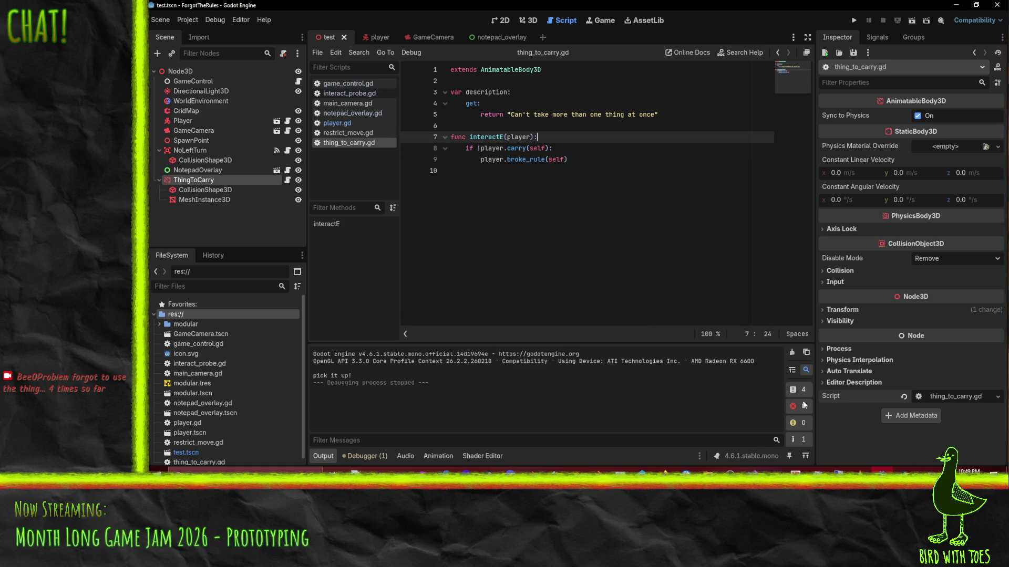
{"action": "left_click", "coordinate": [853, 20]}
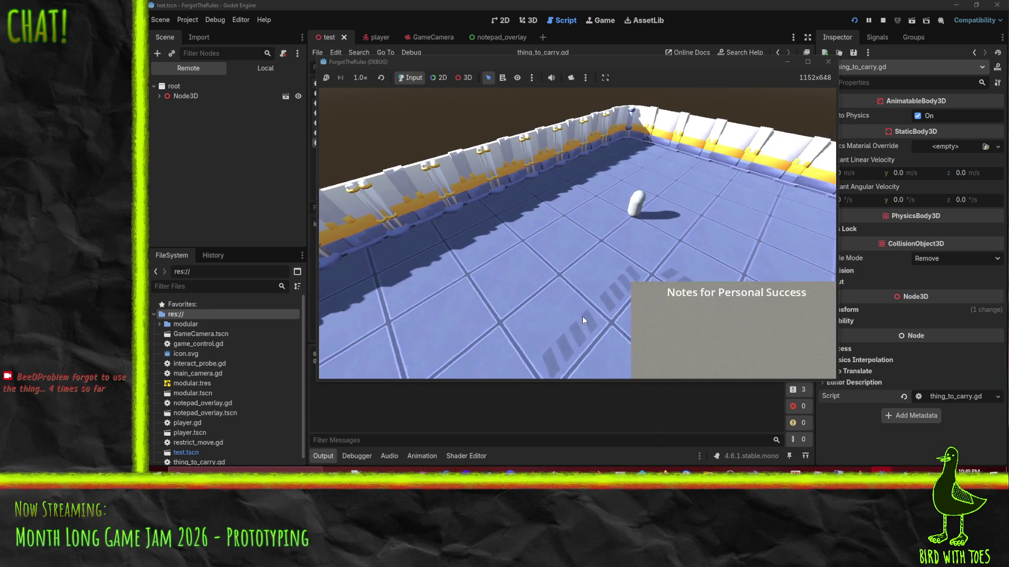
- Walk the player with S, D, A and W to the white cube and around with it, then stop the game
{"action": "key", "text": "s"}
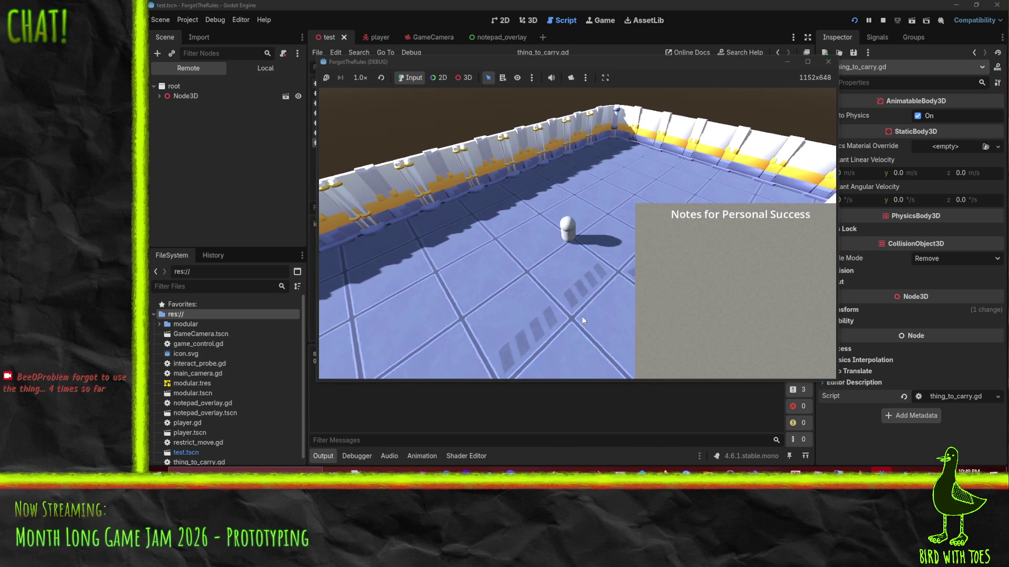
{"action": "key", "text": "d"}
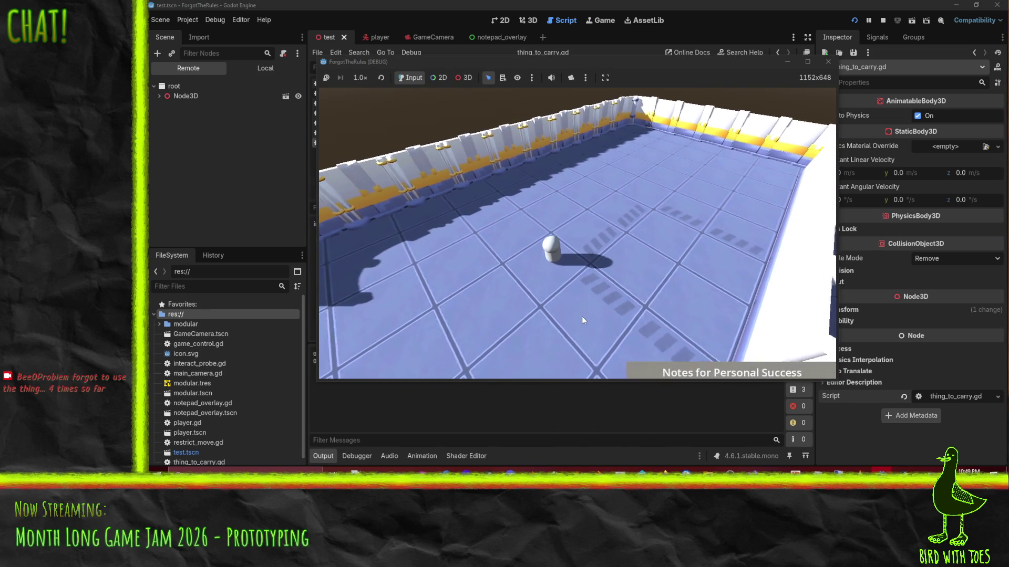
{"action": "key", "text": "d"}
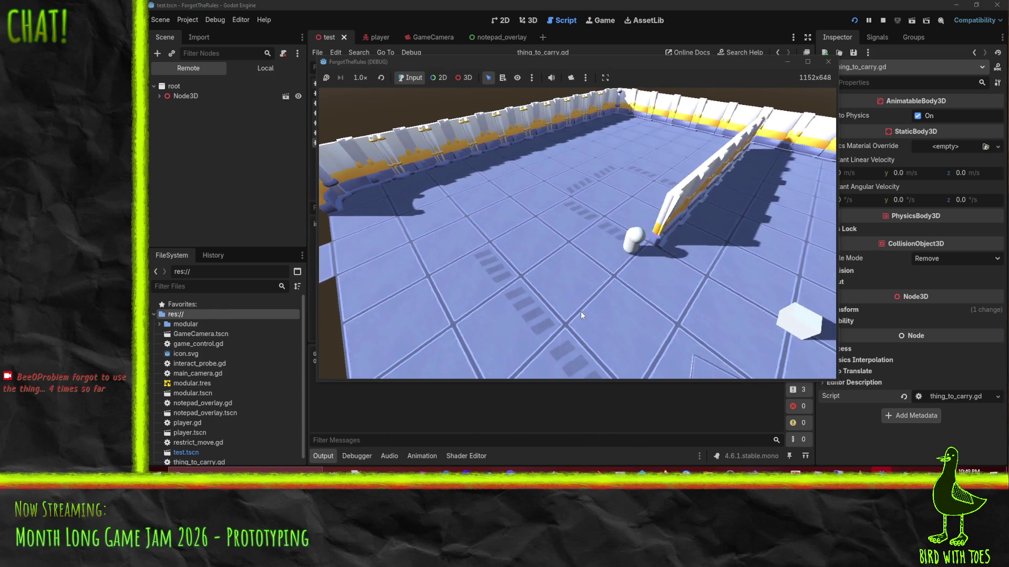
{"action": "key", "text": "d"}
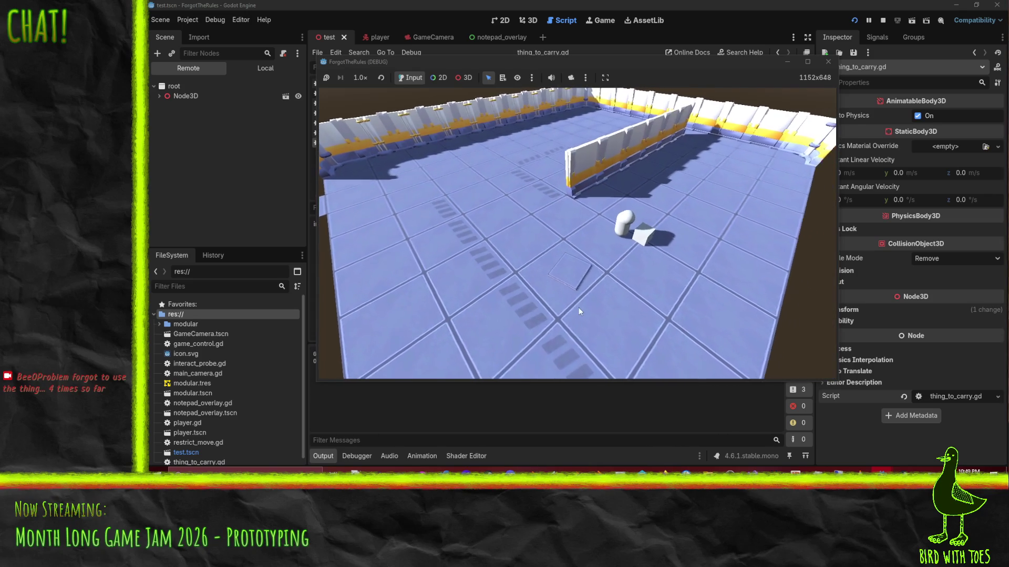
{"action": "key", "text": "a"}
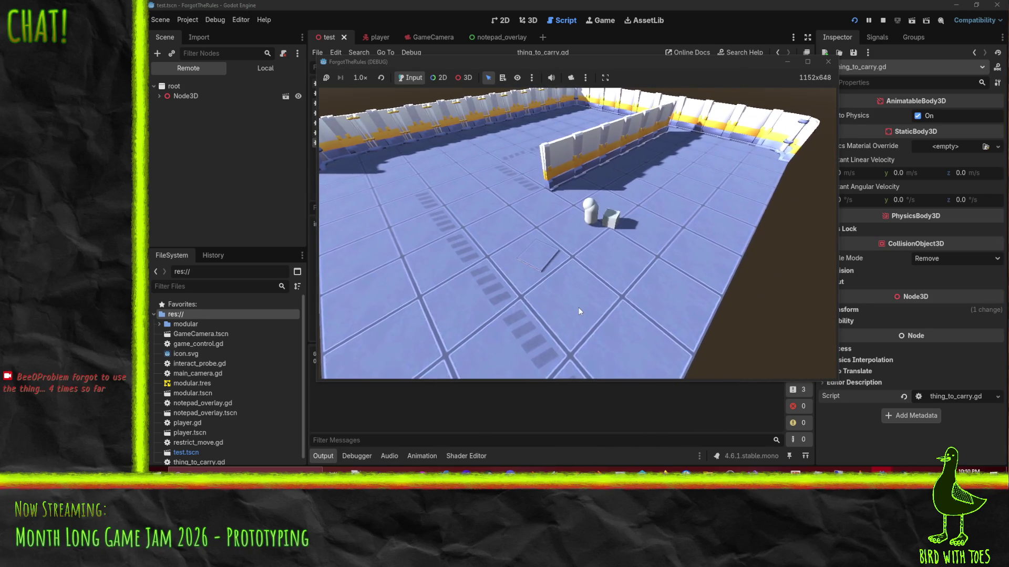
{"action": "key", "text": "w"}
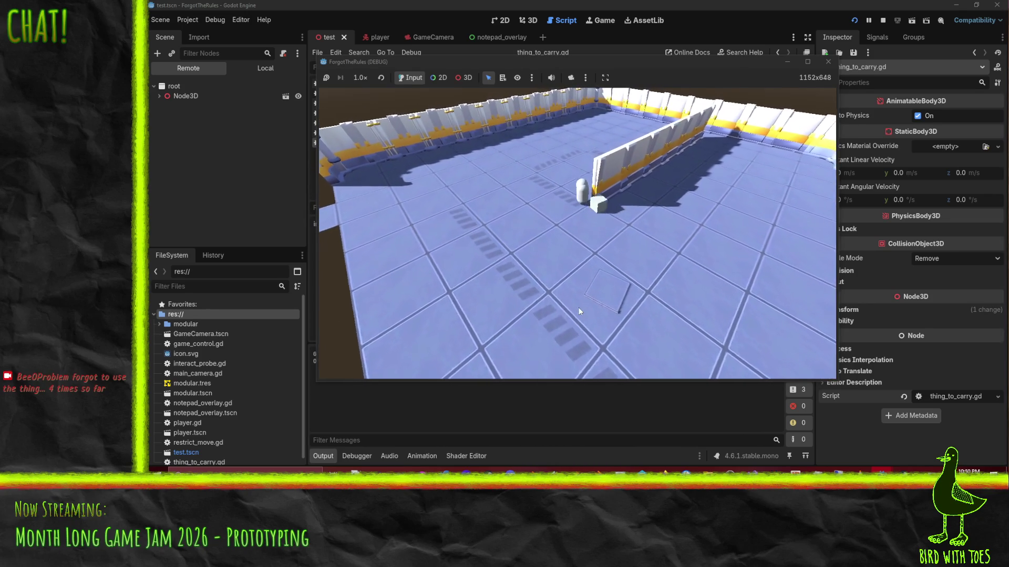
{"action": "key", "text": "w"}
{"action": "key", "text": "Tab"}
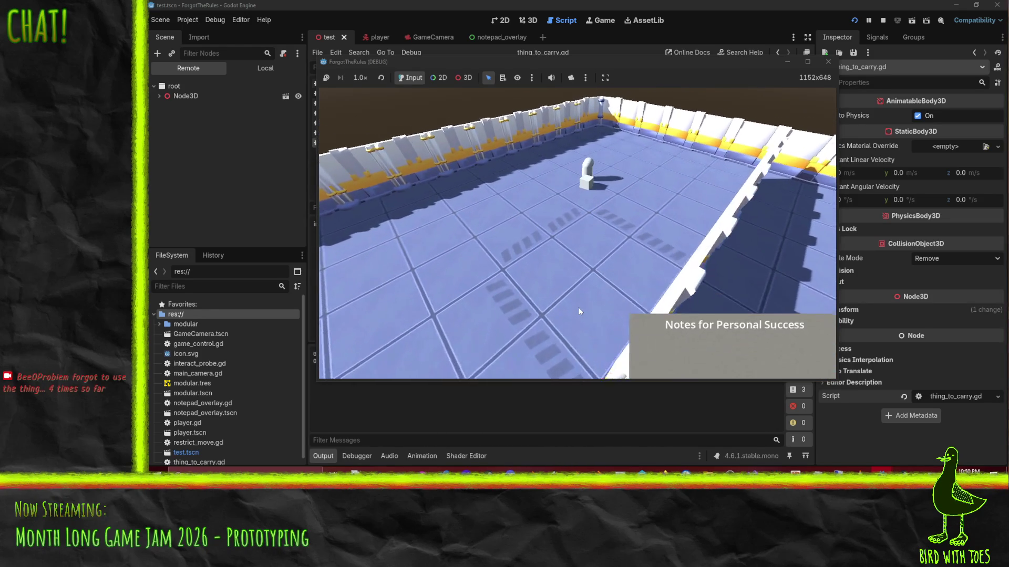
{"action": "key", "text": "a"}
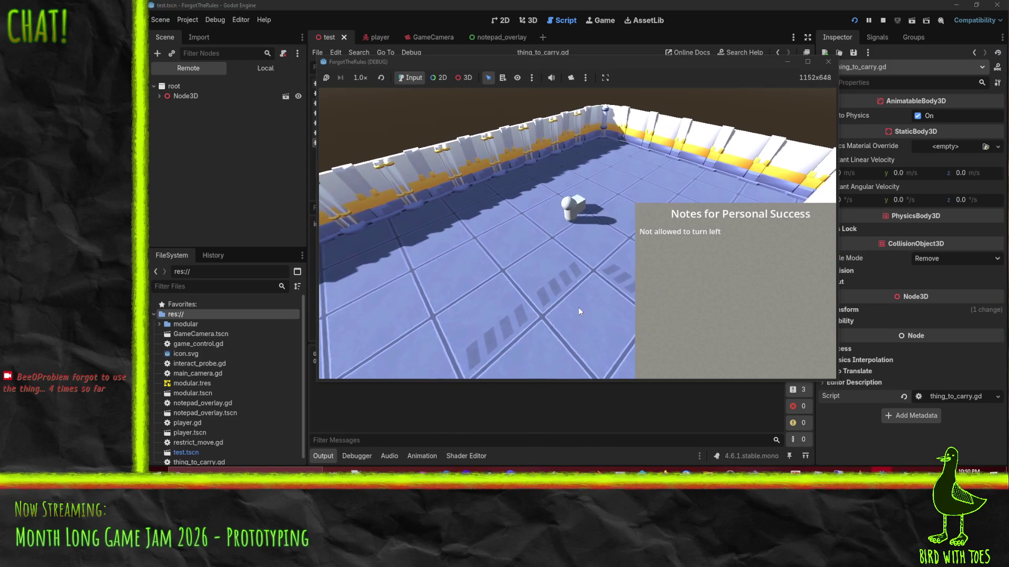
{"action": "key", "text": "d"}
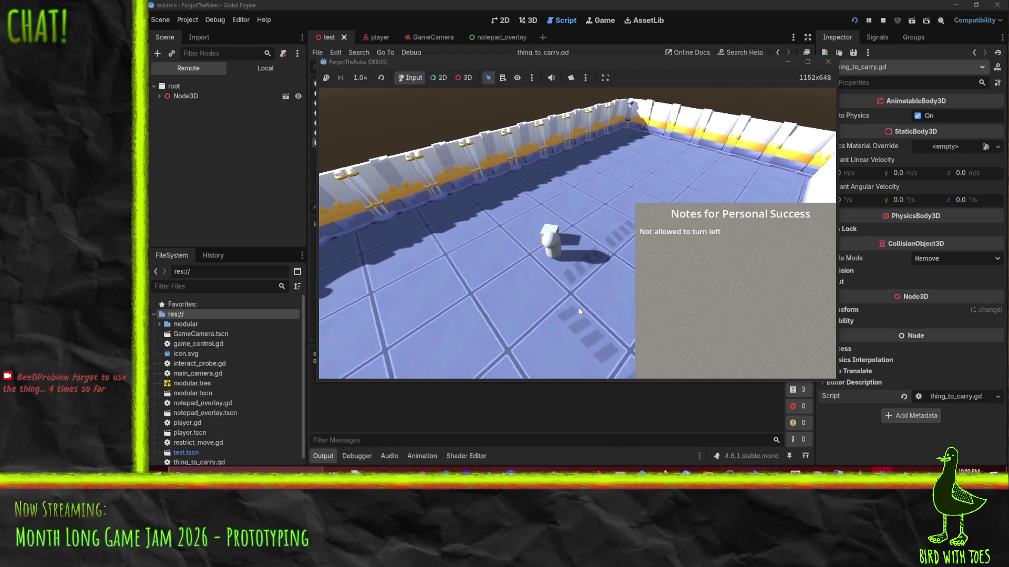
{"action": "left_click", "coordinate": [828, 62]}
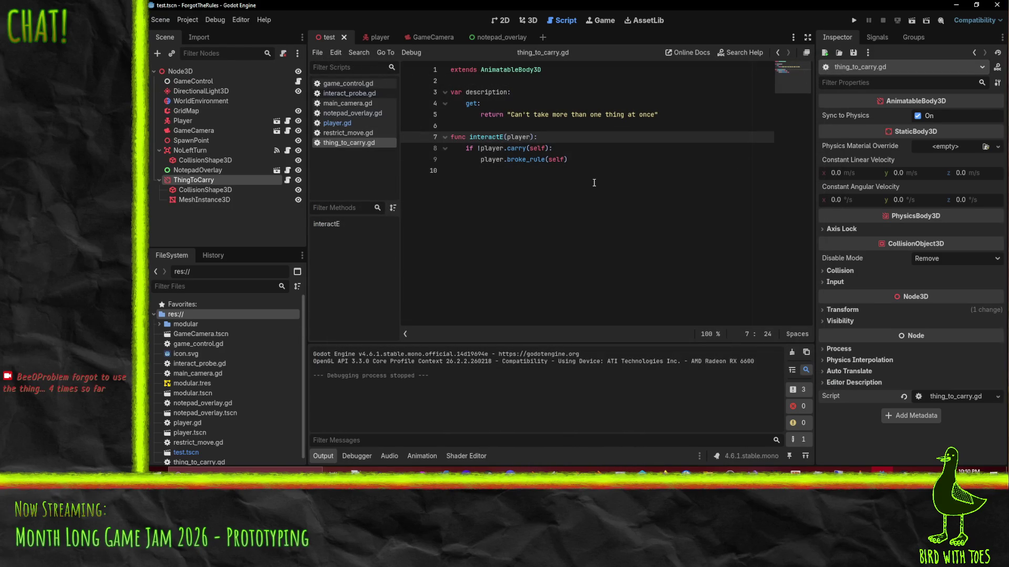
- In player.gd, add animator.play("carry") after the reparent call in carry()
{"action": "left_click", "coordinate": [593, 163]}
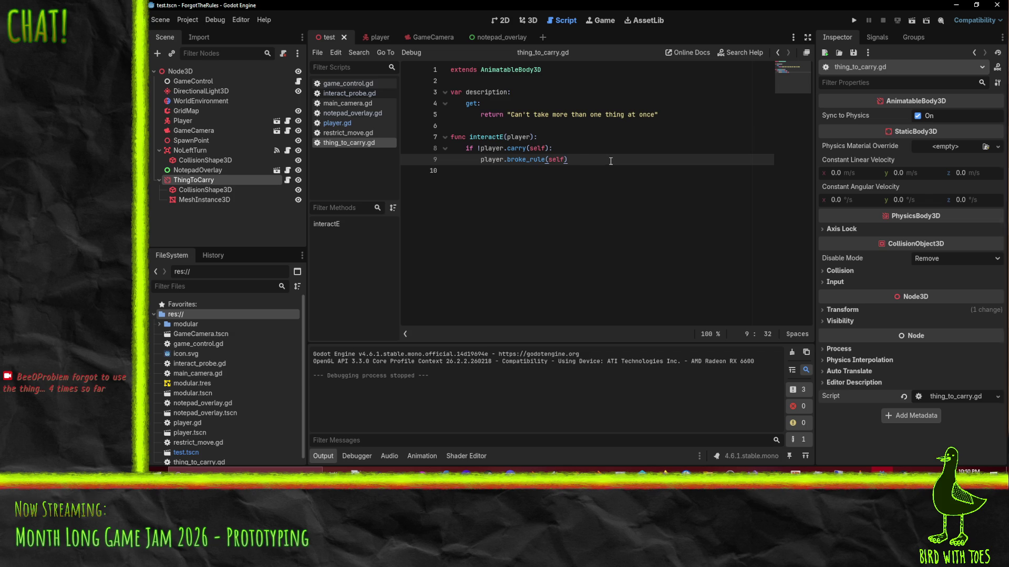
{"action": "mouse_move", "coordinate": [373, 37]}
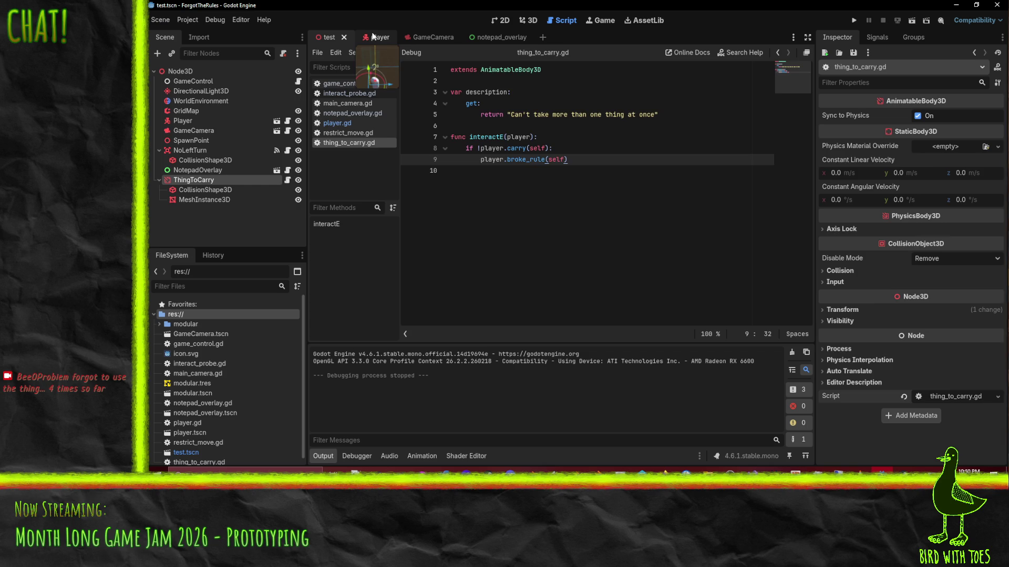
{"action": "left_click", "coordinate": [373, 36]}
{"action": "scroll", "coordinate": [630, 255], "scroll_direction": "down", "scroll_amount": 2}
{"action": "scroll", "coordinate": [630, 254], "scroll_direction": "up", "scroll_amount": 2}
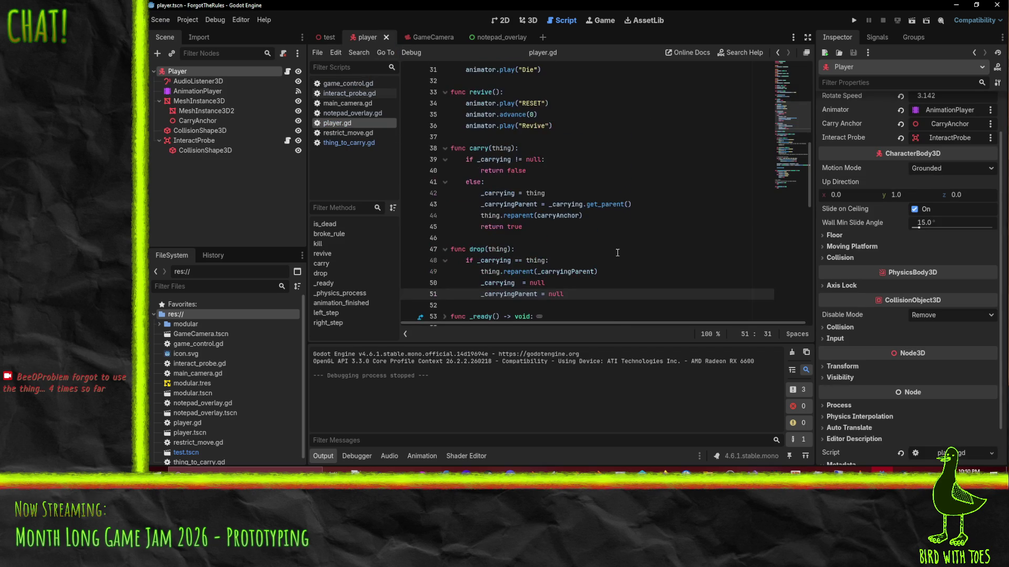
{"action": "left_click", "coordinate": [558, 171]}
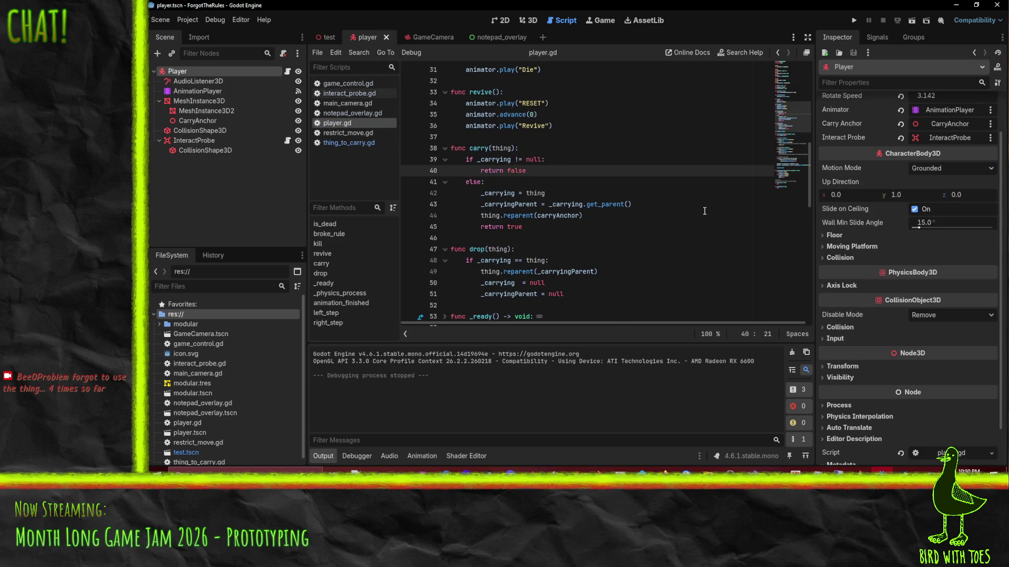
{"action": "key", "text": "Down"}
{"action": "key", "text": "Down"}
{"action": "key", "text": "Down"}
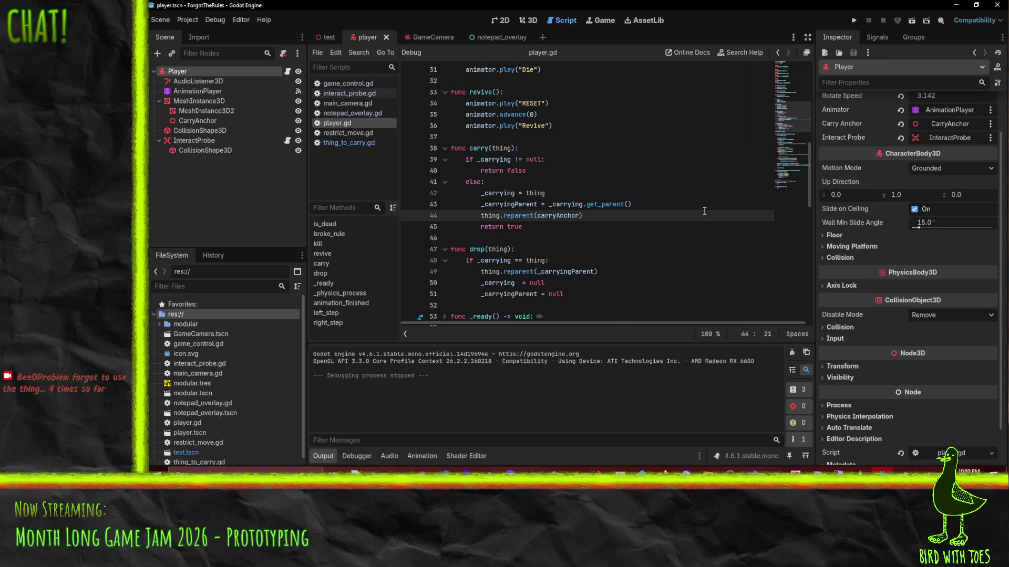
{"action": "key", "text": "End"}
{"action": "key", "text": "Return"}
{"action": "type", "text": "animator."}
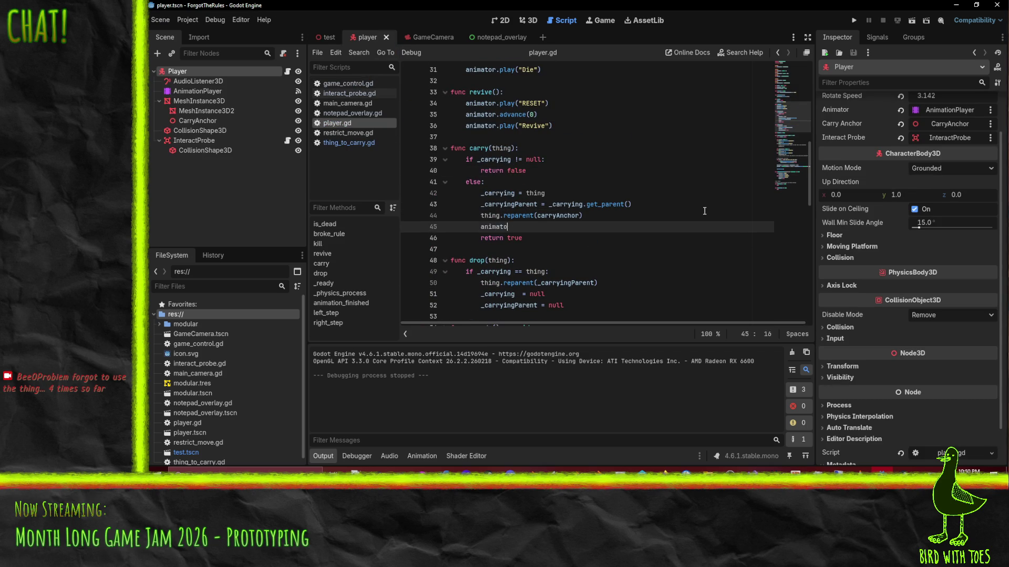
{"action": "type", "text": "play(\""}
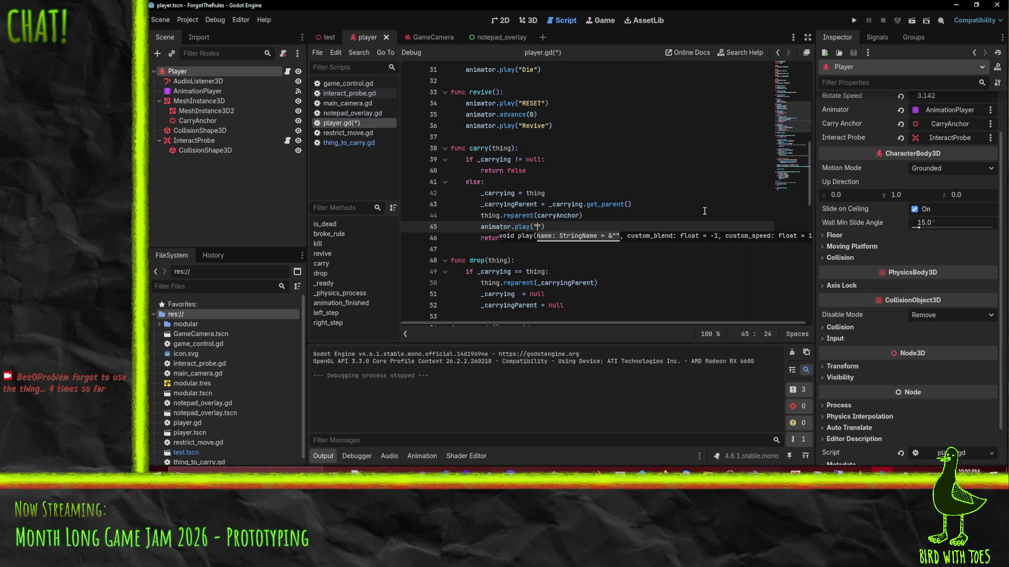
{"action": "type", "text": "carry"}
- Add animator.play("drop") inside the if block of drop()
{"action": "left_click", "coordinate": [578, 294]}
{"action": "scroll", "coordinate": [604, 253], "scroll_direction": "down", "scroll_amount": 2}
{"action": "left_click", "coordinate": [676, 211]}
{"action": "key", "text": "Return"}
{"action": "type", "text": "animator.play"}
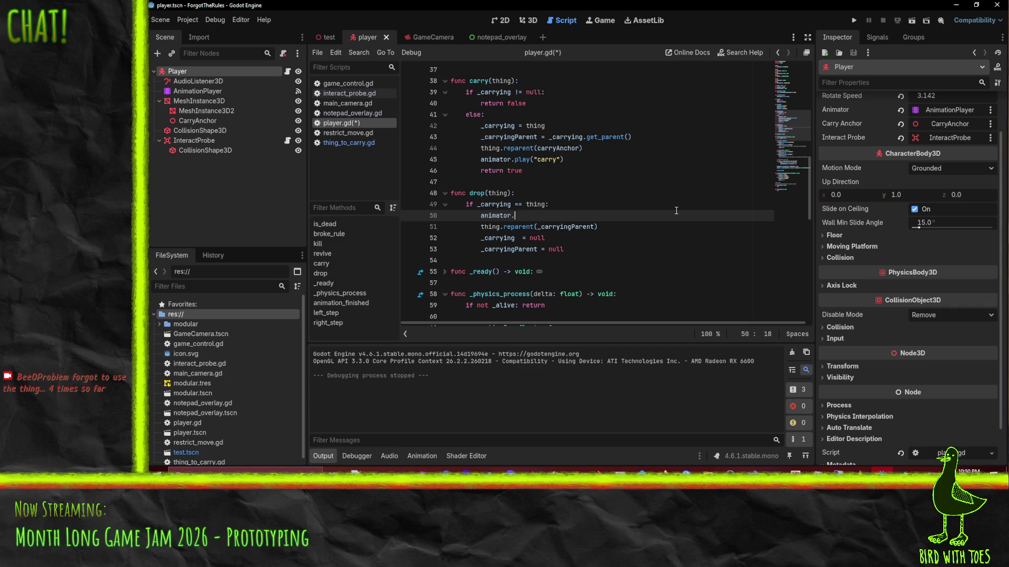
{"action": "type", "text": "(\"r"}
{"action": "type", "text": "rop\")"}
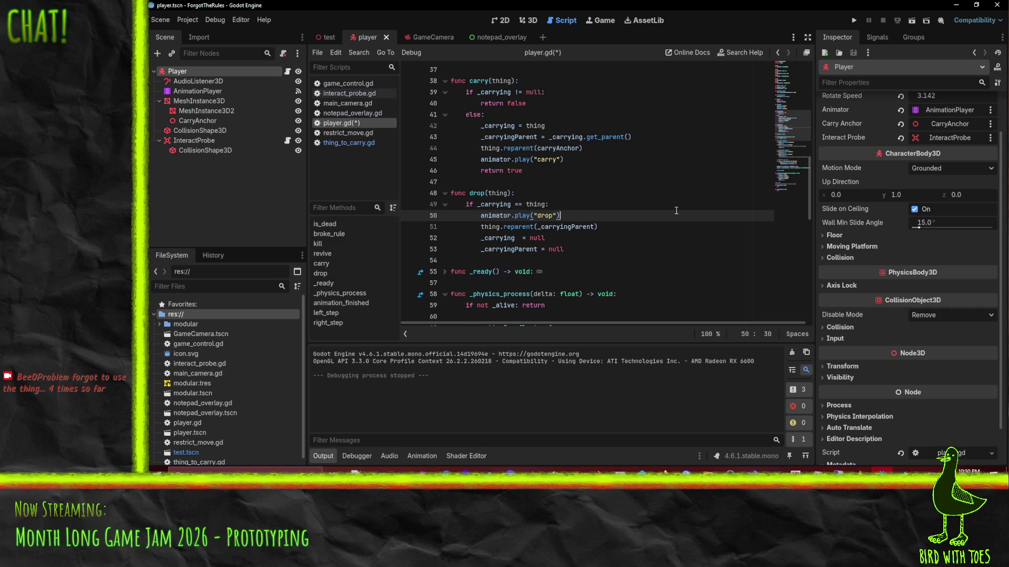
- Comment out drop's reparent, _carrying reset and _carryingParent reset lines
{"action": "left_click", "coordinate": [483, 227]}
{"action": "key", "text": "ctrl+k"}
{"action": "key", "text": "Down"}
{"action": "key", "text": "ctrl+k"}
{"action": "key", "text": "Down"}
{"action": "key", "text": "ctrl+k"}
{"action": "scroll", "coordinate": [692, 268], "scroll_direction": "up", "scroll_amount": 4}
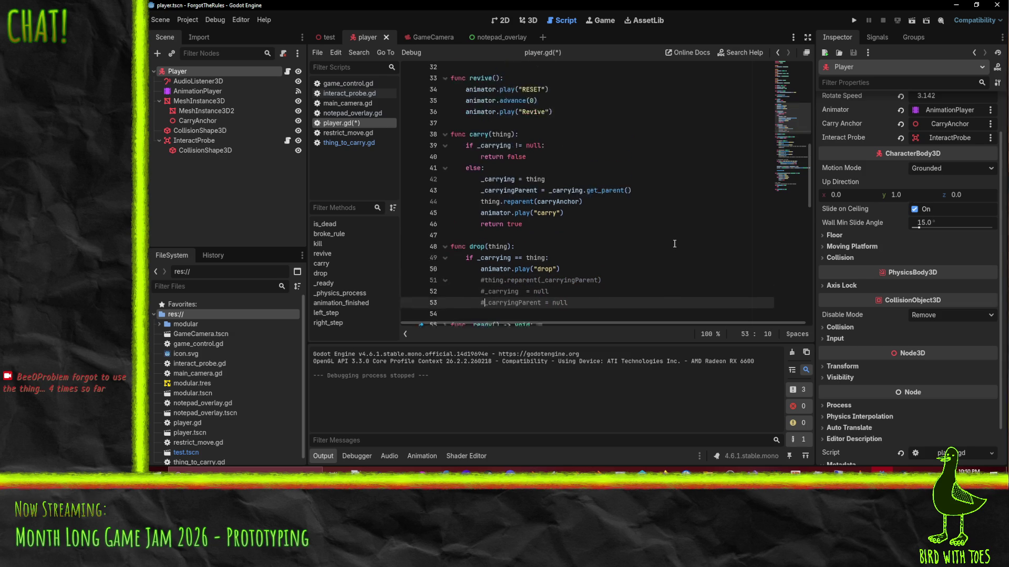
{"action": "scroll", "coordinate": [671, 245], "scroll_direction": "down", "scroll_amount": 4}
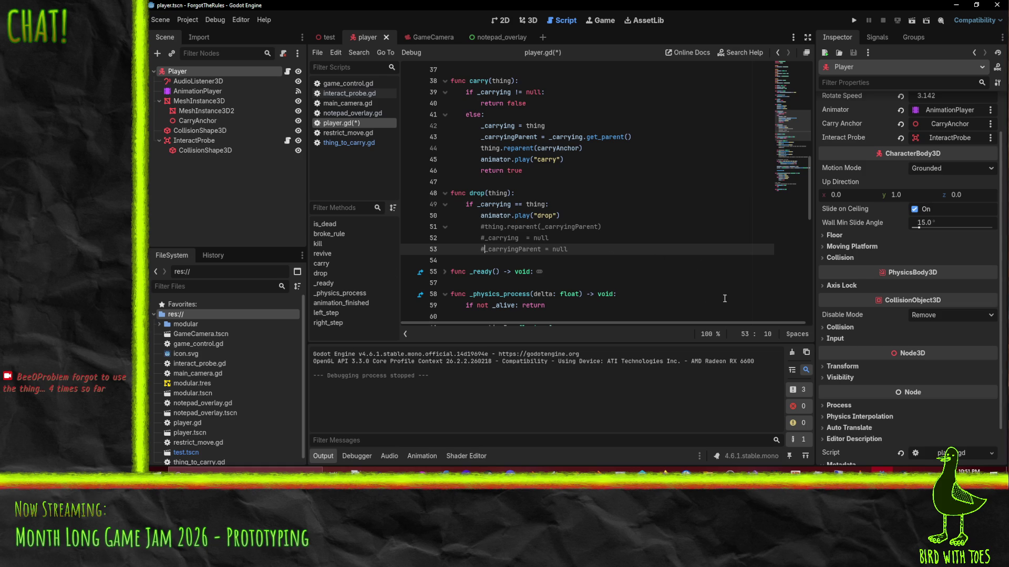
- Add 'var _carryStart : Vector3' below the _carryingParent declaration
{"action": "scroll", "coordinate": [561, 204], "scroll_direction": "up", "scroll_amount": 8}
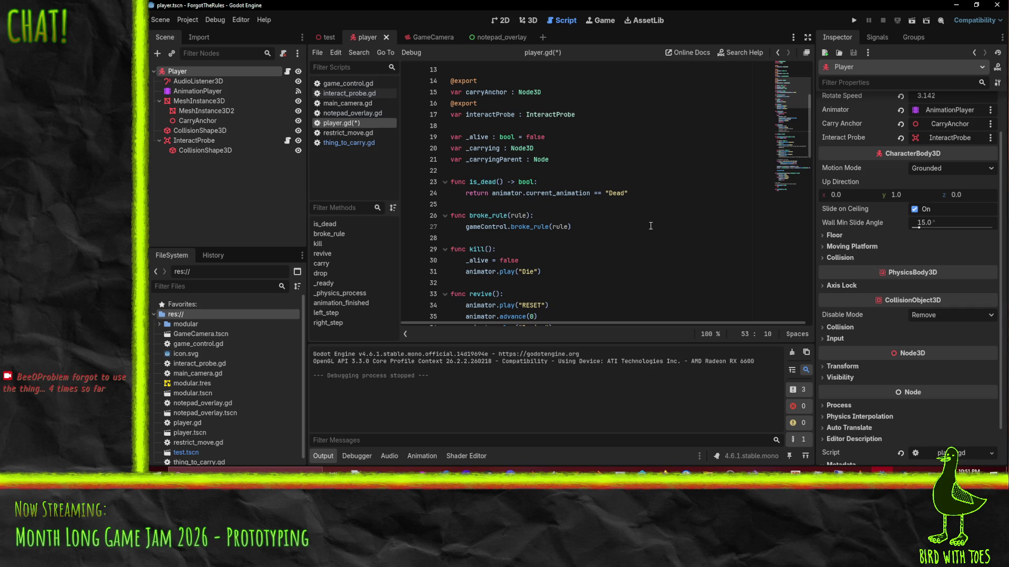
{"action": "left_click", "coordinate": [572, 170]}
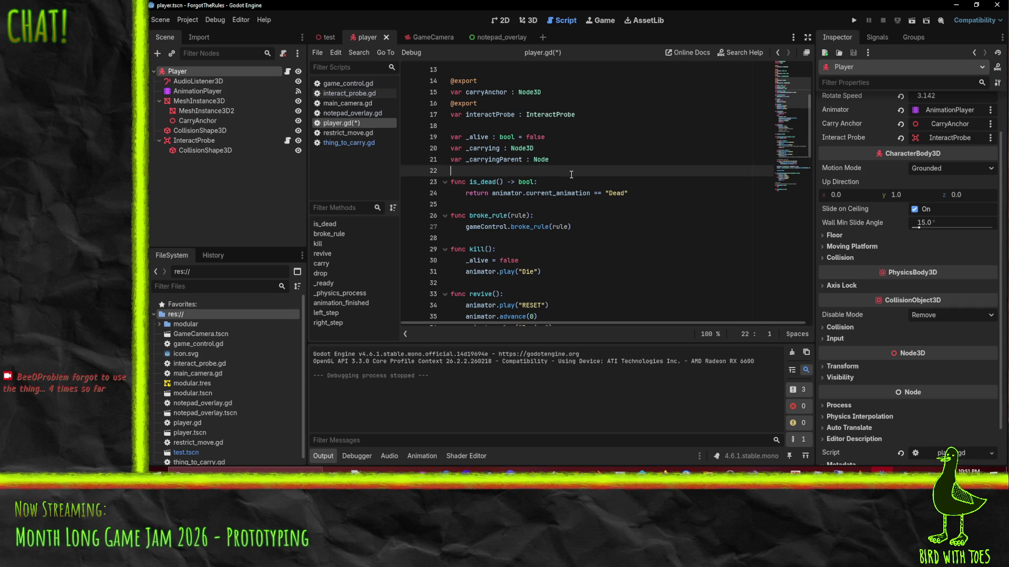
{"action": "left_click", "coordinate": [571, 159]}
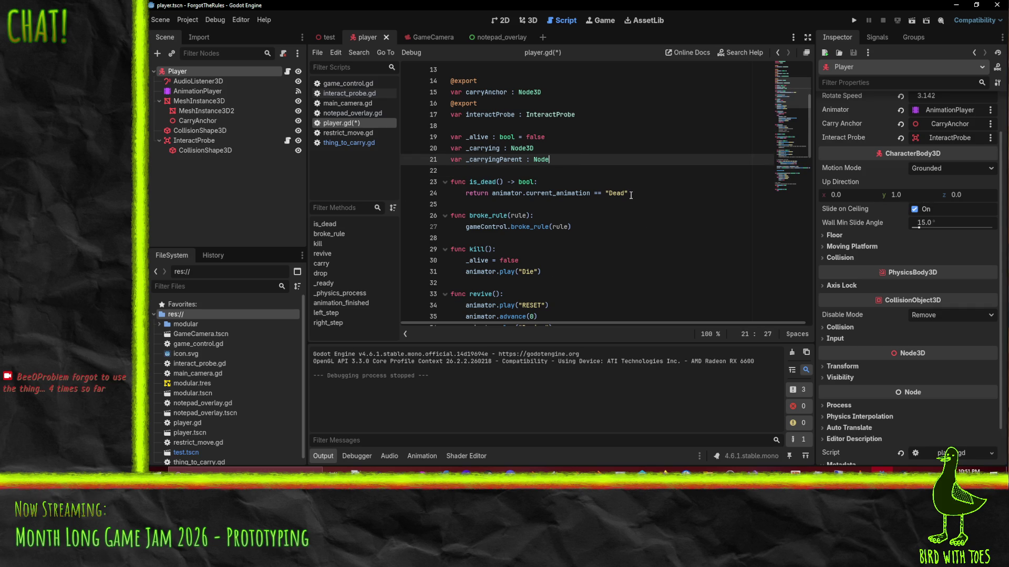
{"action": "key", "text": "Return"}
{"action": "key", "text": "Return"}
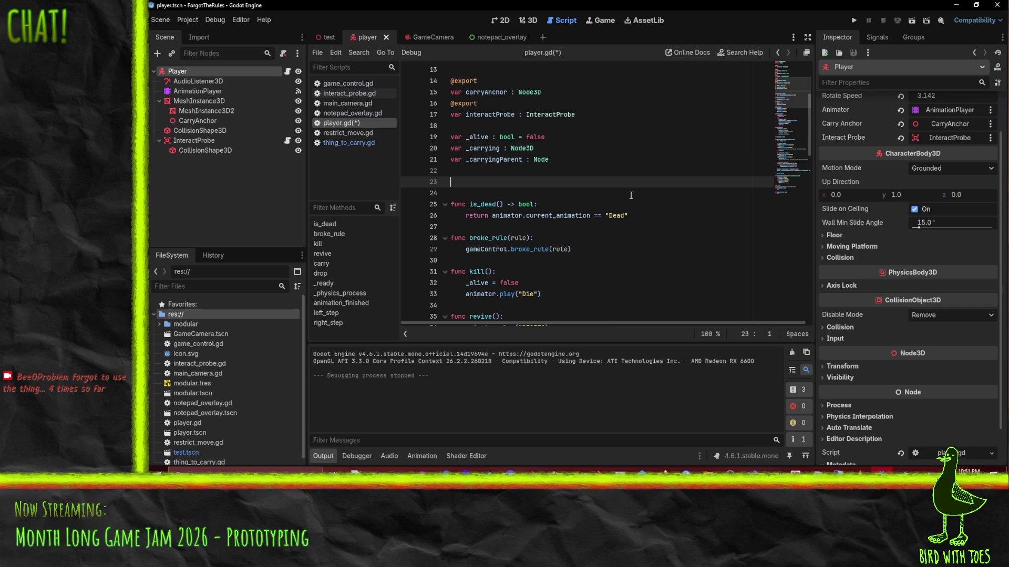
{"action": "type", "text": "var _"}
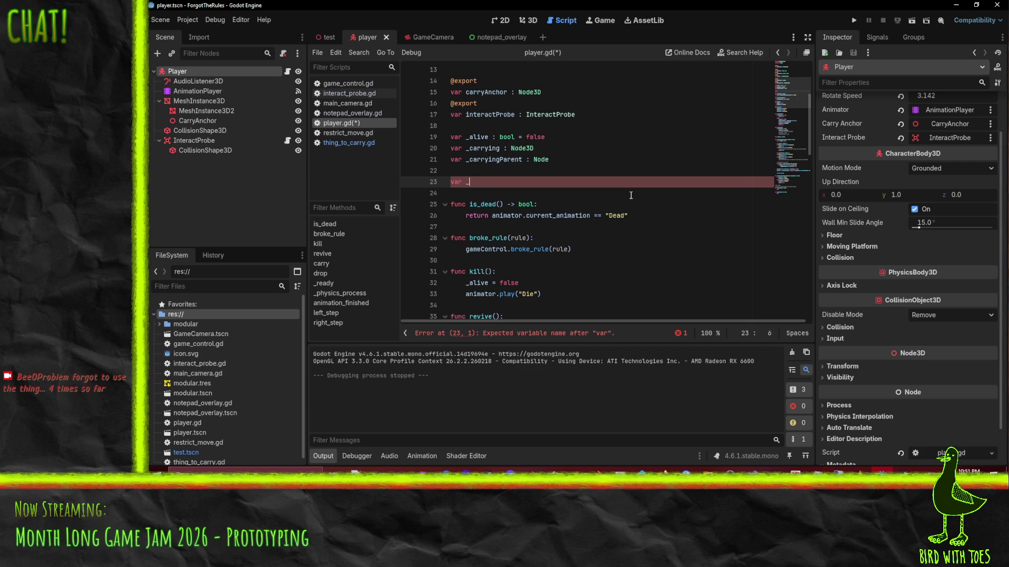
{"action": "type", "text": "carryStar"}
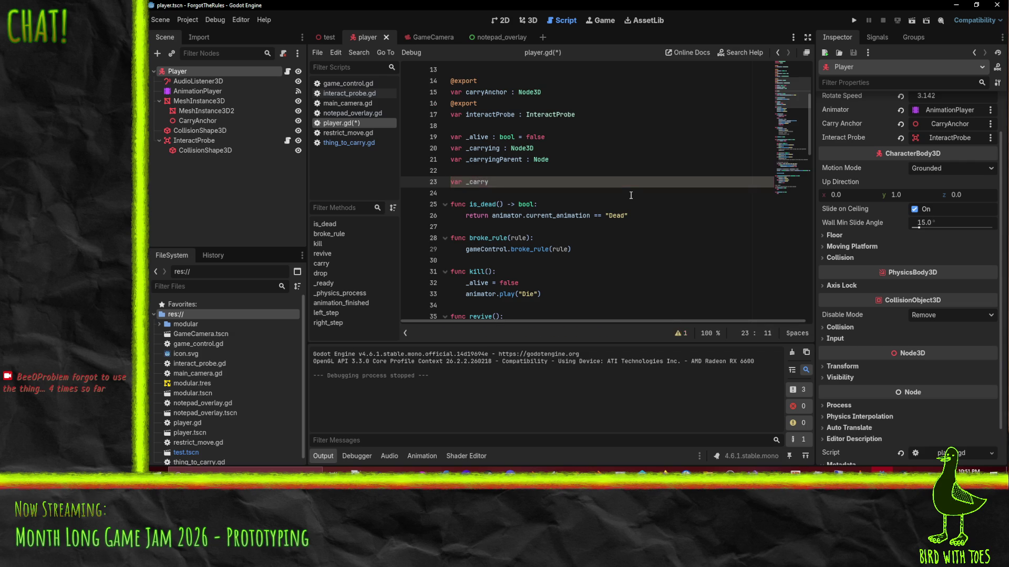
{"action": "type", "text": "t "}
{"action": "type", "text": ": V"}
{"action": "type", "text": "ector3"}
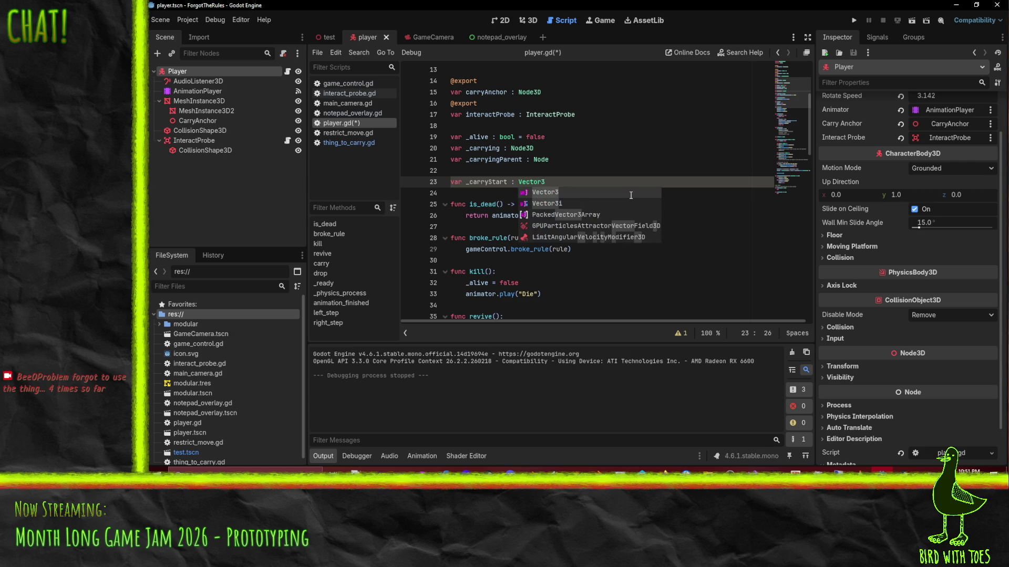
{"action": "key", "text": "Return"}
{"action": "key", "text": "Return"}
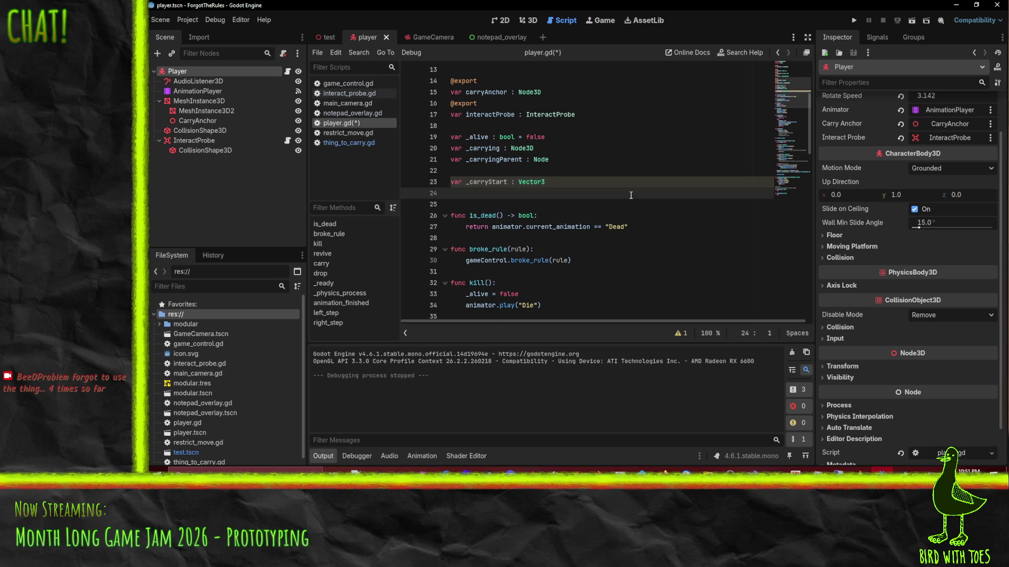
- Add 'var _carryStartR : Quaternion' on the next line, correcting the 'vec' typo to 'var'
{"action": "type", "text": "vec _"}
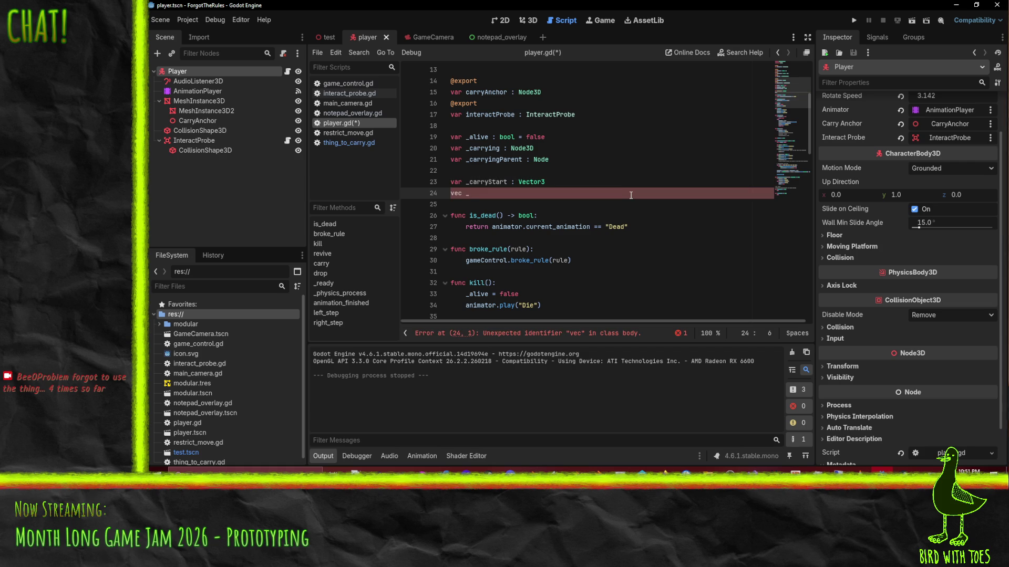
{"action": "type", "text": "carryR"}
{"action": "key", "text": "BackSpace"}
{"action": "type", "text": "StartR : "}
{"action": "type", "text": "Quaternion"}
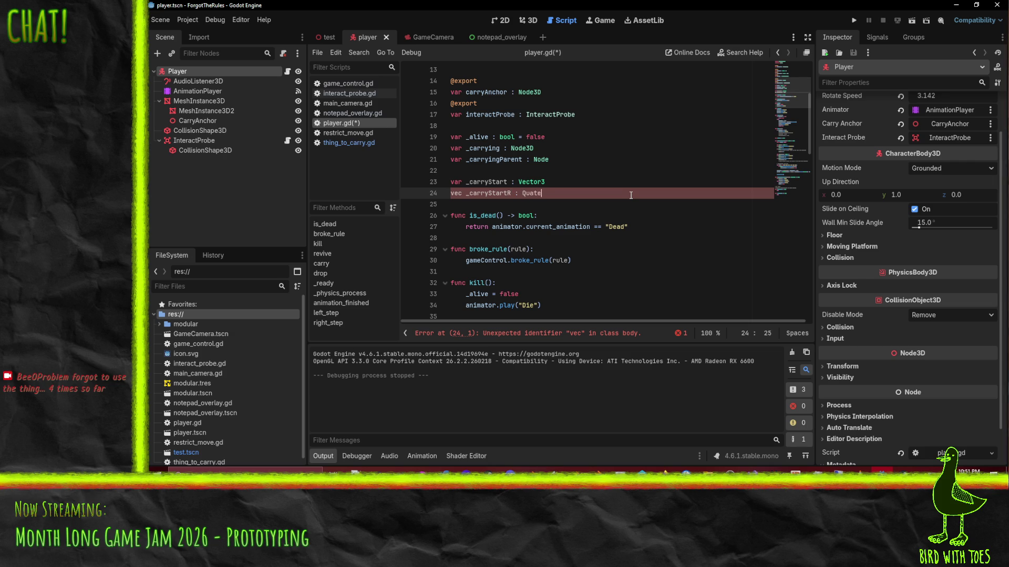
{"action": "key", "text": "Return"}
{"action": "type", "text": "v"}
{"action": "key", "text": "BackSpace"}
{"action": "key", "text": "Up"}
{"action": "key", "text": "BackSpace"}
{"action": "type", "text": "a"}
{"action": "key", "text": "Tab"}
{"action": "key", "text": "Down"}
{"action": "key", "text": "BackSpace"}
{"action": "key", "text": "BackSpace"}
{"action": "type", "text": "ar "}
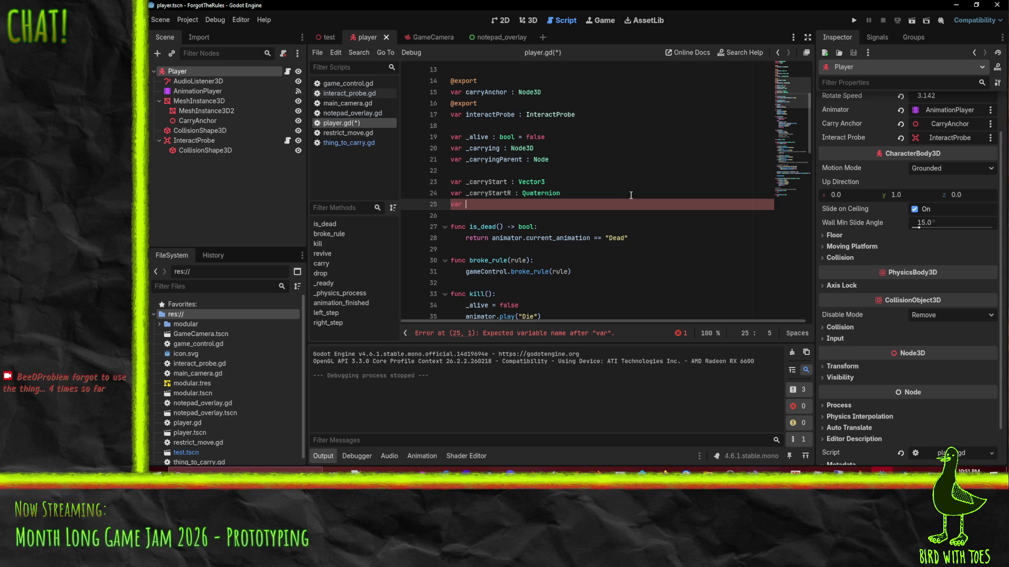
{"action": "type", "text": "_"}
- Delete the leftover unfinished var line
{"action": "key", "text": "shift+Home"}
{"action": "key", "text": "BackSpace"}
{"action": "key", "text": "BackSpace"}
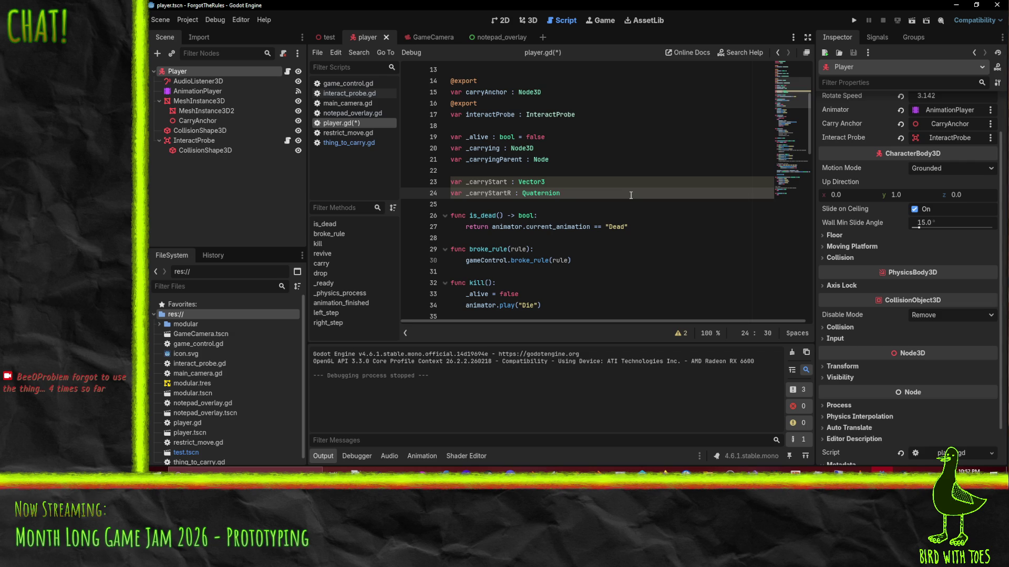
{"action": "key", "text": "Return"}
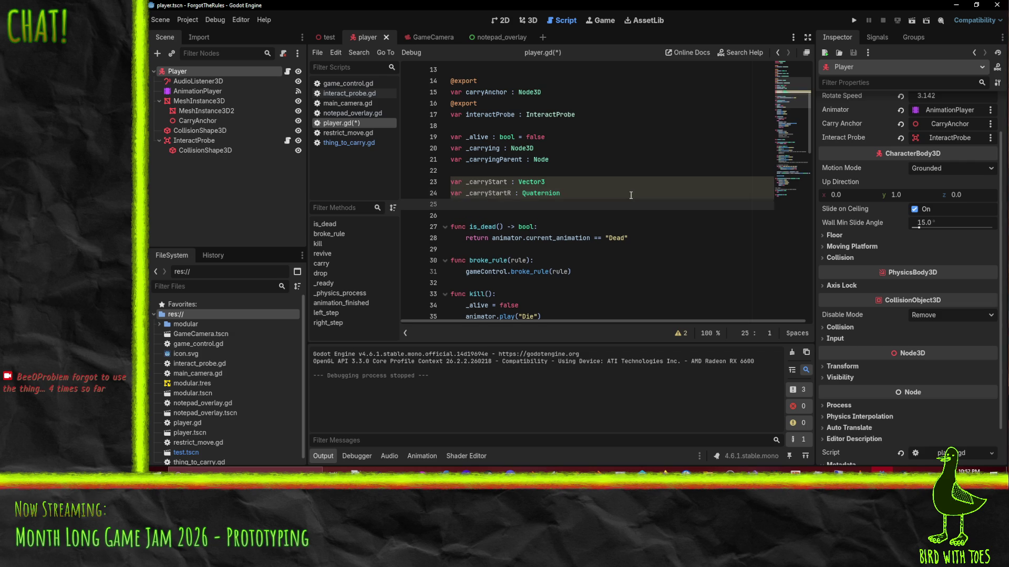
{"action": "type", "text": "@x"}
{"action": "key", "text": "BackSpace"}
{"action": "type", "text": "export "}
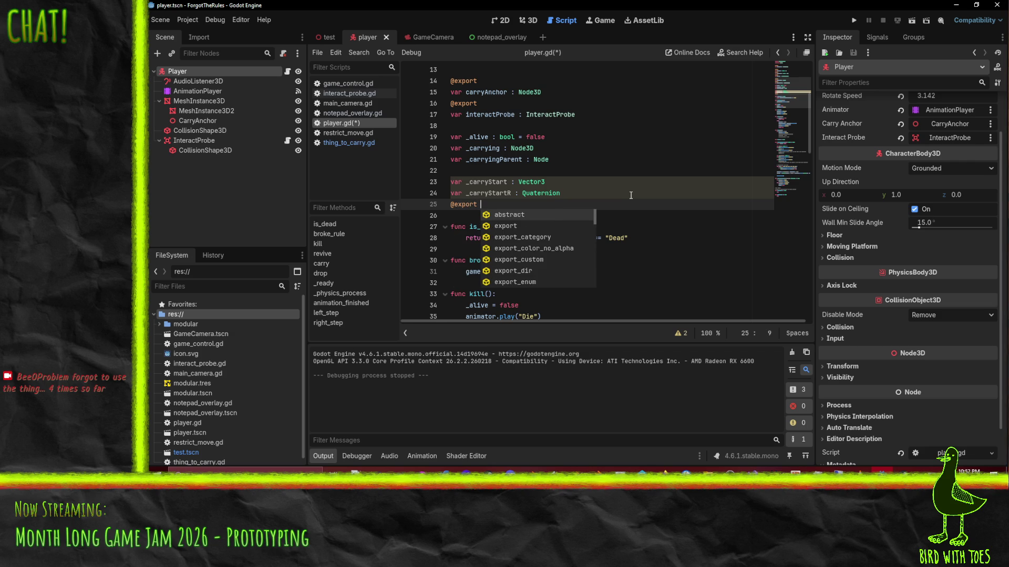
{"action": "type", "text": "pickup"}
{"action": "type", "text": "Pe"}
{"action": "type", "text": "t : float"}
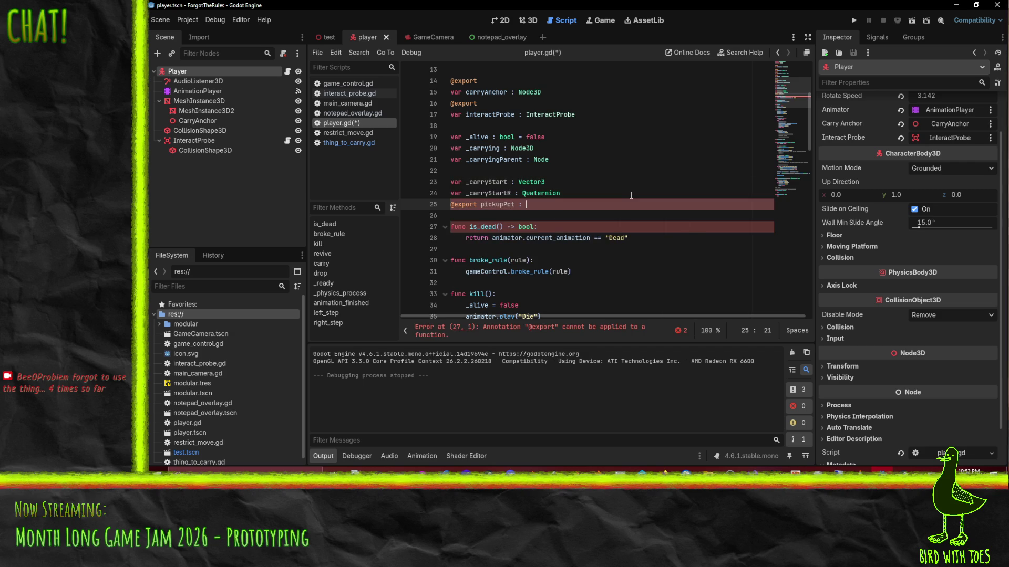
{"action": "key", "text": "Left"}
{"action": "key", "text": "Left"}
{"action": "key", "text": "Left"}
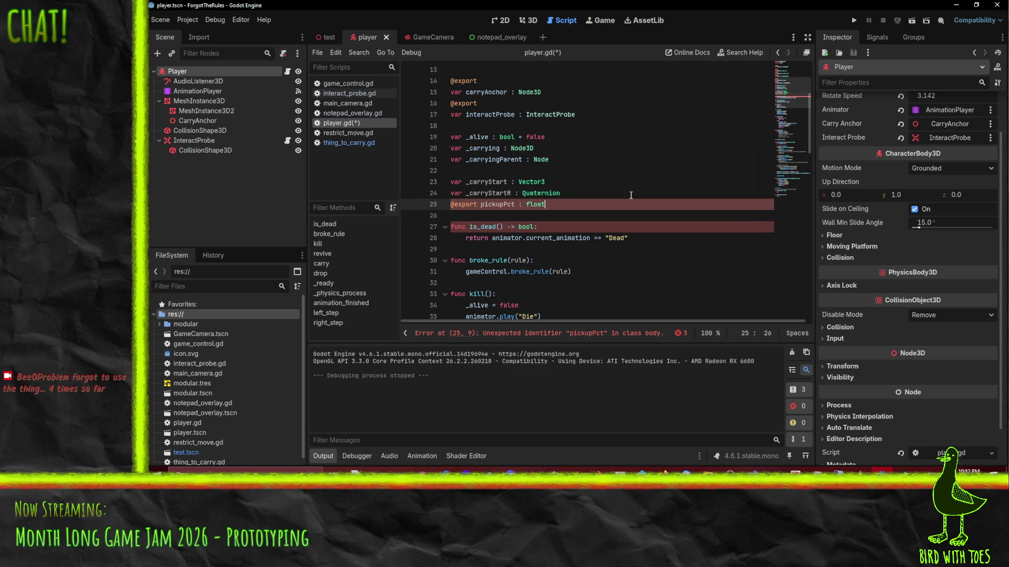
{"action": "key", "text": "Left"}
{"action": "key", "text": "Left"}
{"action": "key", "text": "Return"}
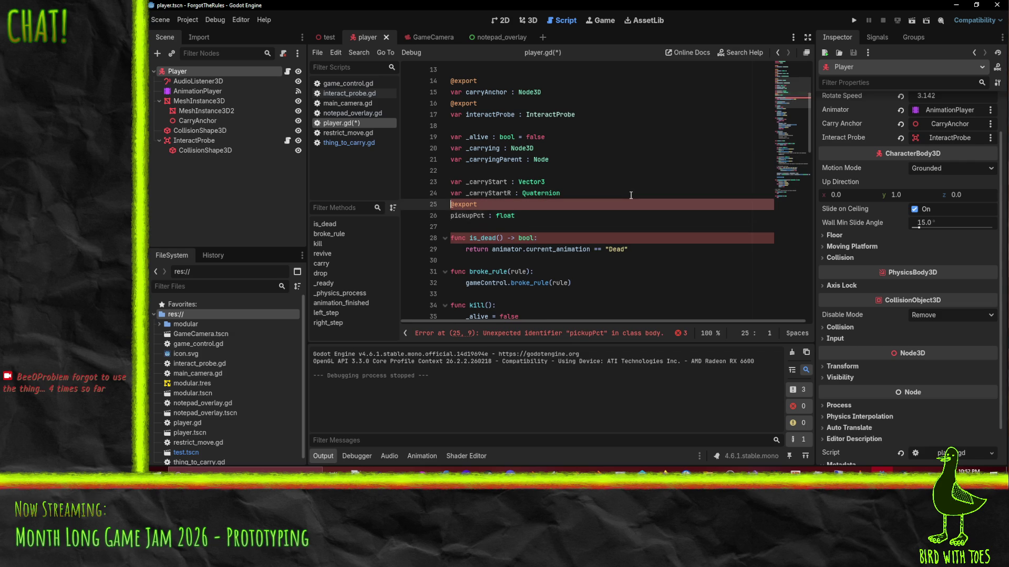
{"action": "type", "text": "_r"}
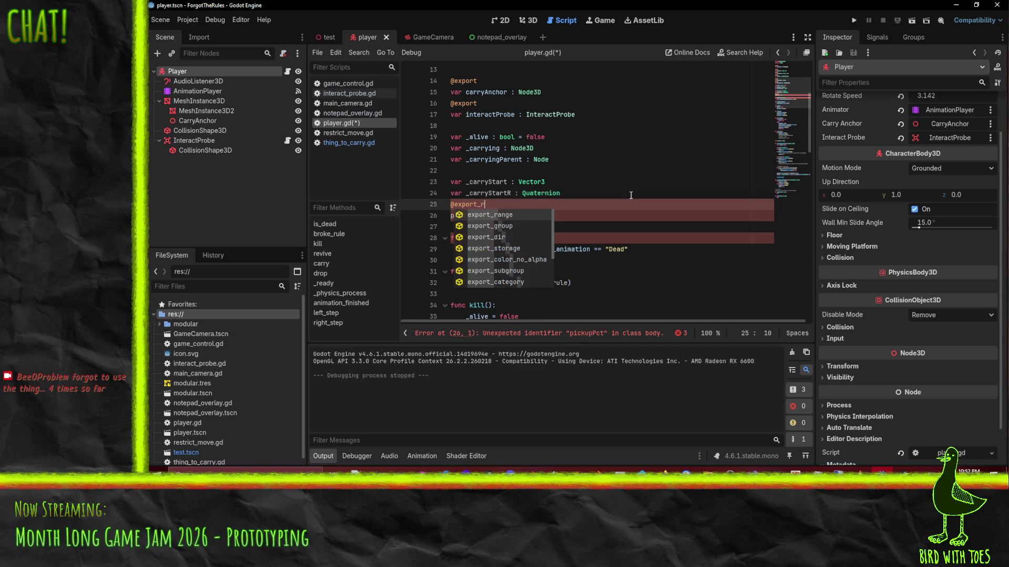
{"action": "key", "text": "Return"}
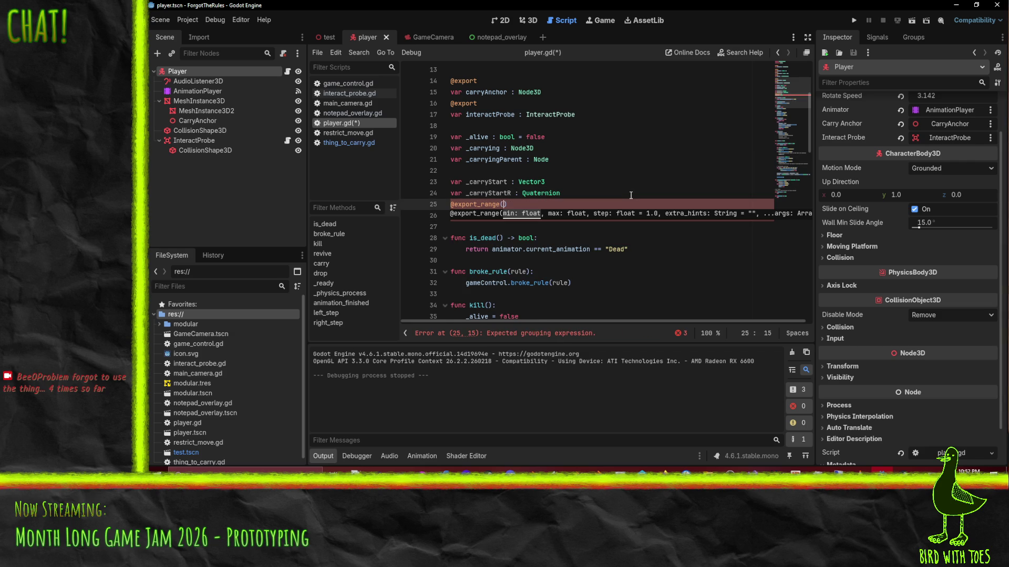
{"action": "type", "text": "0, 1"}
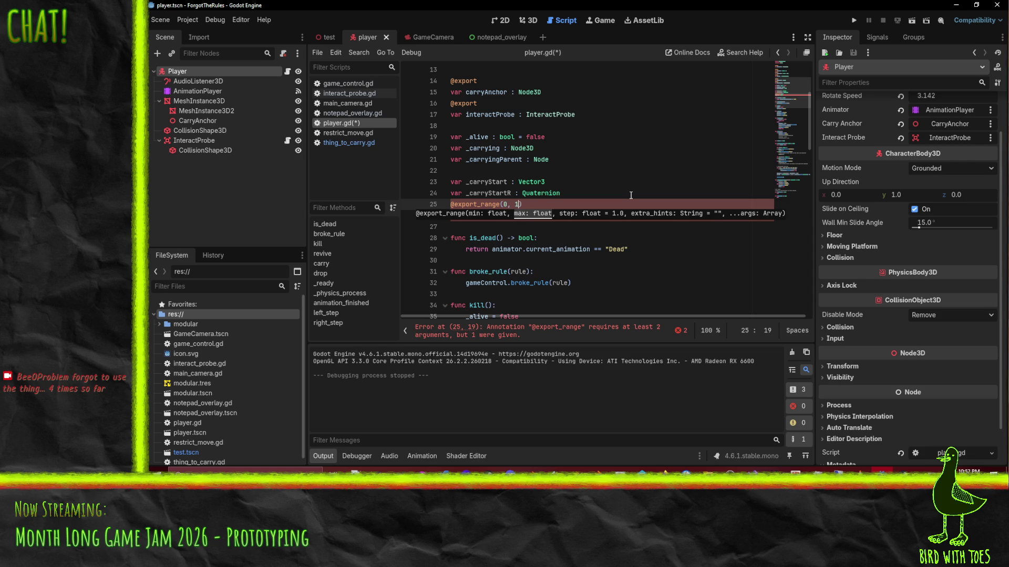
{"action": "type", "text": ", "}
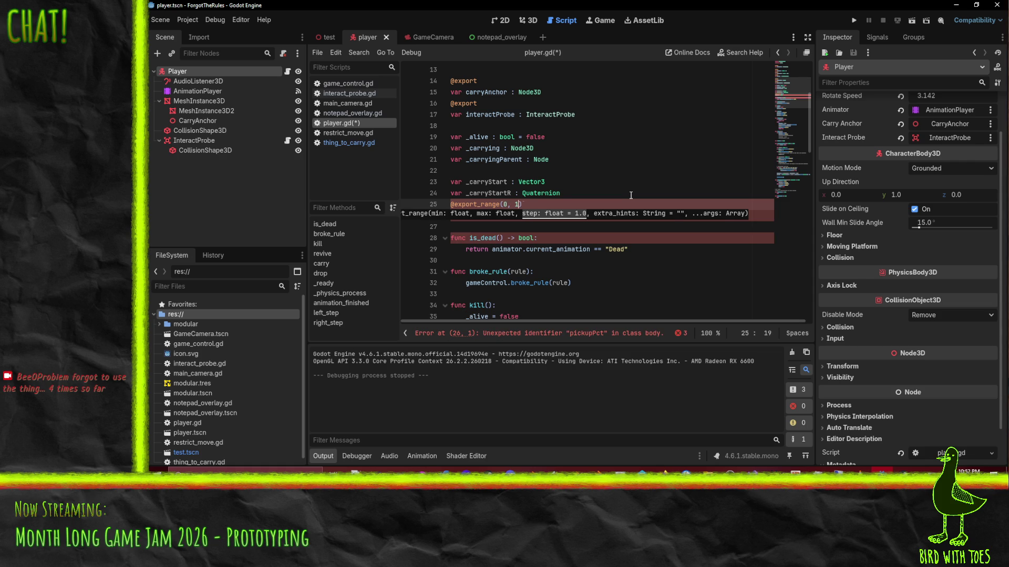
{"action": "type", "text": "0."}
{"action": "type", "text": "1"}
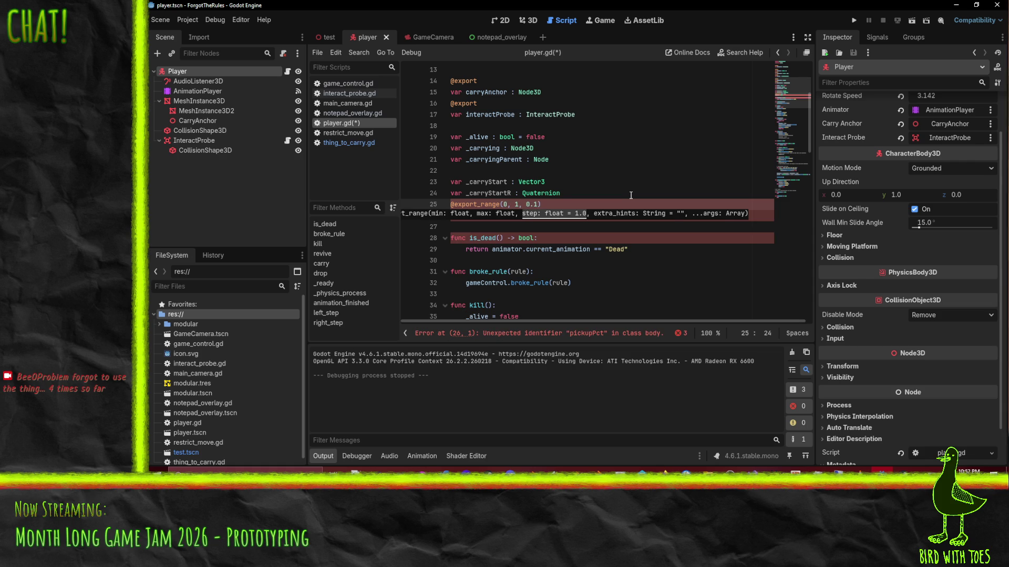
- Complete the declaration as 'var pickupPct : float' and tidy the surrounding blank lines
{"action": "key", "text": "Down"}
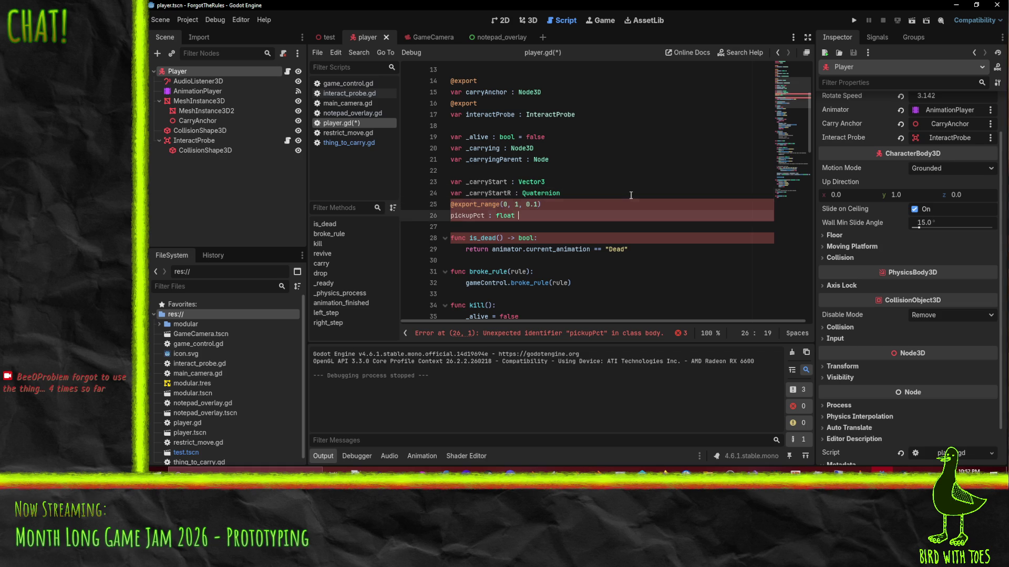
{"action": "key", "text": "Up"}
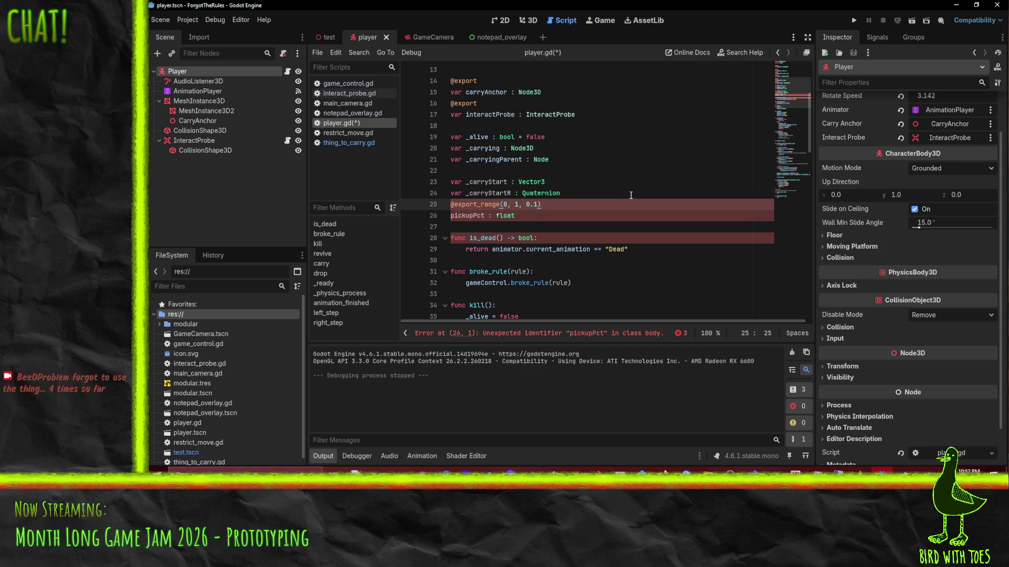
{"action": "key", "text": "Down"}
{"action": "type", "text": "var"}
{"action": "key", "text": "Down"}
{"action": "key", "text": "Up"}
{"action": "key", "text": "Up"}
{"action": "key", "text": "Return"}
{"action": "key", "text": "Up"}
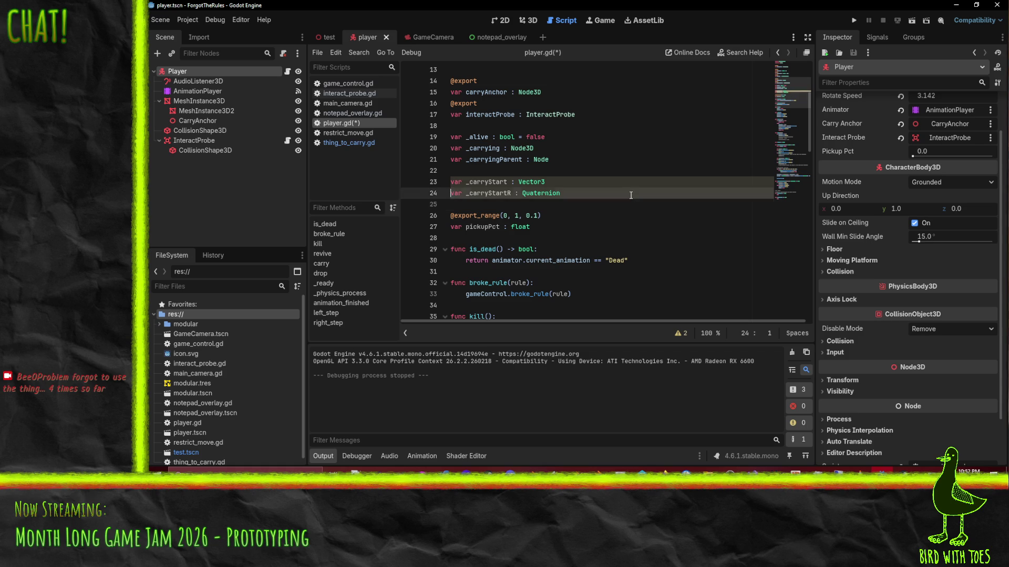
{"action": "key", "text": "BackSpace"}
{"action": "key", "text": "Up"}
{"action": "key", "text": "Home"}
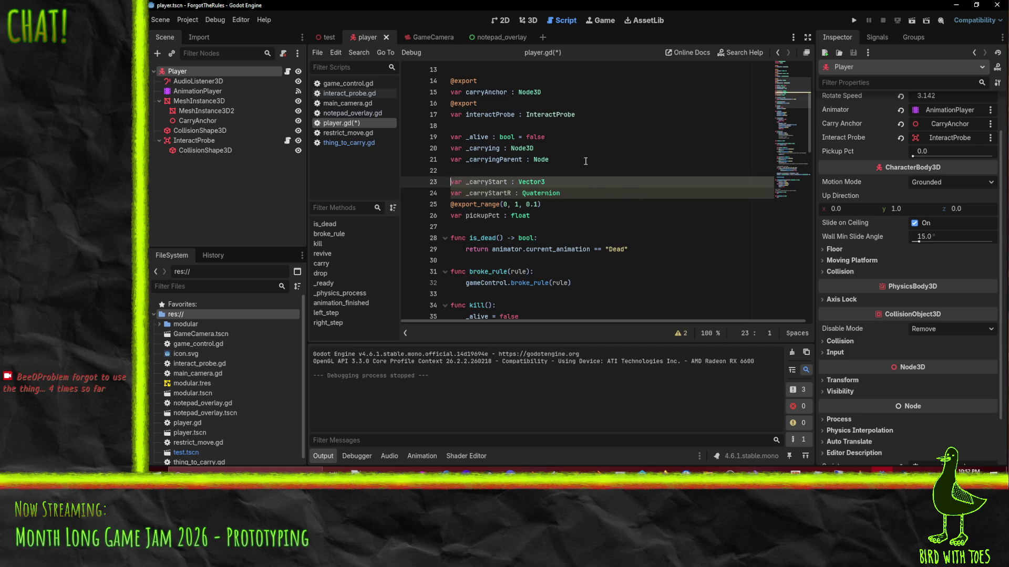
- In carry(), store the starting position with '_carryStart = _carrying.position'
{"action": "double_click", "coordinate": [493, 183]}
{"action": "scroll", "coordinate": [579, 216], "scroll_direction": "down", "scroll_amount": 9}
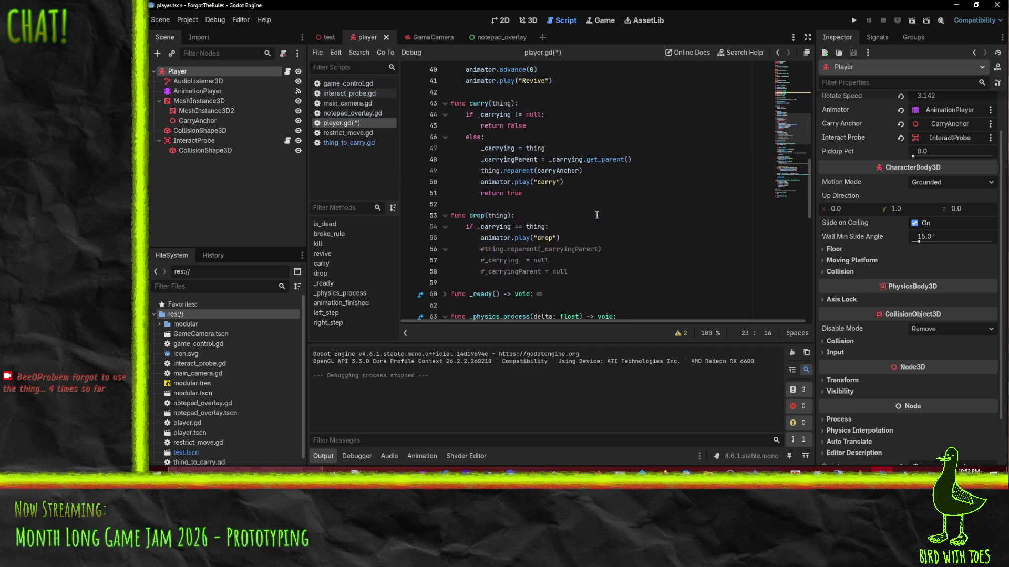
{"action": "scroll", "coordinate": [623, 227], "scroll_direction": "up", "scroll_amount": 1}
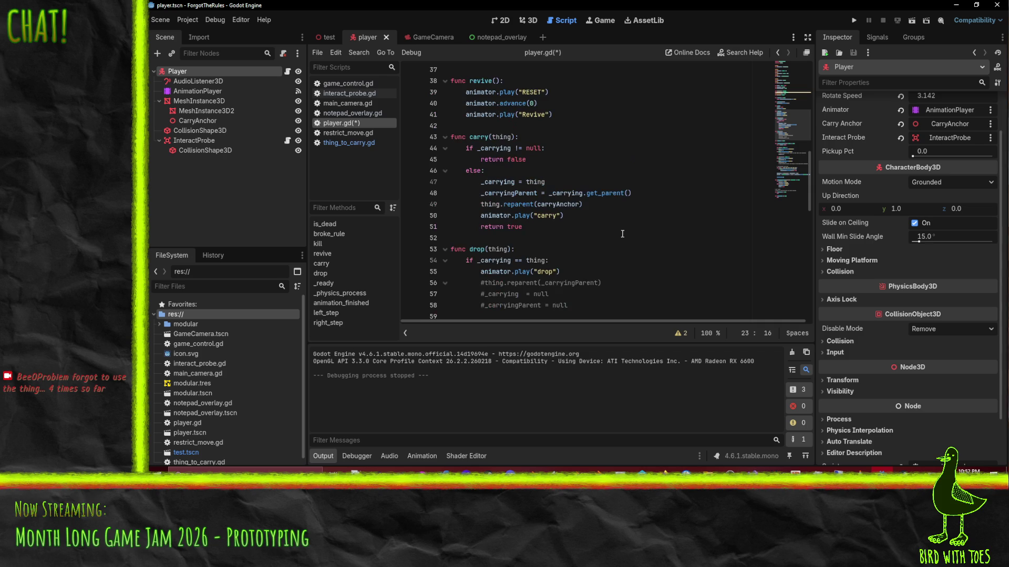
{"action": "scroll", "coordinate": [620, 241], "scroll_direction": "up", "scroll_amount": 1}
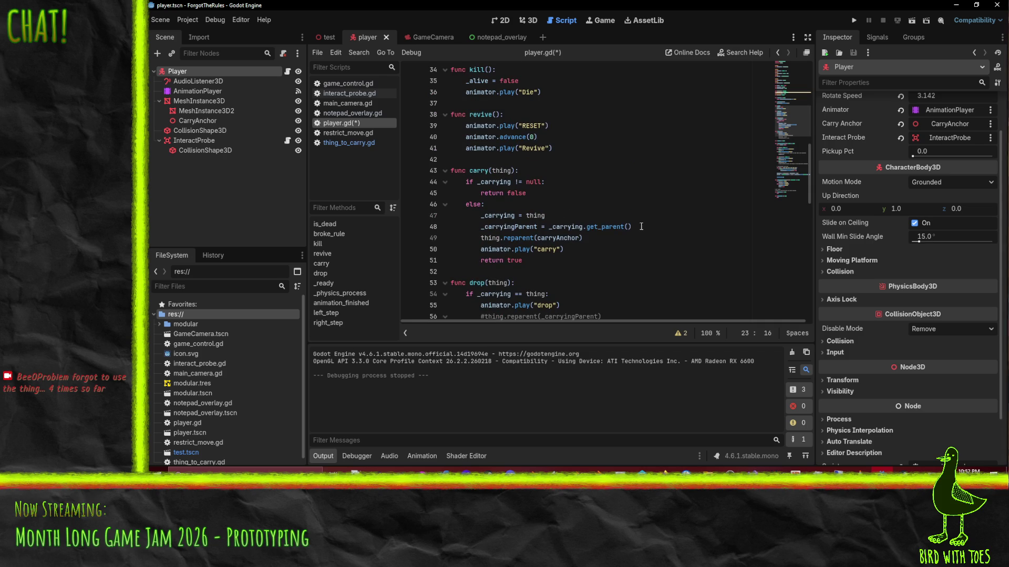
{"action": "left_click", "coordinate": [642, 226]}
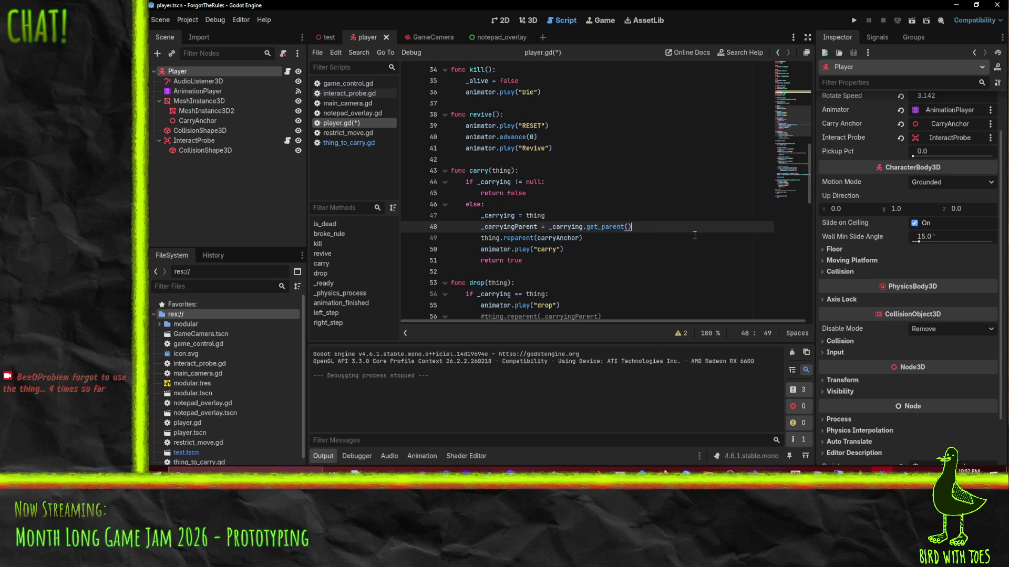
{"action": "key", "text": "Return"}
{"action": "type", "text": "_carryStart = _carrying.p"}
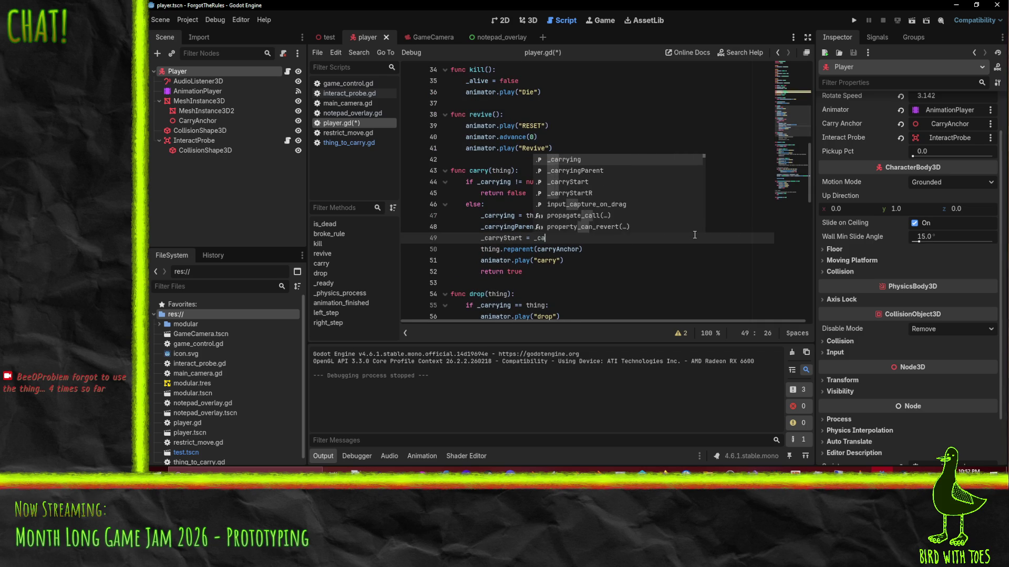
{"action": "type", "text": "osition"}
{"action": "key", "text": "Return"}
{"action": "key", "text": "Return"}
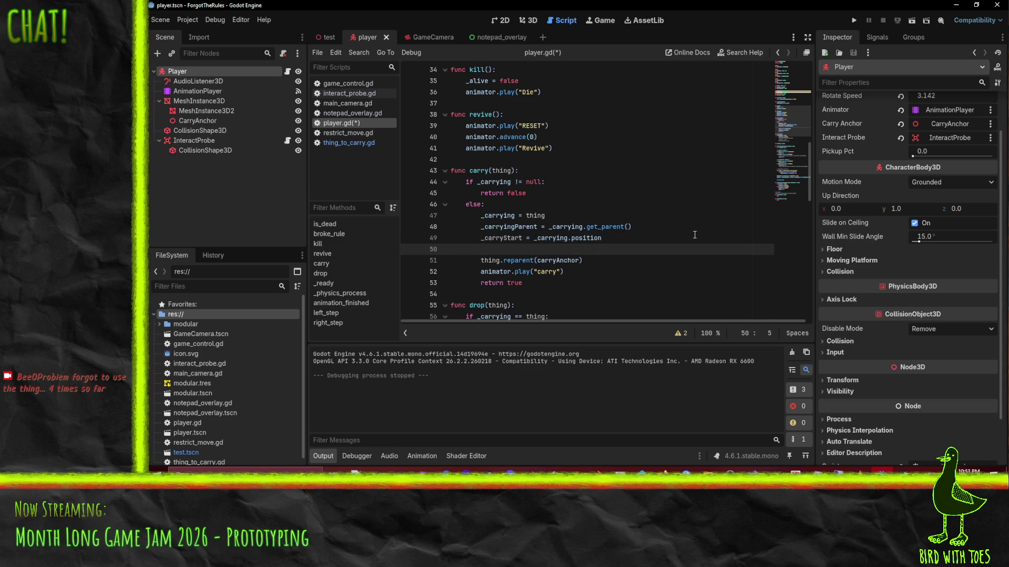
- Store the starting rotation as '_carryStartR = Quaternion.from_euler(_carrying.rotation)'
{"action": "type", "text": "_carryStartR"}
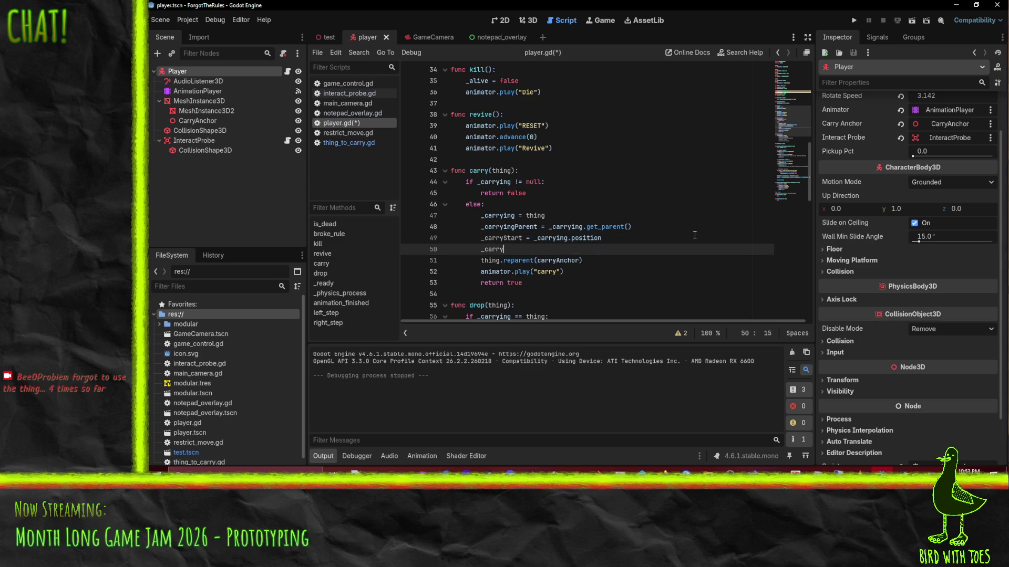
{"action": "type", "text": "_"}
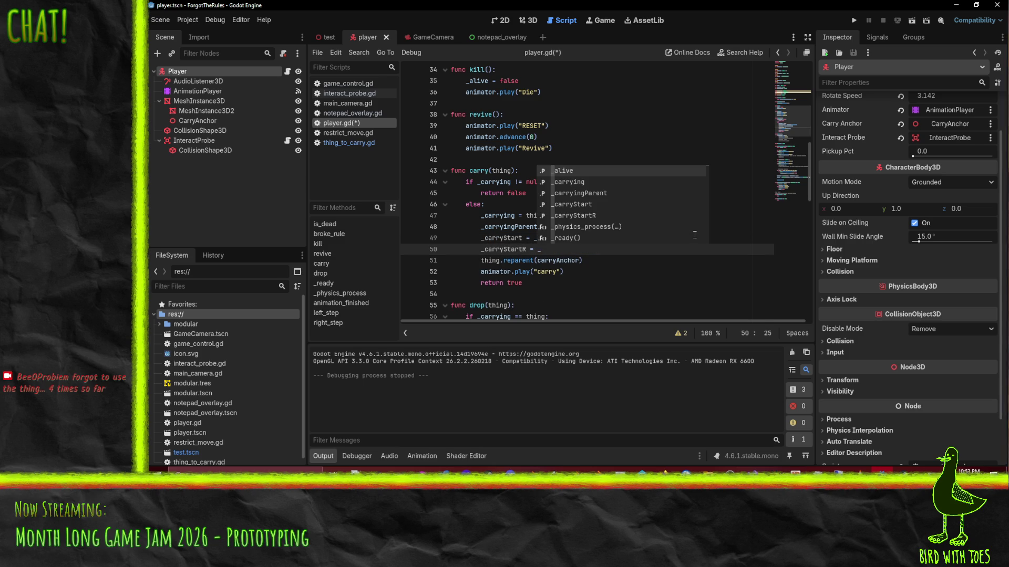
{"action": "type", "text": "carrying.ro"}
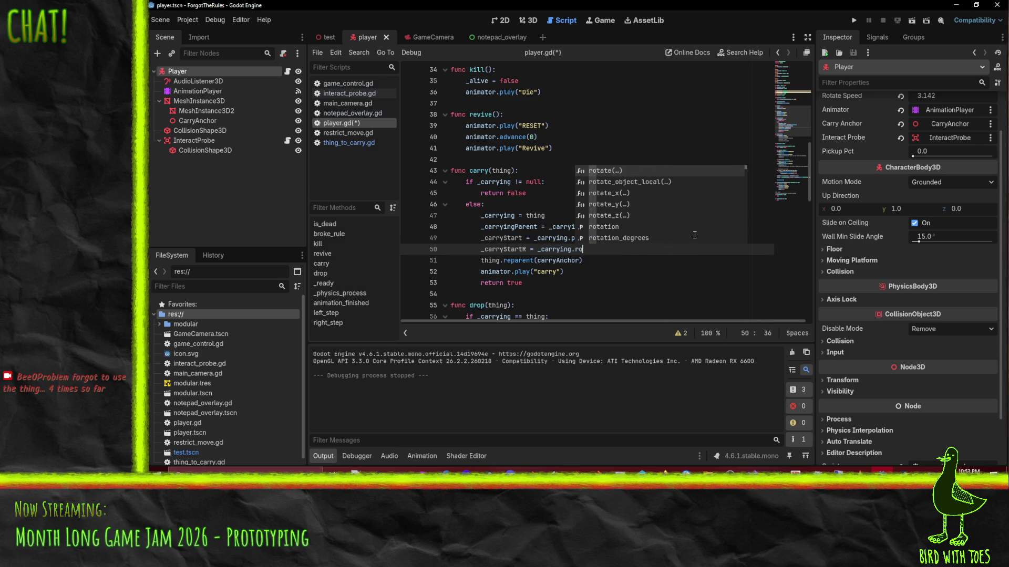
{"action": "type", "text": "tation"}
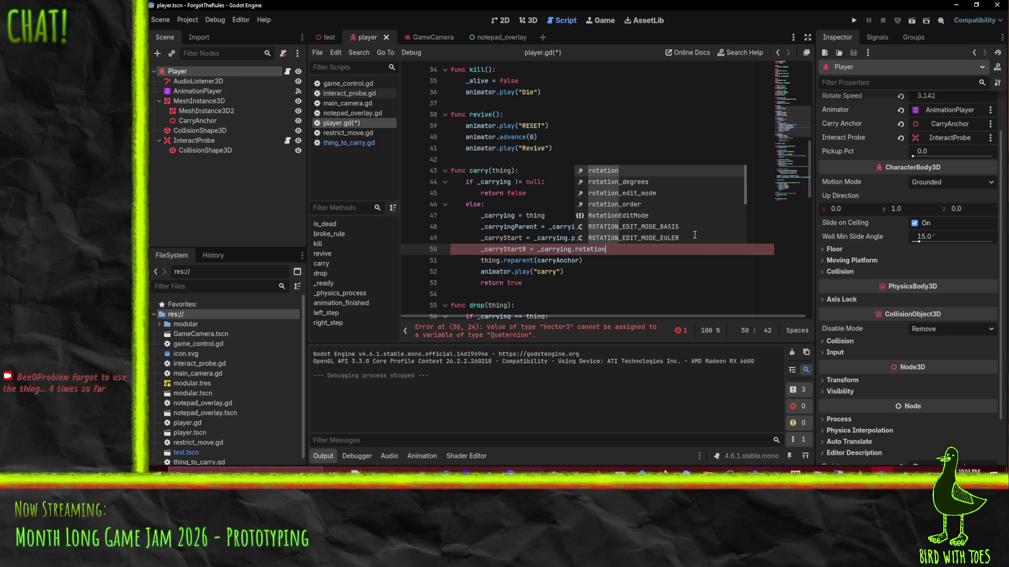
{"action": "type", "text": ".qu"}
{"action": "key", "text": "BackSpace"}
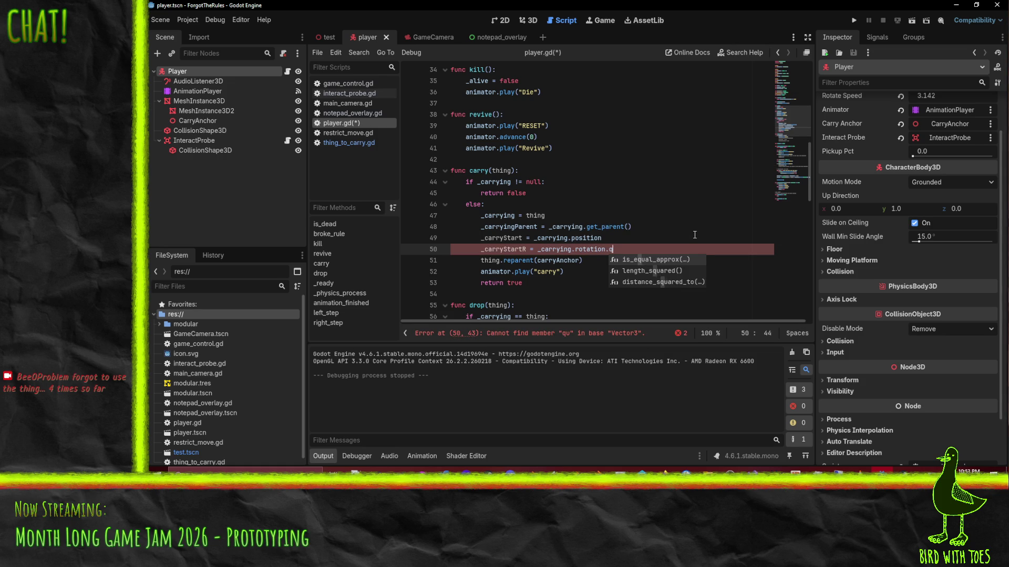
{"action": "key", "text": "BackSpace"}
{"action": "key", "text": "BackSpace"}
{"action": "key", "text": "Left"}
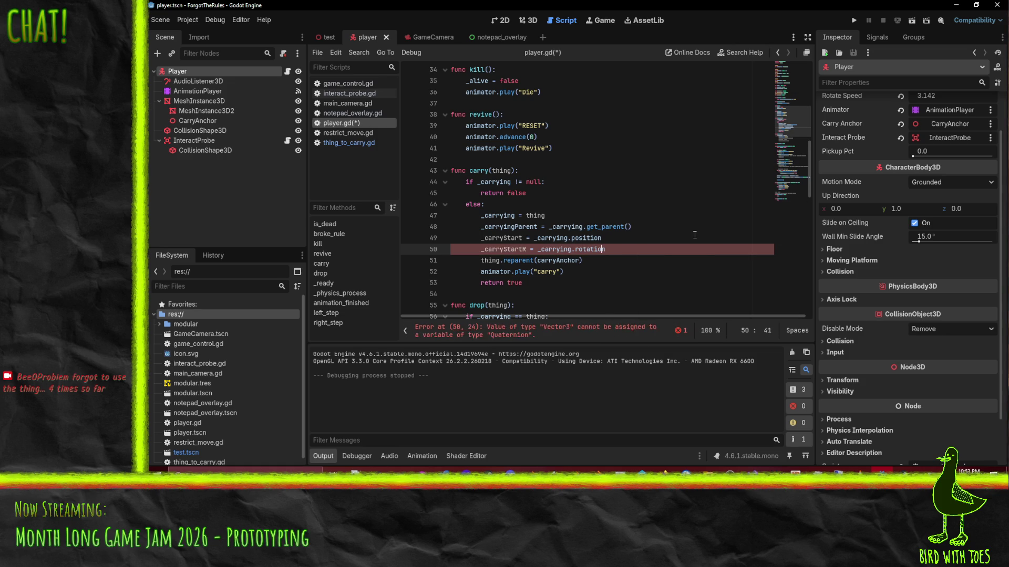
{"action": "type", "text": "quat"}
{"action": "key", "text": "Down"}
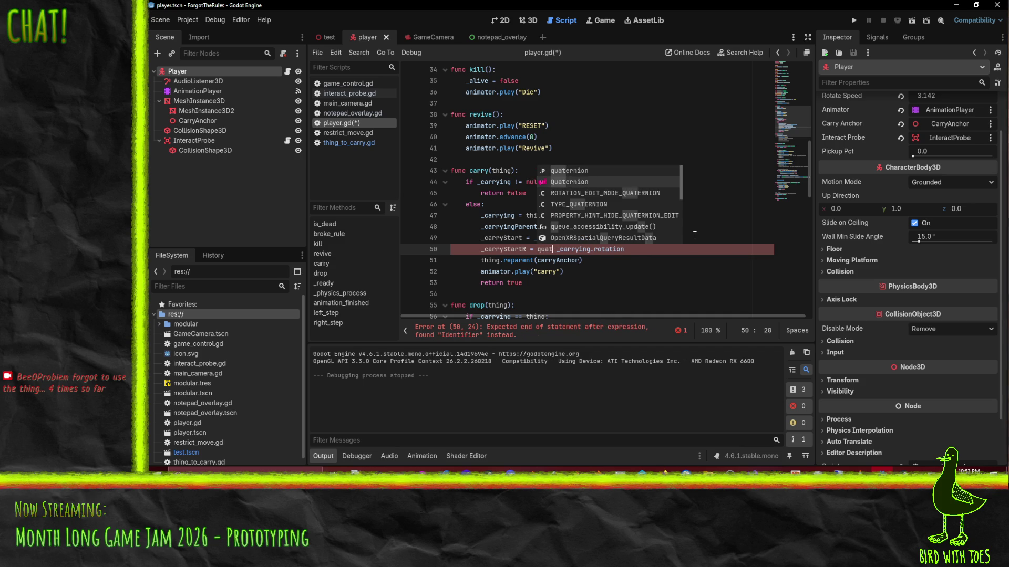
{"action": "key", "text": "Return"}
{"action": "type", "text": ".from"}
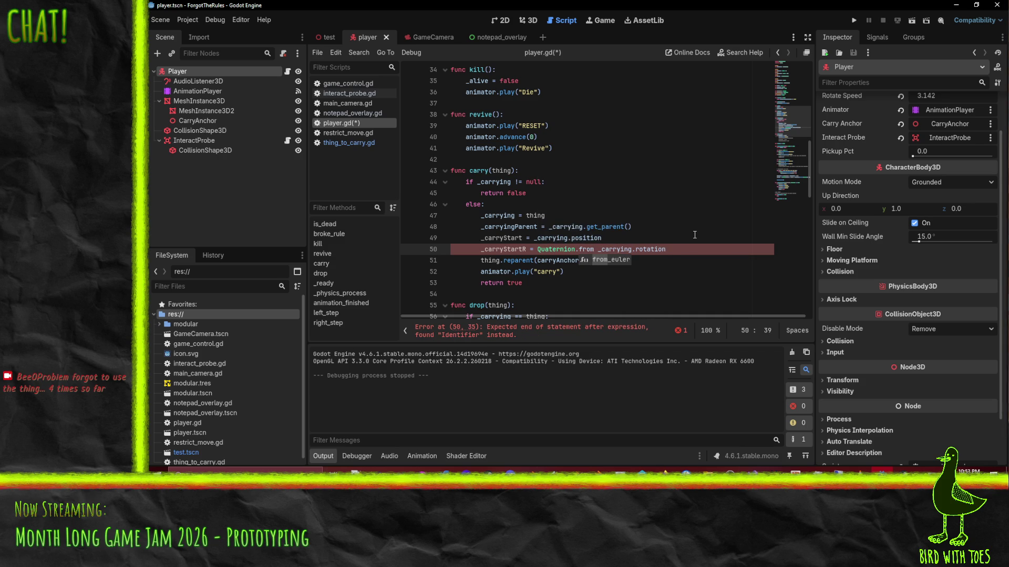
{"action": "key", "text": "Return"}
{"action": "key", "text": "Delete"}
{"action": "key", "text": "Delete"}
{"action": "key", "text": "End"}
{"action": "type", "text": ")"}
{"action": "key", "text": "Up"}
- Save player.gd with Ctrl+S
{"action": "key", "text": "Down"}
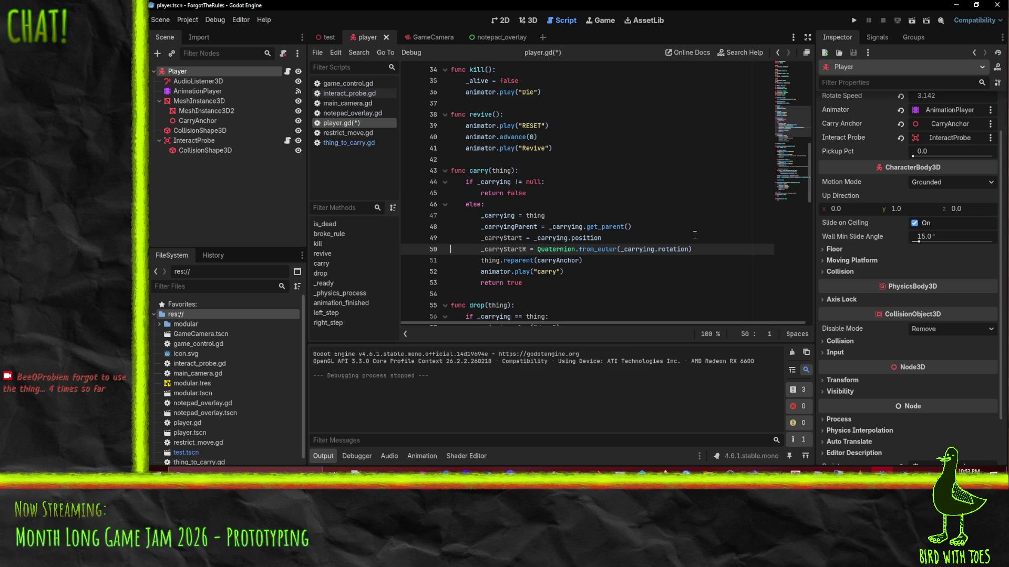
{"action": "key", "text": "ctrl+s"}
{"action": "left_click", "coordinate": [644, 271]}
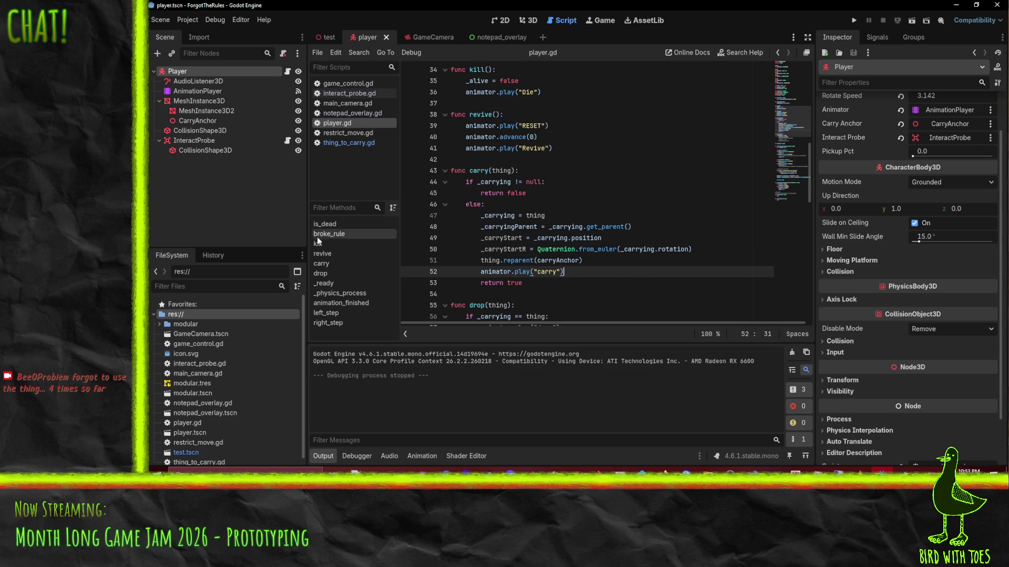
{"action": "left_click", "coordinate": [529, 251]}
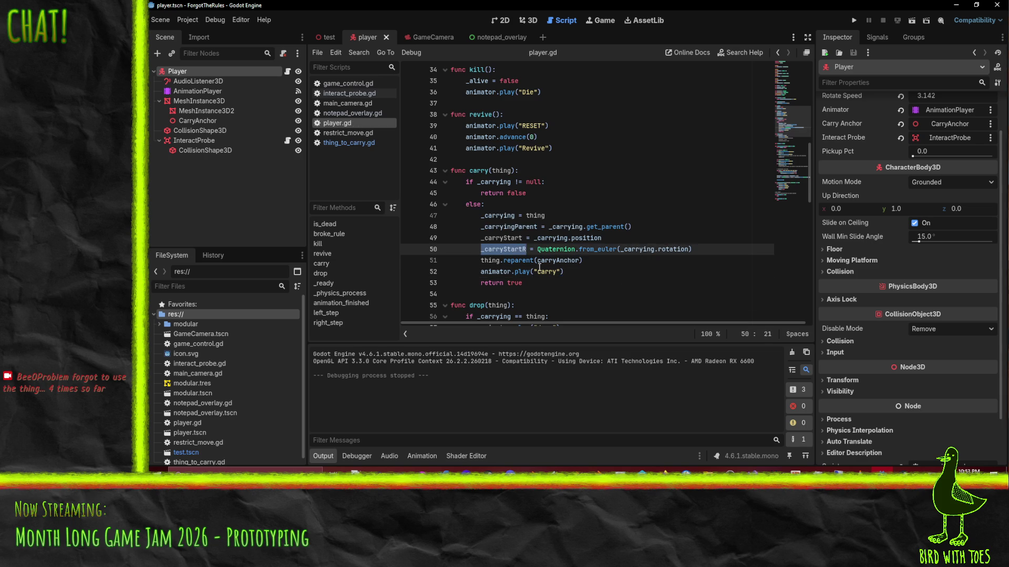
- Undo an accidental deletion of the _carryStartR name on line 50 and review carry() and drop()
{"action": "scroll", "coordinate": [631, 252], "scroll_direction": "up", "scroll_amount": 5}
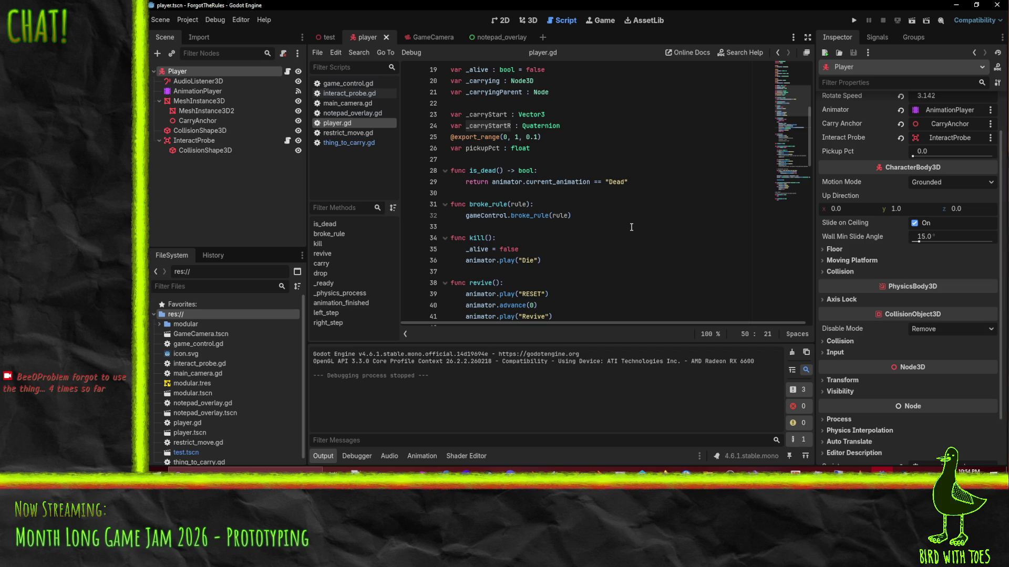
{"action": "key", "text": "BackSpace"}
{"action": "key", "text": "BackSpace"}
{"action": "key", "text": "BackSpace"}
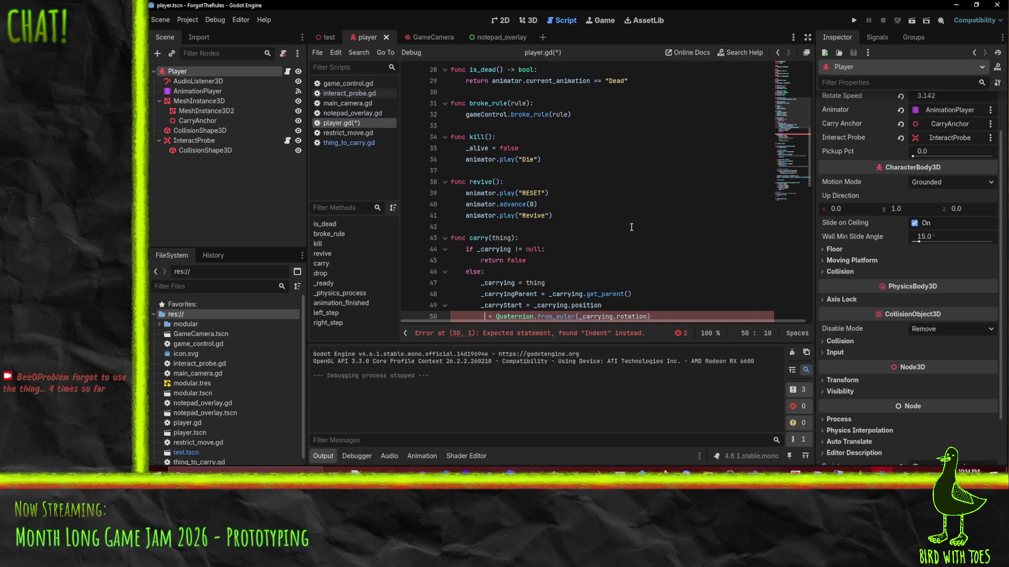
{"action": "key", "text": "ctrl+z"}
{"action": "left_click", "coordinate": [631, 227]}
{"action": "scroll", "coordinate": [656, 241], "scroll_direction": "down", "scroll_amount": 4}
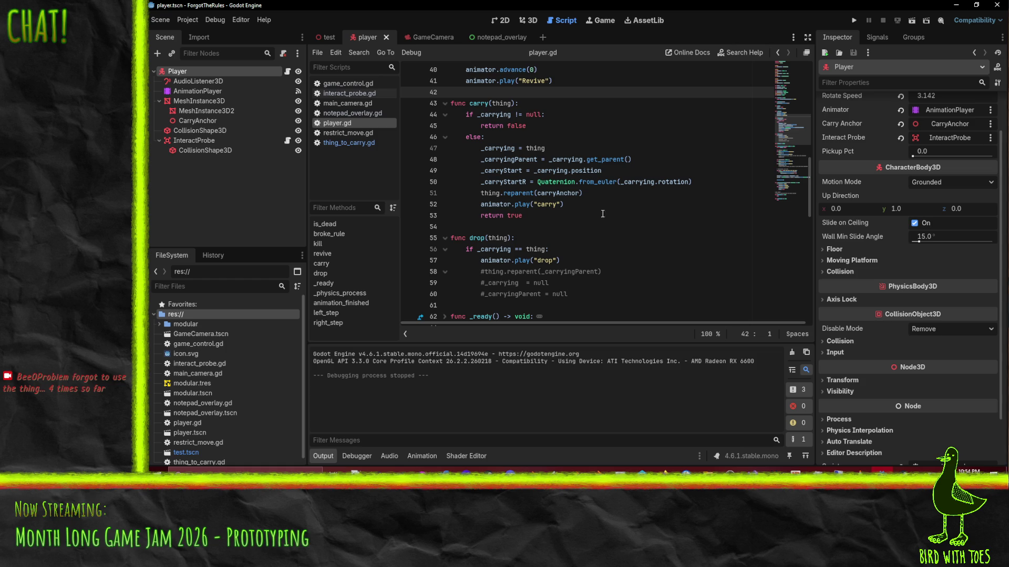
{"action": "scroll", "coordinate": [665, 282], "scroll_direction": "up", "scroll_amount": 1}
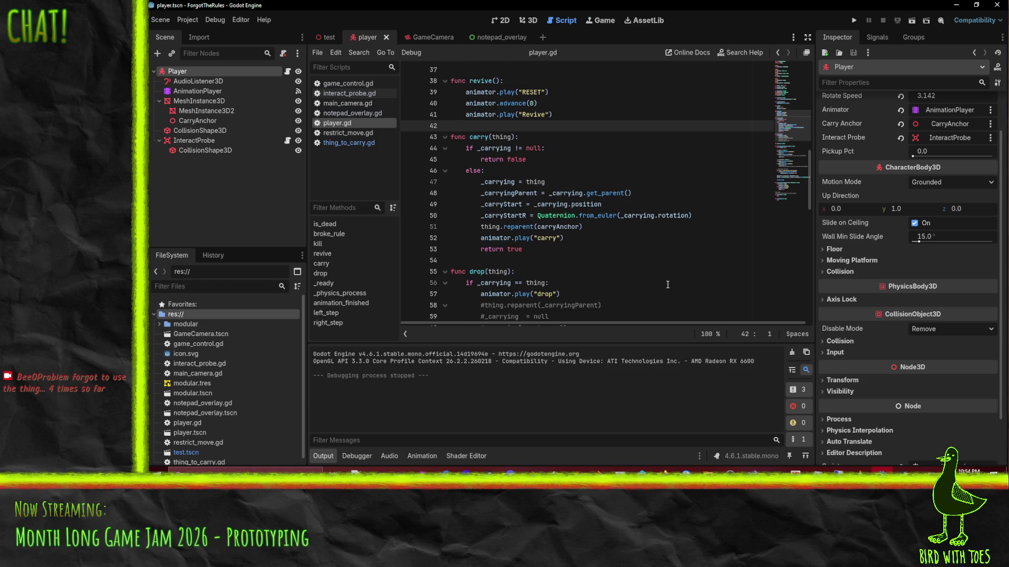
{"action": "left_click", "coordinate": [613, 251]}
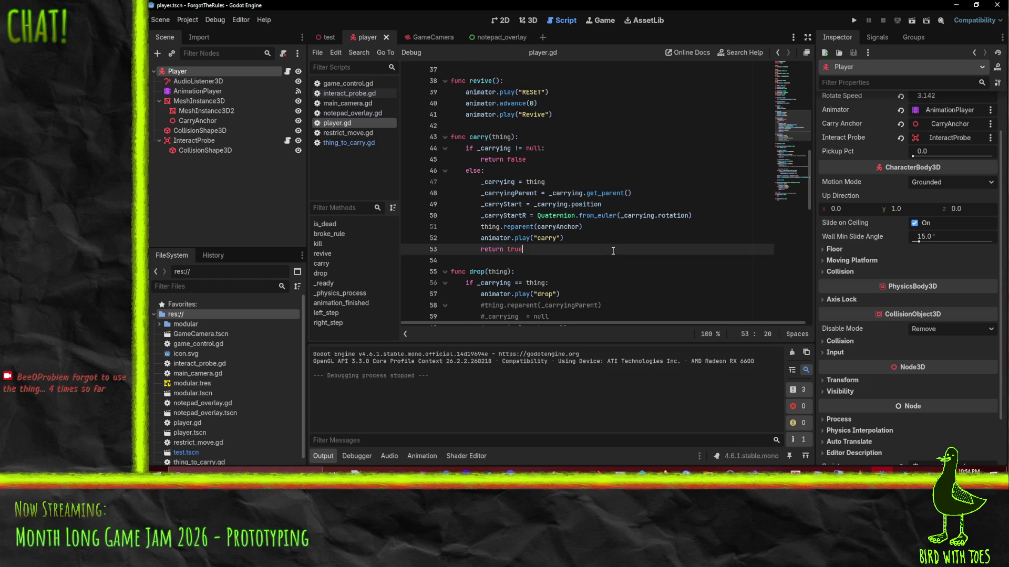
{"action": "scroll", "coordinate": [612, 250], "scroll_direction": "down", "scroll_amount": 1}
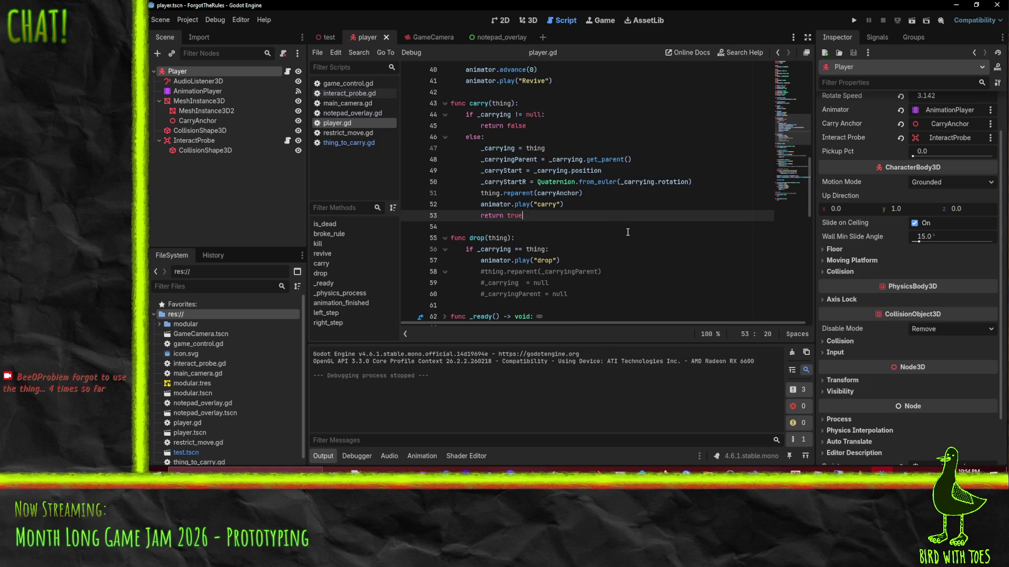
{"action": "scroll", "coordinate": [627, 232], "scroll_direction": "down", "scroll_amount": 1}
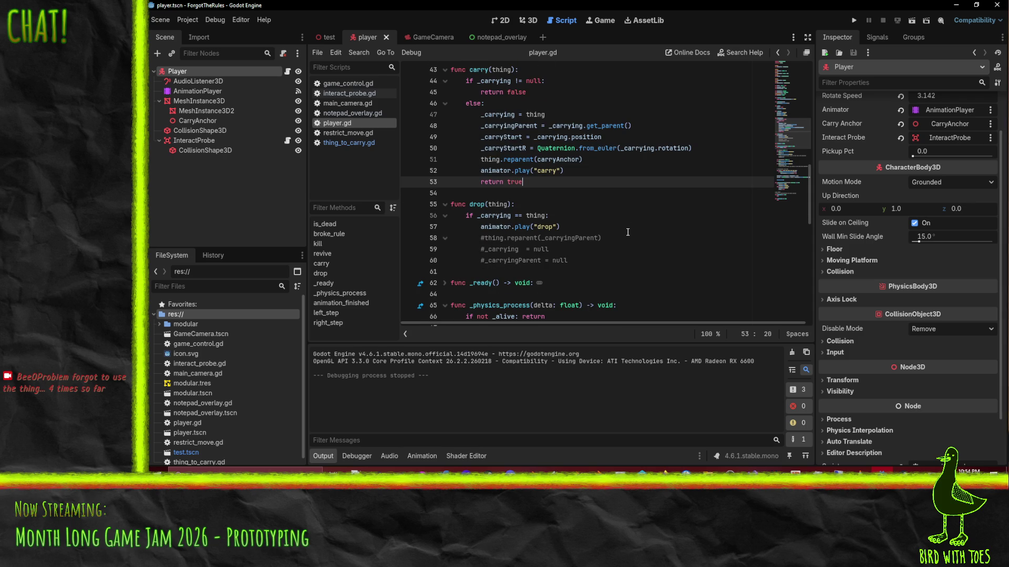
{"action": "left_click", "coordinate": [570, 260]}
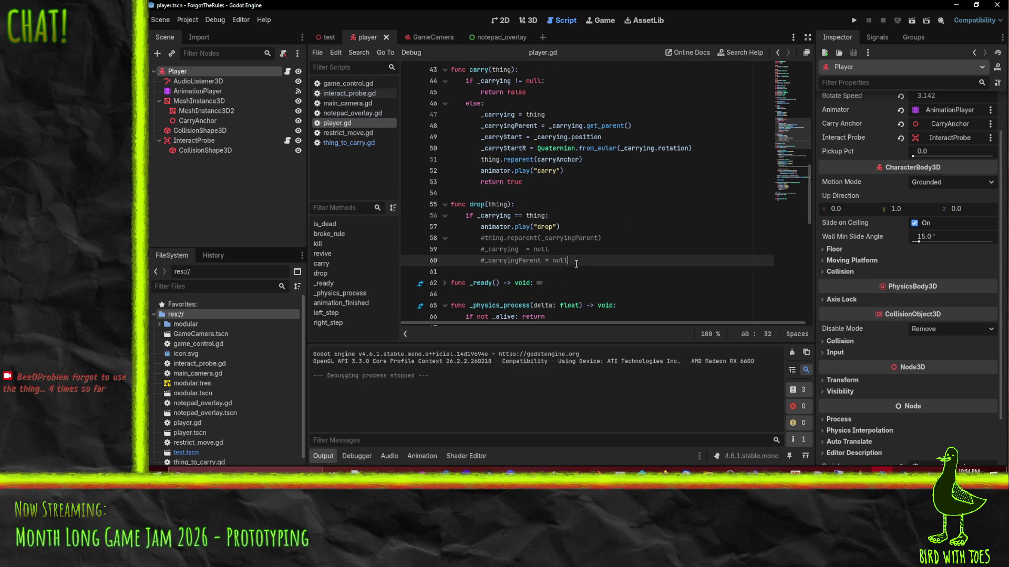
{"action": "left_click", "coordinate": [489, 260]}
{"action": "scroll", "coordinate": [504, 210], "scroll_direction": "down", "scroll_amount": 6}
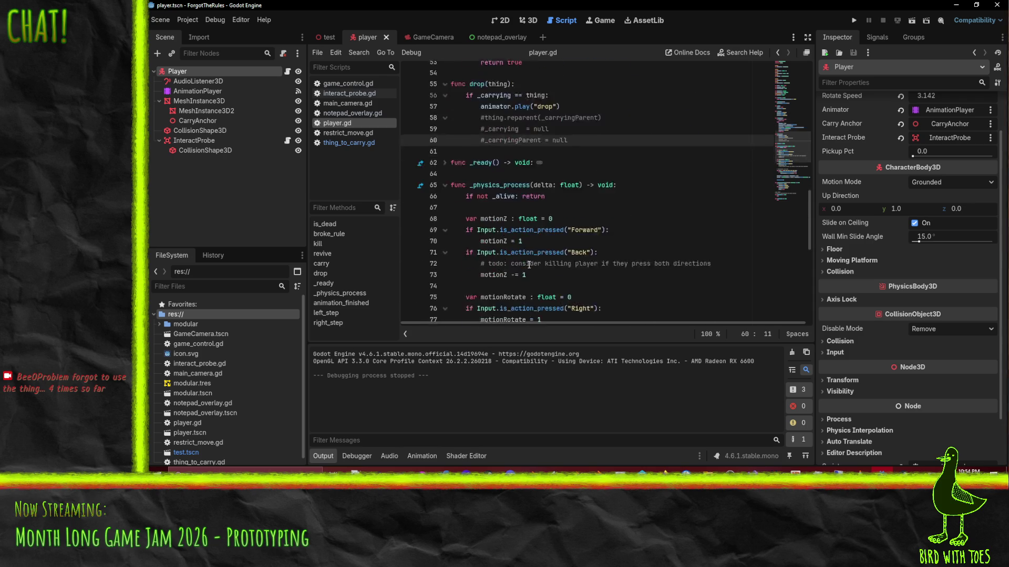
{"action": "scroll", "coordinate": [525, 171], "scroll_direction": "up", "scroll_amount": 1}
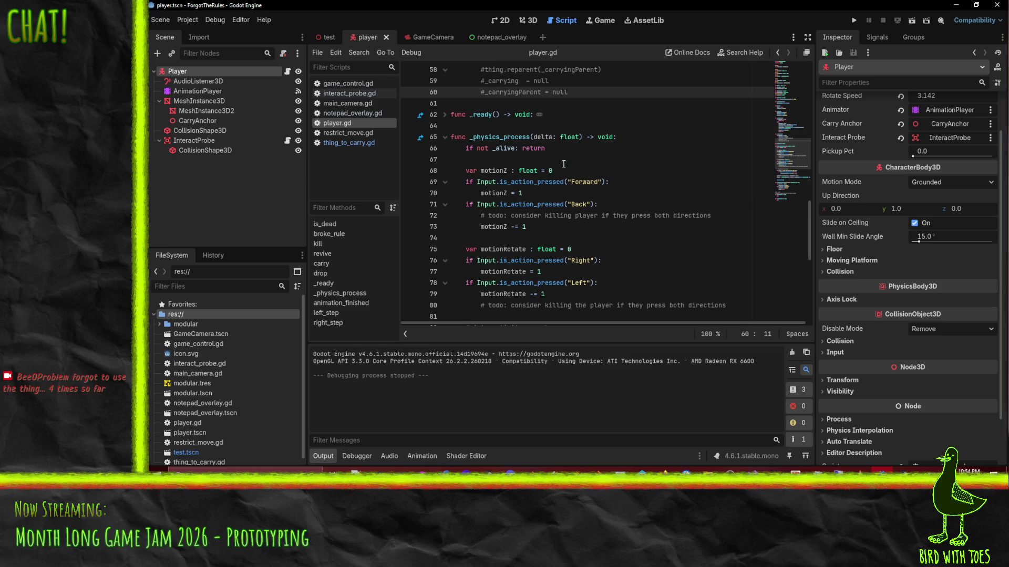
{"action": "left_click", "coordinate": [563, 161]}
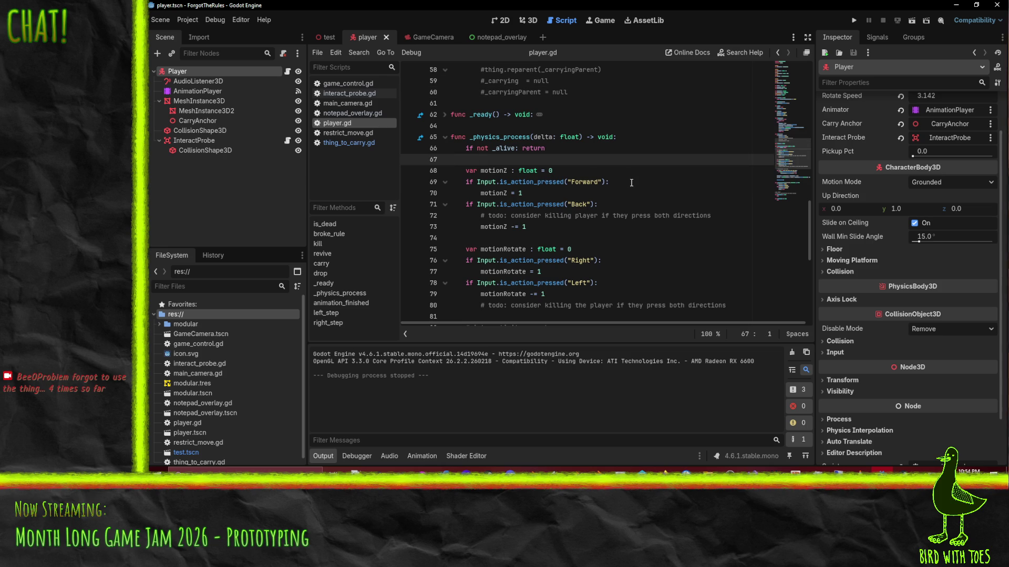
{"action": "scroll", "coordinate": [630, 186], "scroll_direction": "down", "scroll_amount": 5}
{"action": "scroll", "coordinate": [625, 192], "scroll_direction": "up", "scroll_amount": 6}
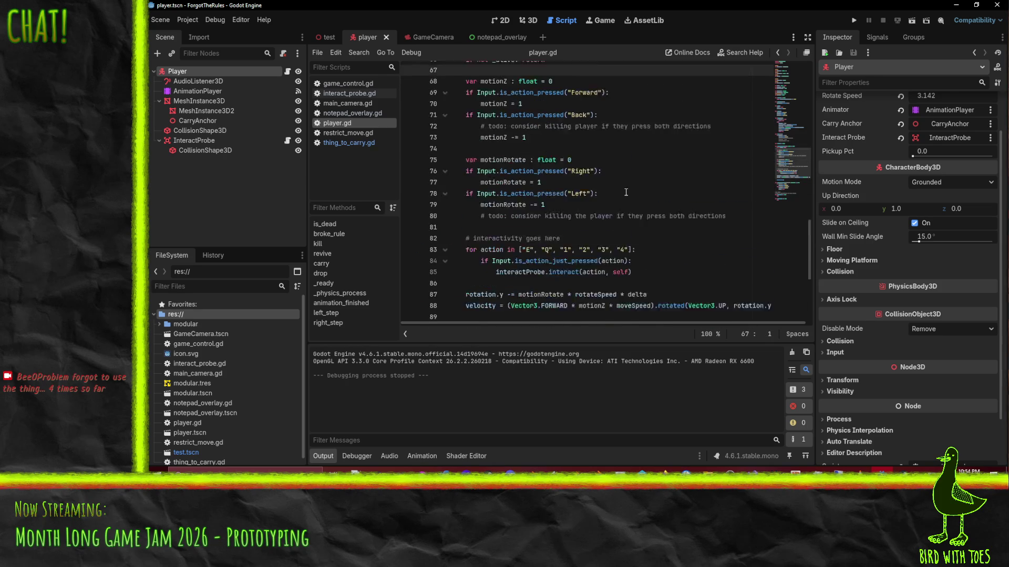
- Start an 'if animator.current_animation' carry check after the alive check in _physics_process
{"action": "key", "text": "Up"}
{"action": "key", "text": "End"}
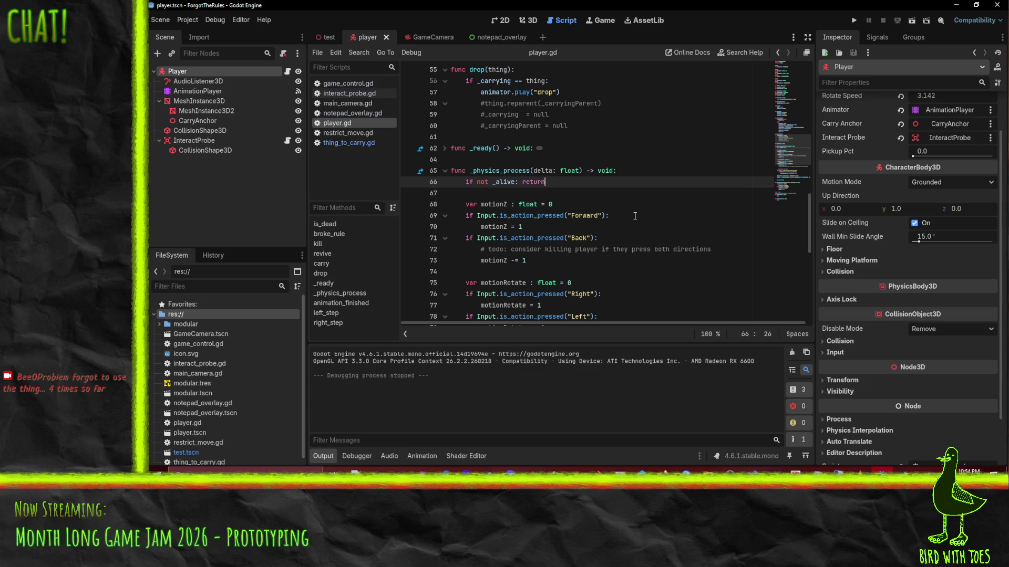
{"action": "key", "text": "Return"}
{"action": "type", "text": "if animator."}
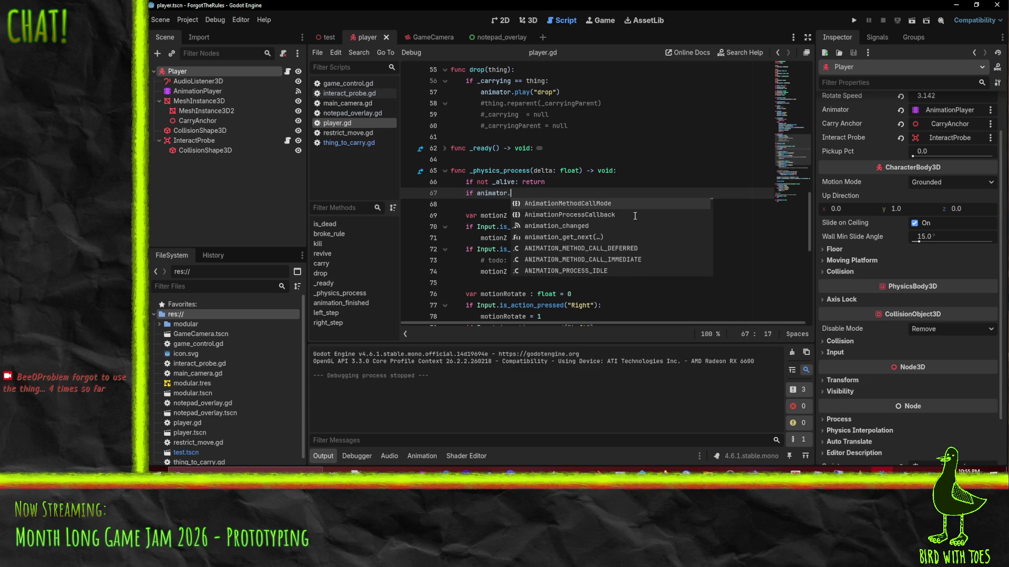
{"action": "type", "text": "curren"}
{"action": "key", "text": "Return"}
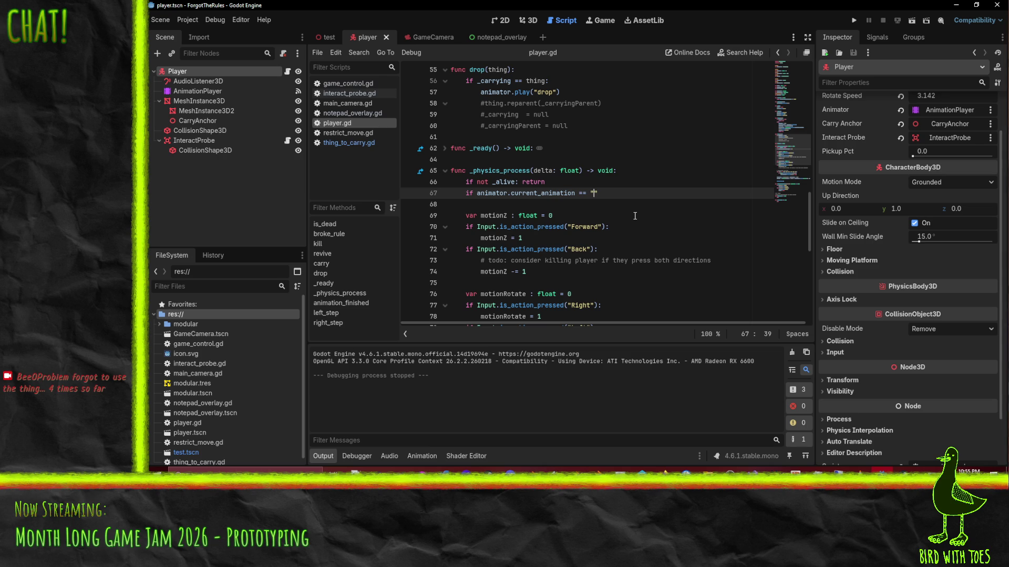
{"action": "type", "text": "p"}
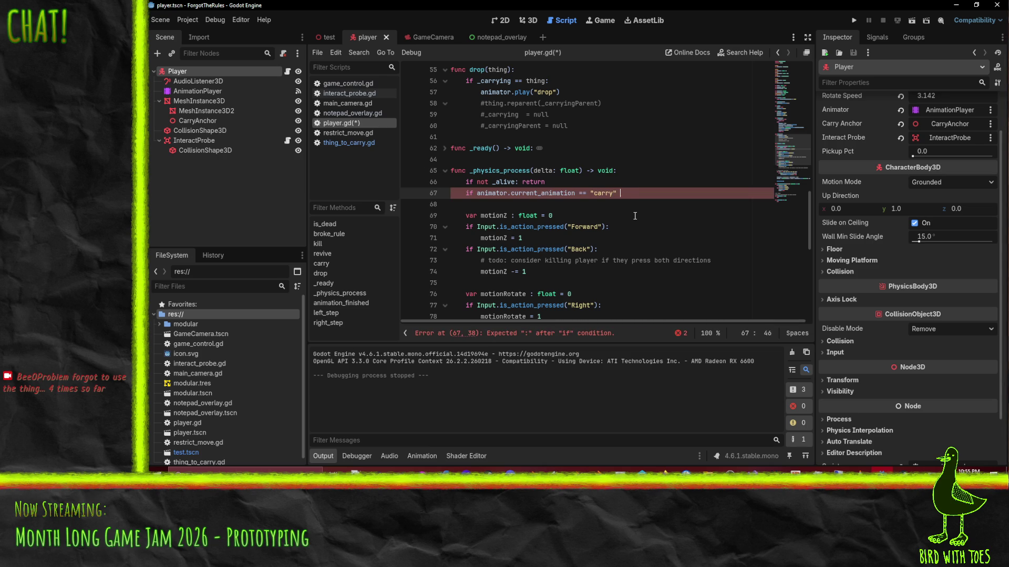
{"action": "key", "text": "Return"}
{"action": "type", "text": "animato"}
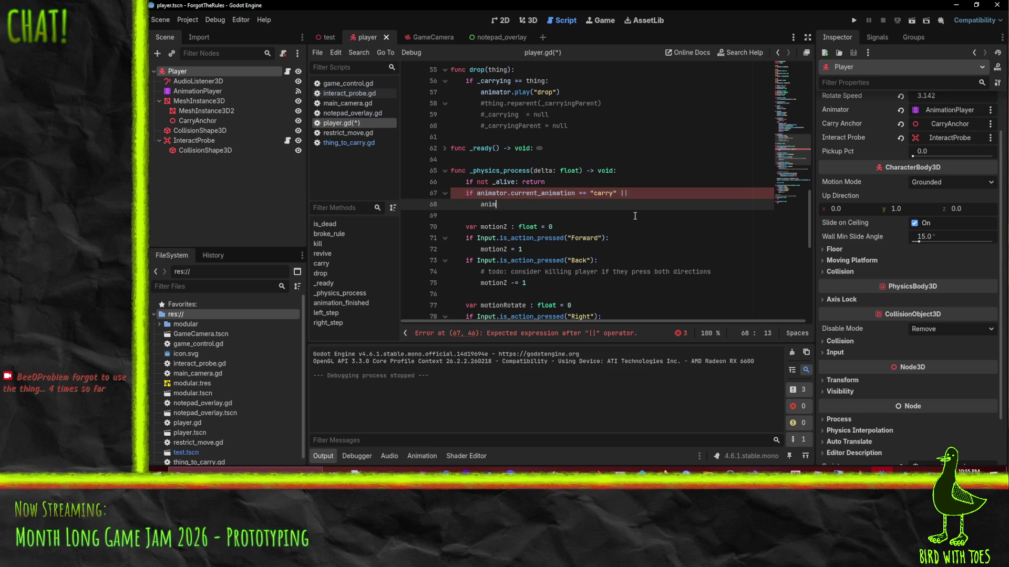
- Undo and delete the half-typed animator condition line
{"action": "key", "text": "ctrl+z"}
{"action": "key", "text": "shift+Home"}
{"action": "key", "text": "BackSpace"}
{"action": "key", "text": "BackSpace"}
{"action": "scroll", "coordinate": [615, 213], "scroll_direction": "up", "scroll_amount": 15}
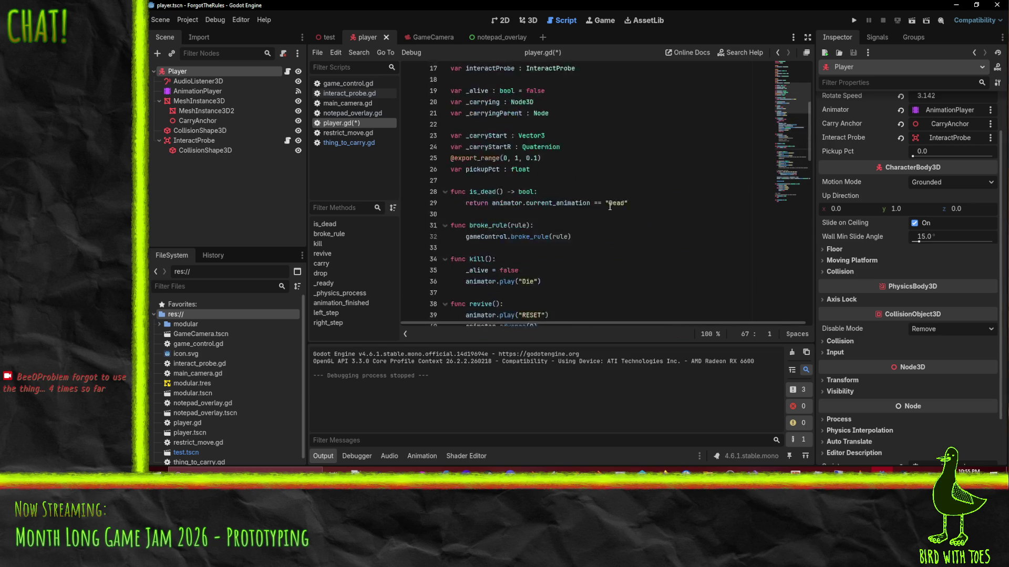
- Duplicate the _alive declaration into 'var _canMove : bool = true'
{"action": "scroll", "coordinate": [609, 214], "scroll_direction": "down", "scroll_amount": 1}
{"action": "scroll", "coordinate": [616, 218], "scroll_direction": "down", "scroll_amount": 1}
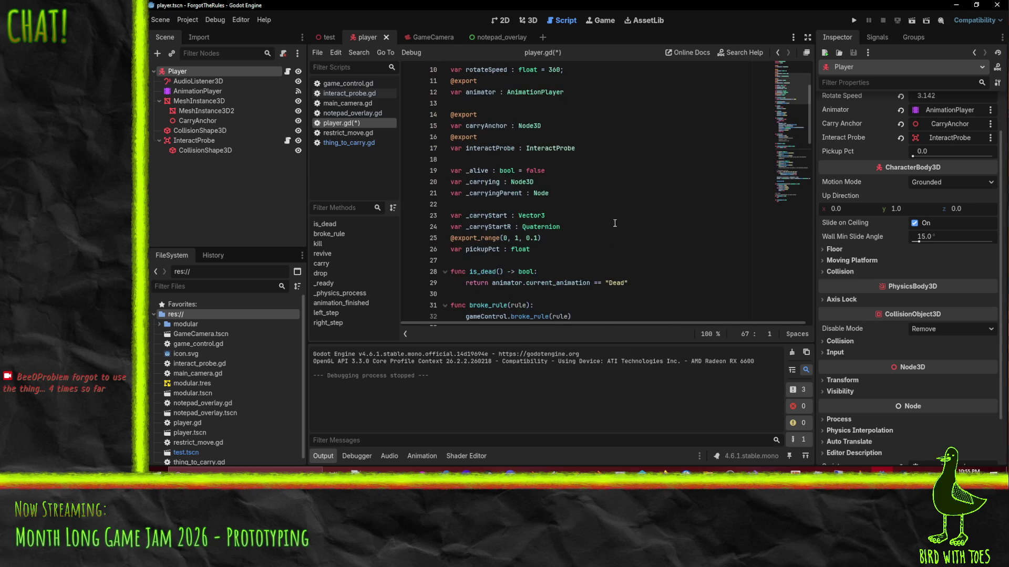
{"action": "left_click", "coordinate": [512, 184]}
{"action": "key", "text": "Up"}
{"action": "key", "text": "Home"}
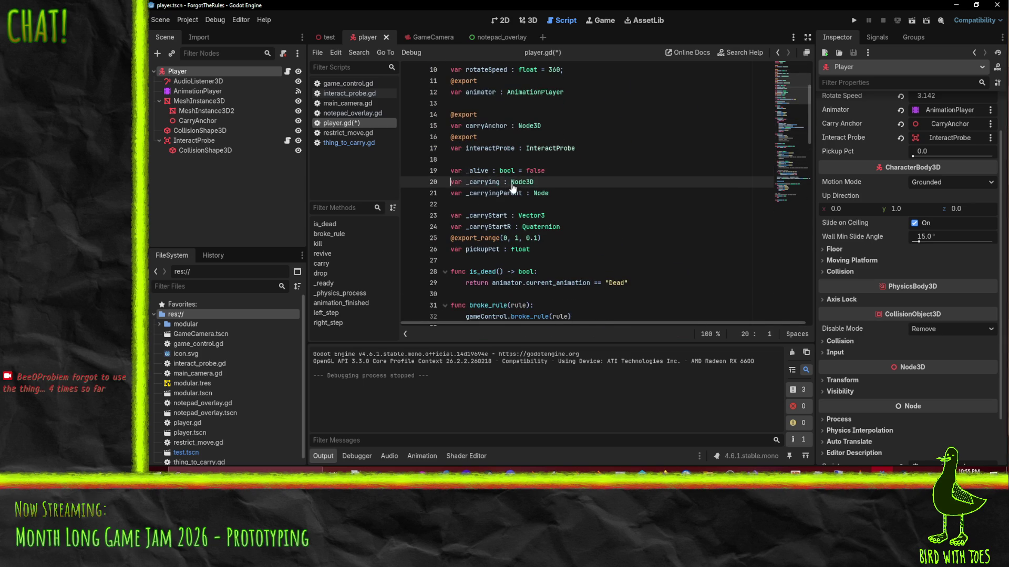
{"action": "key", "text": "ctrl+shift+d"}
{"action": "key", "text": "Right"}
{"action": "key", "text": "shift+Right"}
{"action": "key", "text": "shift+Right"}
{"action": "key", "text": "shift+Right"}
{"action": "type", "text": "canMove"}
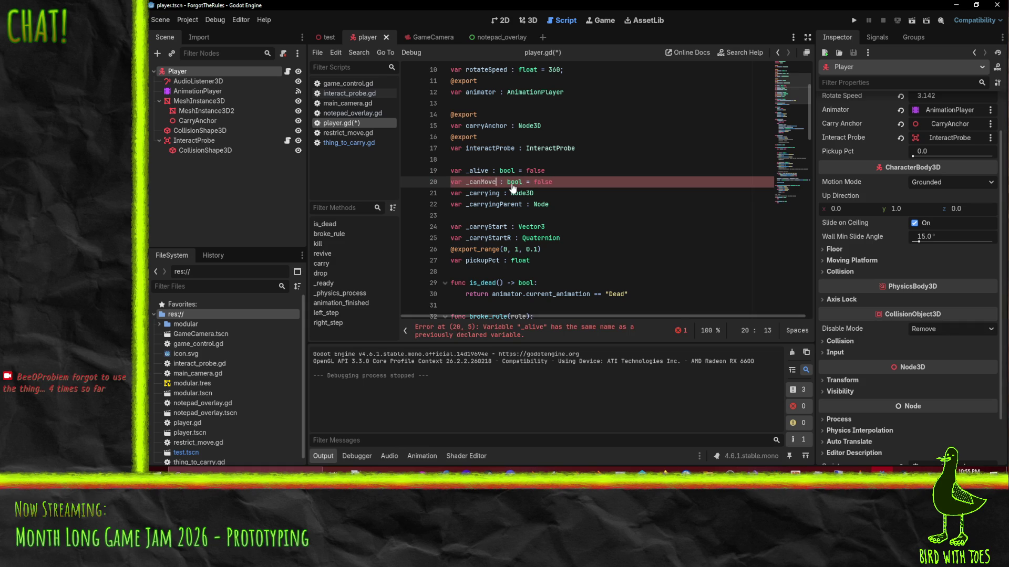
{"action": "key", "text": "End"}
{"action": "key", "text": "BackSpace"}
{"action": "key", "text": "BackSpace"}
{"action": "type", "text": "true"}
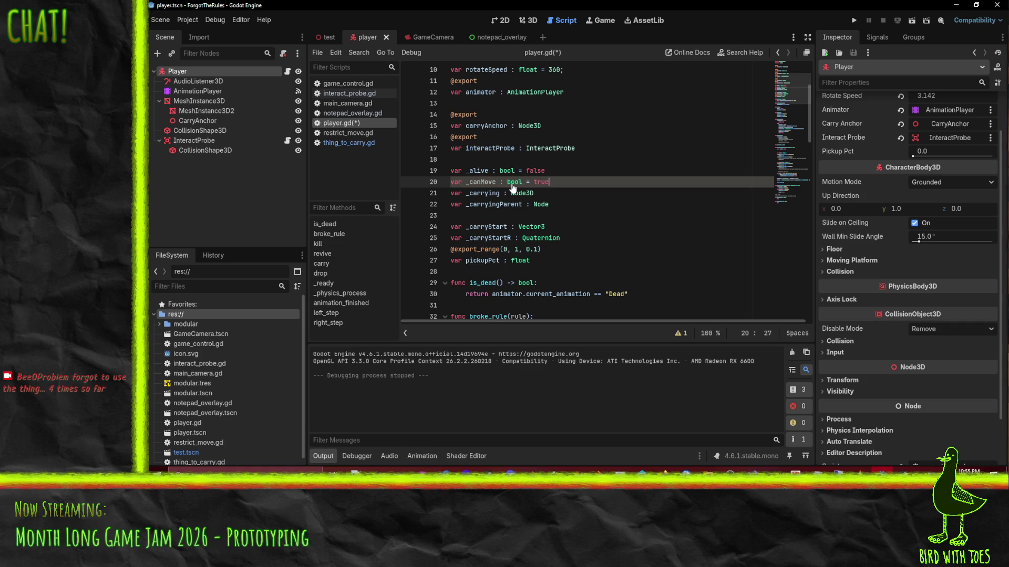
- Add '_canMove = false' after the carry animation call in carry()
{"action": "double_click", "coordinate": [496, 187]}
{"action": "scroll", "coordinate": [624, 220], "scroll_direction": "down", "scroll_amount": 6}
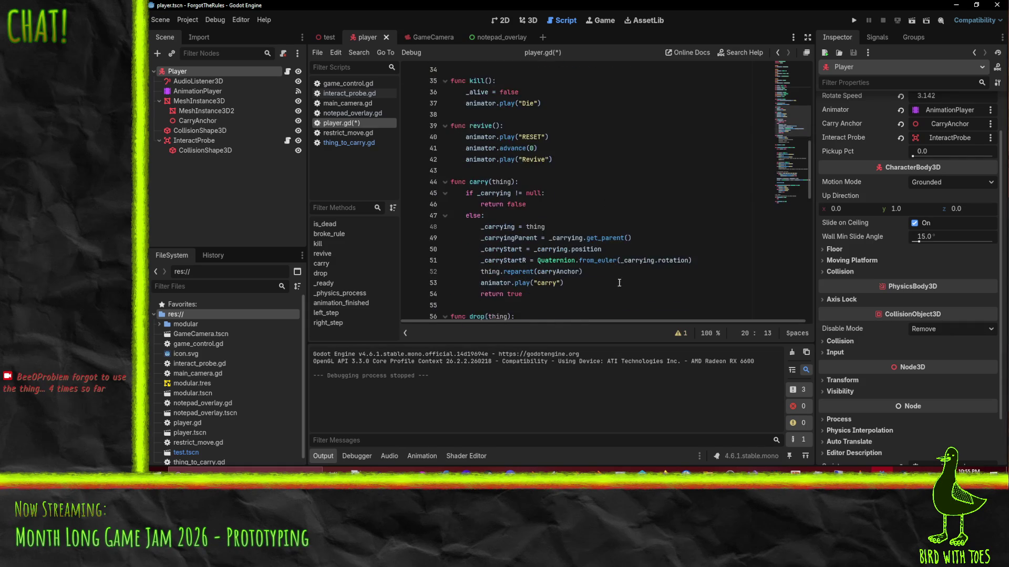
{"action": "scroll", "coordinate": [597, 214], "scroll_direction": "up", "scroll_amount": 1}
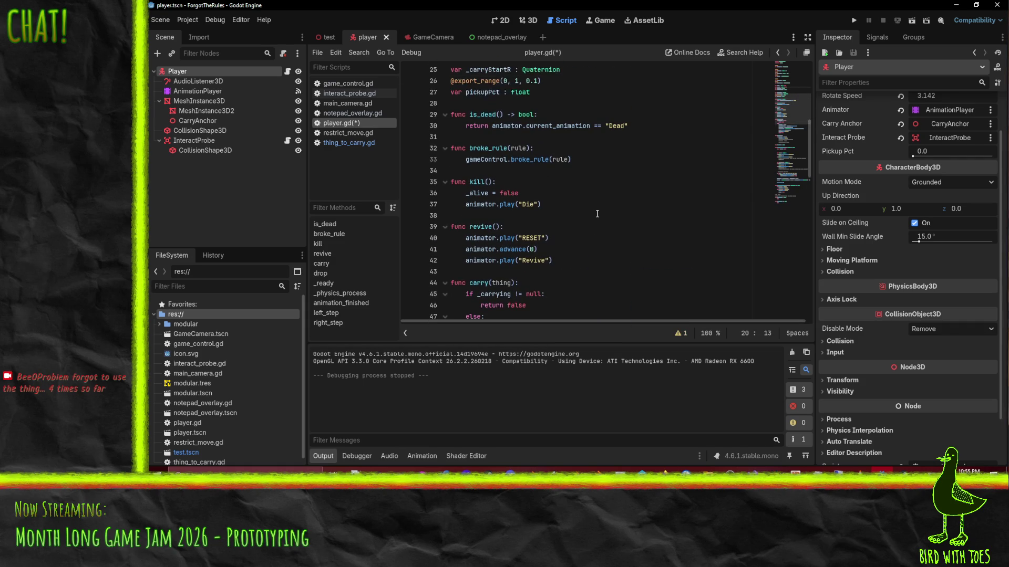
{"action": "scroll", "coordinate": [641, 224], "scroll_direction": "down", "scroll_amount": 1}
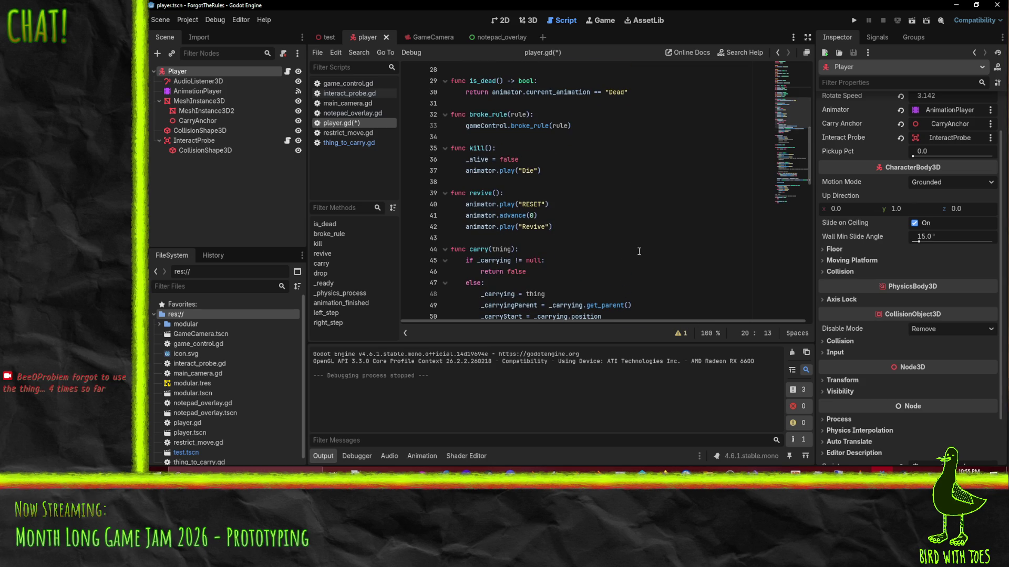
{"action": "scroll", "coordinate": [566, 203], "scroll_direction": "down", "scroll_amount": 3}
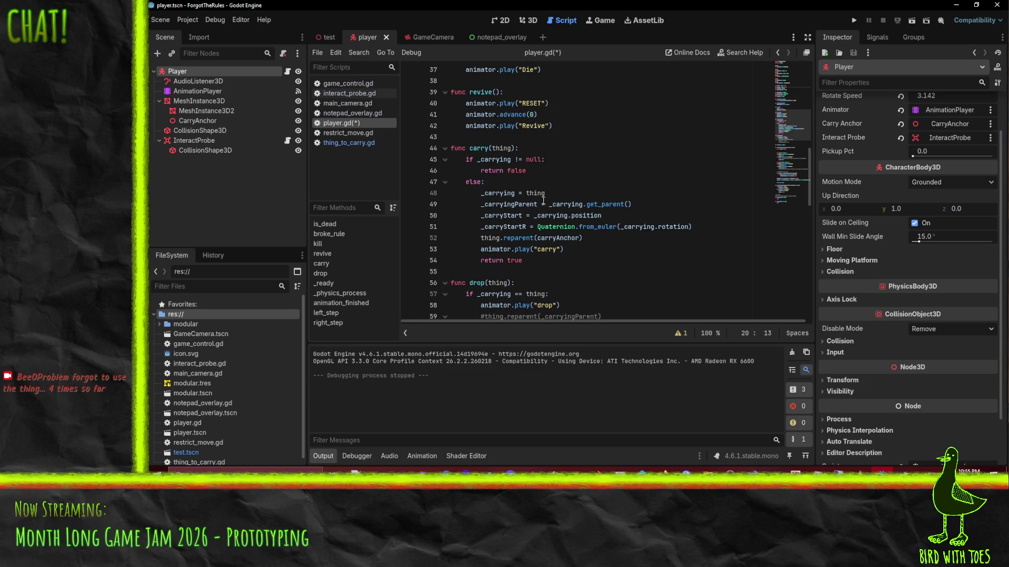
{"action": "left_click", "coordinate": [574, 249]}
{"action": "key", "text": "Return"}
{"action": "type", "text": "_canMove "}
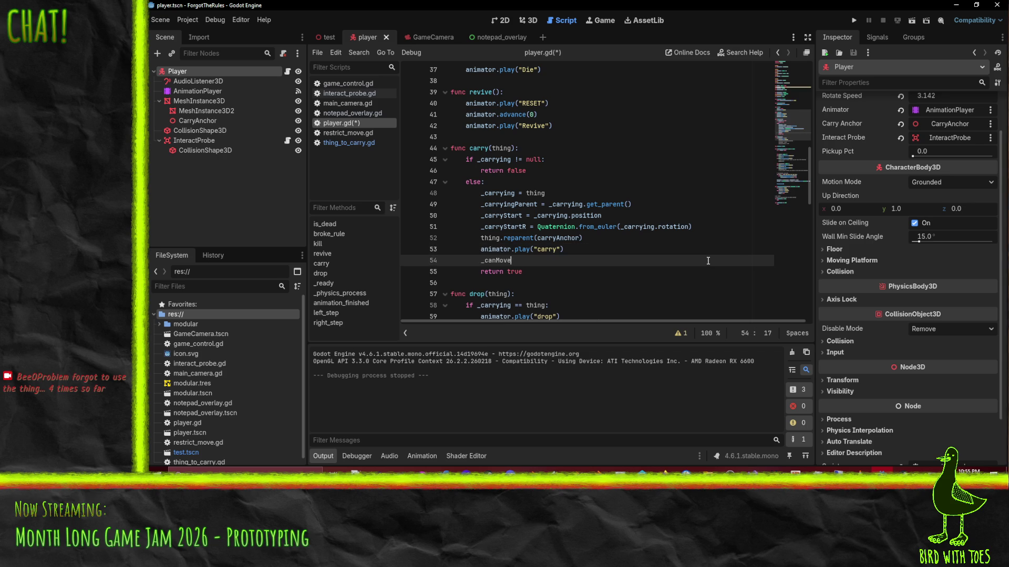
{"action": "type", "text": "= false"}
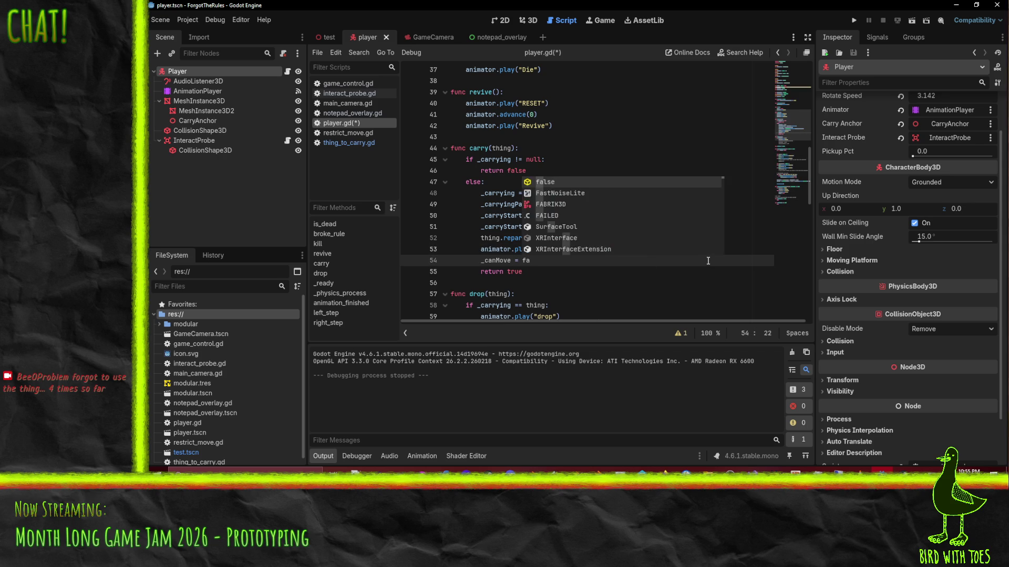
{"action": "key", "text": "Home"}
- Paste '_canMove = false' into drop() and cut drop()'s commented-out lines
{"action": "scroll", "coordinate": [708, 260], "scroll_direction": "down", "scroll_amount": 4}
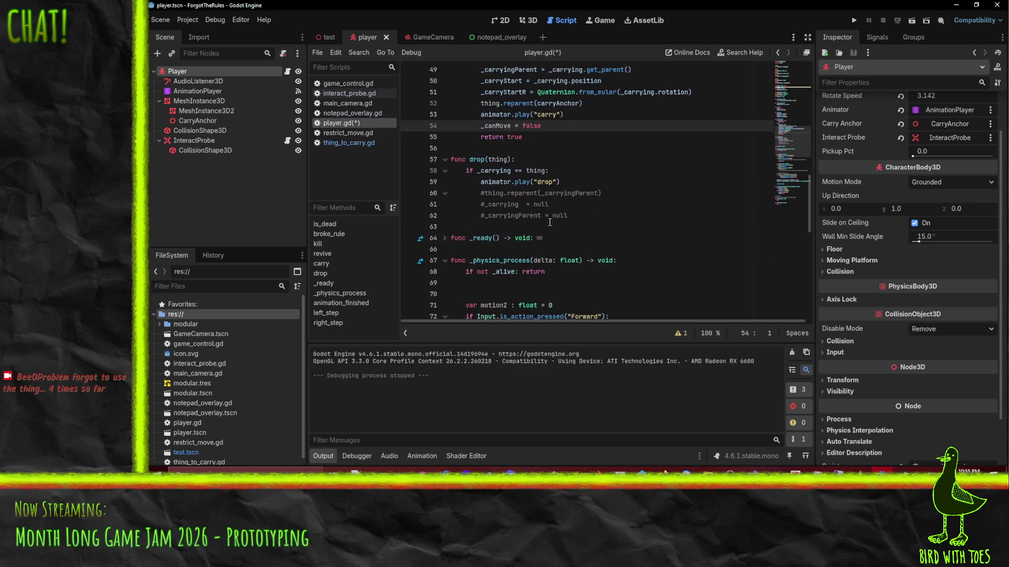
{"action": "key", "text": "Down"}
{"action": "key", "text": "Down"}
{"action": "key", "text": "Down"}
{"action": "key", "text": "ctrl+v"}
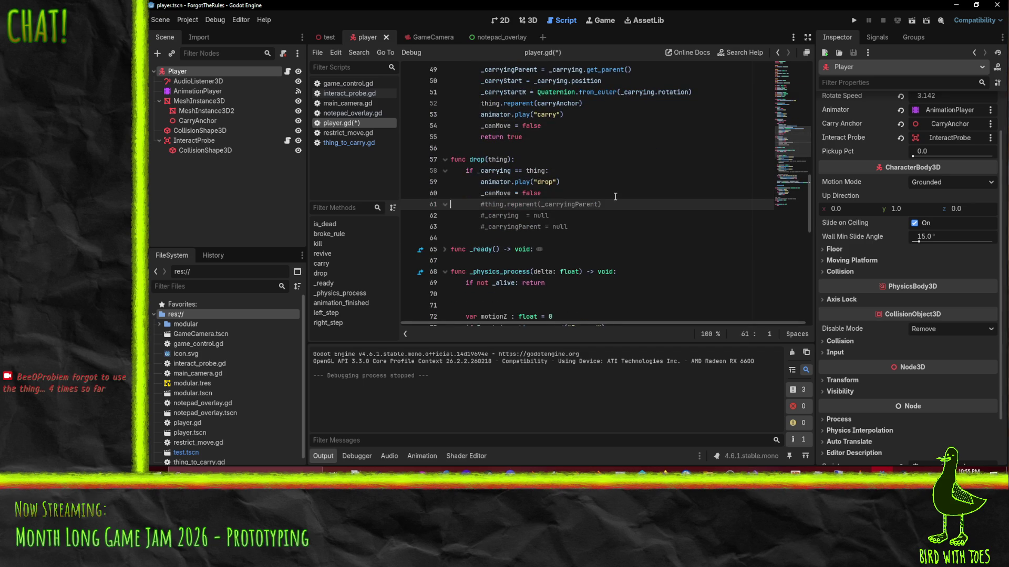
{"action": "key", "text": "shift+Down"}
{"action": "key", "text": "shift+Down"}
{"action": "key", "text": "ctrl+shift+k"}
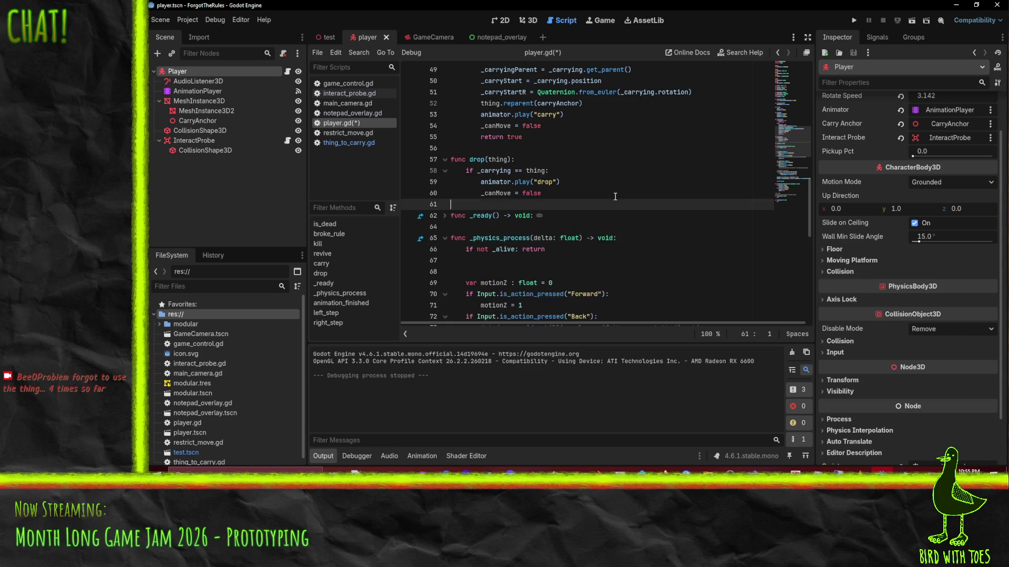
{"action": "scroll", "coordinate": [450, 101], "scroll_direction": "down", "scroll_amount": 4}
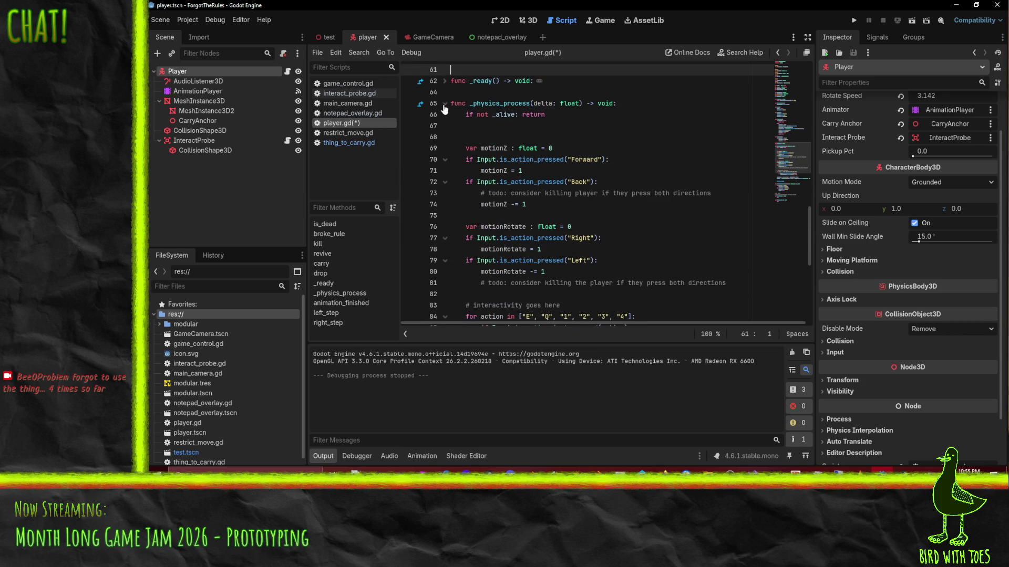
- Fold _physics_process and add an elif anim_name == "Carry": branch that sets _canMove = true
{"action": "left_click", "coordinate": [445, 103]}
{"action": "left_click", "coordinate": [458, 128]}
{"action": "left_click", "coordinate": [554, 175]}
{"action": "key", "text": "Return"}
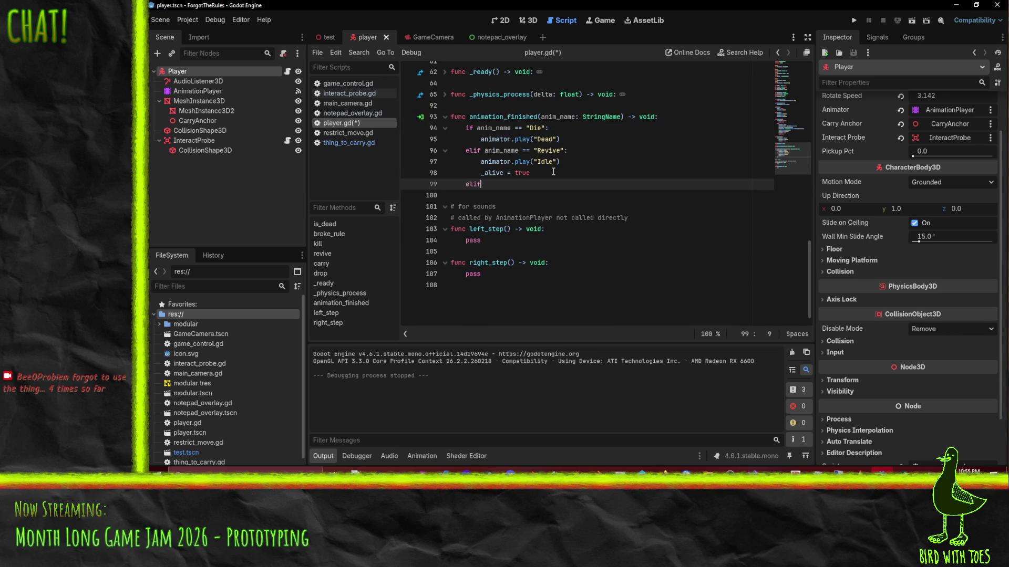
{"action": "type", "text": "anim_name == \""}
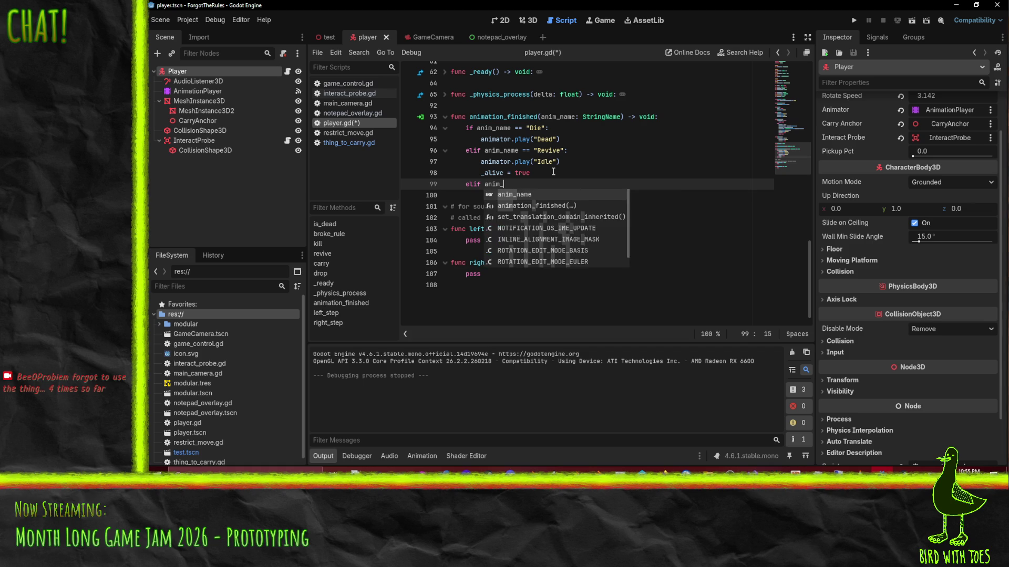
{"action": "type", "text": "Carry\":"}
{"action": "key", "text": "Return"}
{"action": "key", "text": "Return"}
{"action": "type", "text": "#thing.reparent(_carryingParent)         #_carrying  = null         #_carryingParent = null"}
{"action": "key", "text": "Up"}
{"action": "key", "text": "Up"}
{"action": "key", "text": "Up"}
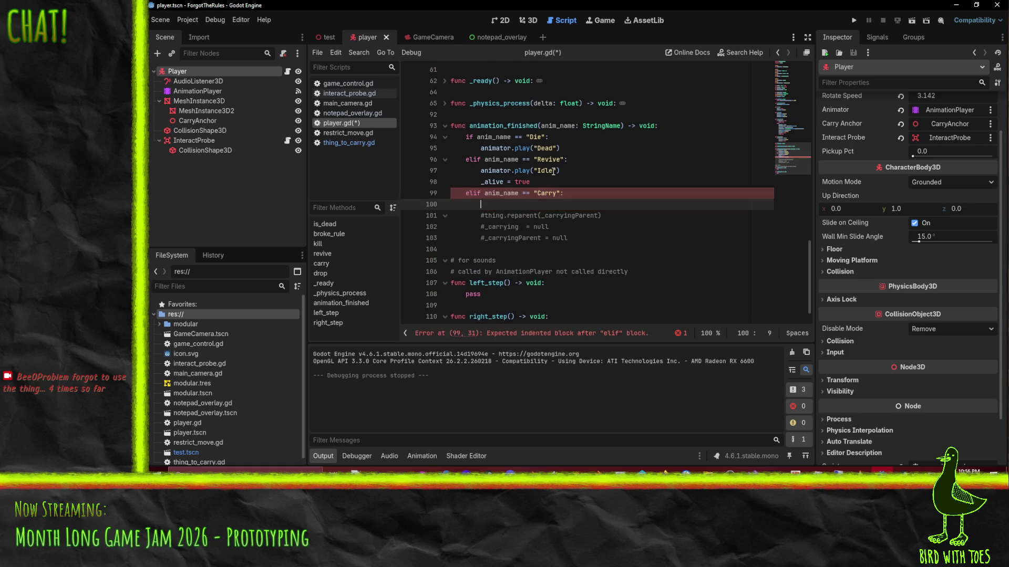
{"action": "key", "text": "BackSpace"}
{"action": "type", "text": ")_c"}
{"action": "type", "text": "_canMove"}
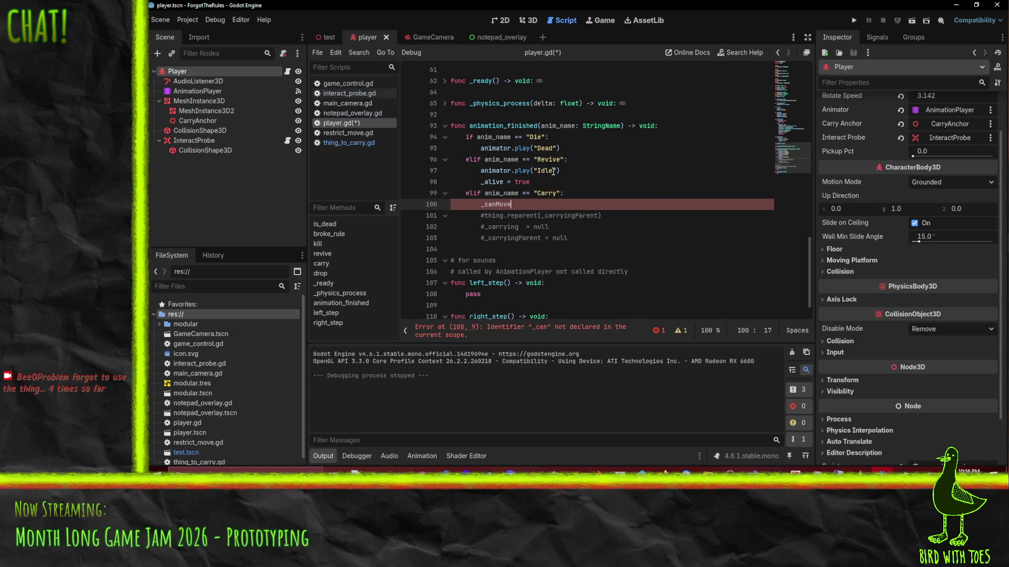
{"action": "key", "text": "BackSpace"}
{"action": "key", "text": "BackSpace"}
{"action": "key", "text": "BackSpace"}
{"action": "type", "text": "rue"}
{"action": "key", "text": "Return"}
- Add position and rotation lines set to Vector3.ZERO in the Carry branch, fixing the Vector3 typos
{"action": "type", "text": "thing.position = "}
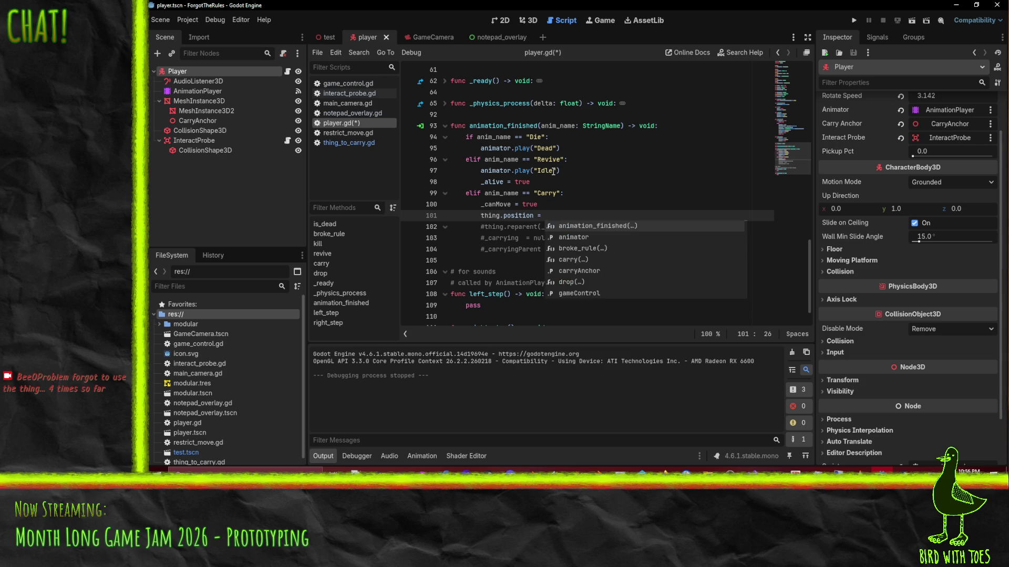
{"action": "type", "text": "vaector3"}
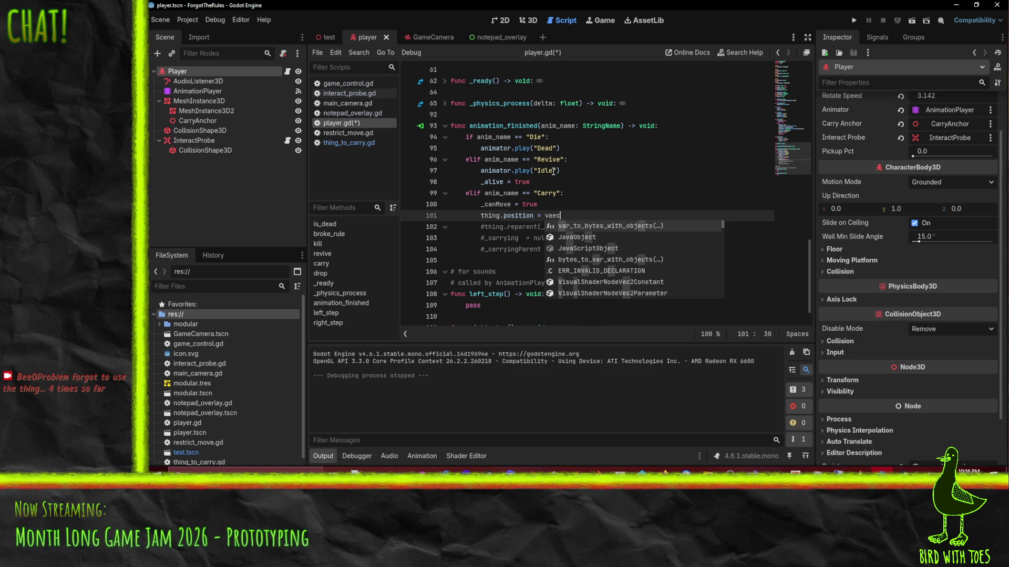
{"action": "key", "text": "BackSpace"}
{"action": "key", "text": "BackSpace"}
{"action": "key", "text": "BackSpace"}
{"action": "type", "text": "Vector3.ZERO"}
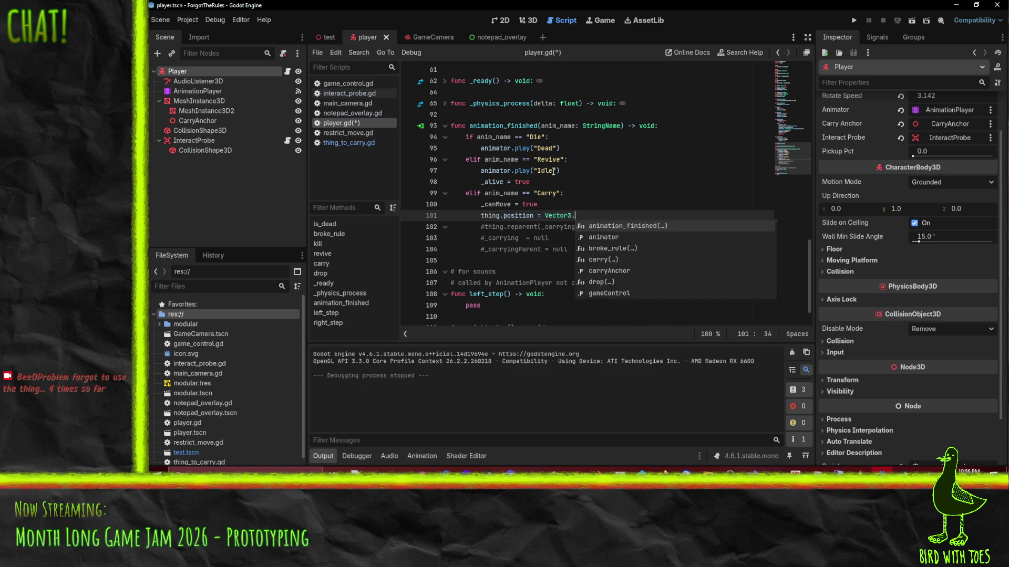
{"action": "key", "text": "Return"}
{"action": "type", "text": "hing.rotation = vector3"}
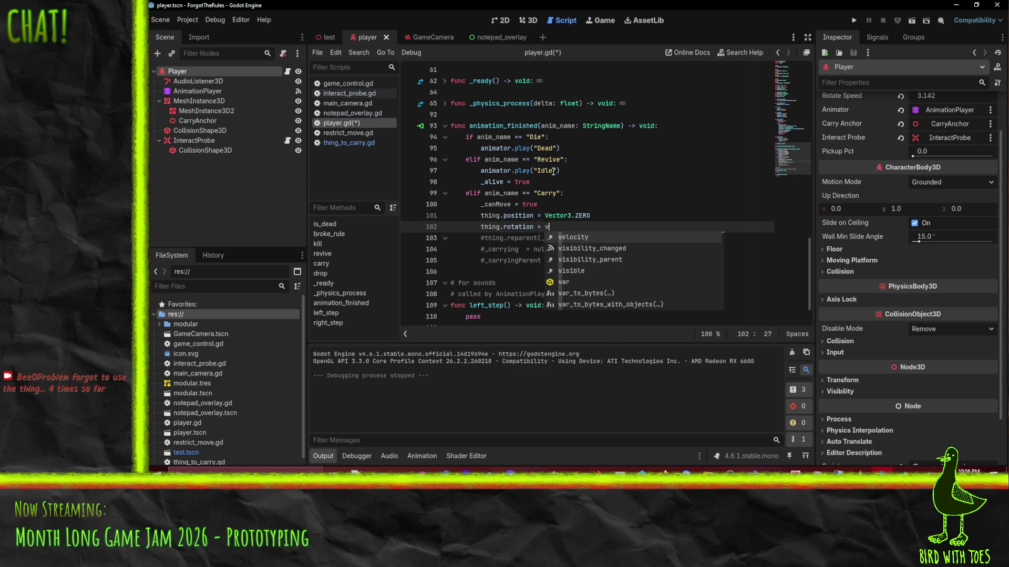
{"action": "type", "text": ".ZERO"}
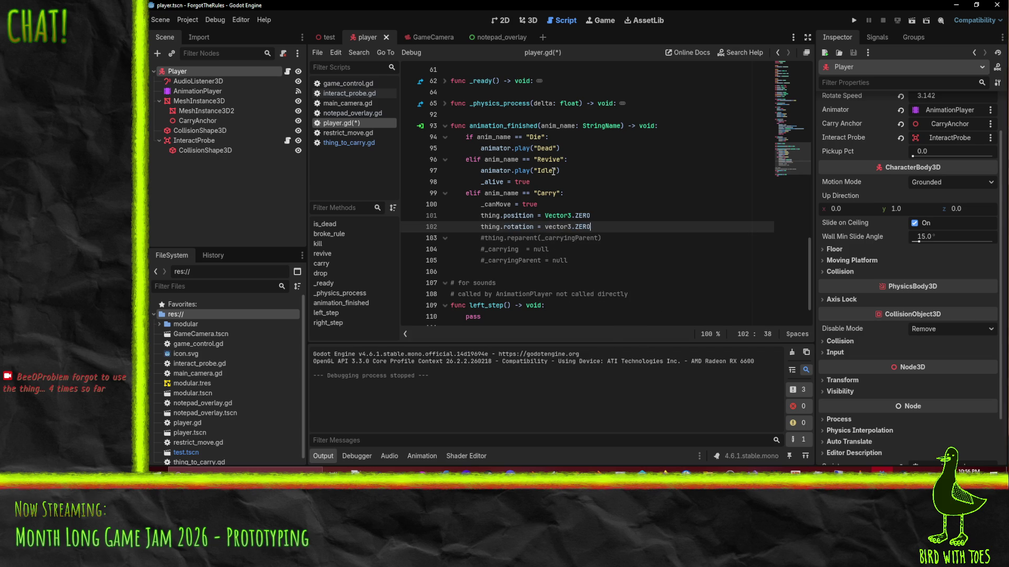
{"action": "double_click", "coordinate": [554, 215]}
{"action": "key", "text": "ctrl+c"}
{"action": "double_click", "coordinate": [554, 226]}
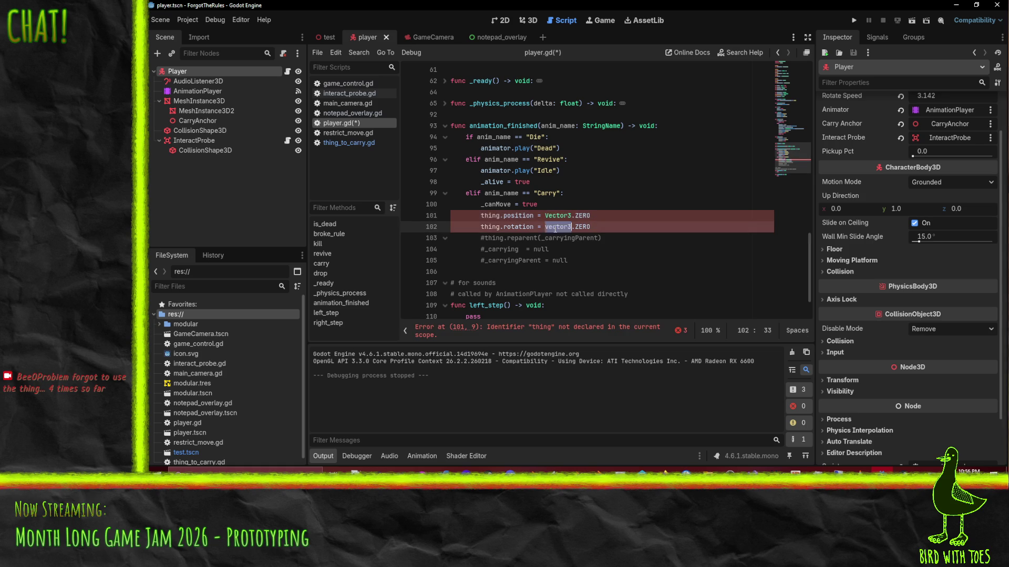
{"action": "key", "text": "ctrl+v"}
{"action": "key", "text": "Down"}
{"action": "key", "text": "Home"}
{"action": "key", "text": "Up"}
{"action": "key", "text": "End"}
{"action": "key", "text": "Return"}
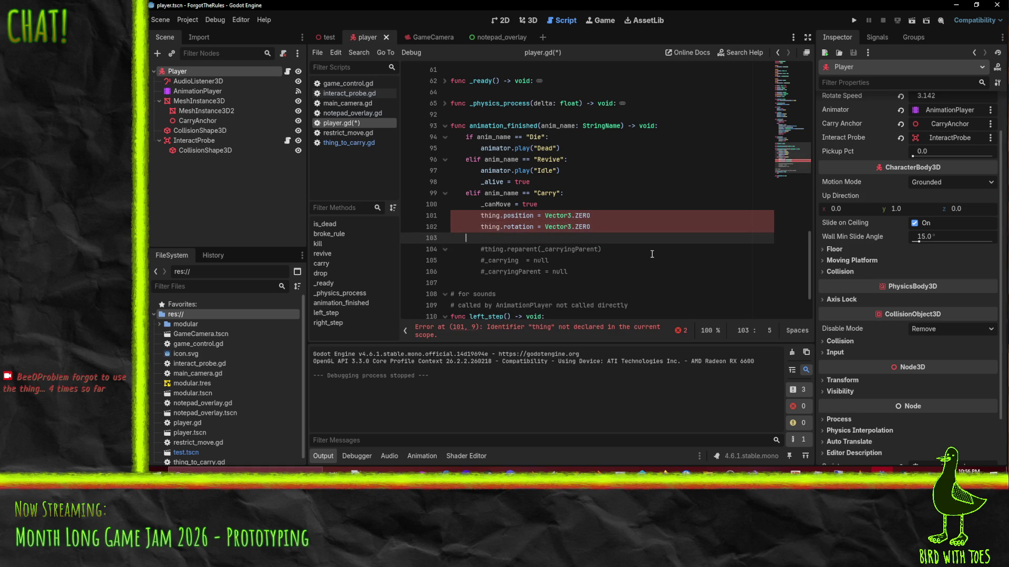
- Replace the placeholder 'thing' with _carrying on both the position and rotation lines
{"action": "double_click", "coordinate": [491, 216]}
{"action": "type", "text": "_carr"}
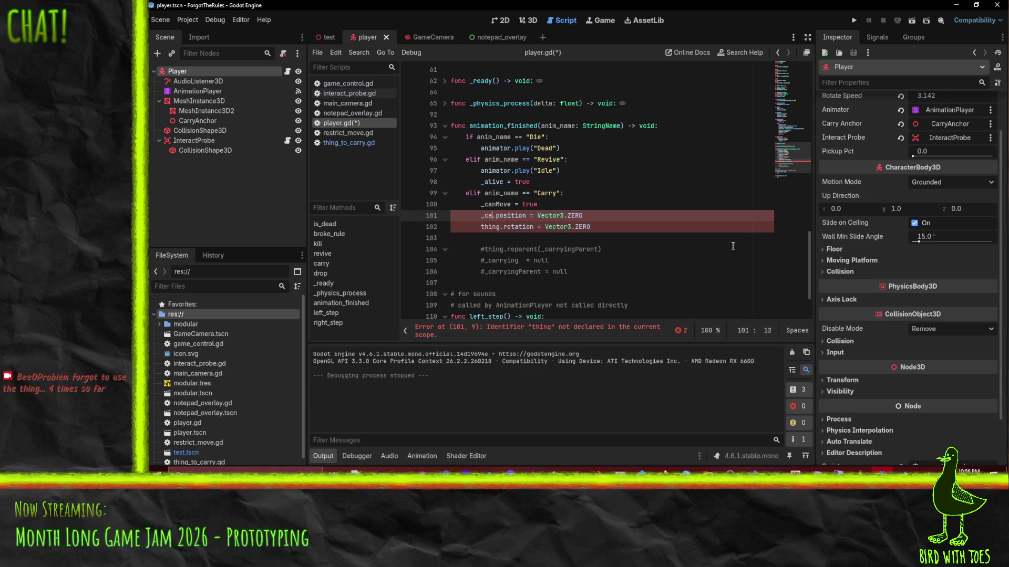
{"action": "key", "text": "Return"}
{"action": "left_click", "coordinate": [494, 219]}
{"action": "double_click", "coordinate": [494, 219]}
{"action": "key", "text": "ctrl+c"}
{"action": "double_click", "coordinate": [493, 227]}
{"action": "key", "text": "ctrl+v"}
{"action": "left_click", "coordinate": [466, 238]}
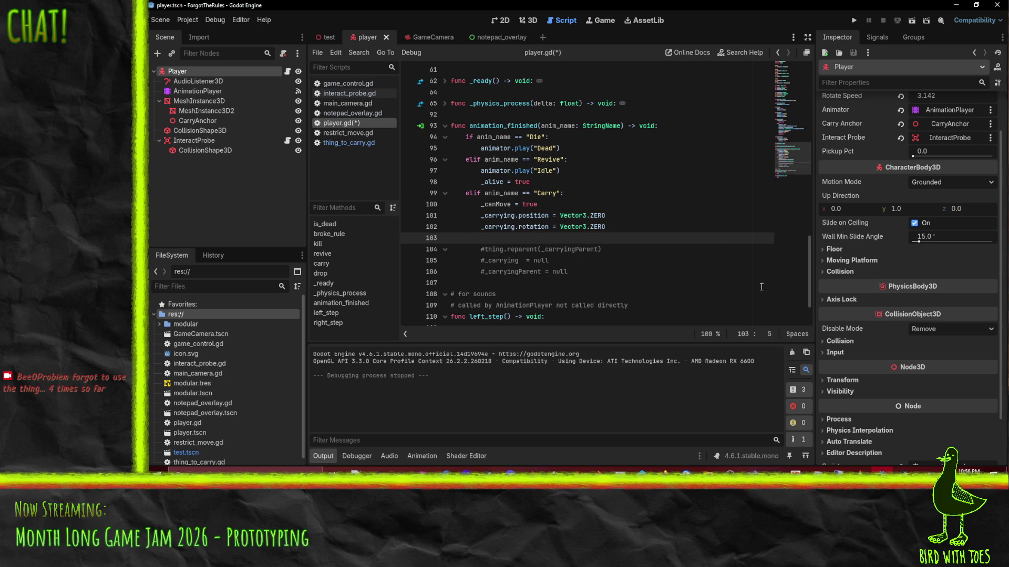
- Add an elif anim_name == "Drop": branch setting _carrying.position = _carryStart, then duplicate that line
{"action": "type", "text": "elif anim_"}
{"action": "type", "text": "name == "}
{"action": "type", "text": "\"Drop"}
{"action": "type", "text": "\":"}
{"action": "key", "text": "Return"}
{"action": "type", "text": "_carrying"}
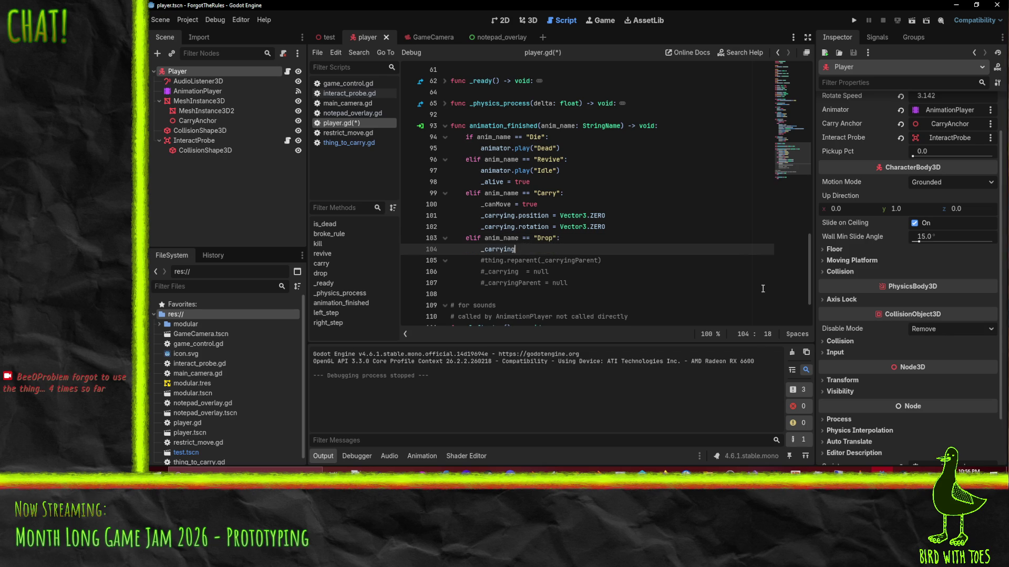
{"action": "type", "text": ".position = "}
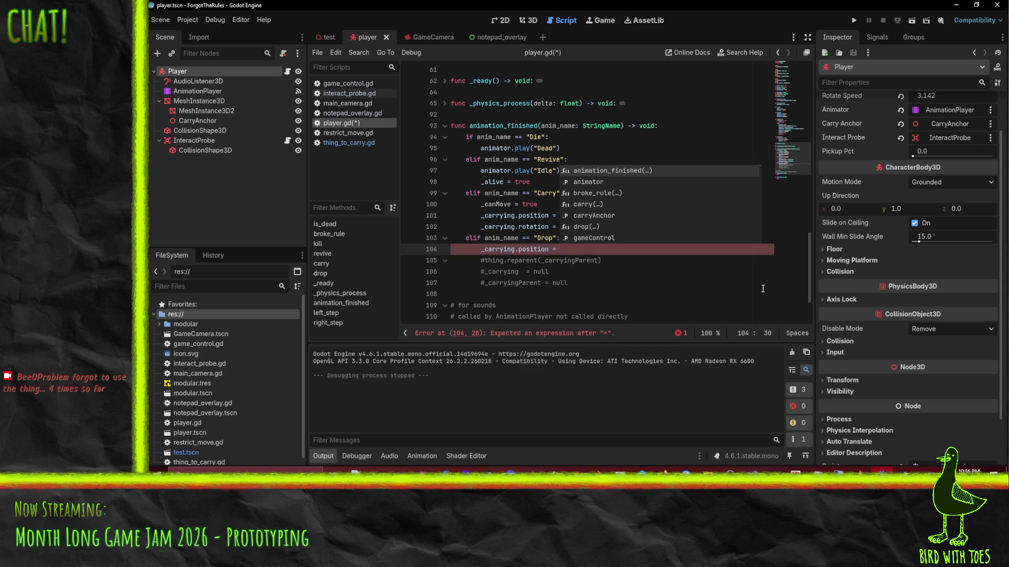
{"action": "type", "text": "_carry"}
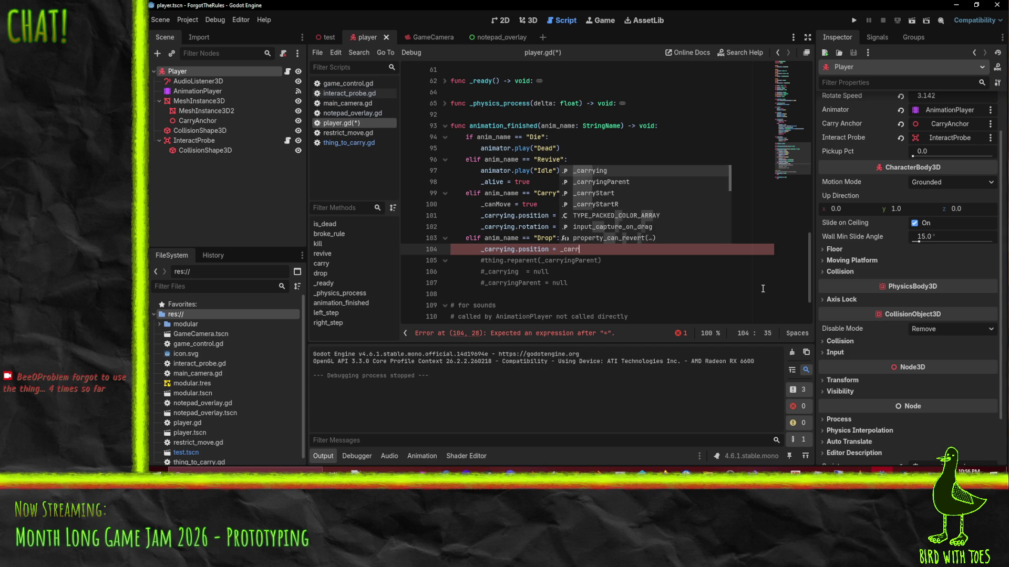
{"action": "key", "text": "Return"}
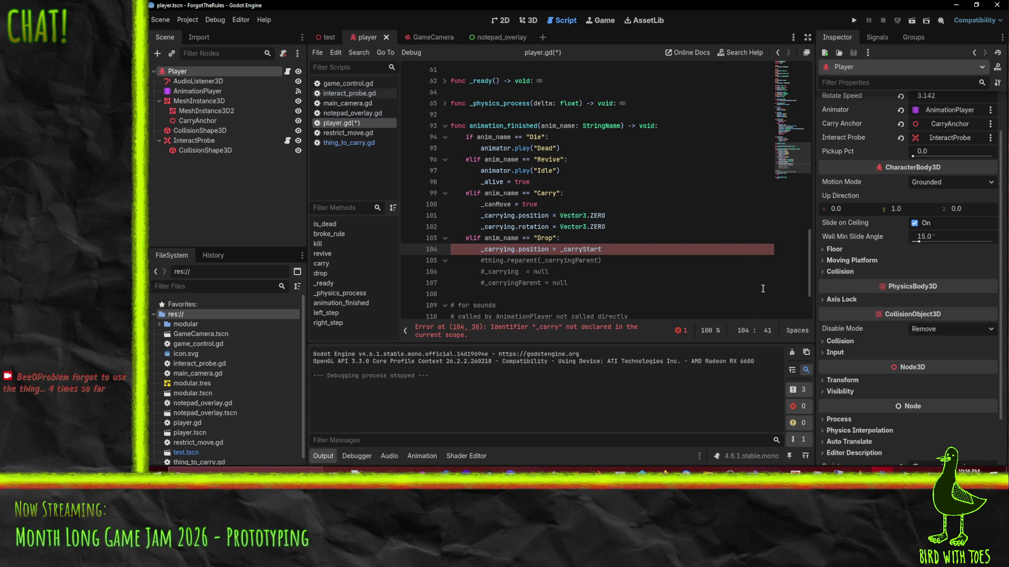
{"action": "key", "text": "Home"}
{"action": "key", "text": "shift+Down"}
{"action": "key", "text": "ctrl+shift+d"}
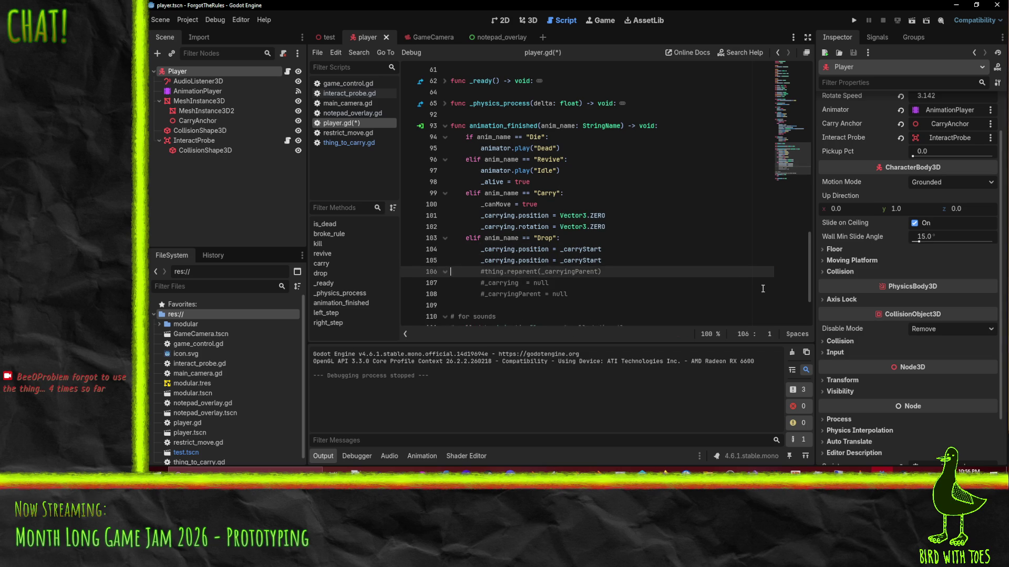
- Turn the duplicated line into _carrying.rotation = _carryStartR
{"action": "left_click", "coordinate": [542, 226]}
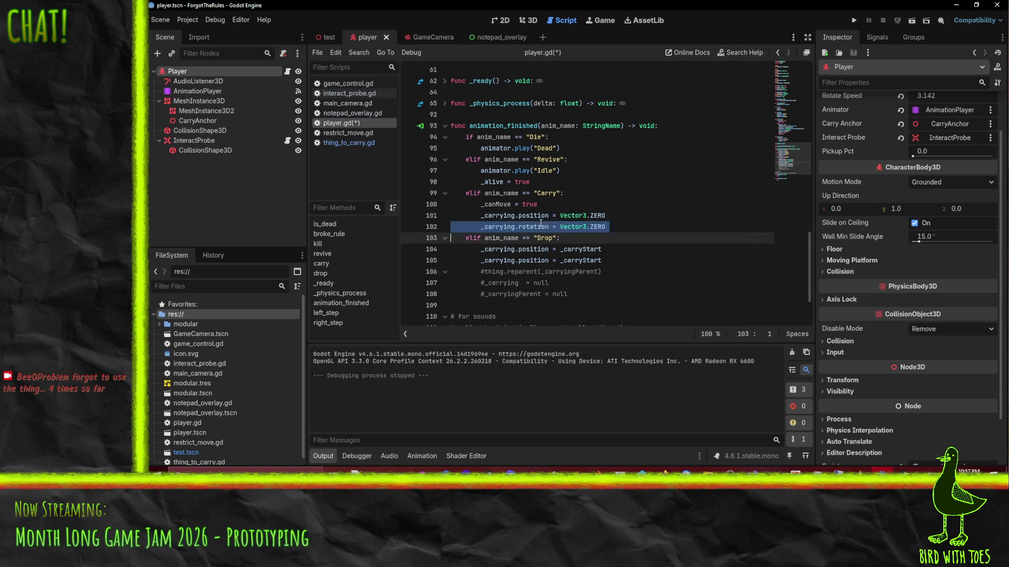
{"action": "left_click", "coordinate": [535, 262]}
{"action": "double_click", "coordinate": [535, 261]}
{"action": "type", "text": "rotation"}
{"action": "key", "text": "End"}
{"action": "type", "text": "R"}
- Uncomment the reparent line, make it _carrying.reparent(_carryingParent), and save the script
{"action": "left_click", "coordinate": [492, 271]}
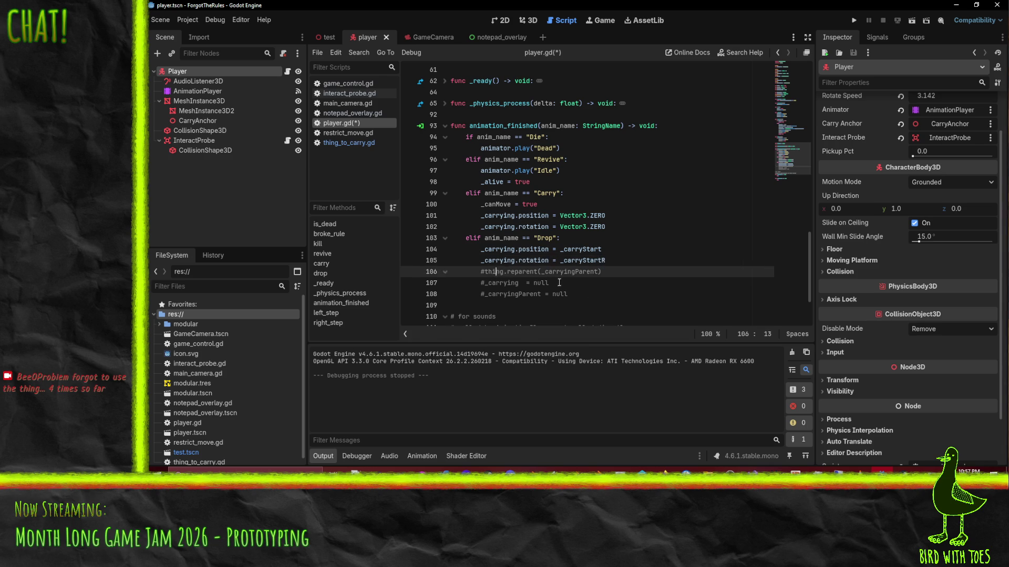
{"action": "key", "text": "BackSpace"}
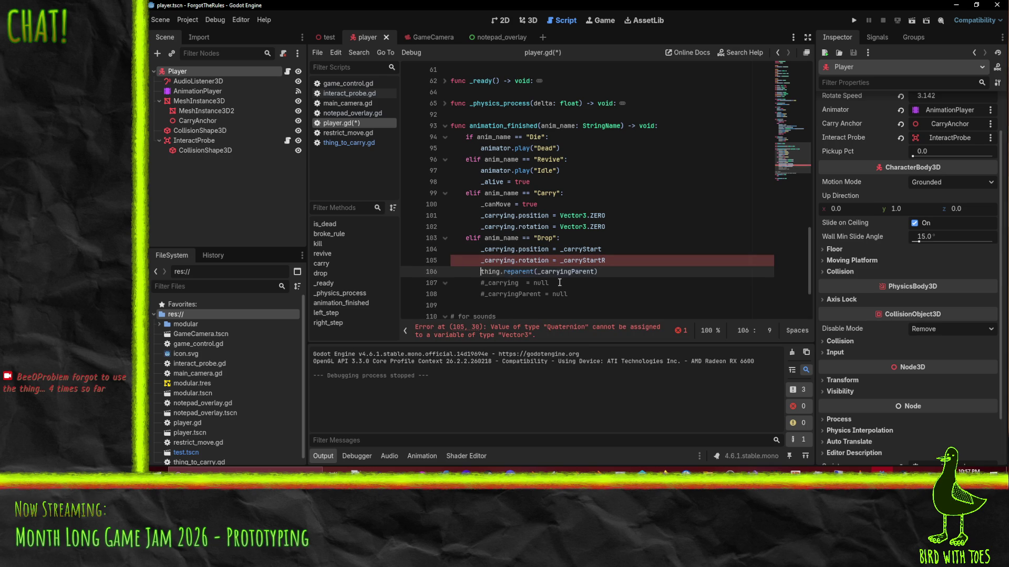
{"action": "double_click", "coordinate": [499, 261]}
{"action": "key", "text": "ctrl+c"}
{"action": "double_click", "coordinate": [491, 272]}
{"action": "key", "text": "ctrl+v"}
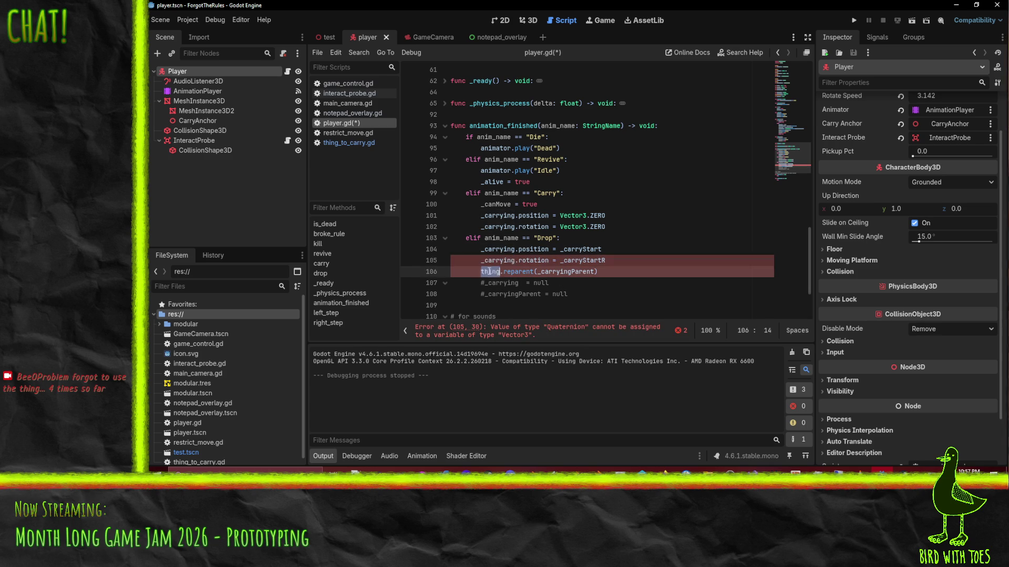
{"action": "left_click", "coordinate": [655, 283]}
{"action": "key", "text": "ctrl+s"}
- Try appending .get_angle() to _carryStartR on the rotation line, then remove it again
{"action": "left_click", "coordinate": [641, 249]}
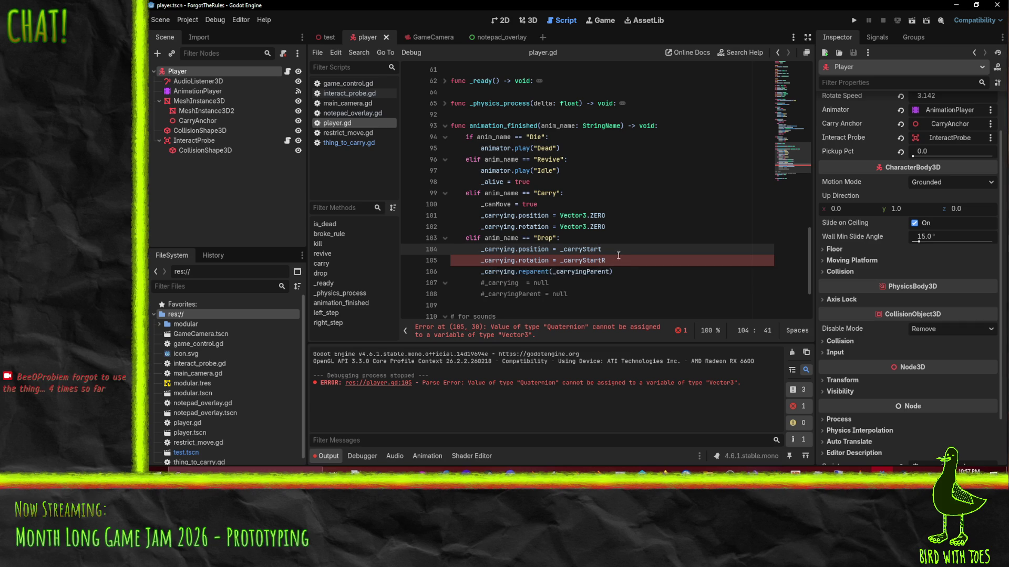
{"action": "left_click", "coordinate": [614, 256]}
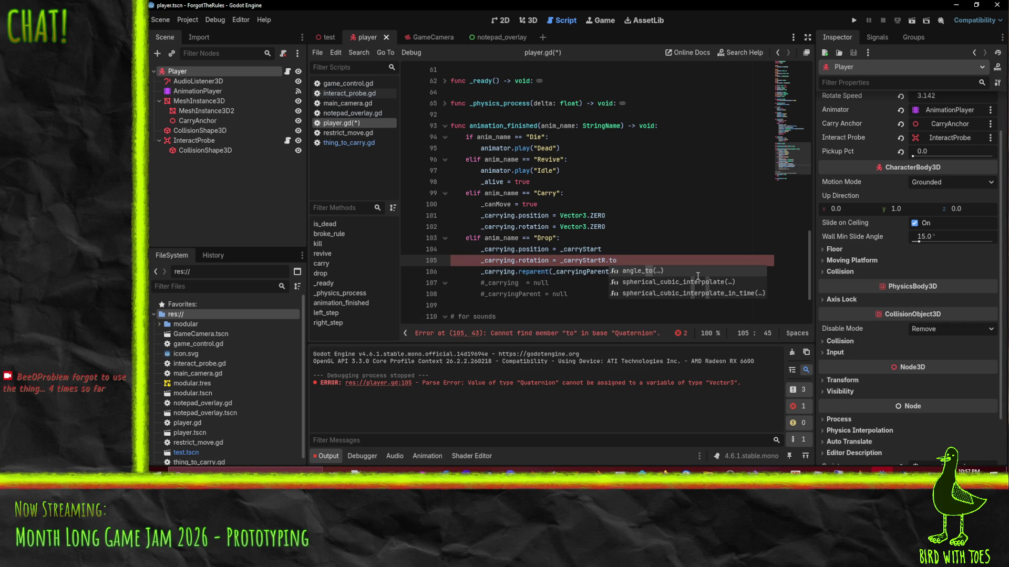
{"action": "key", "text": "BackSpace"}
{"action": "key", "text": "BackSpace"}
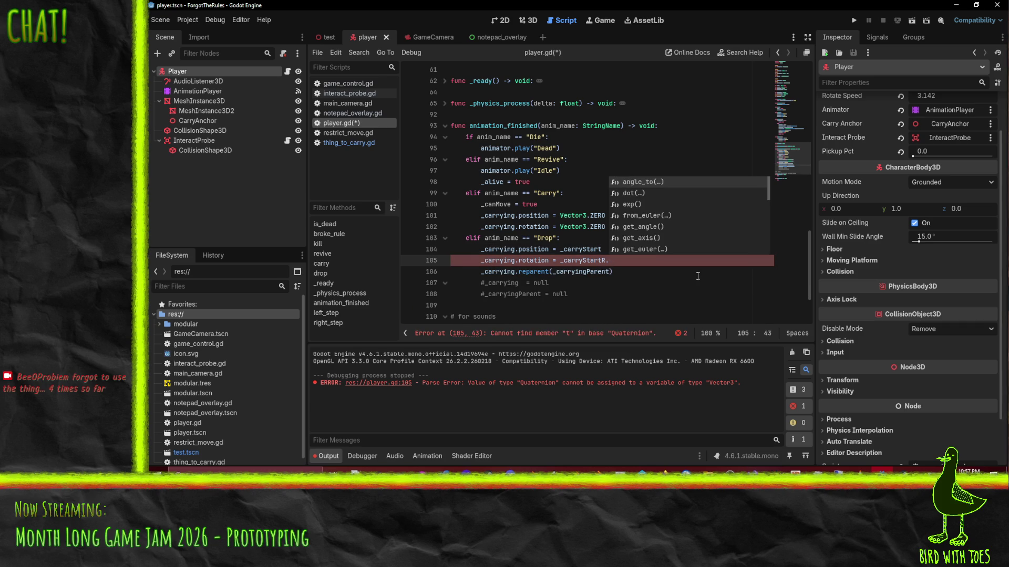
{"action": "key", "text": "BackSpace"}
{"action": "key", "text": "Left"}
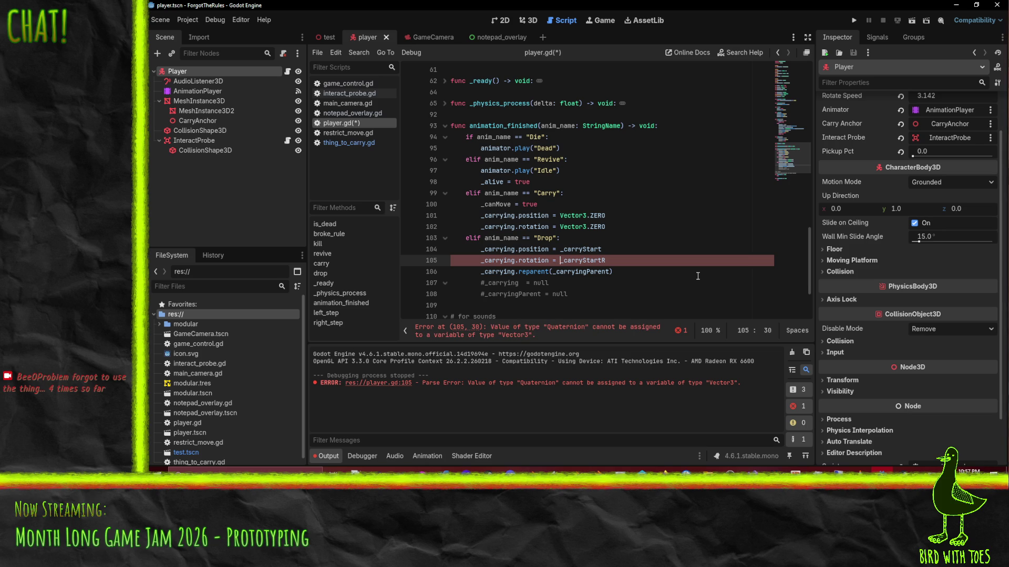
{"action": "key", "text": "End"}
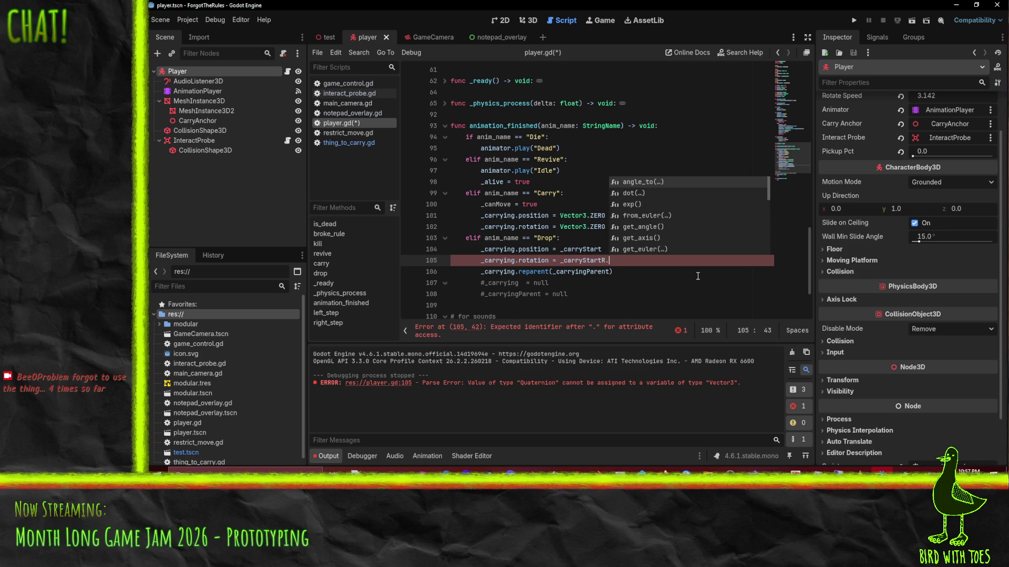
{"action": "key", "text": "Down"}
{"action": "key", "text": "Down"}
{"action": "key", "text": "Down"}
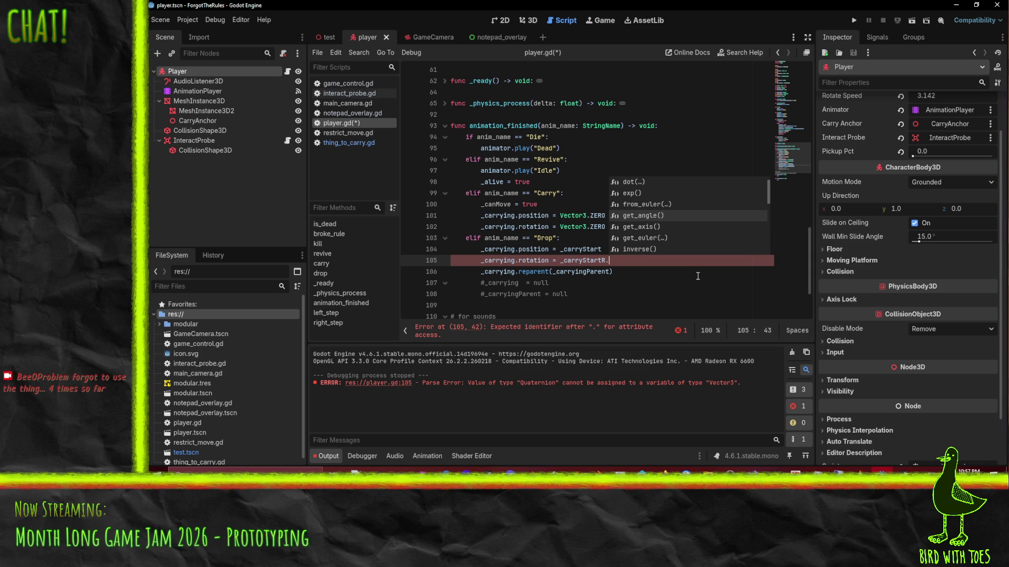
{"action": "key", "text": "Return"}
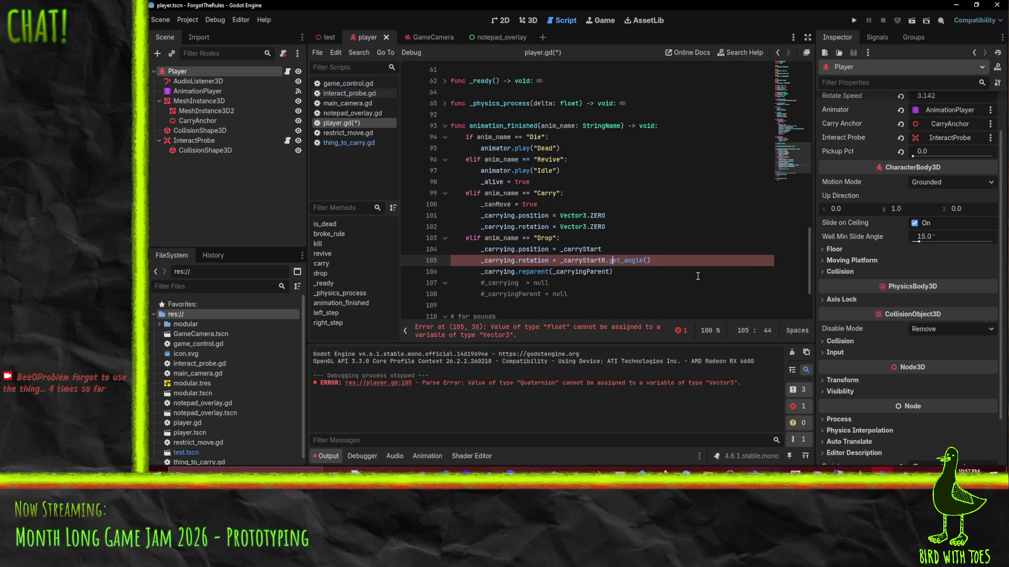
{"action": "key", "text": "Right"}
{"action": "key", "text": "shift+End"}
{"action": "key", "text": "Delete"}
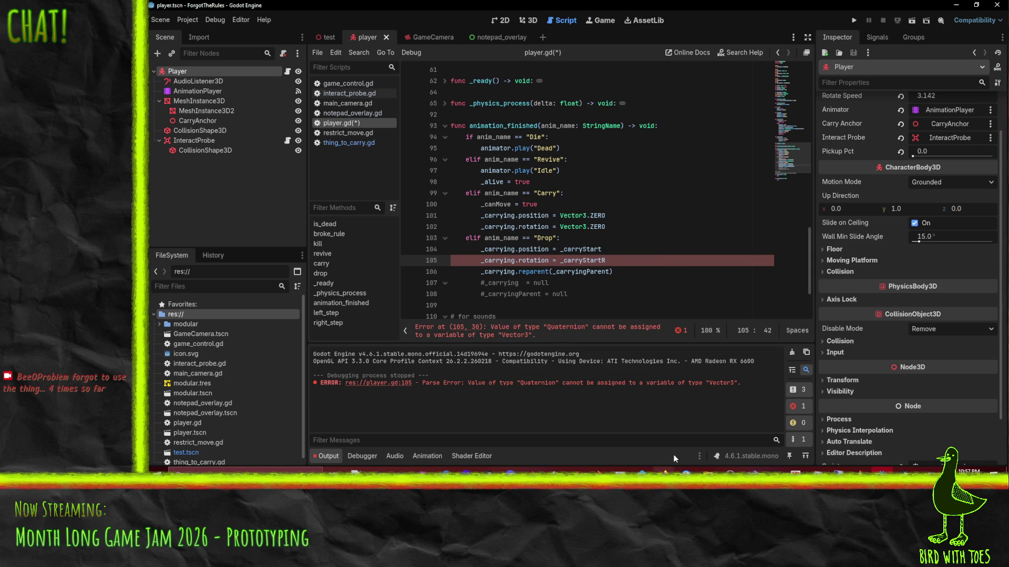
- In Firefox, search the Godot docs for Quaternion and open the C# API differences result
{"action": "mouse_move", "coordinate": [664, 473]}
{"action": "left_click", "coordinate": [604, 443]}
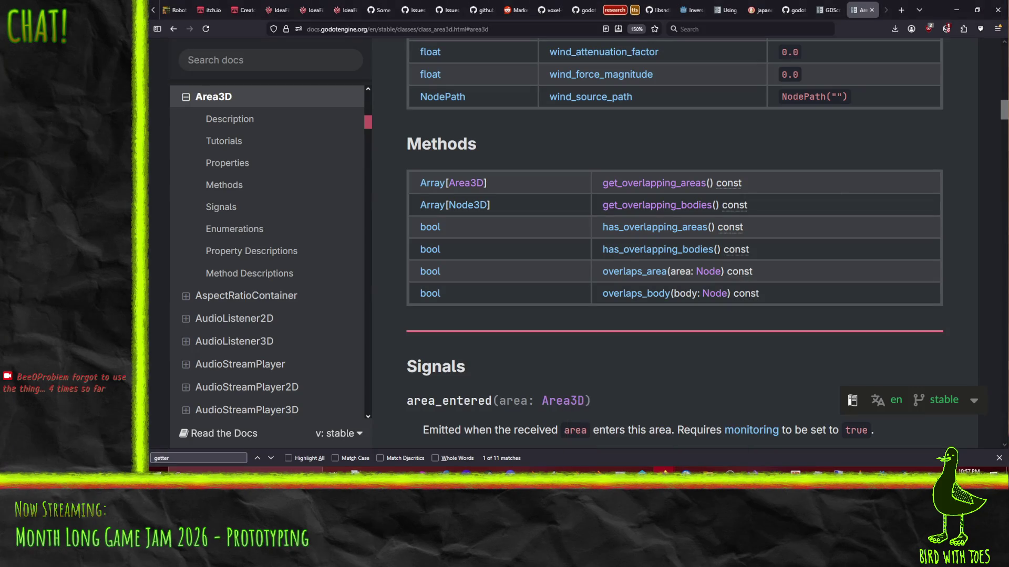
{"action": "left_click", "coordinate": [275, 51]}
{"action": "type", "text": "Quat"}
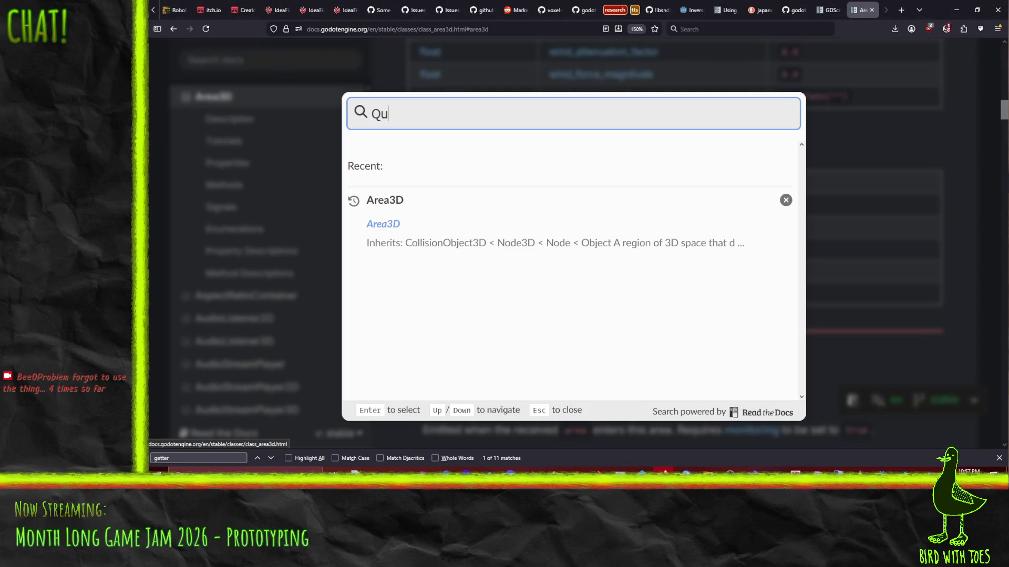
{"action": "type", "text": "ernion"}
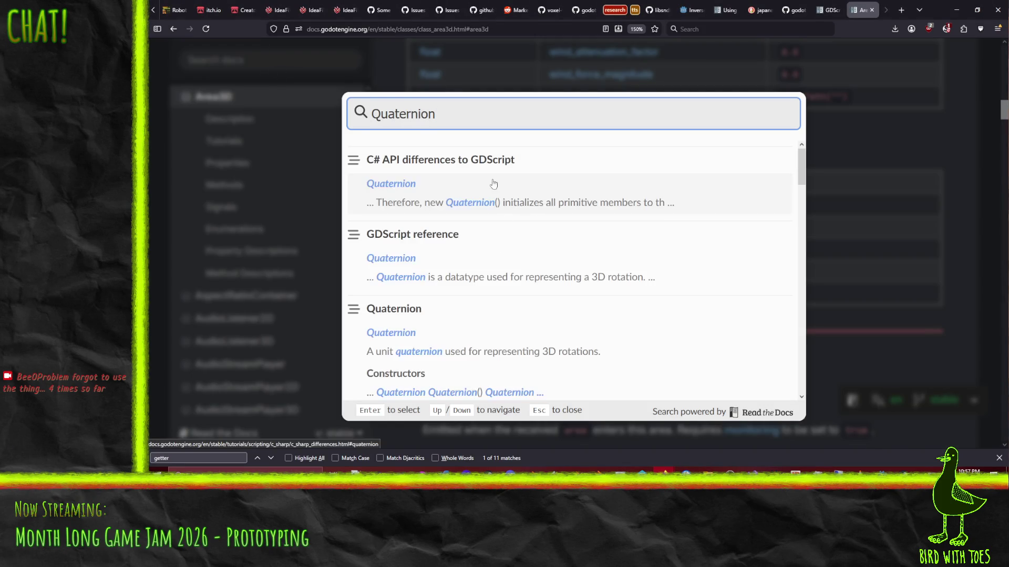
{"action": "left_click", "coordinate": [398, 202]}
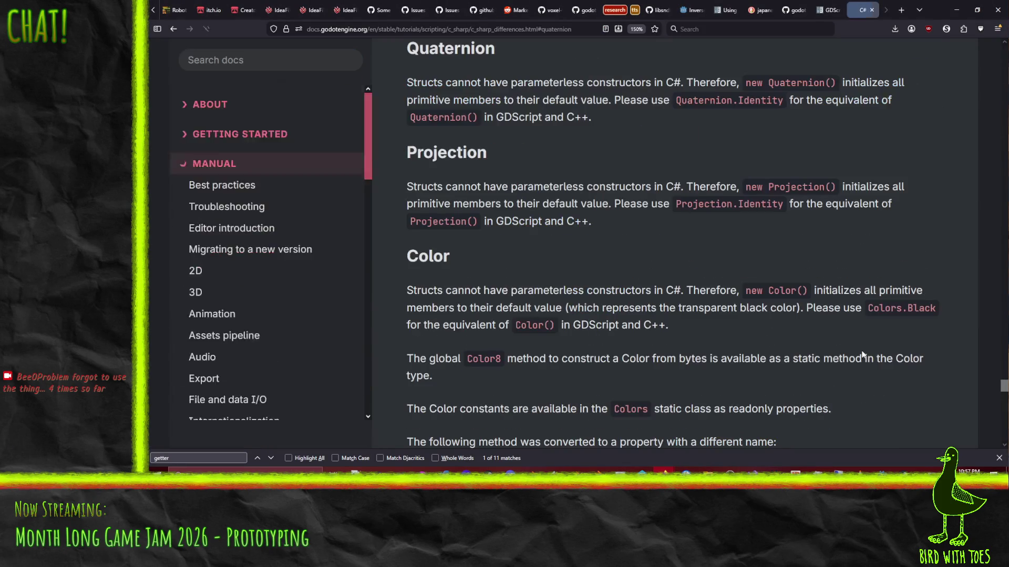
- Search the page for 'to euler' and scroll around the Quaternion section
{"action": "scroll", "coordinate": [617, 220], "scroll_direction": "down", "scroll_amount": 5}
{"action": "key", "text": "ctrl+f"}
{"action": "type", "text": "to eul"}
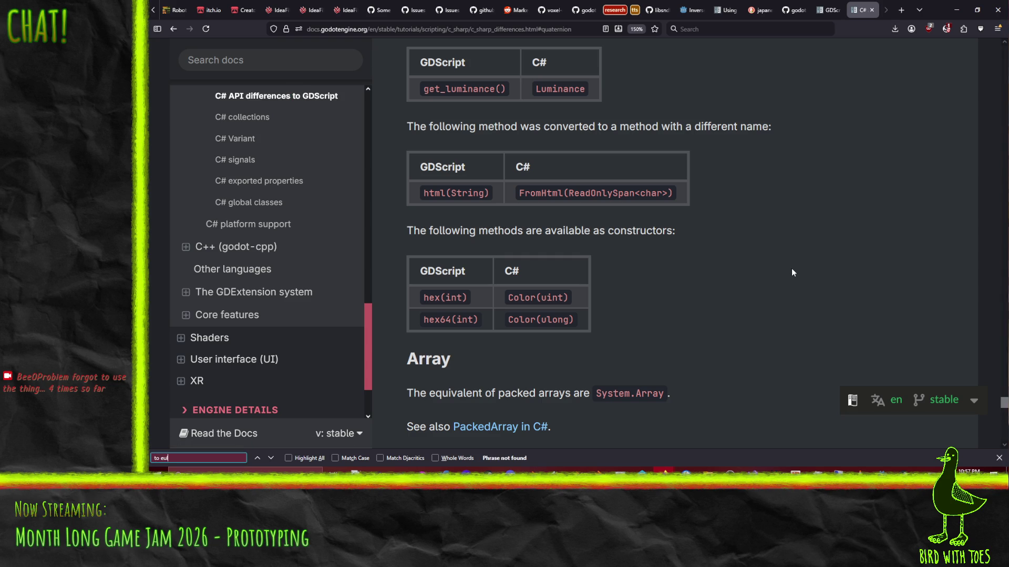
{"action": "key", "text": "BackSpace"}
{"action": "key", "text": "BackSpace"}
{"action": "key", "text": "BackSpace"}
{"action": "scroll", "coordinate": [688, 284], "scroll_direction": "up", "scroll_amount": 15}
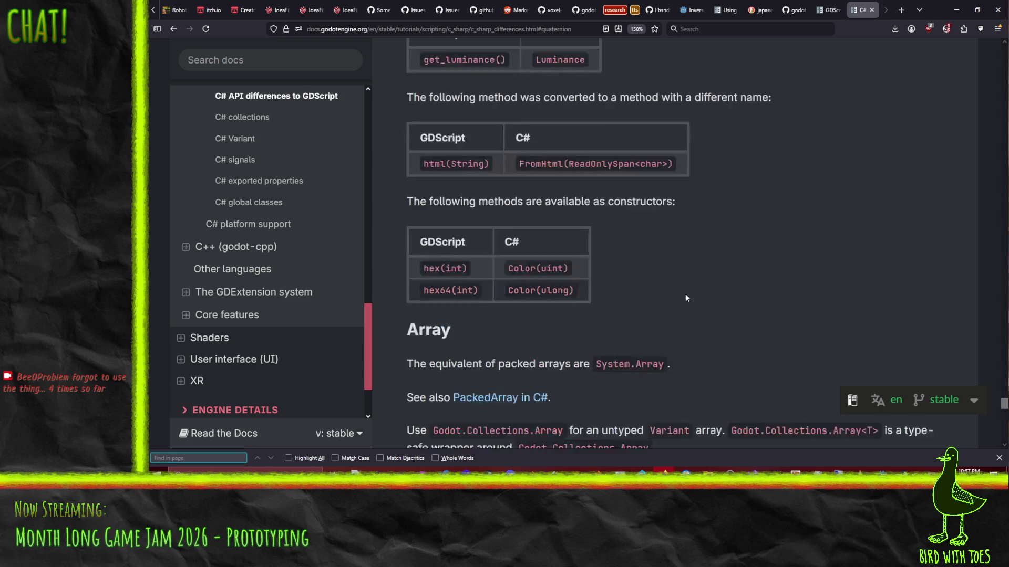
{"action": "scroll", "coordinate": [685, 274], "scroll_direction": "up", "scroll_amount": 4}
{"action": "scroll", "coordinate": [682, 285], "scroll_direction": "down", "scroll_amount": 10}
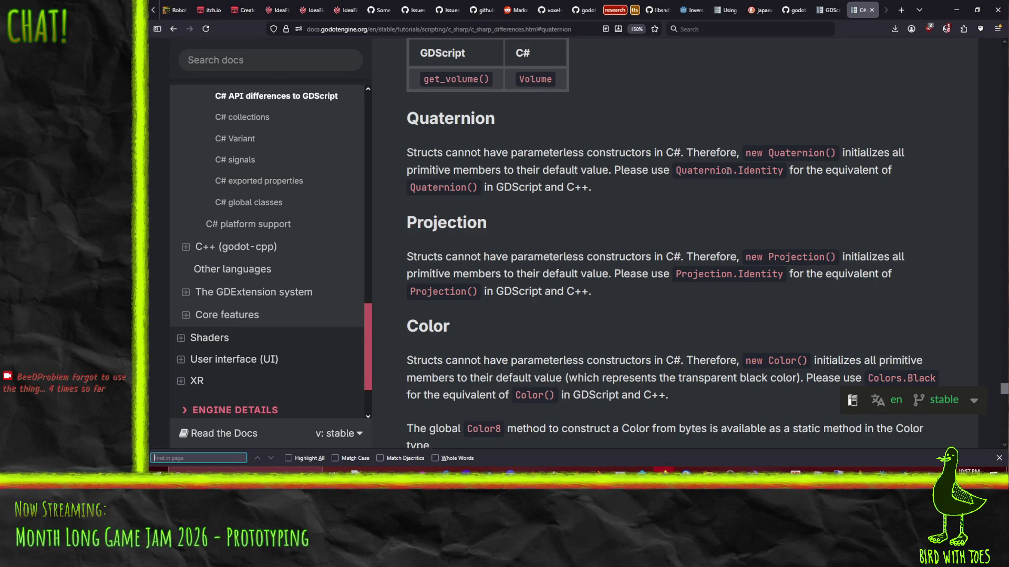
{"action": "scroll", "coordinate": [535, 188], "scroll_direction": "down", "scroll_amount": 2}
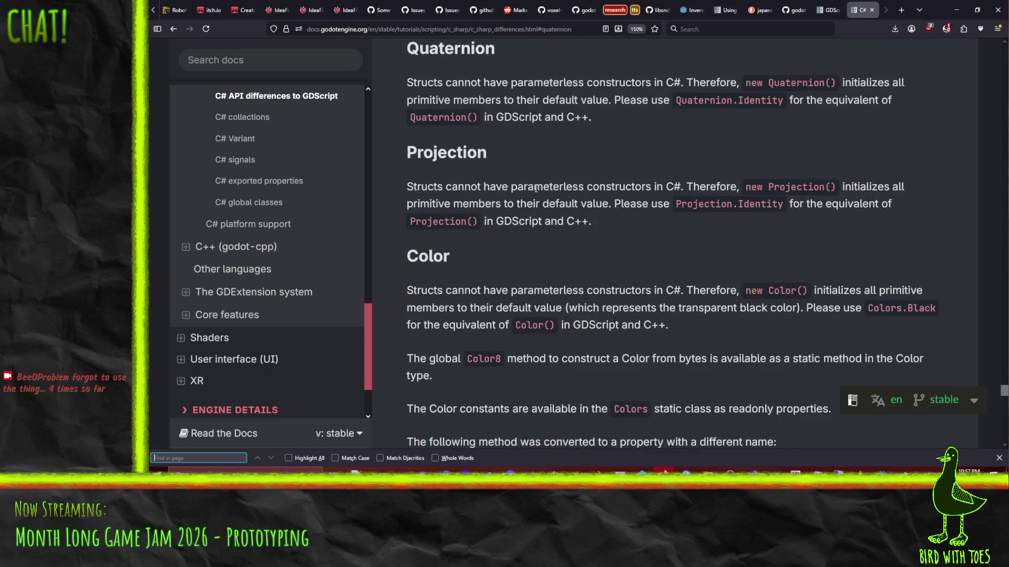
- Return to the Quaternion section and start a web search for 'godot quaternion to euler'
{"action": "key", "text": "/"}
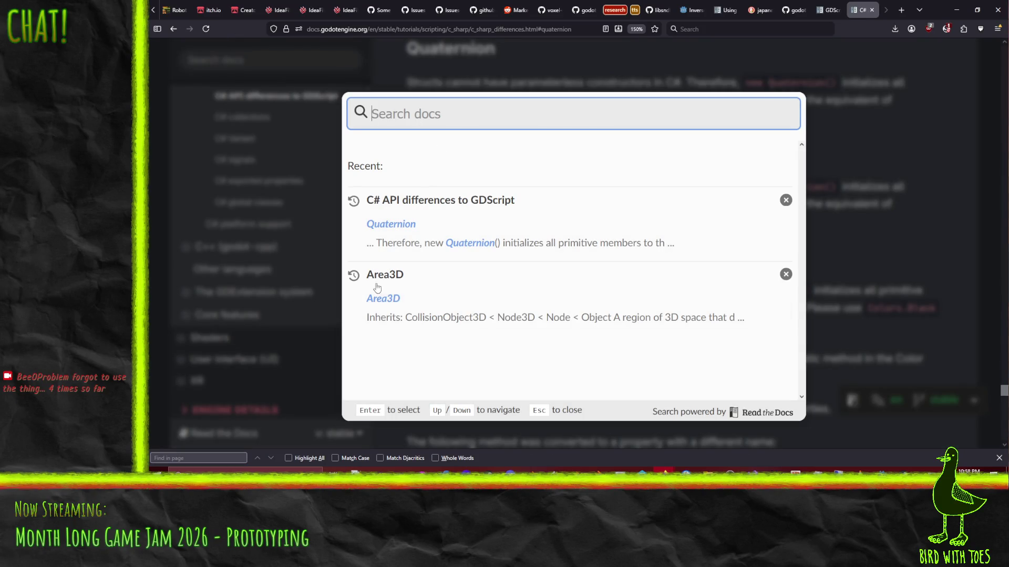
{"action": "left_click", "coordinate": [486, 248]}
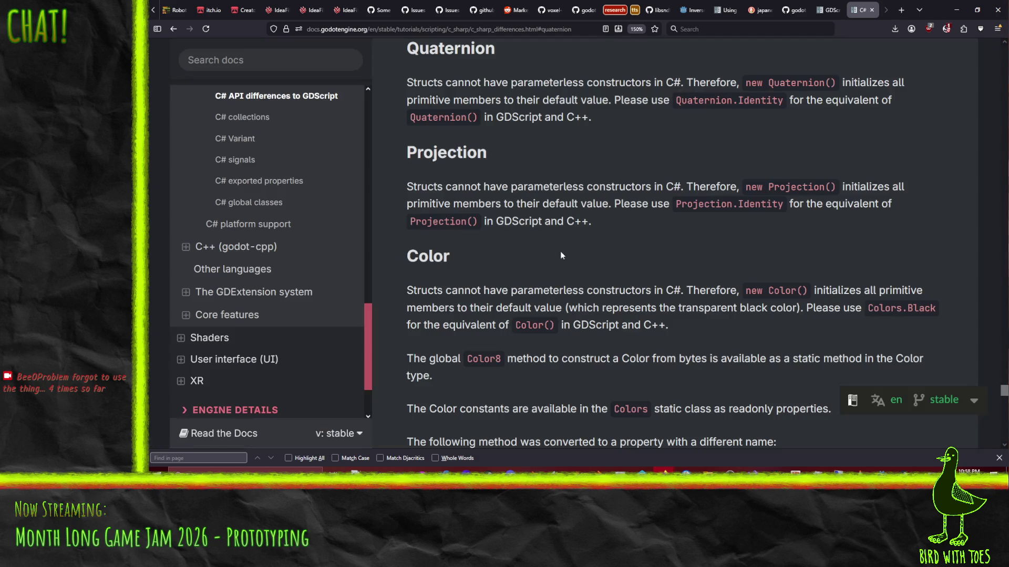
{"action": "scroll", "coordinate": [580, 236], "scroll_direction": "up", "scroll_amount": 1}
{"action": "scroll", "coordinate": [580, 235], "scroll_direction": "up", "scroll_amount": 2}
{"action": "scroll", "coordinate": [571, 238], "scroll_direction": "down", "scroll_amount": 3}
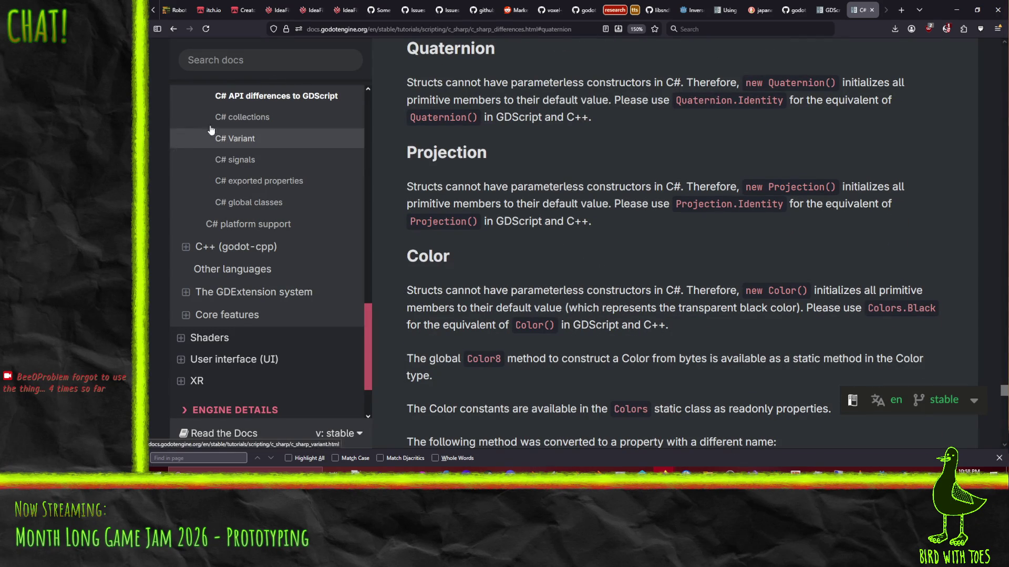
{"action": "left_click", "coordinate": [349, 32]}
{"action": "type", "text": "godot quaternio"}
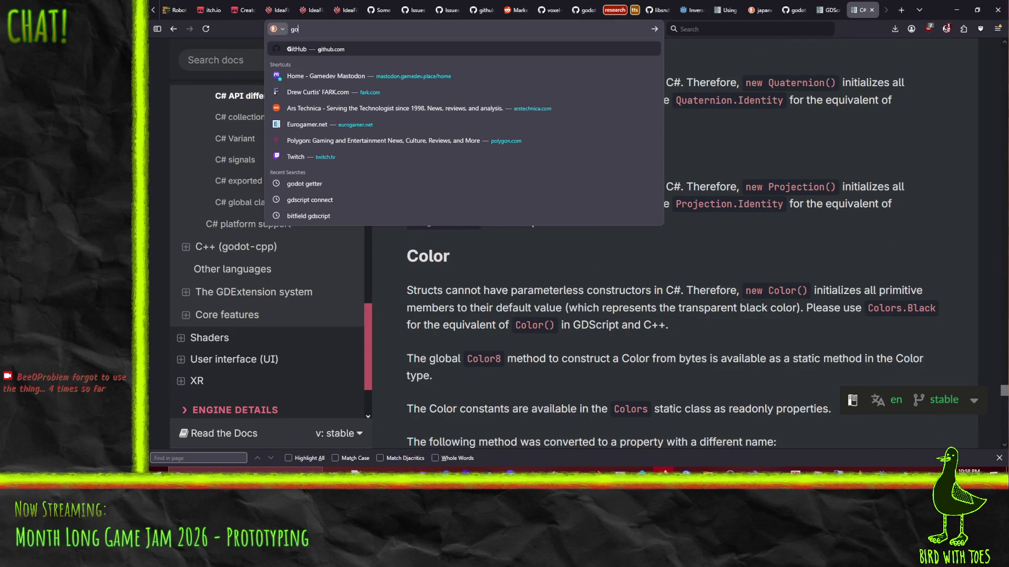
{"action": "type", "text": "n to euler"}
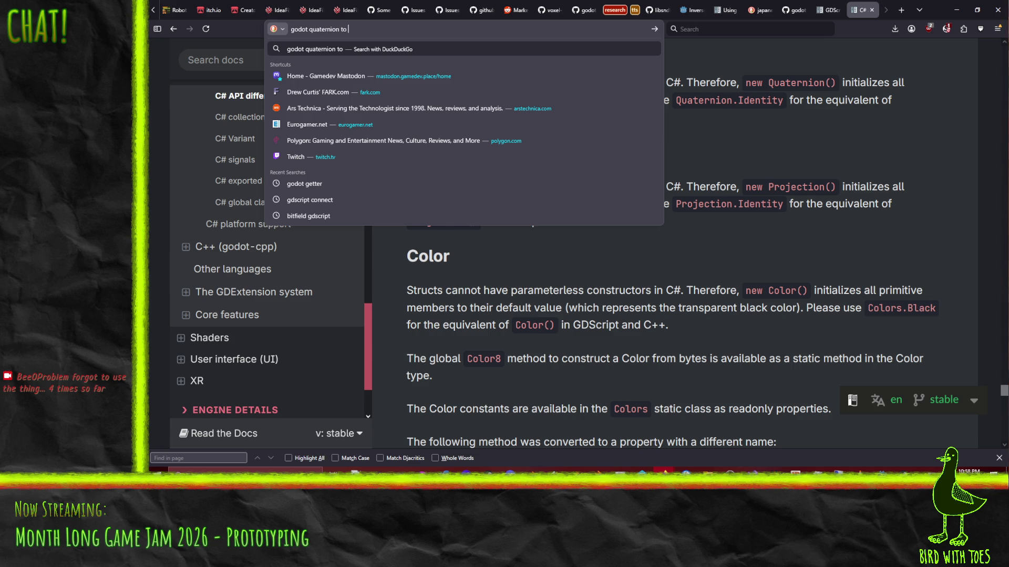
- Run the 'godot quaternion to euler' search, open the Quaternion class reference, and scroll to from_euler and get_euler
{"action": "key", "text": "Return"}
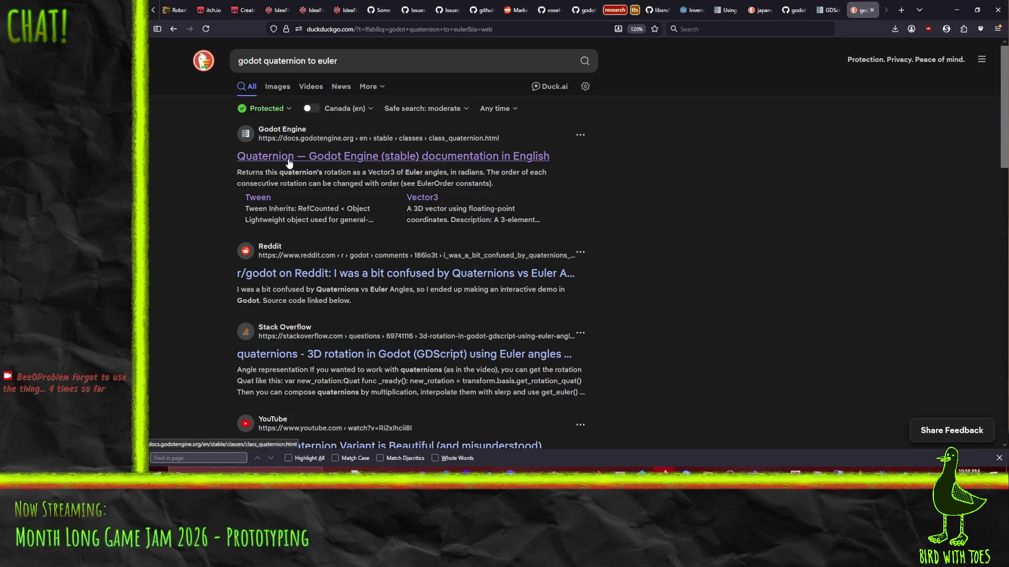
{"action": "left_click", "coordinate": [289, 157]}
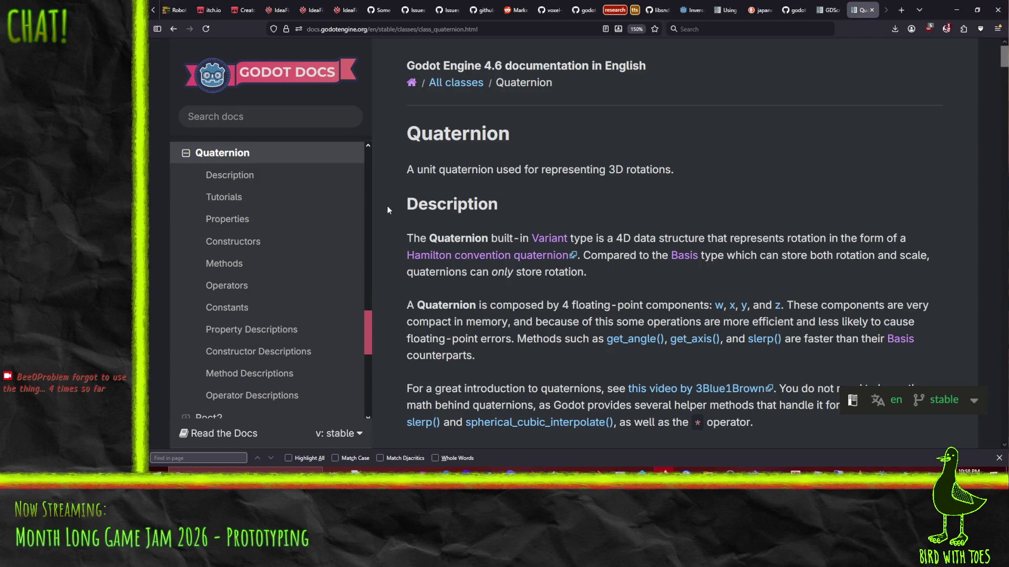
{"action": "scroll", "coordinate": [388, 208], "scroll_direction": "down", "scroll_amount": 5}
{"action": "scroll", "coordinate": [386, 204], "scroll_direction": "up", "scroll_amount": 4}
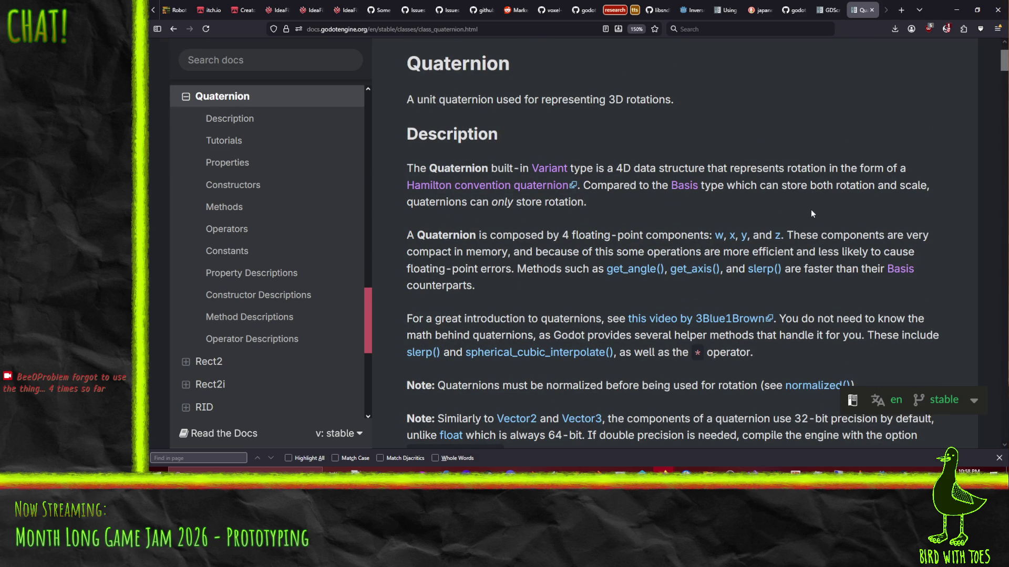
{"action": "scroll", "coordinate": [812, 217], "scroll_direction": "down", "scroll_amount": 1}
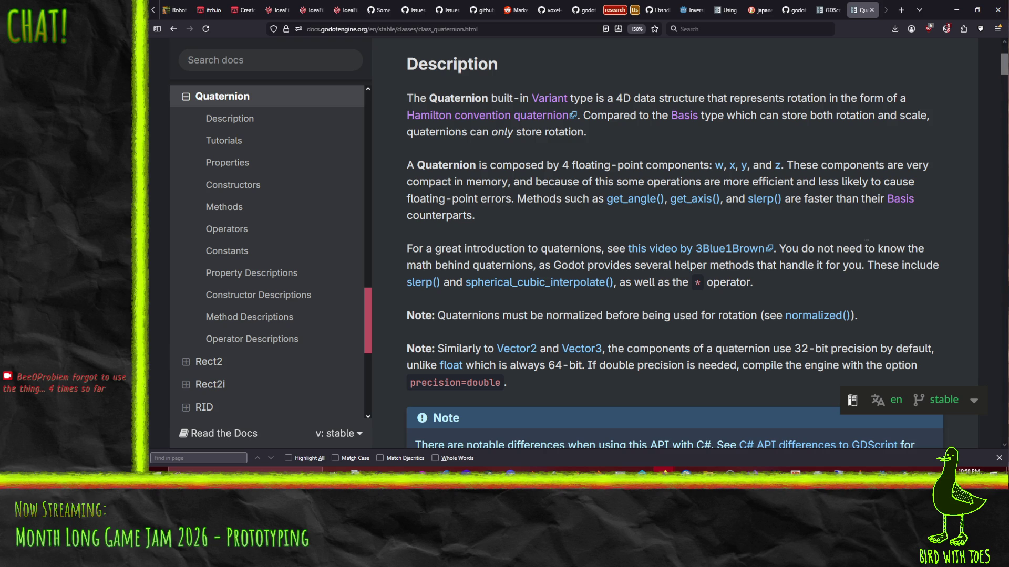
{"action": "scroll", "coordinate": [869, 243], "scroll_direction": "down", "scroll_amount": 6}
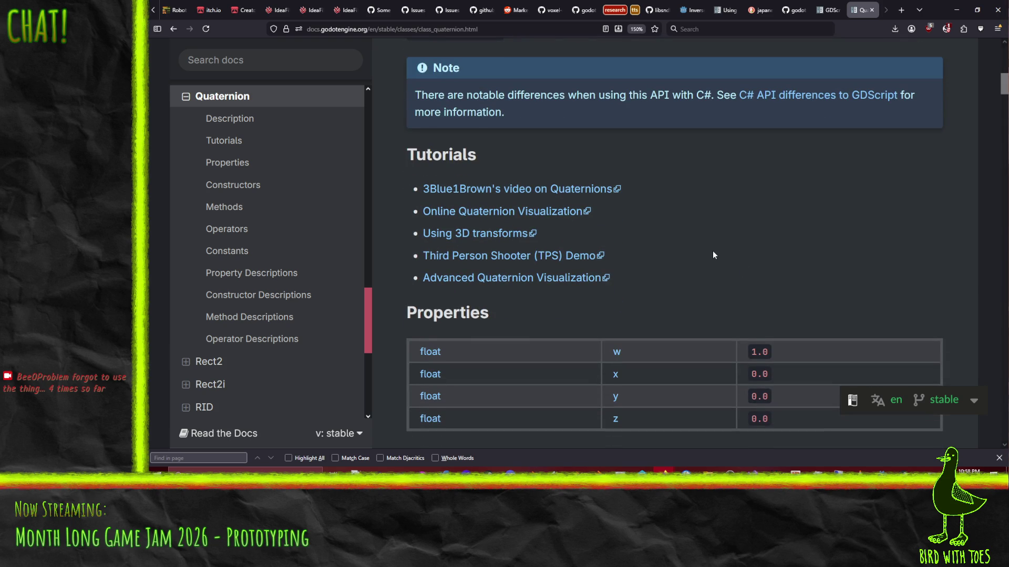
{"action": "scroll", "coordinate": [713, 253], "scroll_direction": "down", "scroll_amount": 7}
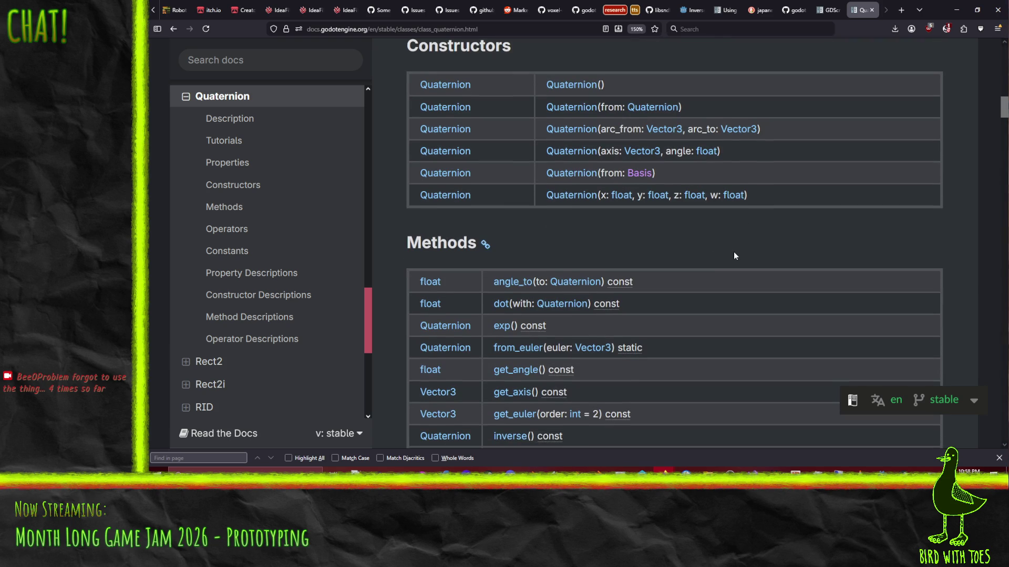
{"action": "scroll", "coordinate": [734, 256], "scroll_direction": "down", "scroll_amount": 5}
{"action": "scroll", "coordinate": [734, 254], "scroll_direction": "up", "scroll_amount": 1}
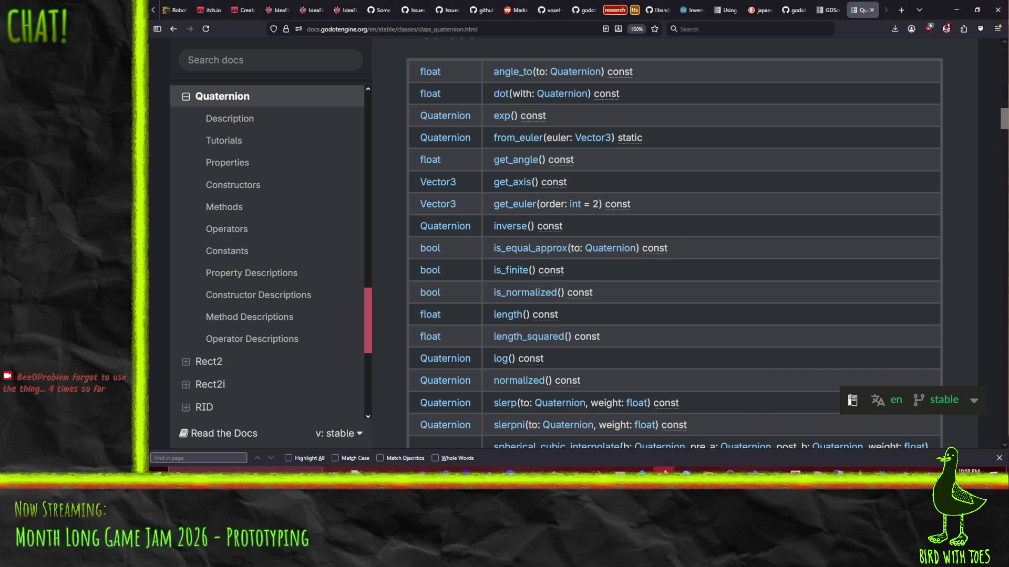
- Back in Godot, append .get_euler() to _carryStartR on the Drop rotation line
{"action": "left_click", "coordinate": [881, 470]}
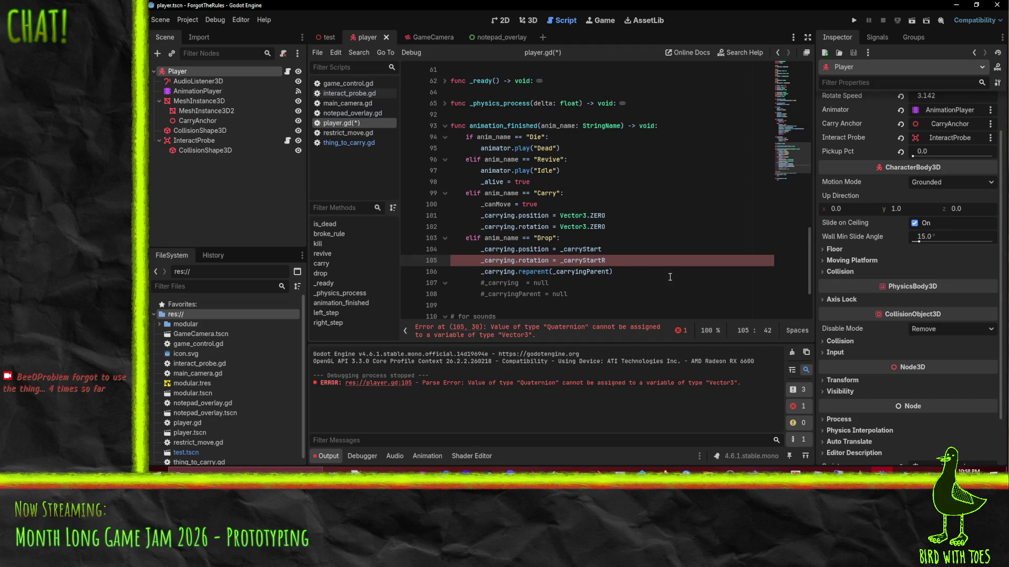
{"action": "type", "text": "get_euler("}
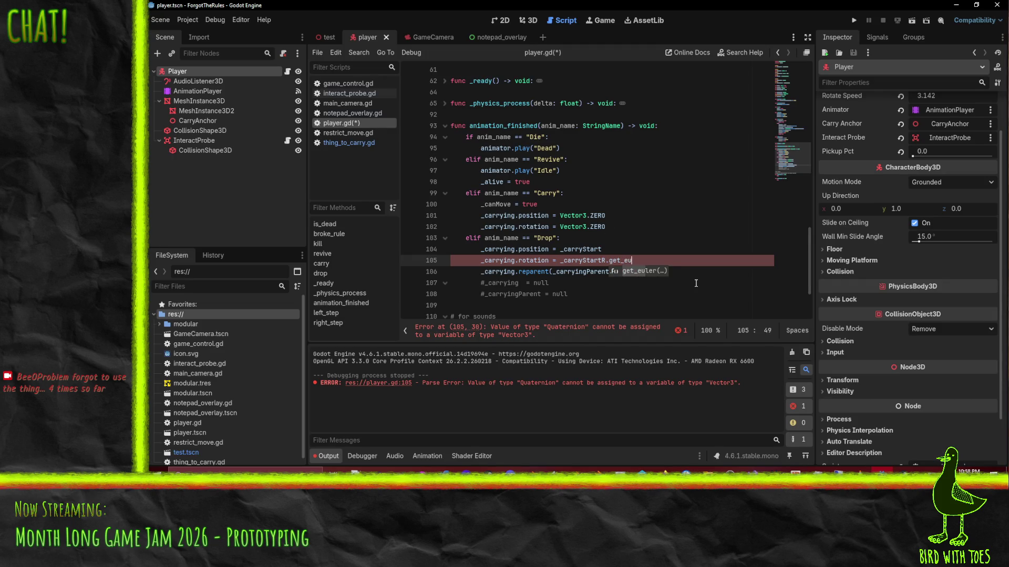
{"action": "key", "text": "Up"}
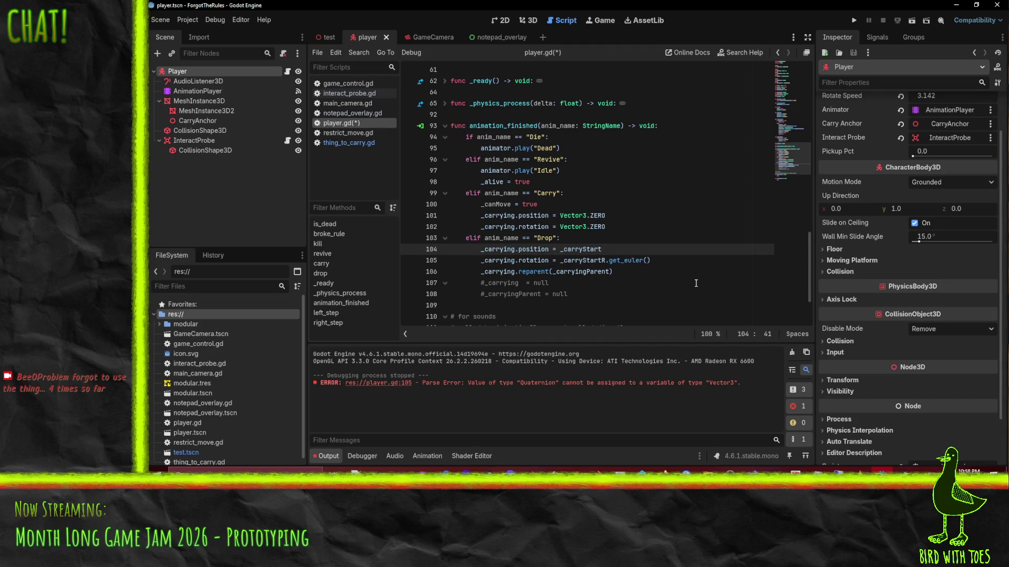
- Uncomment lines 107–108 resetting _carrying and _carryingParent to null, and save player.gd
{"action": "left_click", "coordinate": [664, 282]}
{"action": "key", "text": "Home"}
{"action": "key", "text": "ctrl+k"}
{"action": "key", "text": "Down"}
{"action": "key", "text": "ctrl+k"}
{"action": "key", "text": "Up"}
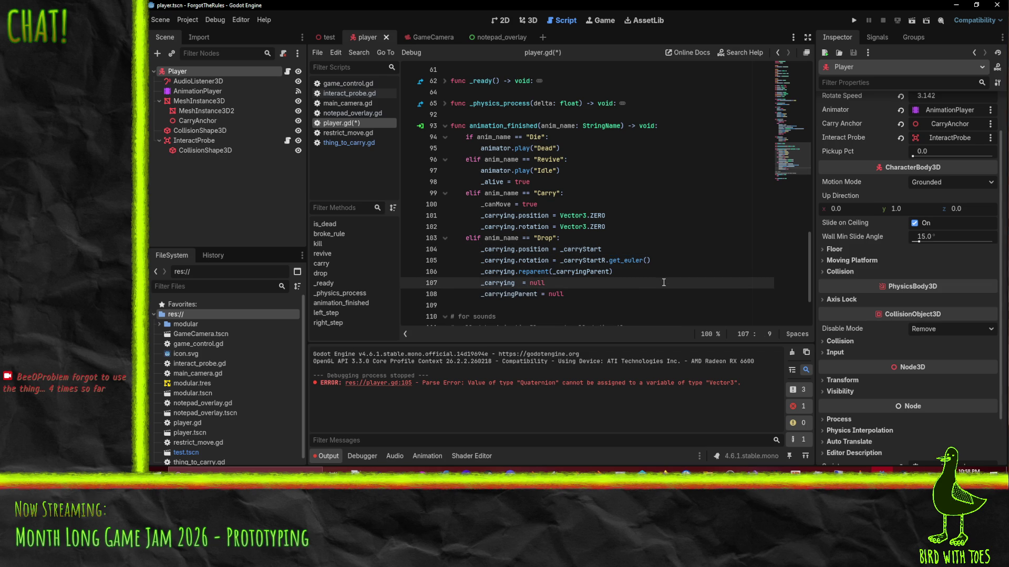
{"action": "key", "text": "Down"}
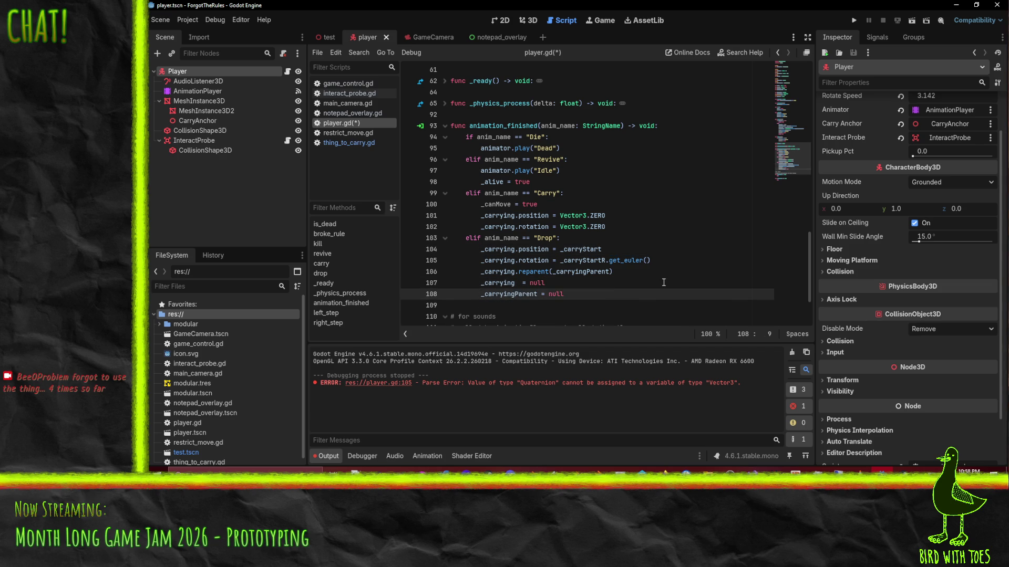
{"action": "key", "text": "ctrl+s"}
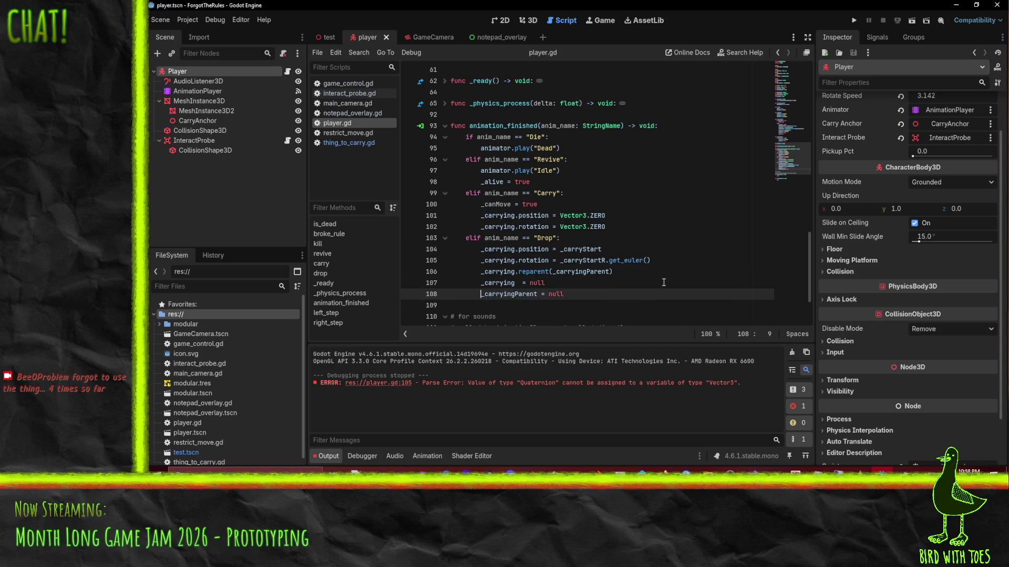
{"action": "mouse_move", "coordinate": [595, 258]}
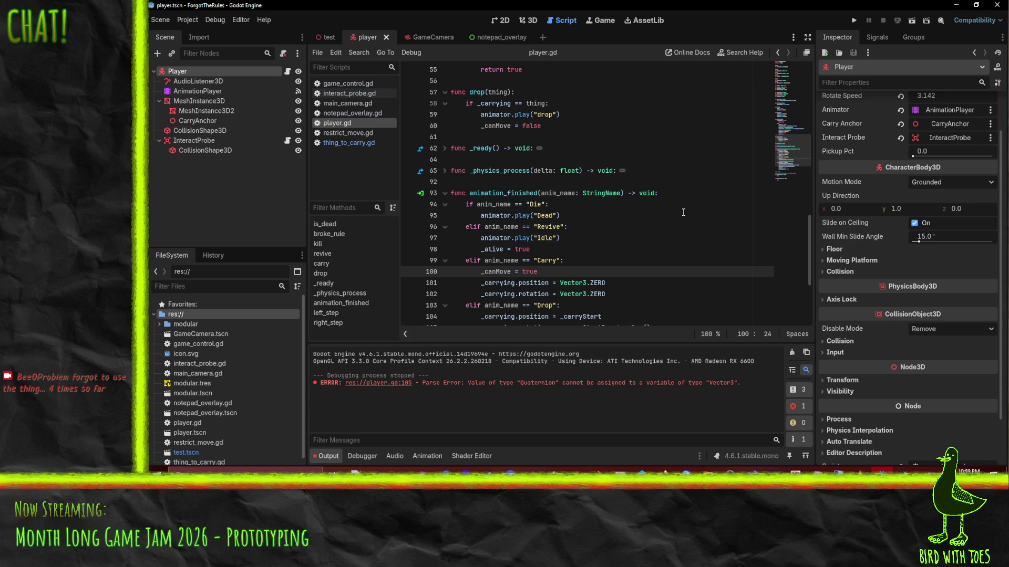
{"action": "scroll", "coordinate": [706, 272], "scroll_direction": "down", "scroll_amount": 1}
{"action": "left_click", "coordinate": [710, 170]}
{"action": "left_click", "coordinate": [599, 267]}
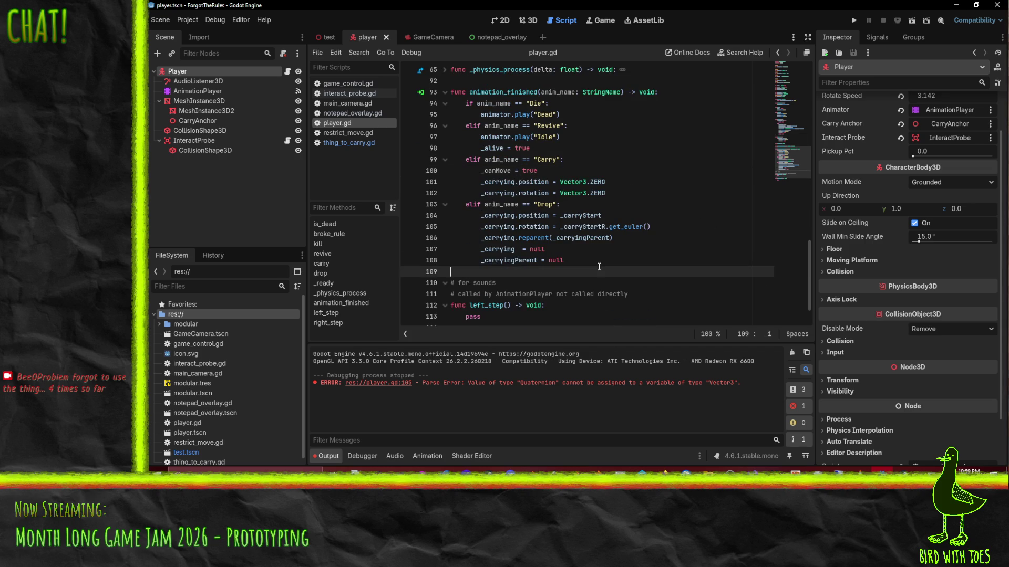
{"action": "scroll", "coordinate": [599, 267], "scroll_direction": "up", "scroll_amount": 3}
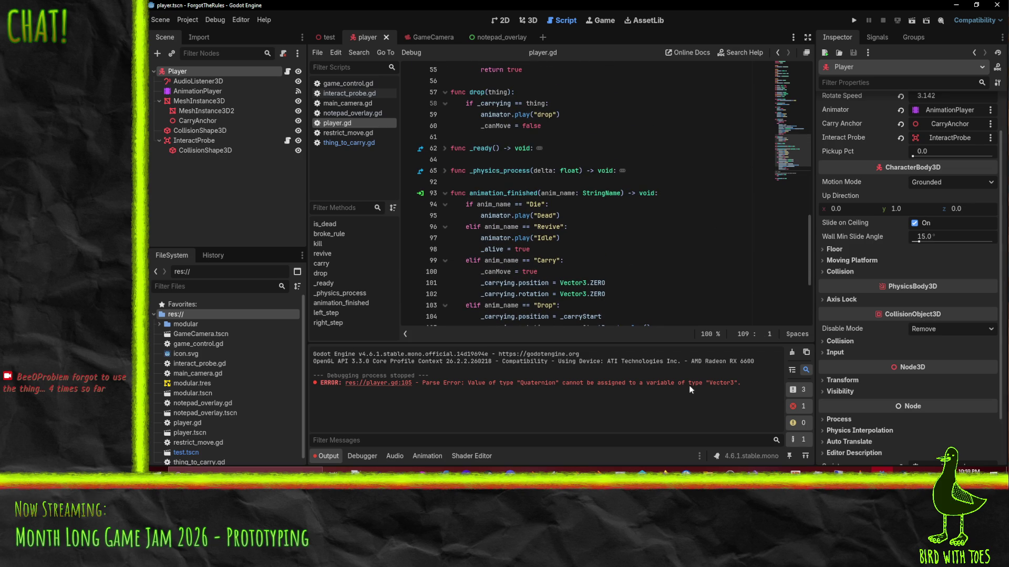
- In the player scene's AnimationPlayer, browse the existing animations and create a new animation named Carry
{"action": "left_click", "coordinate": [524, 21]}
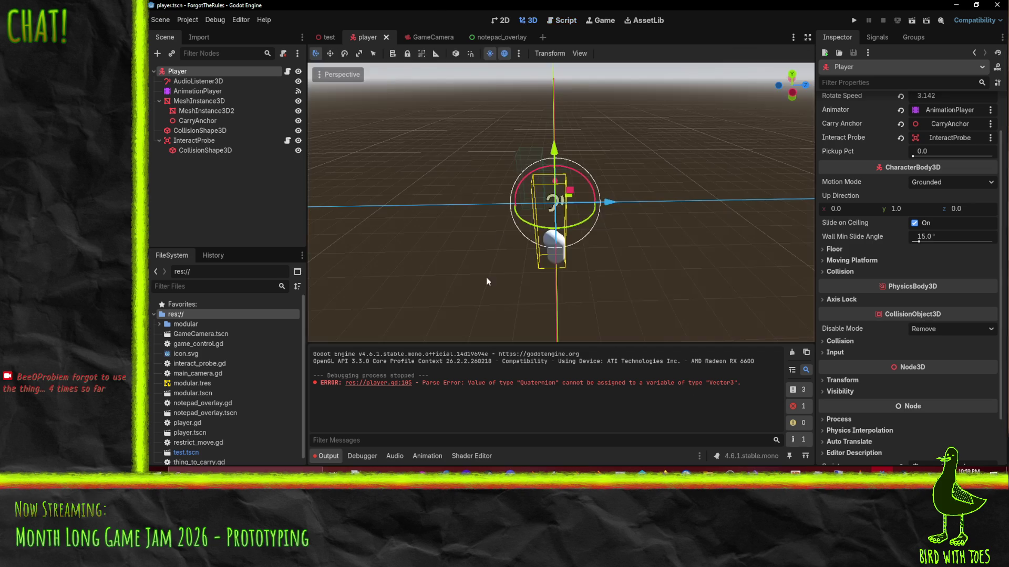
{"action": "mouse_move", "coordinate": [461, 178]}
{"action": "left_mouse_down"}
{"action": "mouse_move", "coordinate": [590, 185]}
{"action": "mouse_move", "coordinate": [644, 143]}
{"action": "mouse_move", "coordinate": [312, 271]}
{"action": "left_mouse_up"}
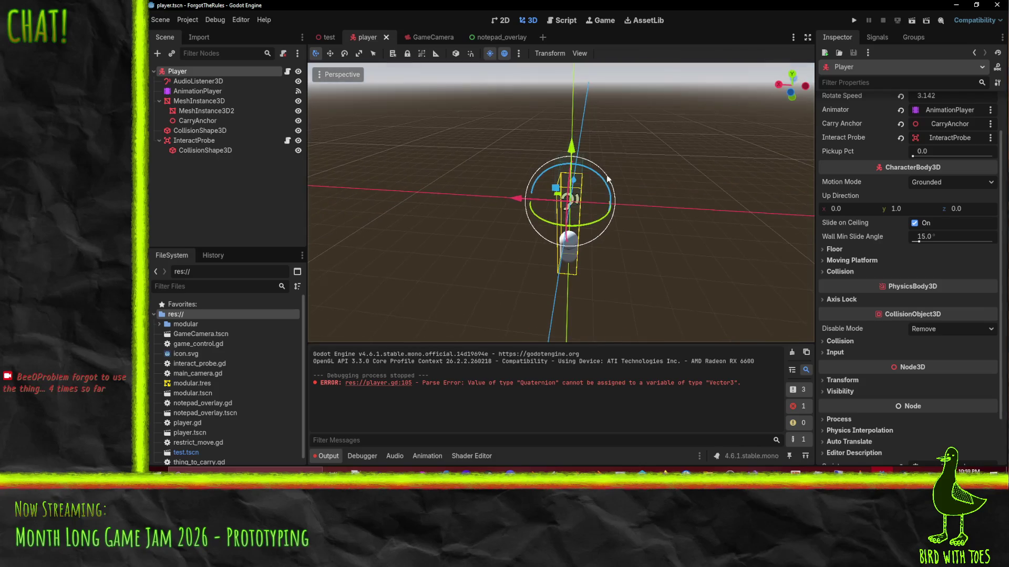
{"action": "left_click", "coordinate": [197, 91]}
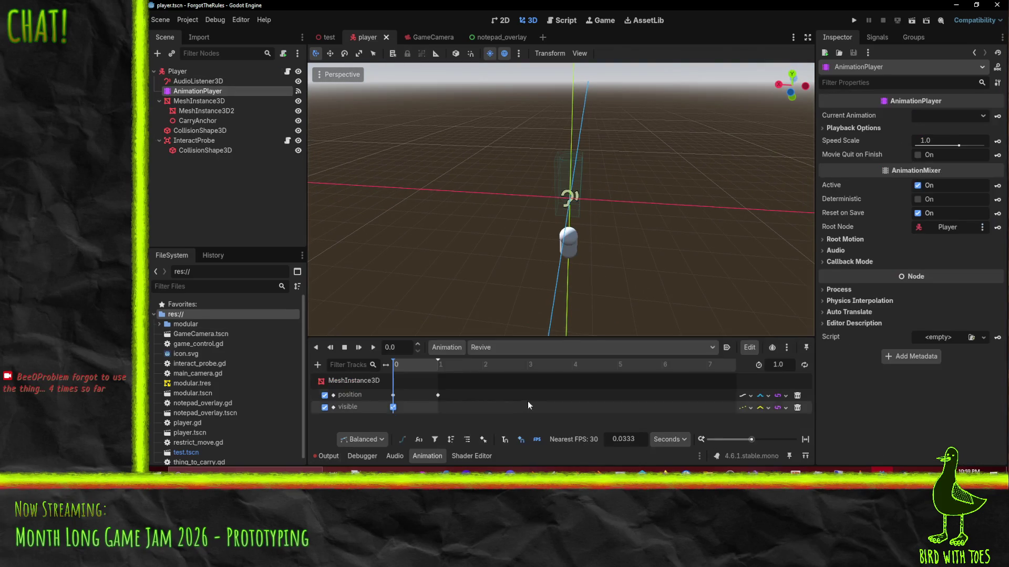
{"action": "left_click", "coordinate": [507, 348]}
{"action": "left_click", "coordinate": [525, 395]}
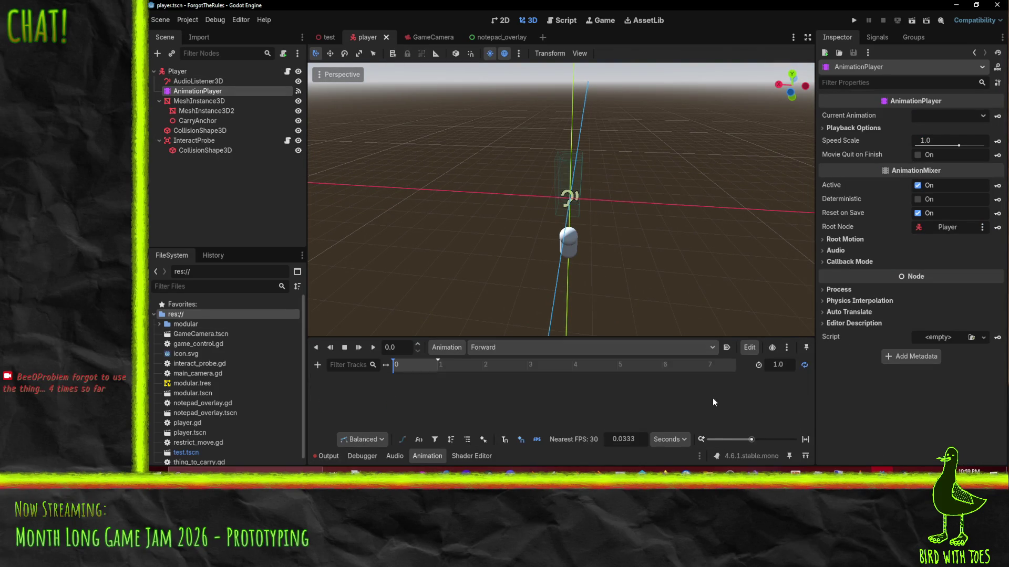
{"action": "left_click", "coordinate": [479, 348]}
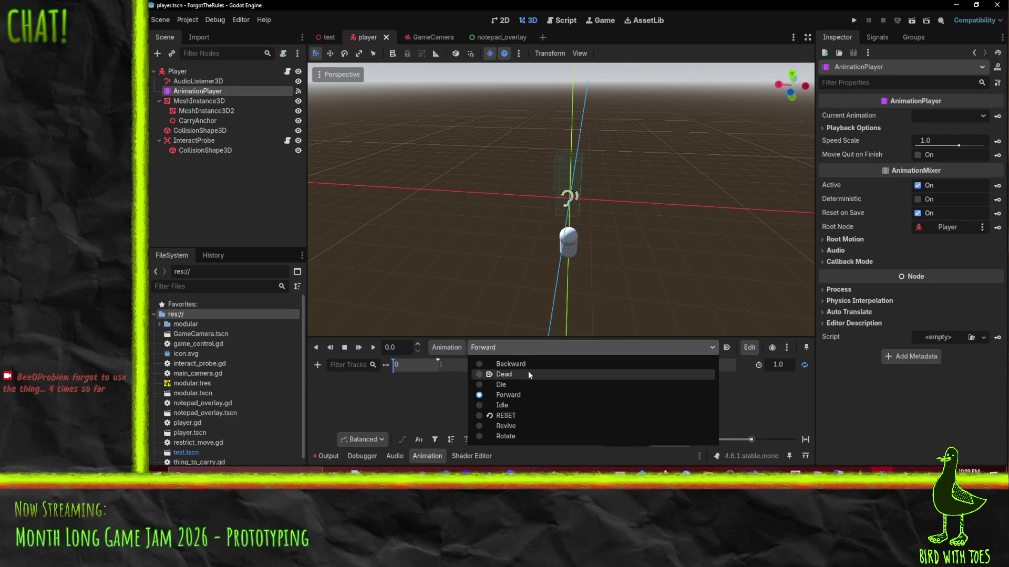
{"action": "left_click", "coordinate": [531, 416]}
{"action": "left_click", "coordinate": [506, 348]}
{"action": "left_click", "coordinate": [449, 349]}
{"action": "left_click", "coordinate": [449, 349]}
{"action": "left_click", "coordinate": [473, 362]}
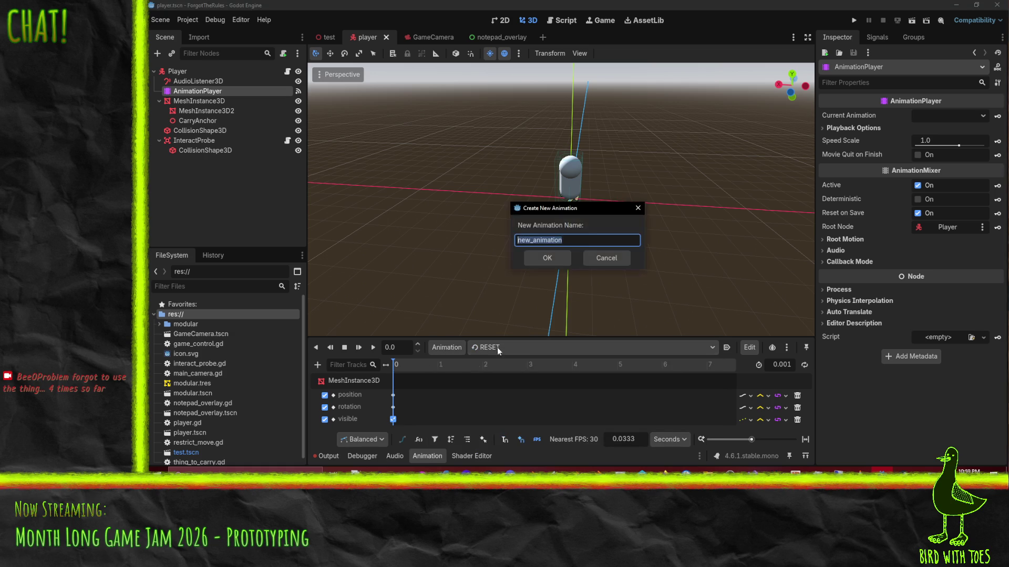
{"action": "type", "text": "Carry"}
{"action": "key", "text": "Return"}
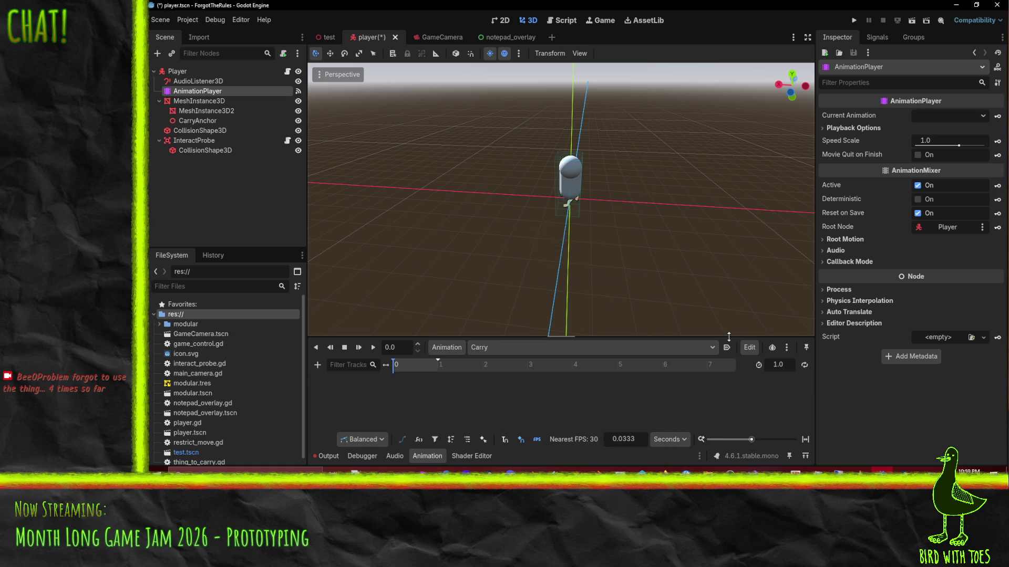
- Key the Player's Pickup Pct into Carry, creating a pickupPct track, then key it at 1.0 at one second
{"action": "mouse_move", "coordinate": [604, 245]}
{"action": "left_mouse_down"}
{"action": "mouse_move", "coordinate": [606, 254]}
{"action": "mouse_move", "coordinate": [500, 234]}
{"action": "mouse_move", "coordinate": [477, 242]}
{"action": "left_mouse_up"}
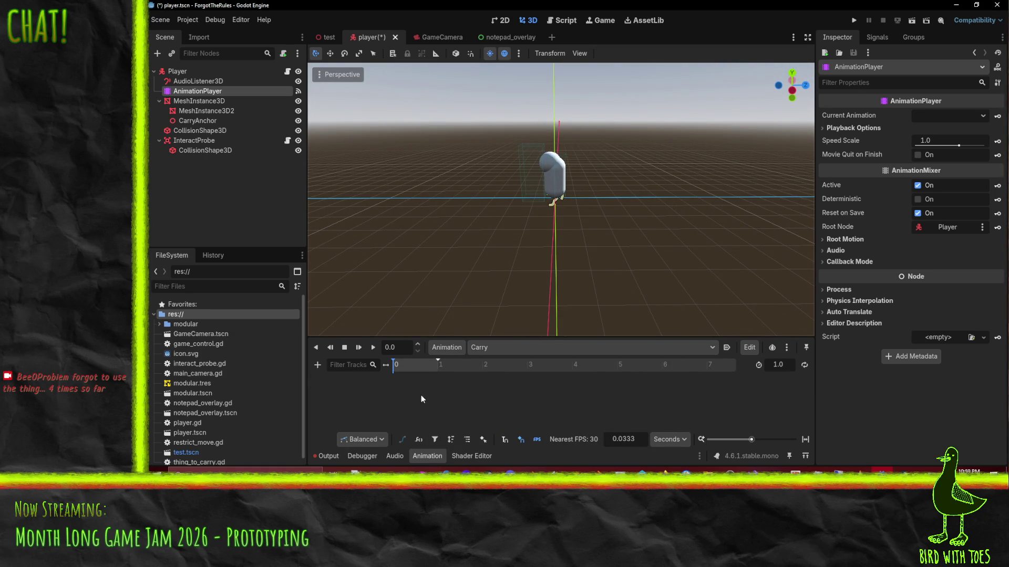
{"action": "left_click", "coordinate": [180, 71]}
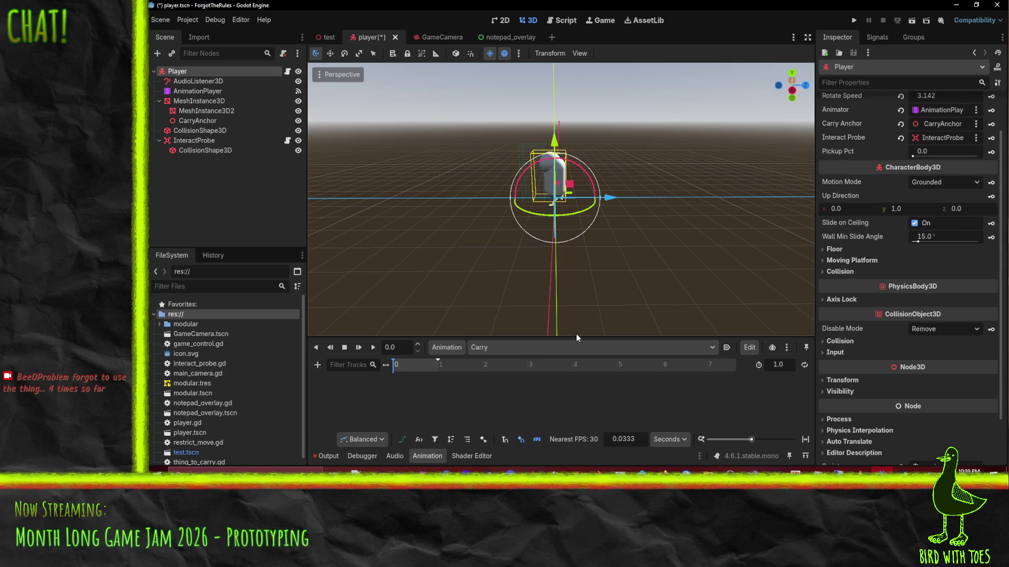
{"action": "left_click_drag", "start_coordinate": [396, 369], "coordinate": [401, 370]}
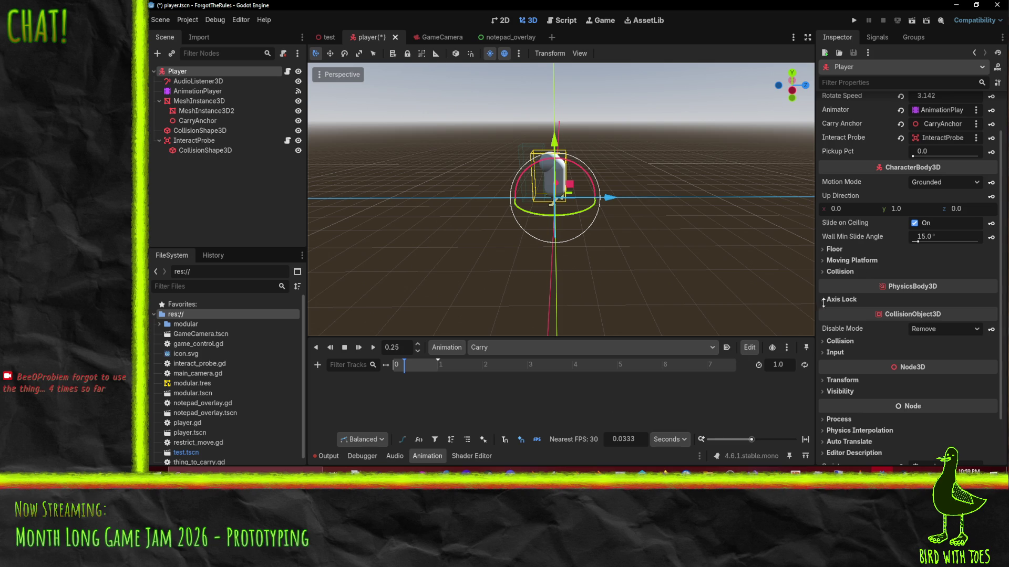
{"action": "left_click", "coordinate": [992, 152]}
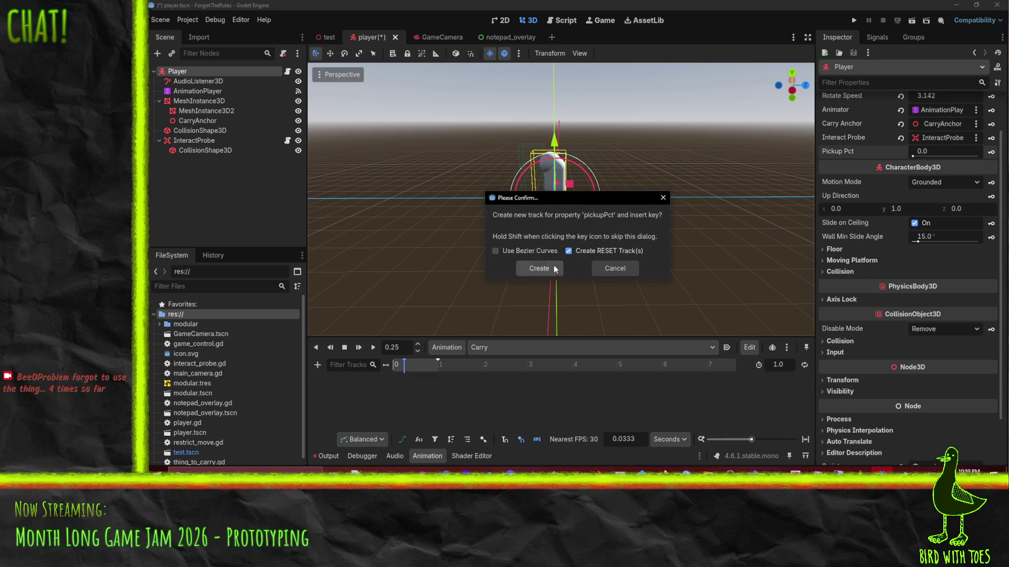
{"action": "left_click", "coordinate": [553, 267]}
{"action": "left_click", "coordinate": [439, 367]}
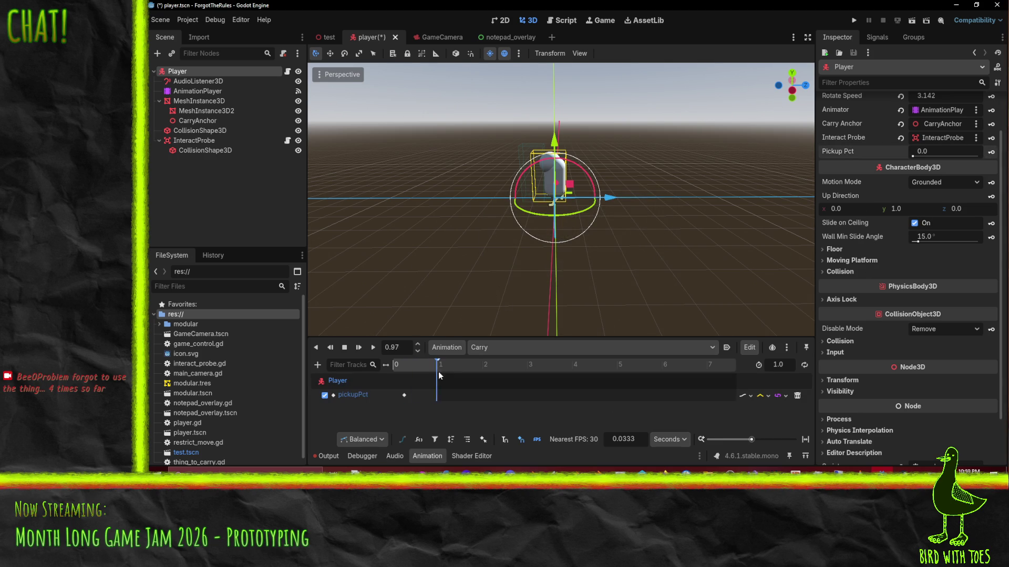
{"action": "left_click", "coordinate": [922, 153]}
{"action": "type", "text": "1"}
{"action": "key", "text": "Return"}
{"action": "left_click", "coordinate": [991, 152]}
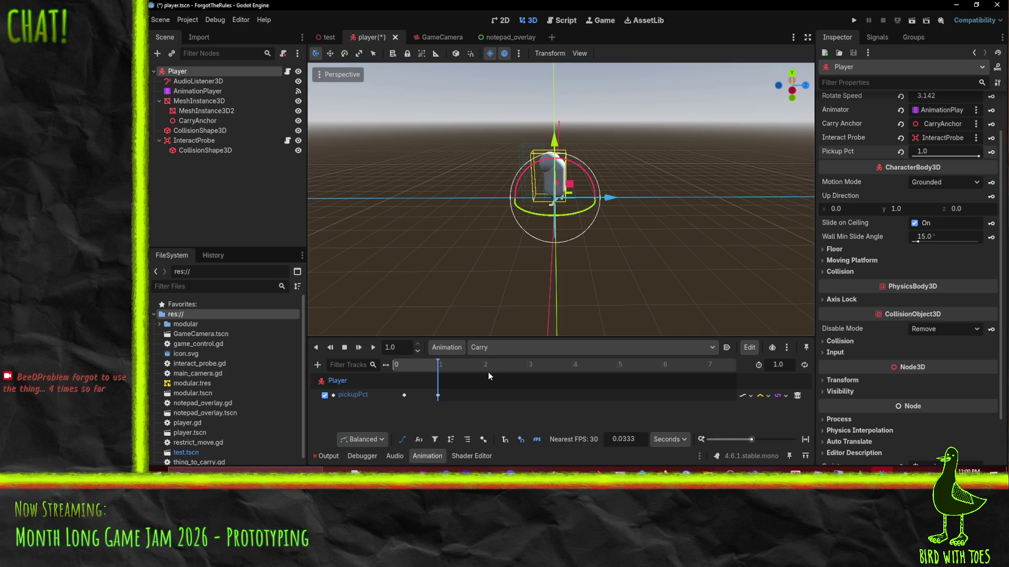
{"action": "left_click", "coordinate": [444, 348]}
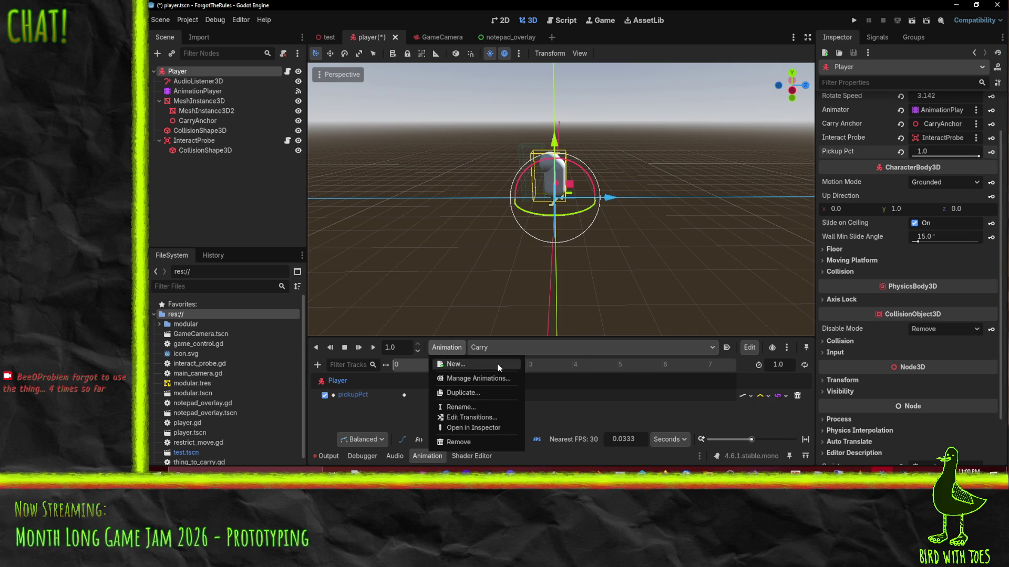
- Create a 'Drop' animation and key Pickup Pct at 1.0 at its start
{"action": "left_click", "coordinate": [453, 365]}
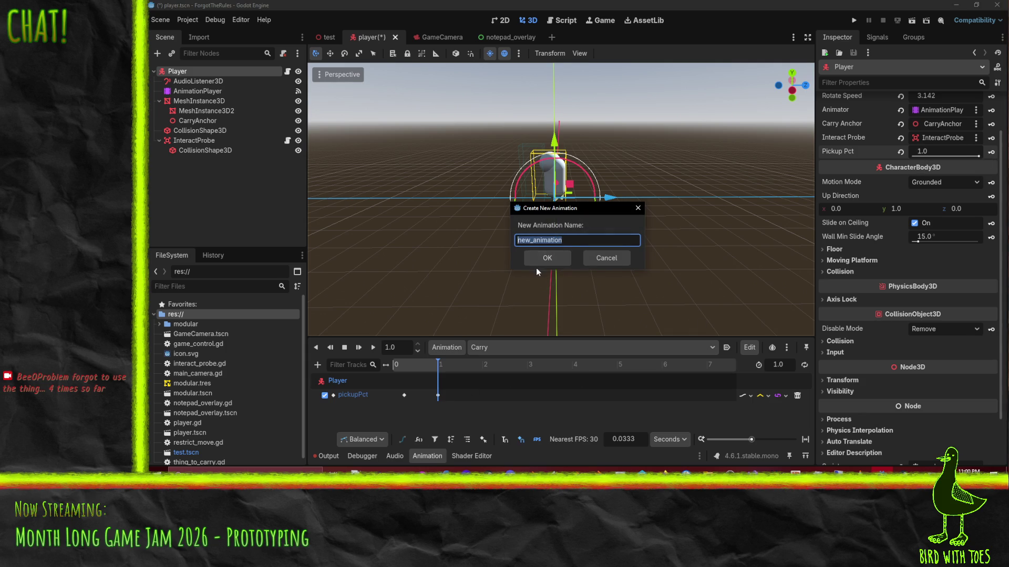
{"action": "type", "text": "Drop"}
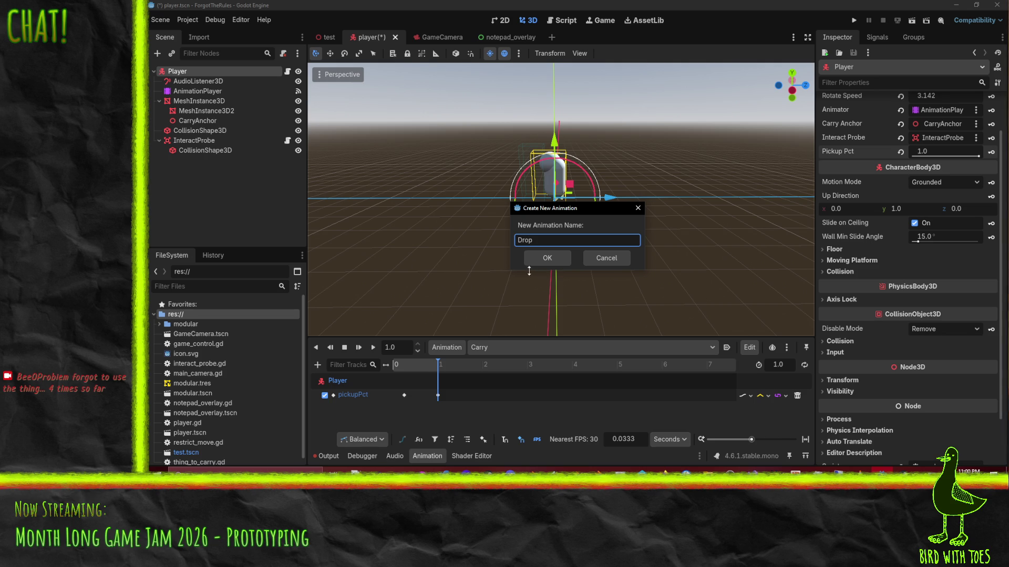
{"action": "left_click", "coordinate": [545, 258]}
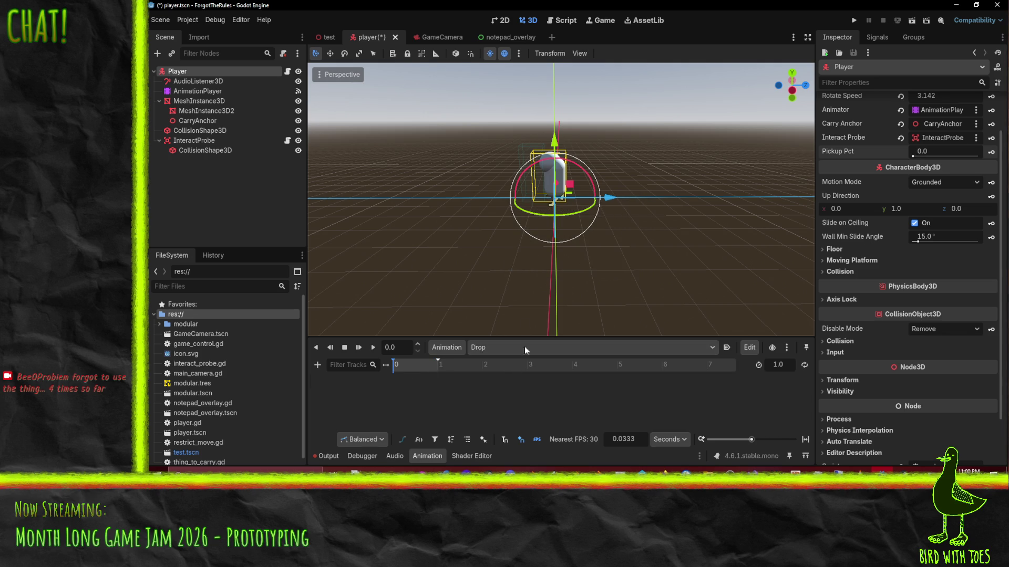
{"action": "left_click", "coordinate": [952, 152]}
{"action": "type", "text": "1"}
{"action": "key", "text": "Return"}
{"action": "left_click", "coordinate": [991, 152]}
{"action": "left_click", "coordinate": [531, 271]}
- Key Pickup Pct at 0.0 at the 0.5-second mark of the Drop animation
{"action": "left_click_drag", "start_coordinate": [424, 364], "coordinate": [415, 375]}
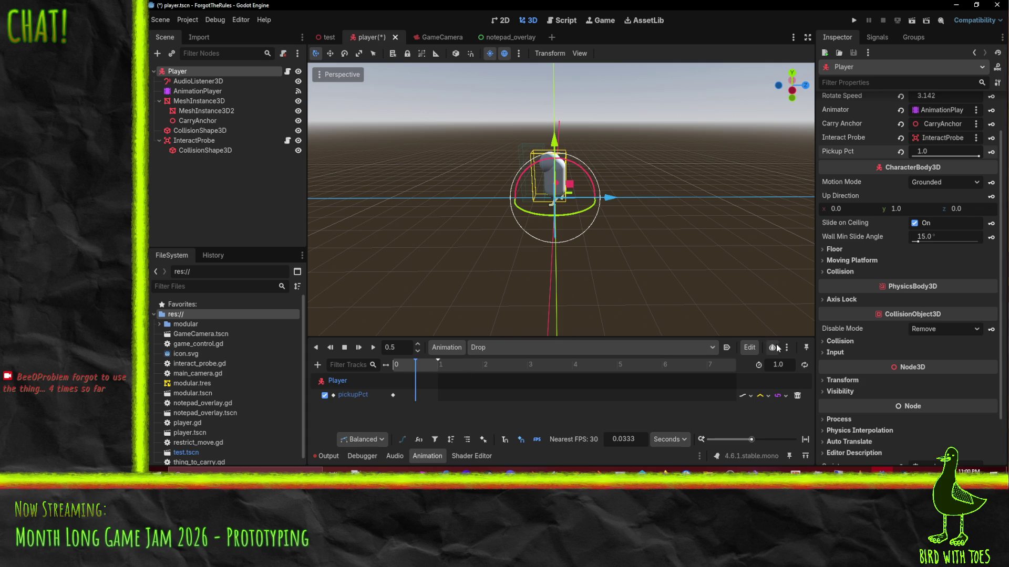
{"action": "left_click", "coordinate": [990, 155]}
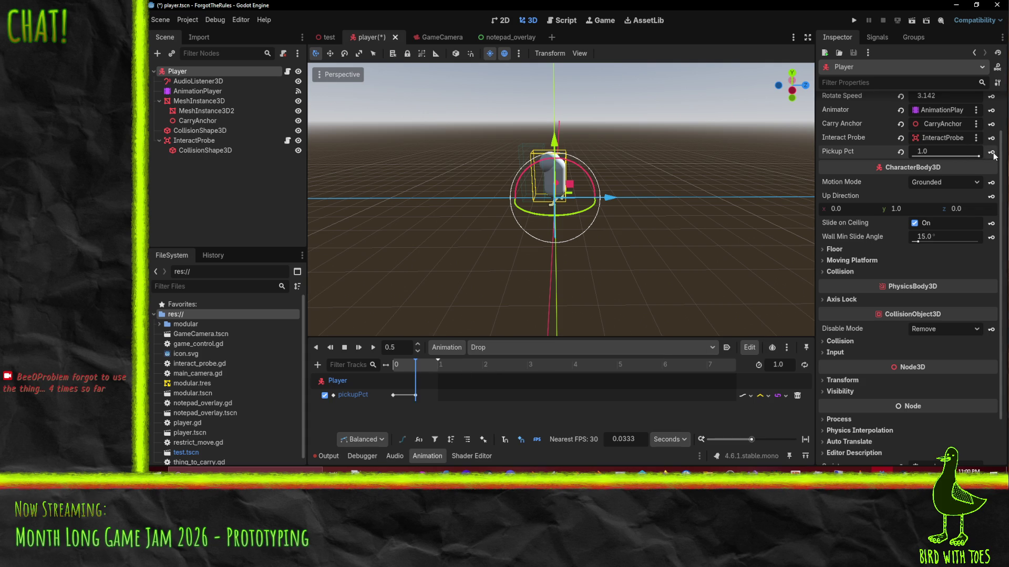
{"action": "left_click", "coordinate": [909, 152]}
{"action": "type", "text": "0"}
{"action": "key", "text": "Return"}
{"action": "left_click", "coordinate": [991, 153]}
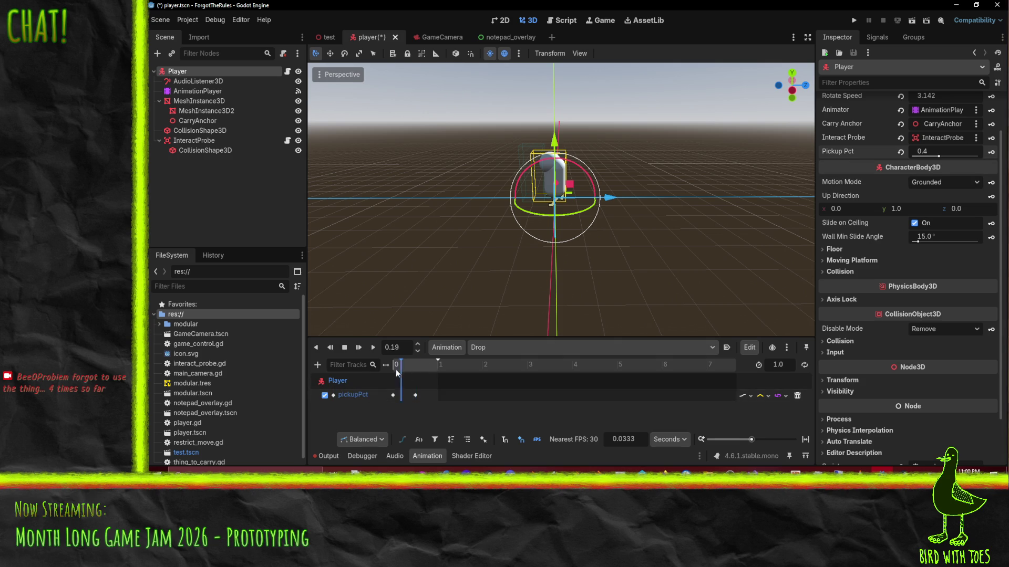
- Preview the Drop animation, return the timeline to the start, and save the player scene
{"action": "left_click", "coordinate": [459, 368]}
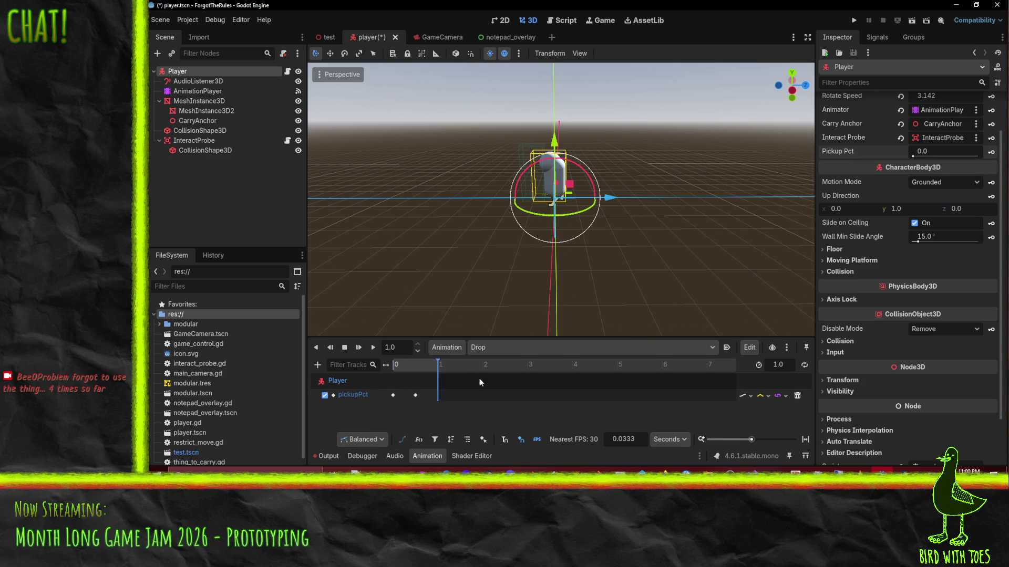
{"action": "left_click", "coordinate": [440, 393]}
{"action": "key", "text": "s"}
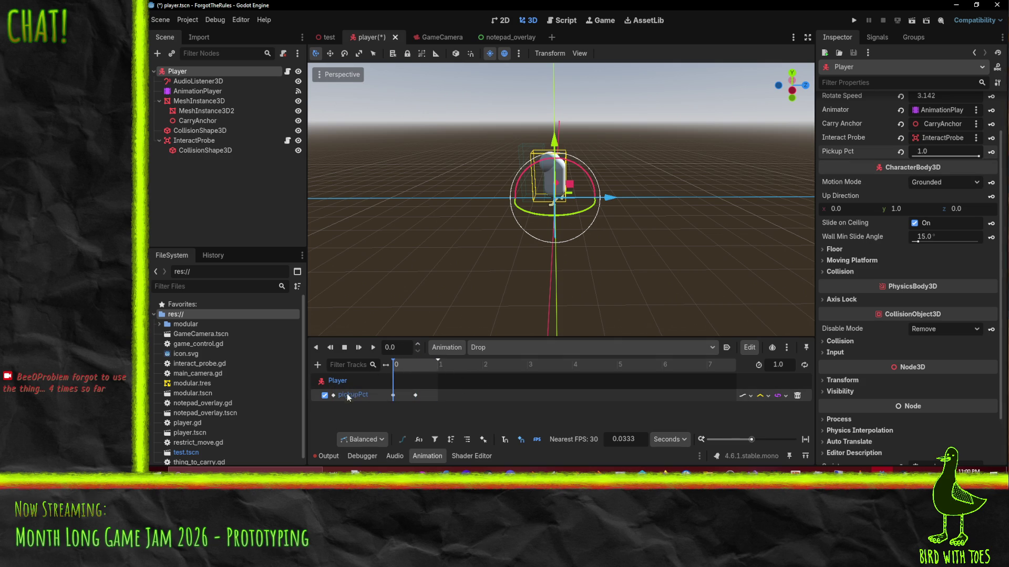
{"action": "key", "text": "ctrl+s"}
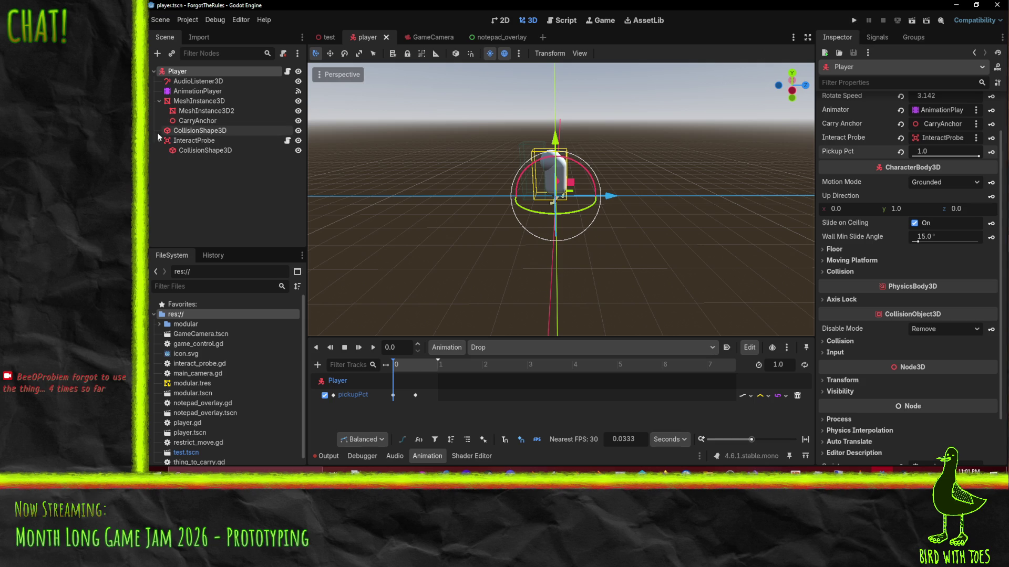
- Run the project in its debug window to test carrying the box
{"action": "left_click", "coordinate": [183, 81]}
{"action": "left_click", "coordinate": [177, 70]}
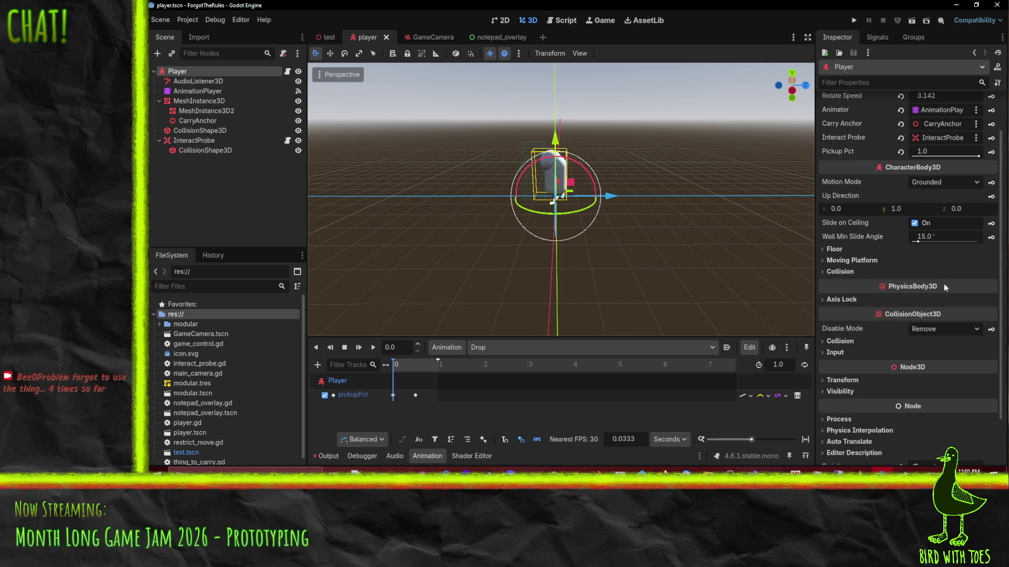
{"action": "scroll", "coordinate": [940, 273], "scroll_direction": "up", "scroll_amount": 2}
{"action": "key", "text": "F5"}
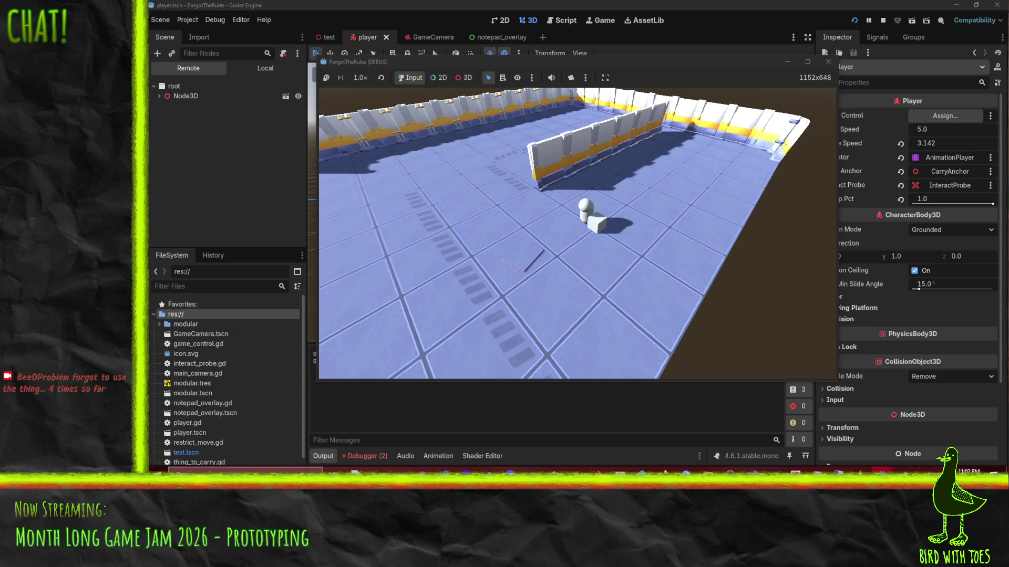
- Stop the game and capitalise the animation names in player.gd to 'Carry' and 'Drop'
{"action": "key", "text": "F8"}
{"action": "left_click", "coordinate": [367, 455]}
{"action": "left_click", "coordinate": [379, 343]}
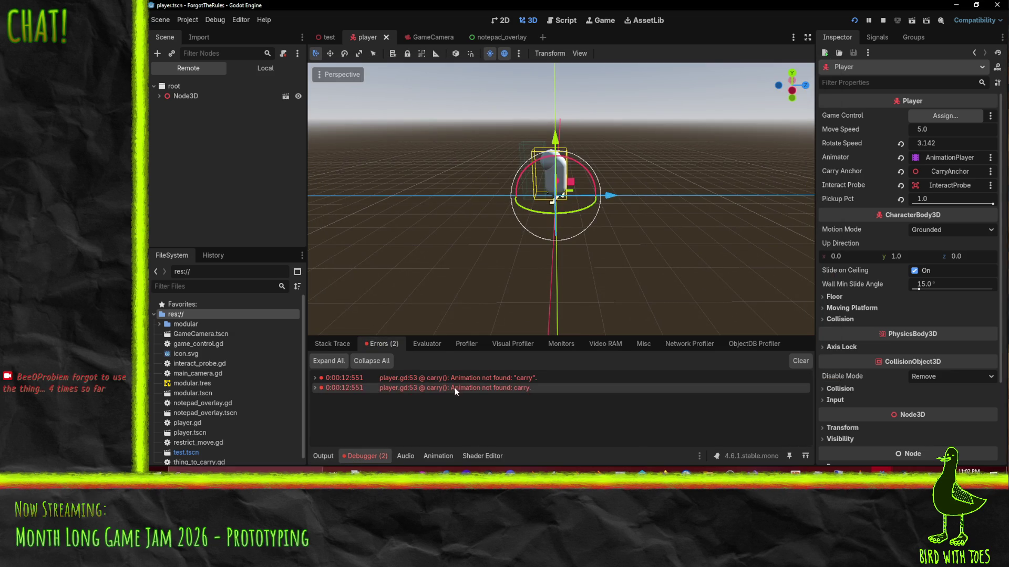
{"action": "double_click", "coordinate": [429, 382]}
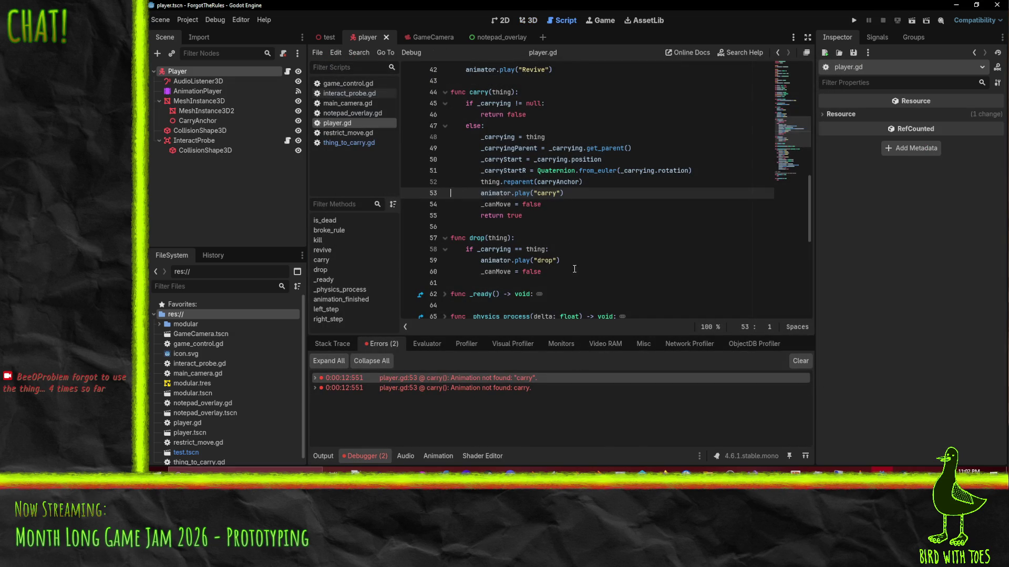
{"action": "key", "text": "Down"}
{"action": "key", "text": "Down"}
{"action": "key", "text": "Down"}
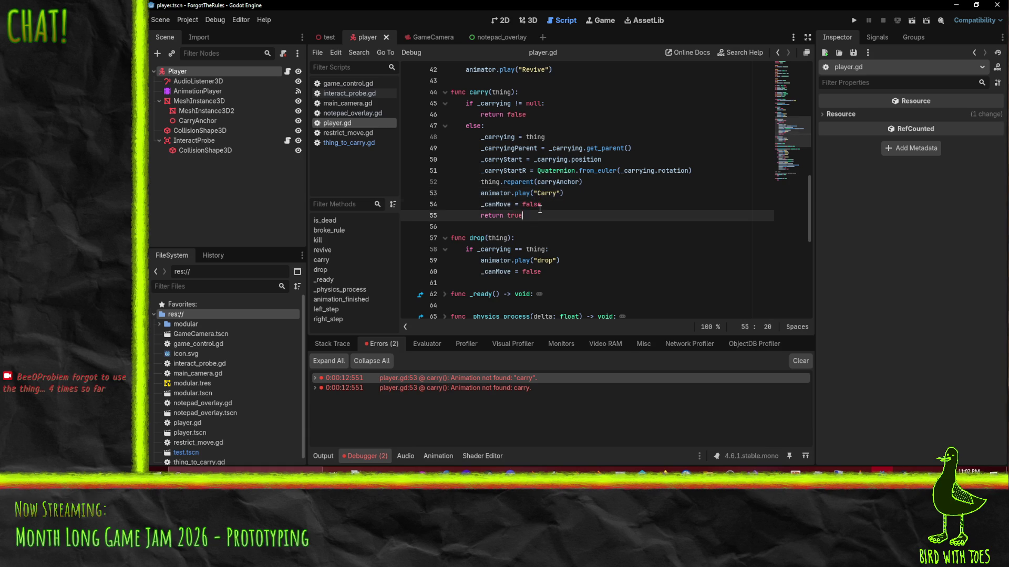
{"action": "key", "text": "BackSpace"}
{"action": "type", "text": "D"}
{"action": "scroll", "coordinate": [546, 205], "scroll_direction": "down", "scroll_amount": 5}
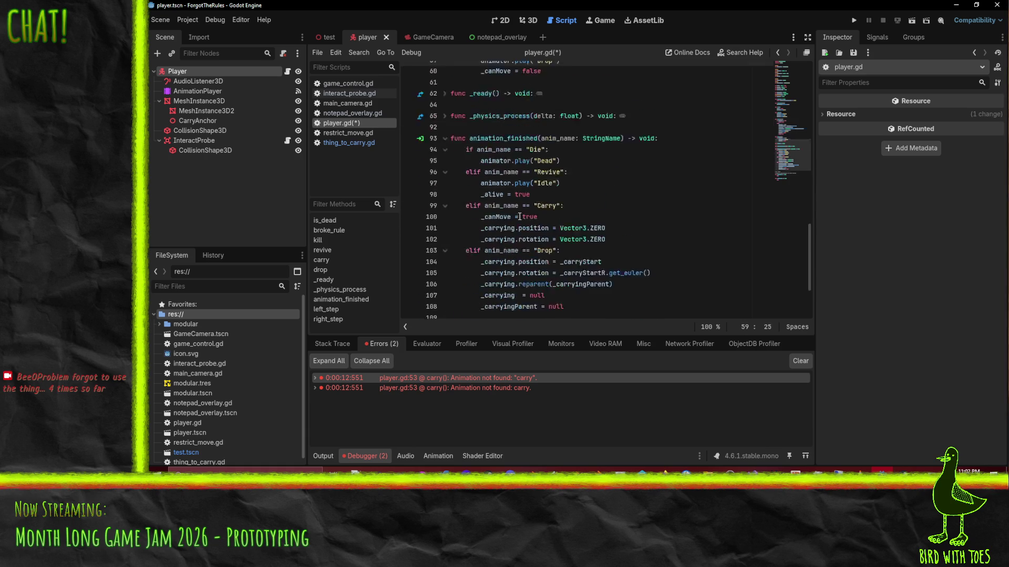
{"action": "scroll", "coordinate": [563, 190], "scroll_direction": "up", "scroll_amount": 3}
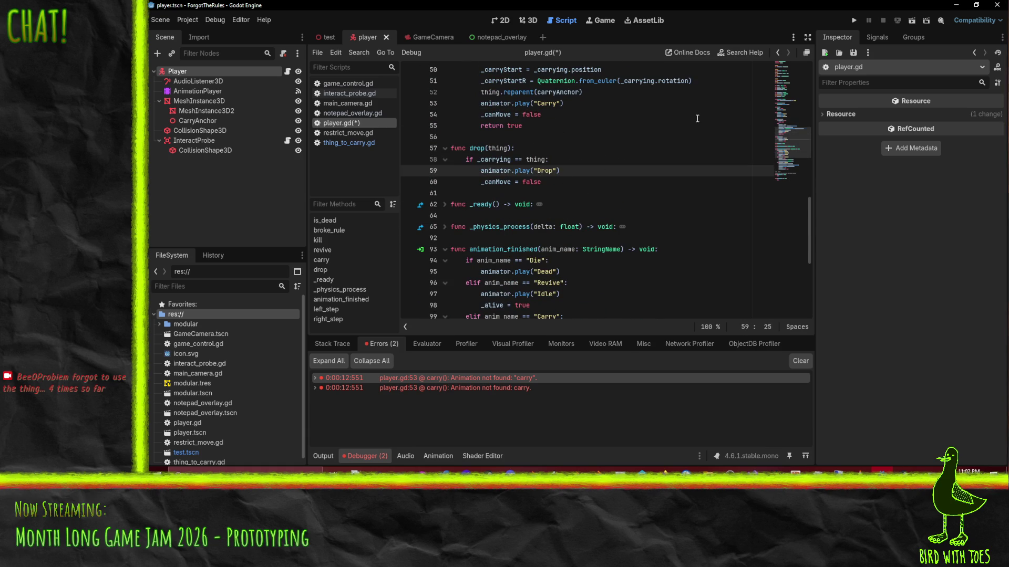
- Save and rerun the game, then stop it again
{"action": "left_click", "coordinate": [855, 19]}
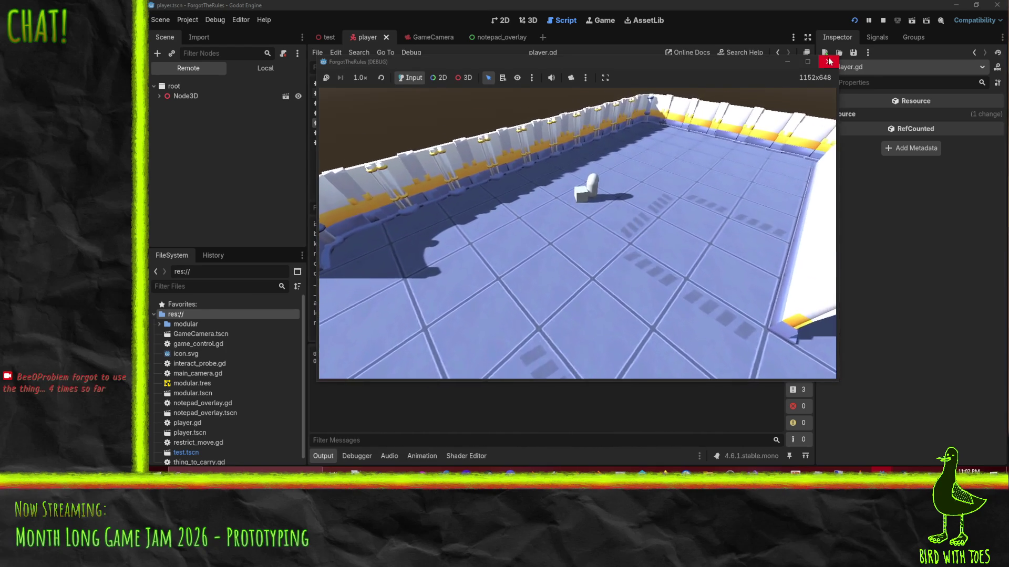
{"action": "key", "text": "F8"}
{"action": "left_click", "coordinate": [588, 199]}
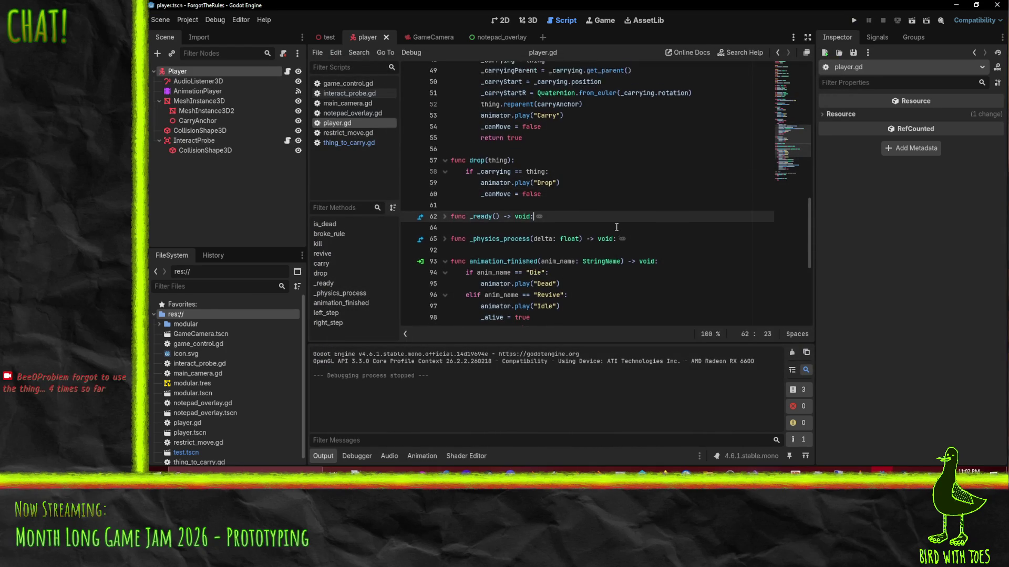
- Give the pickupPct declaration a 'get: return value' property block
{"action": "scroll", "coordinate": [604, 216], "scroll_direction": "up", "scroll_amount": 15}
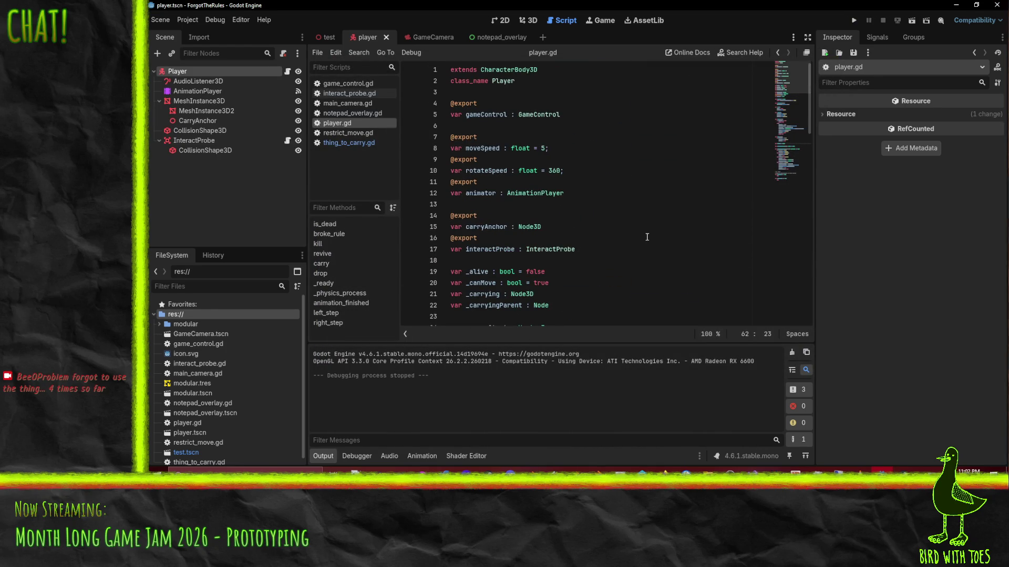
{"action": "scroll", "coordinate": [648, 237], "scroll_direction": "down", "scroll_amount": 2}
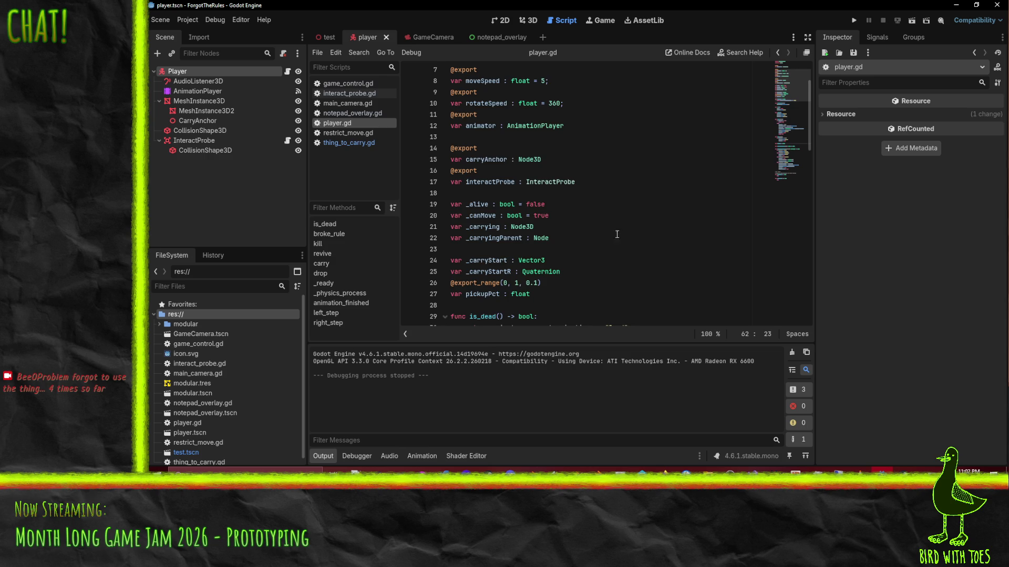
{"action": "scroll", "coordinate": [631, 224], "scroll_direction": "down", "scroll_amount": 3}
{"action": "left_click", "coordinate": [548, 197]}
{"action": "scroll", "coordinate": [610, 206], "scroll_direction": "down", "scroll_amount": 3}
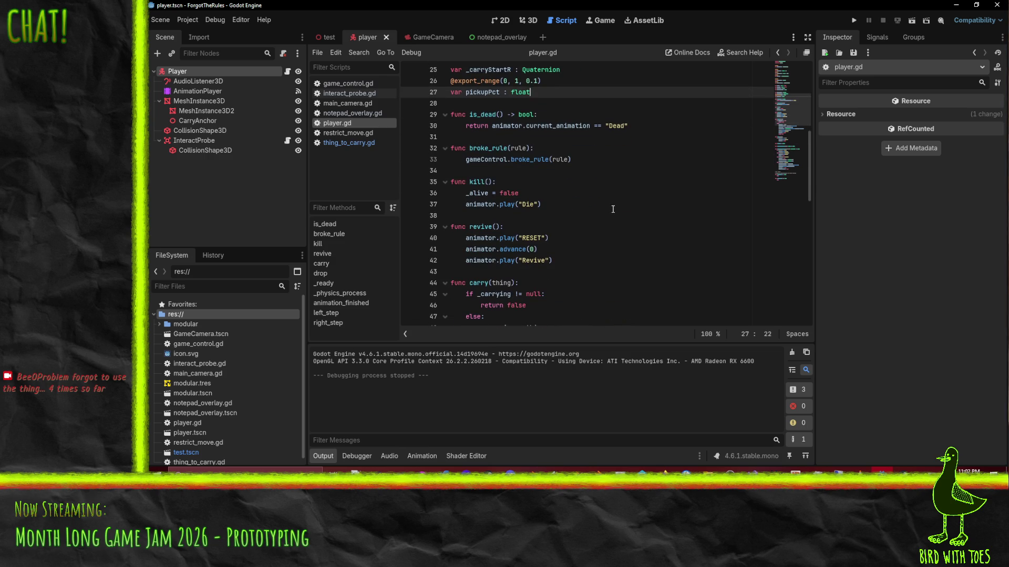
{"action": "scroll", "coordinate": [613, 209], "scroll_direction": "up", "scroll_amount": 3}
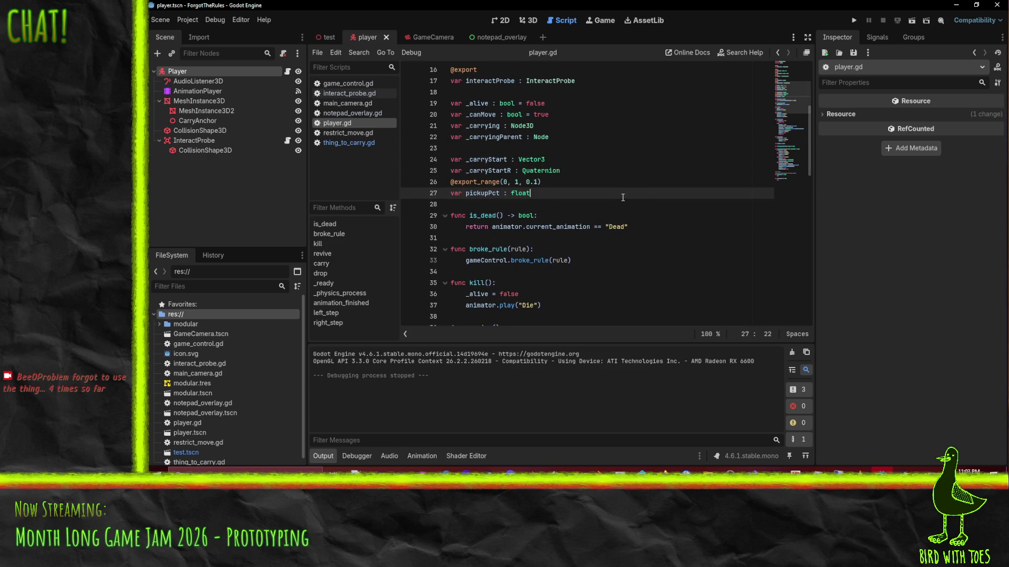
{"action": "type", "text": ":"}
{"action": "key", "text": "Return"}
{"action": "type", "text": "get:"}
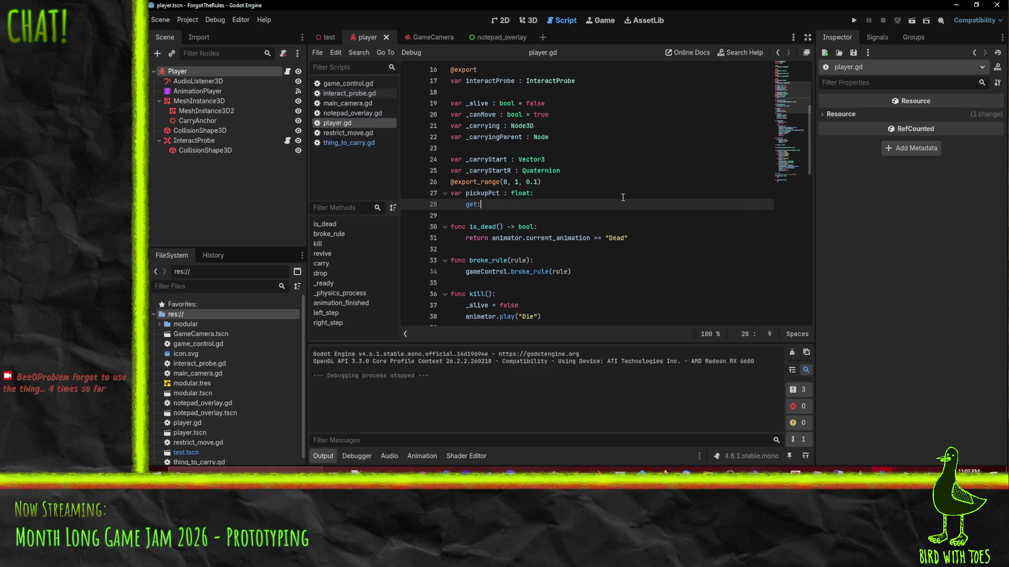
{"action": "key", "text": "Return"}
{"action": "type", "text": "return value"}
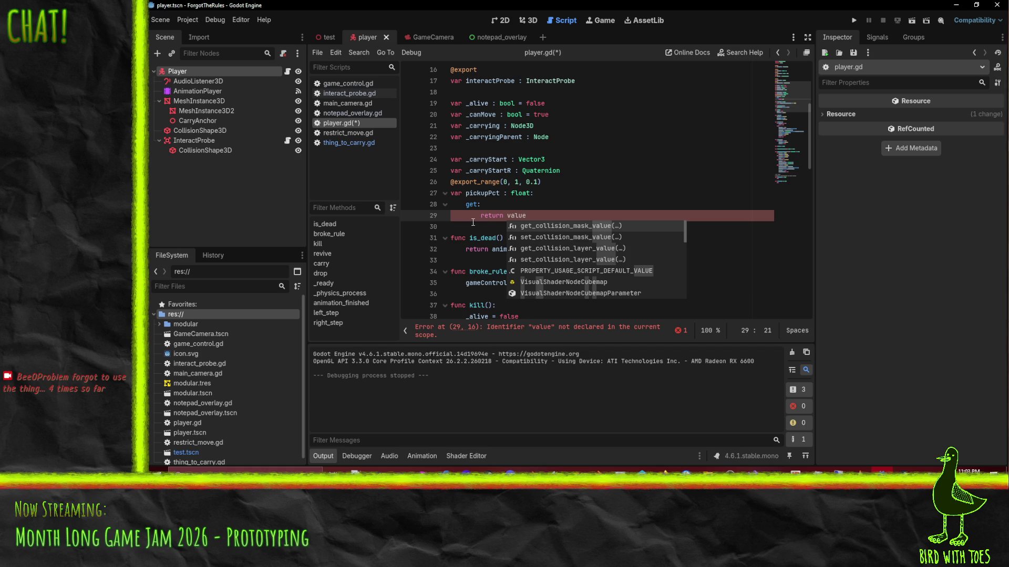
{"action": "left_click", "coordinate": [451, 182]}
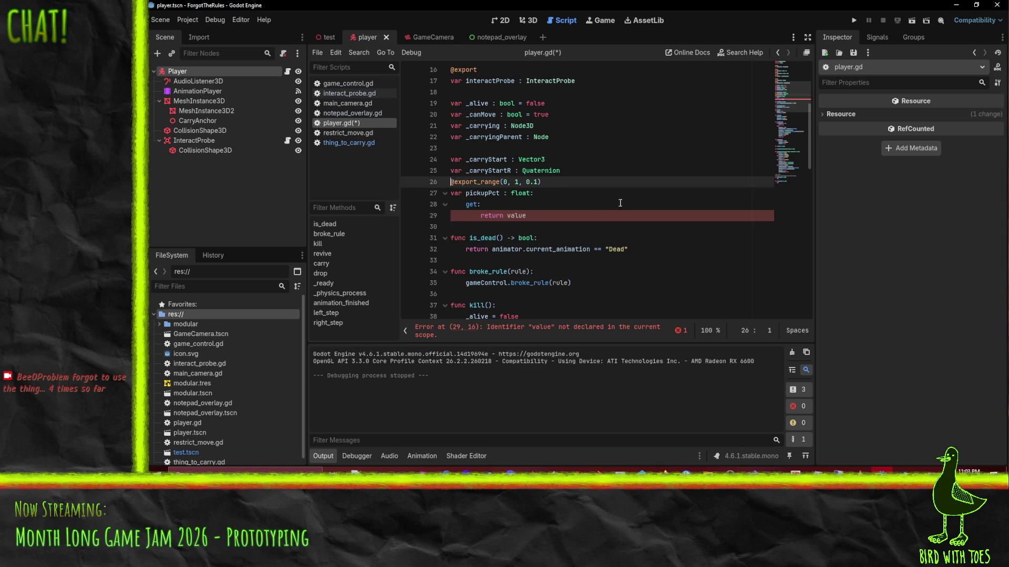
{"action": "key", "text": "Return"}
{"action": "key", "text": "Up"}
{"action": "type", "text": "var"}
{"action": "key", "text": "BackSpace"}
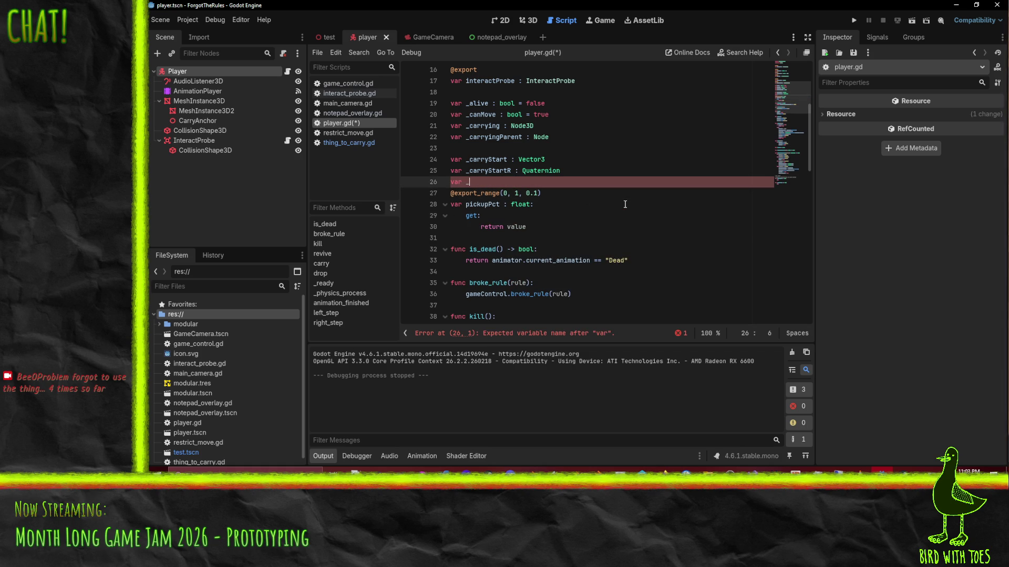
{"action": "type", "text": "carry"}
{"action": "type", "text": "Pct : vf"}
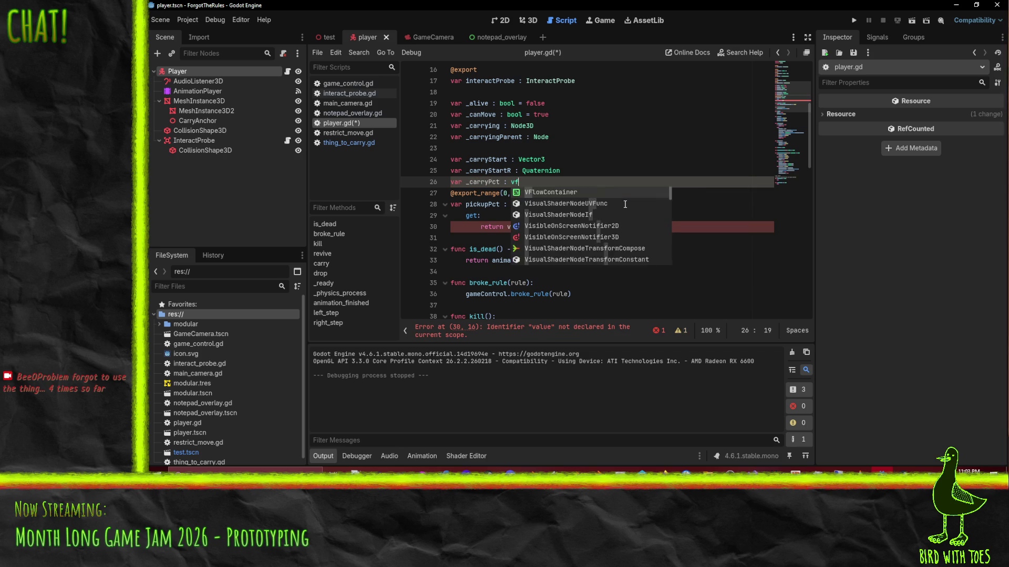
{"action": "key", "text": "BackSpace"}
{"action": "type", "text": "float"}
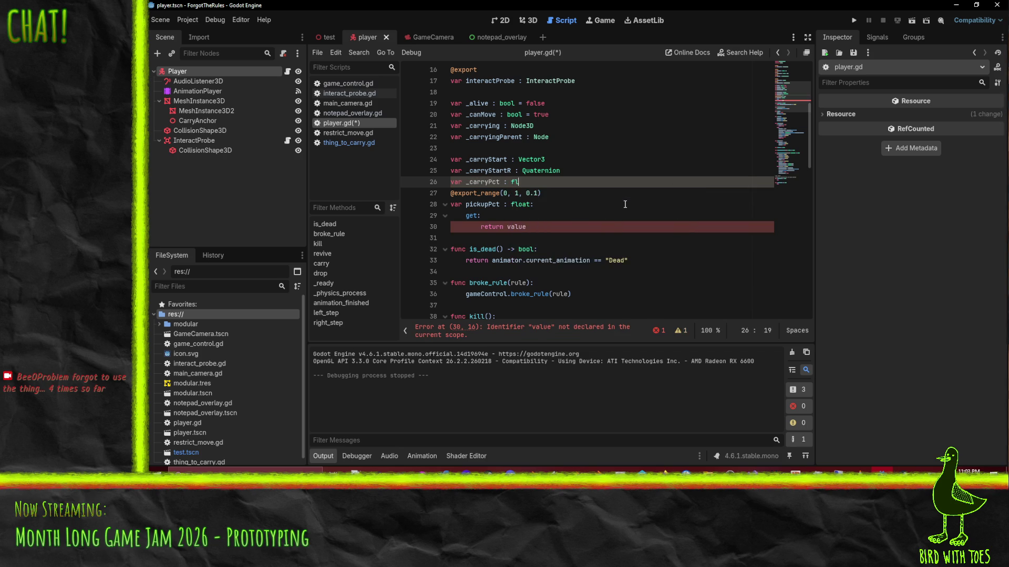
- Make the getter return _carryPct and open a new line below it
{"action": "double_click", "coordinate": [482, 182]}
{"action": "key", "text": "ctrl+c"}
{"action": "double_click", "coordinate": [496, 226]}
{"action": "key", "text": "ctrl+v"}
{"action": "left_click", "coordinate": [547, 181]}
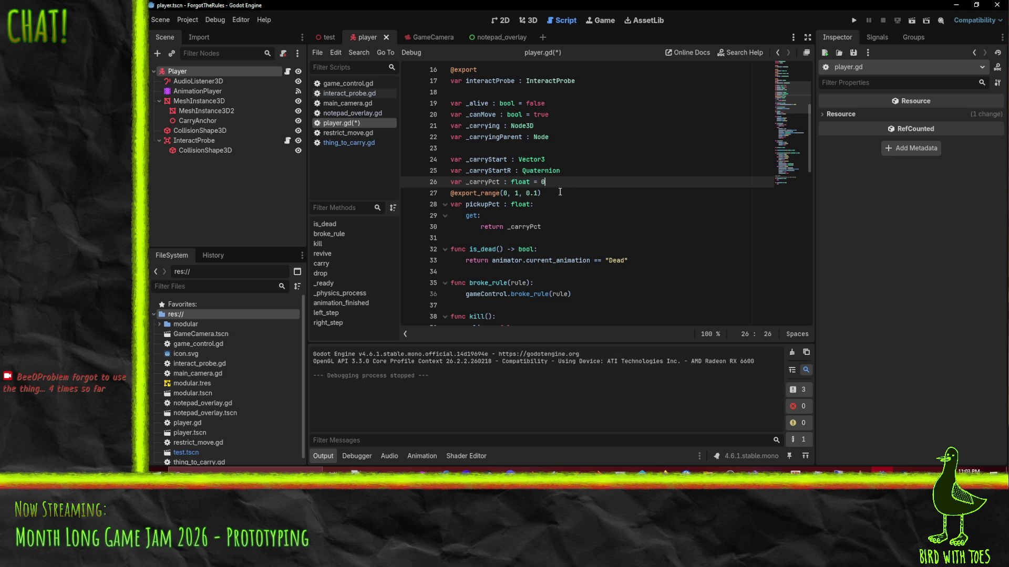
{"action": "key", "text": "Down"}
{"action": "key", "text": "Down"}
{"action": "key", "text": "Down"}
{"action": "key", "text": "Return"}
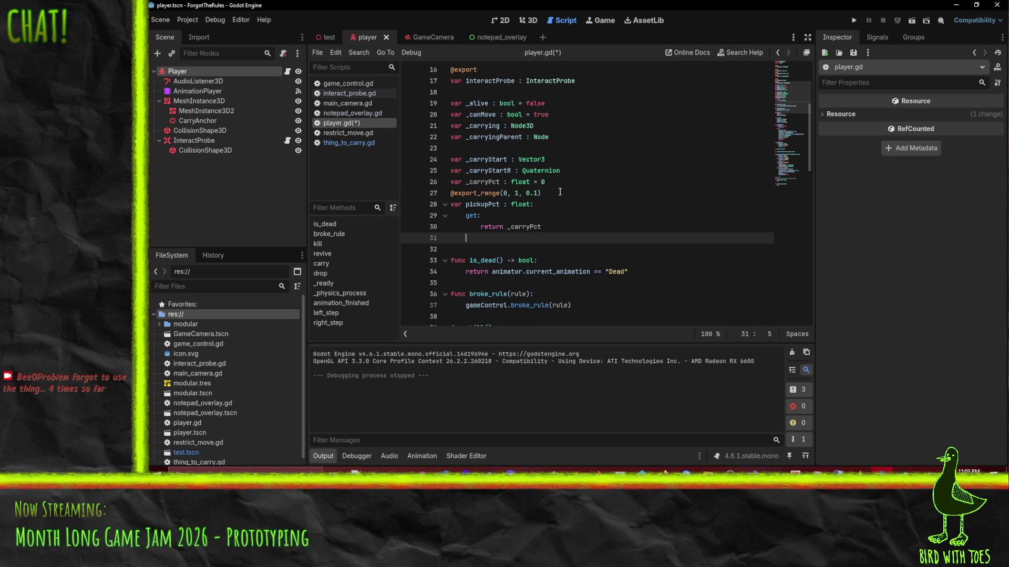
- Start a pickupPct setter containing an 'if _carrying != null:' check
{"action": "key", "text": "BackSpace"}
{"action": "key", "text": "BackSpace"}
{"action": "type", "text": "set:"}
{"action": "key", "text": "Return"}
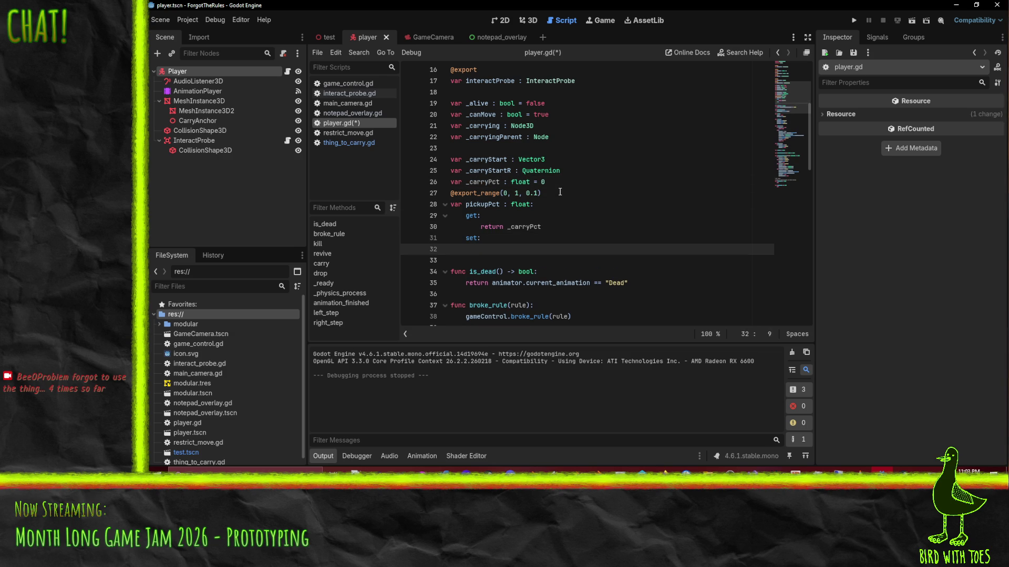
{"action": "type", "text": "if _carrying:"}
{"action": "key", "text": "Return"}
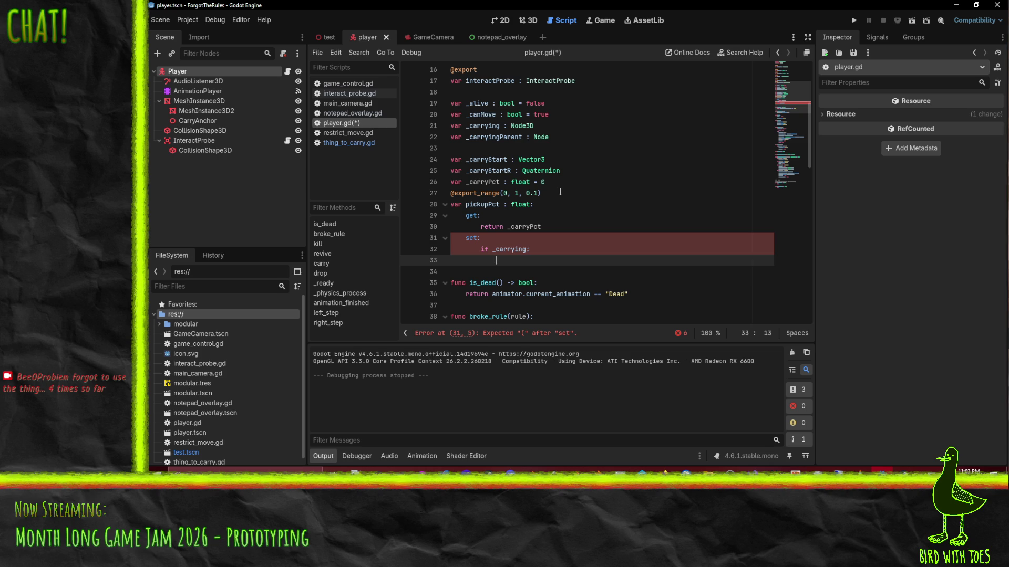
{"action": "key", "text": "Up"}
{"action": "key", "text": "End"}
{"action": "key", "text": "Left"}
{"action": "type", "text": "!= null"}
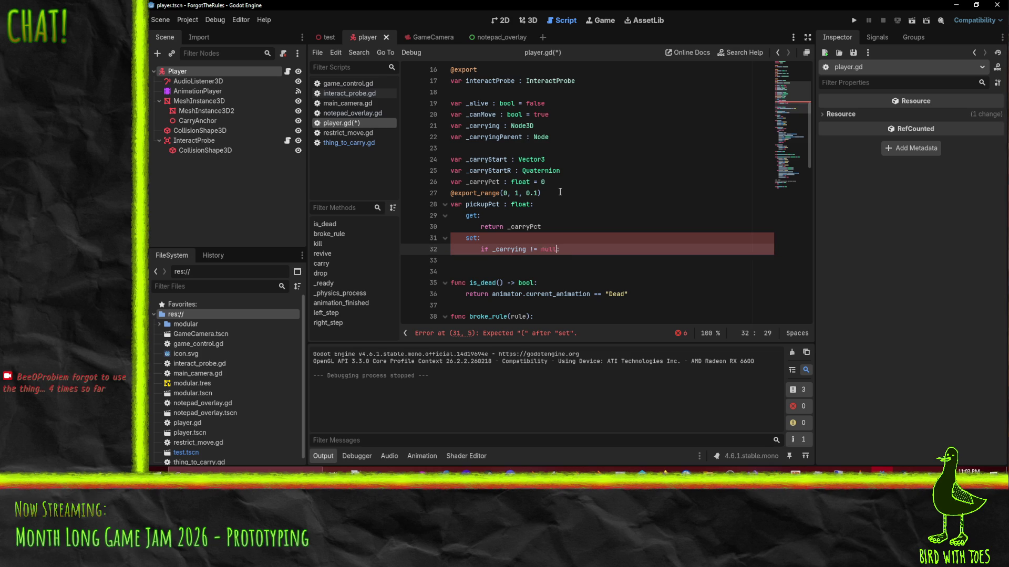
{"action": "key", "text": "Down"}
{"action": "type", "text": "rrying"}
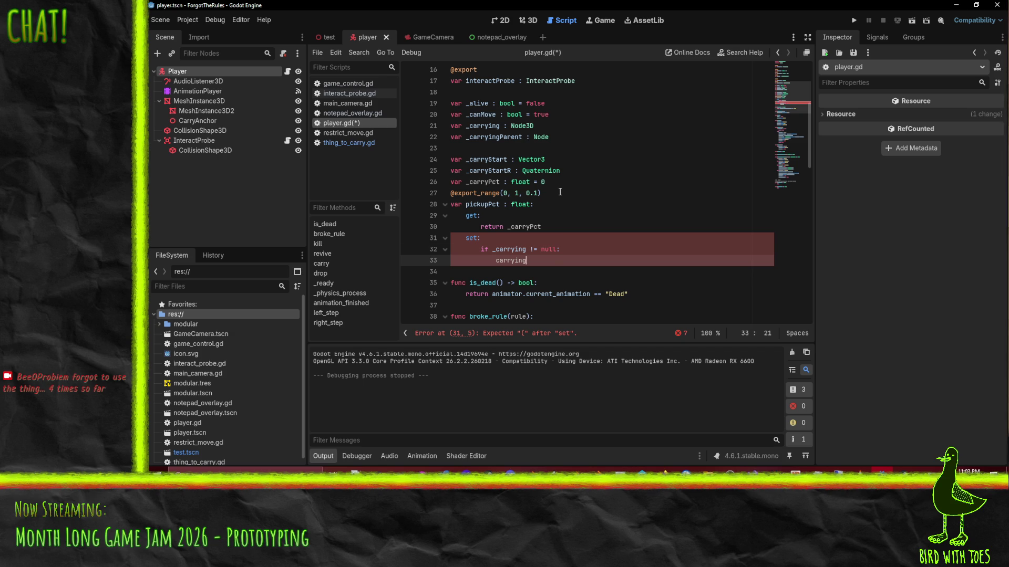
- Make it set(value) and lerp _carrying.position from _carryStart to Vector3.ZERO by value
{"action": "key", "text": "Up"}
{"action": "key", "text": "Up"}
{"action": "type", "text": "value"}
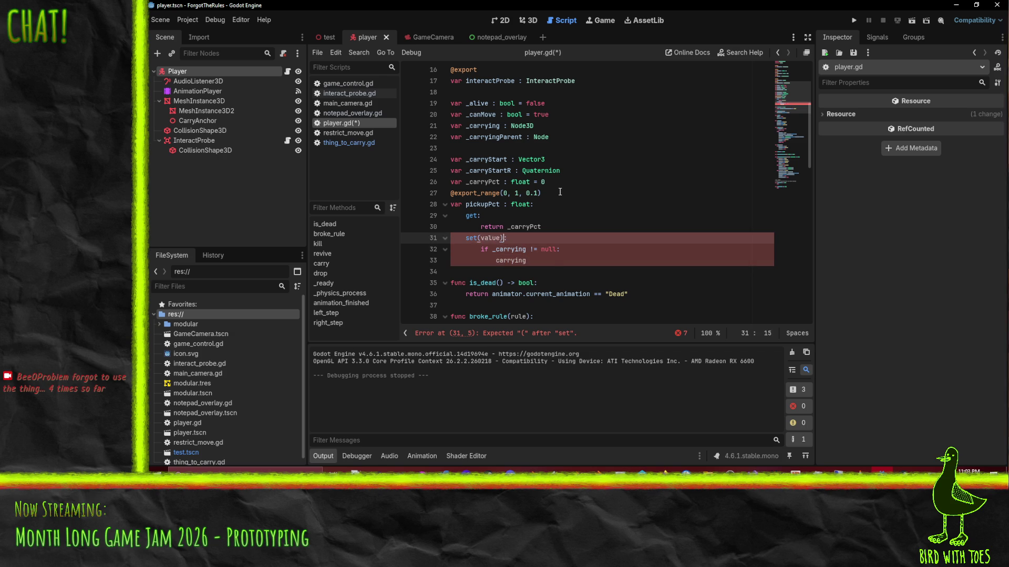
{"action": "key", "text": "Down"}
{"action": "key", "text": "Down"}
{"action": "key", "text": "End"}
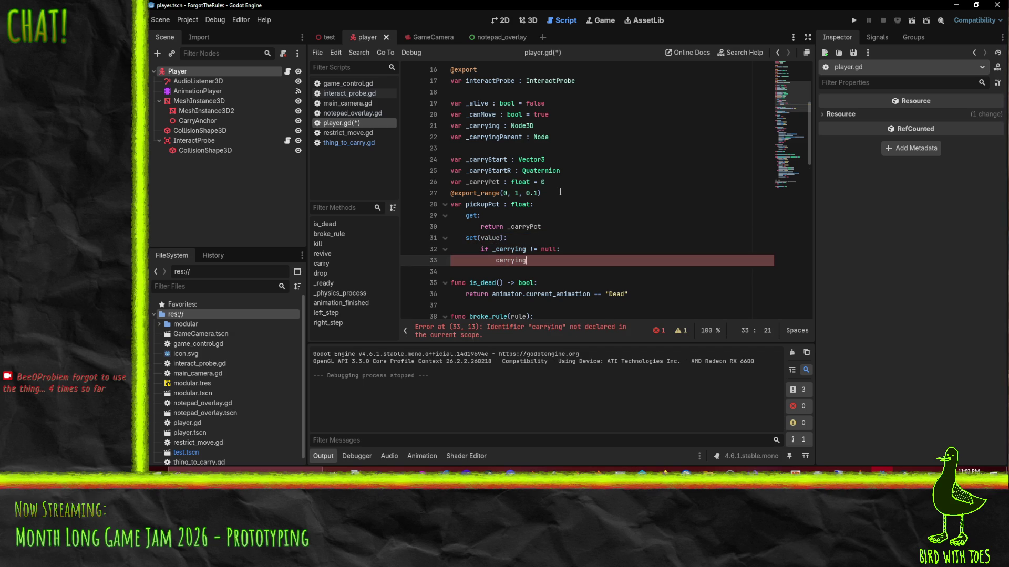
{"action": "type", "text": "_"}
{"action": "key", "text": "End"}
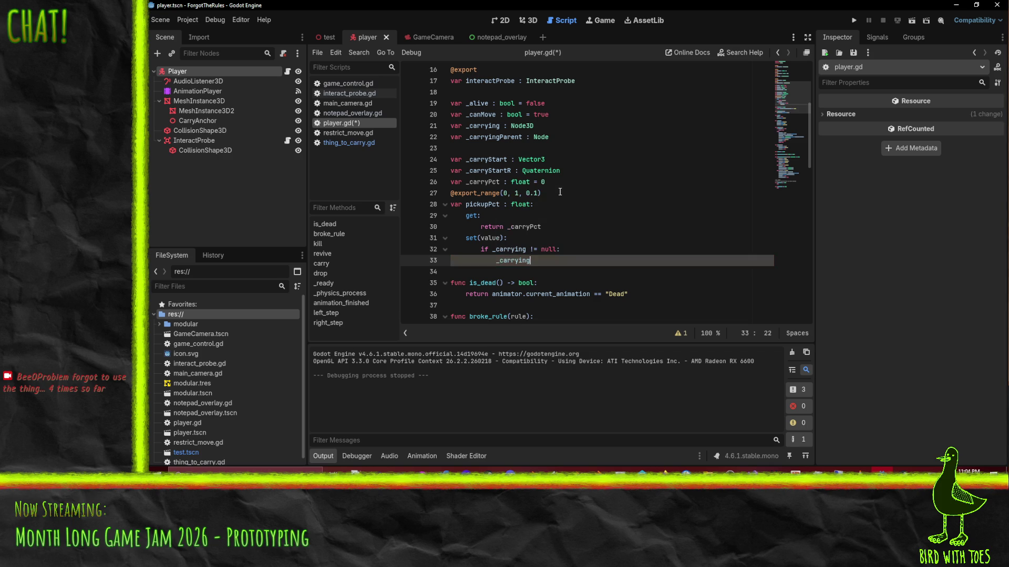
{"action": "type", "text": "position = "}
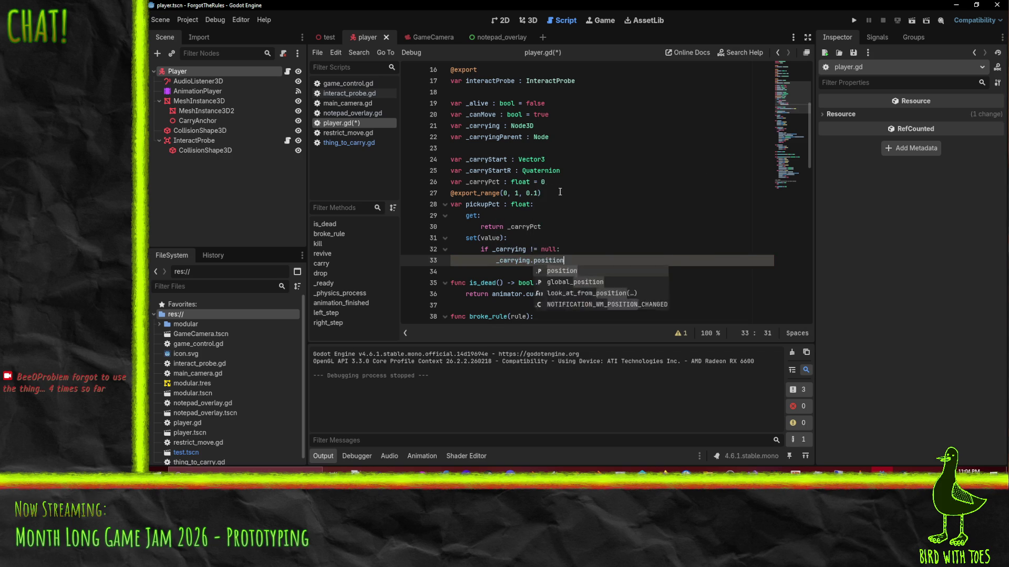
{"action": "type", "text": "lerp"}
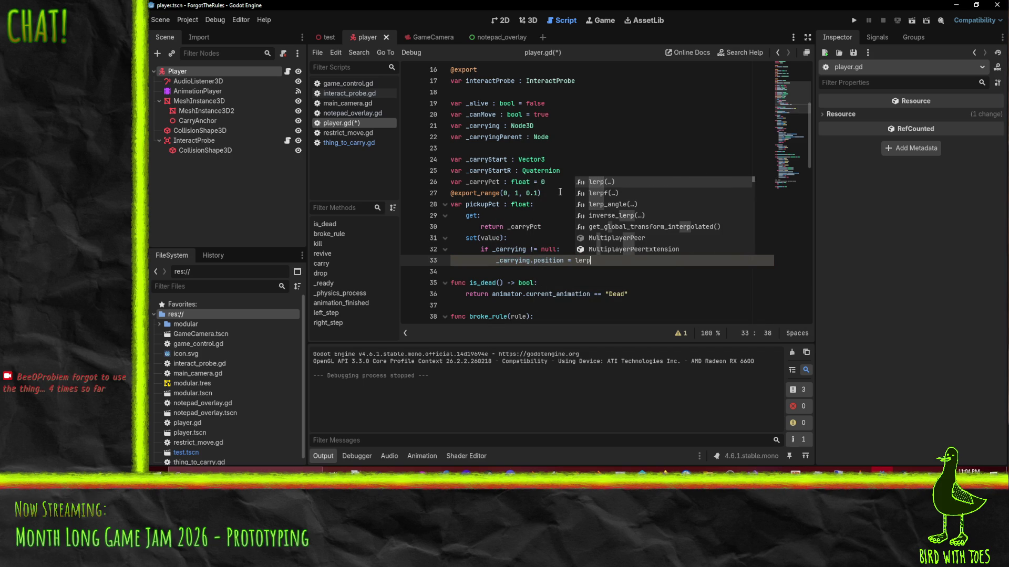
{"action": "type", "text": "("}
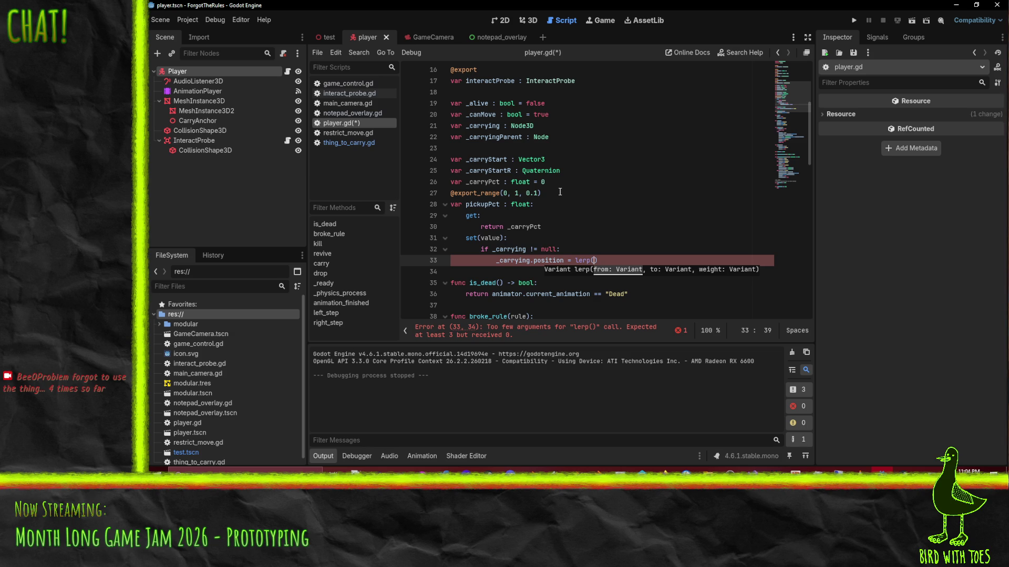
{"action": "type", "text": "_carryStart, "}
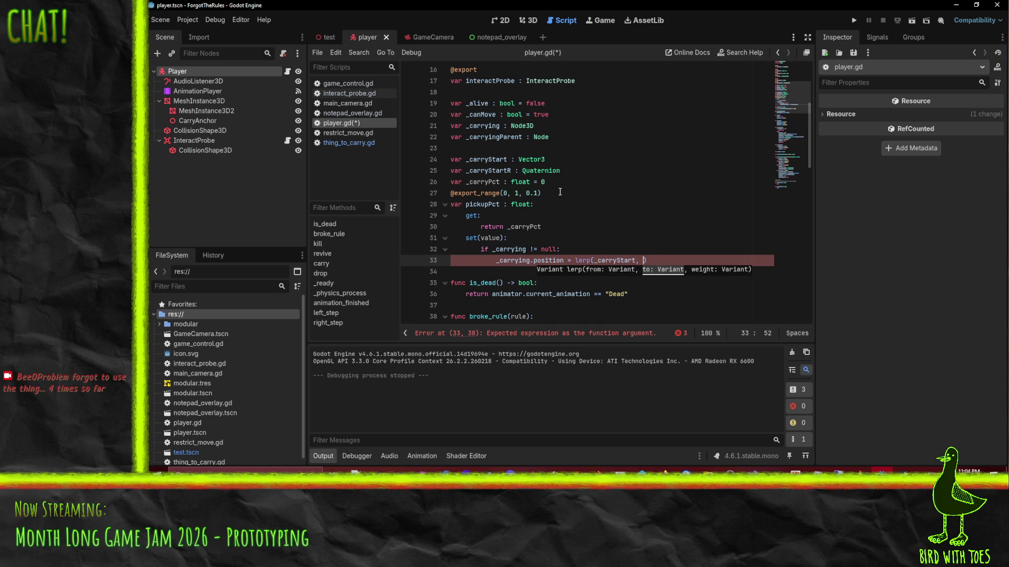
{"action": "type", "text": "Vector3.ZERO, value"}
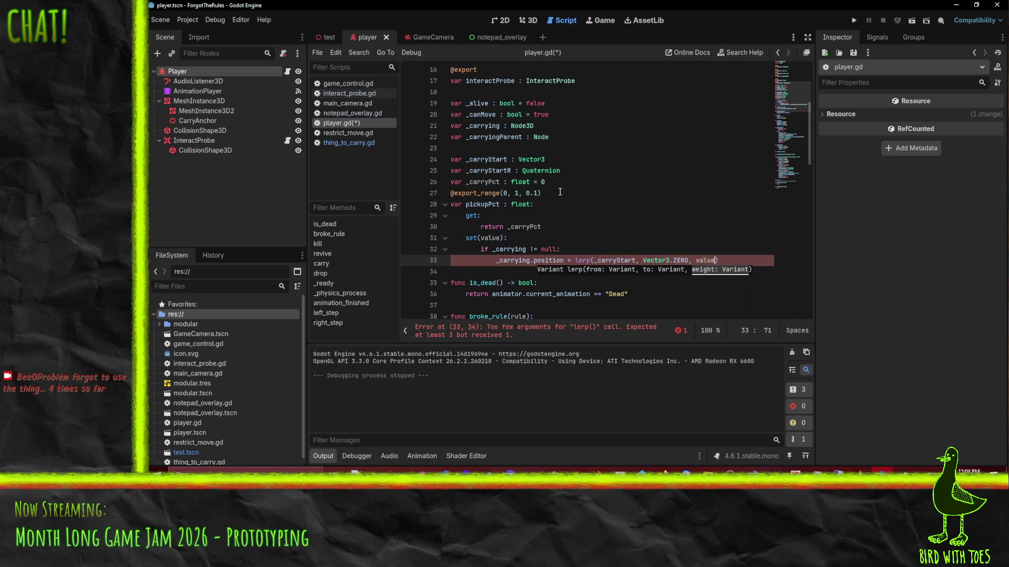
- Store value in _carryPct above the lerp line, then duplicate the position line
{"action": "key", "text": "Home"}
{"action": "key", "text": "Return"}
{"action": "key", "text": "Up"}
{"action": "type", "text": "_carry0"}
{"action": "type", "text": "t = value"}
{"action": "key", "text": "Home"}
{"action": "key", "text": "Home"}
{"action": "key", "text": "Down"}
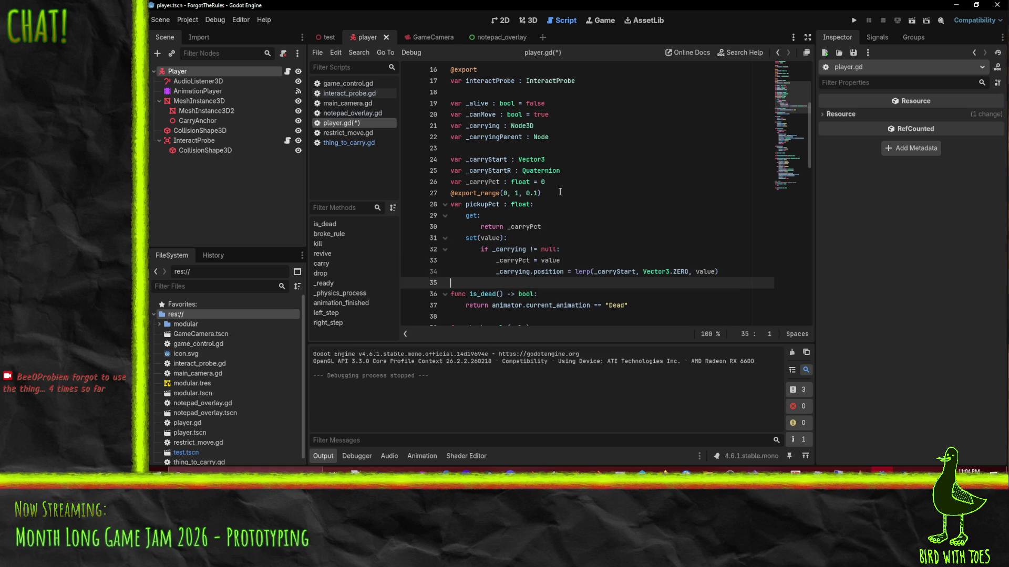
{"action": "key", "text": "ctrl+shift+d"}
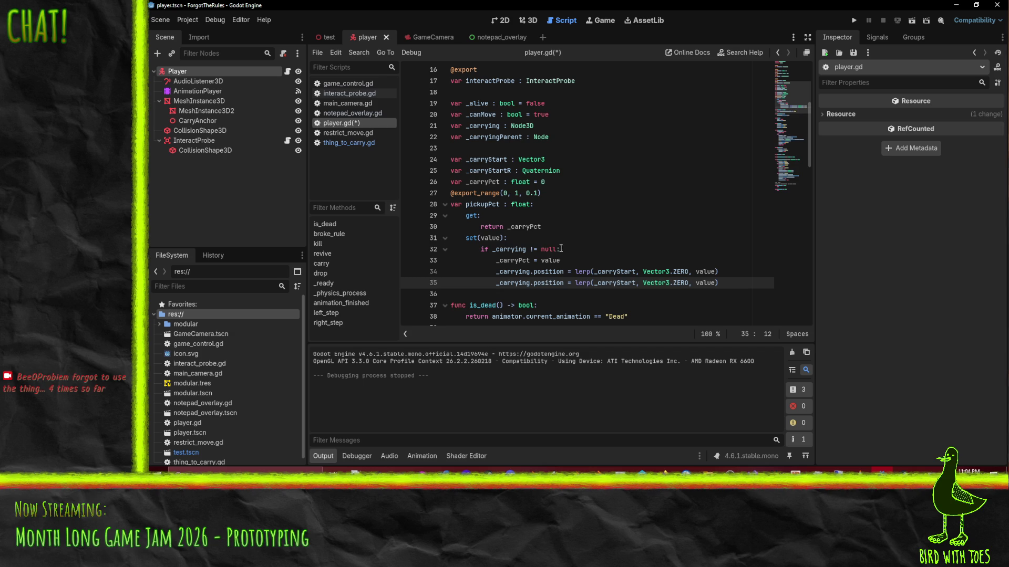
- Change 'position' to 'rotation' on the duplicated lerp line
{"action": "double_click", "coordinate": [548, 283]}
{"action": "type", "text": "rotat"}
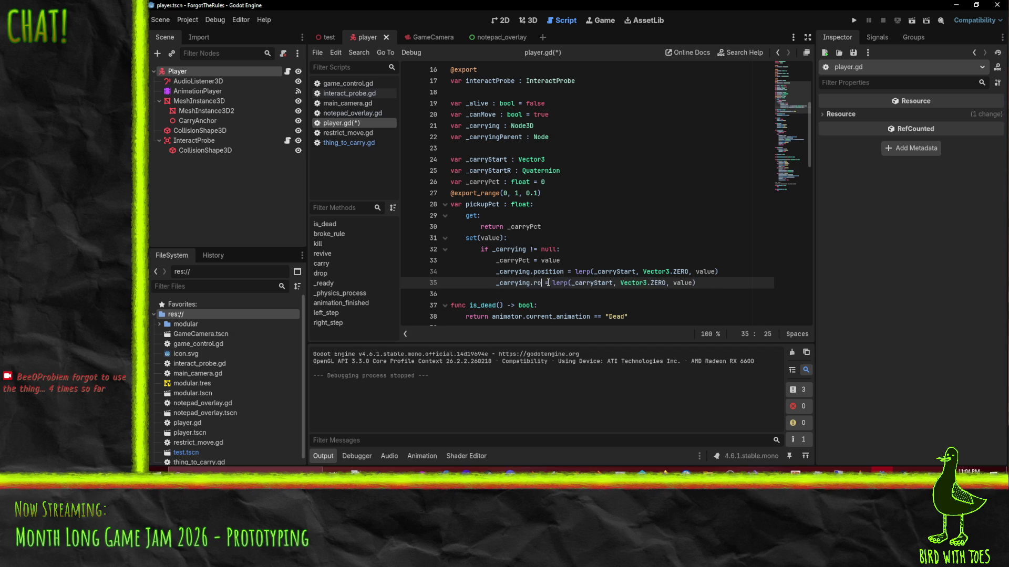
{"action": "type", "text": "ion"}
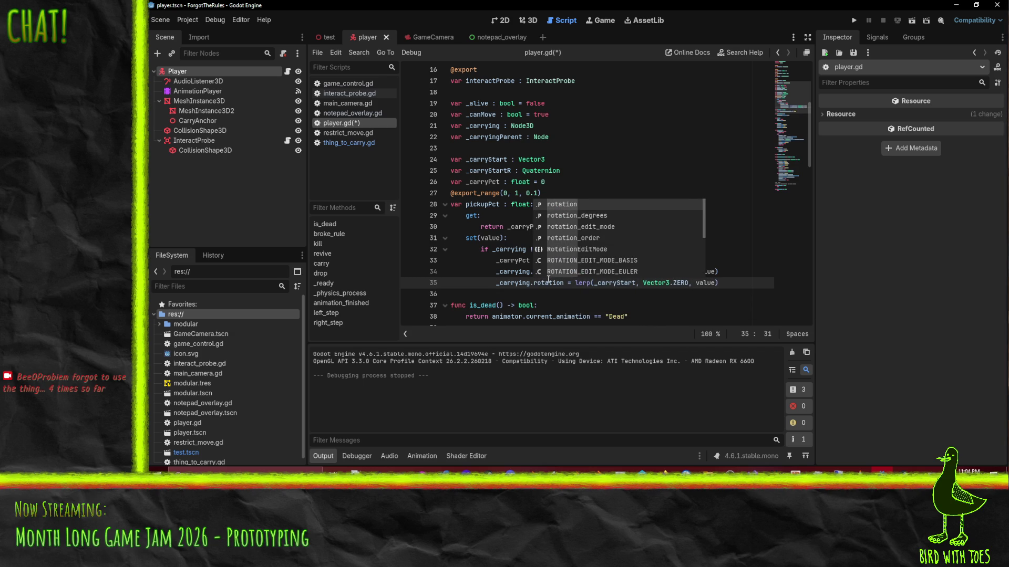
{"action": "left_click", "coordinate": [501, 292]}
{"action": "double_click", "coordinate": [489, 171]}
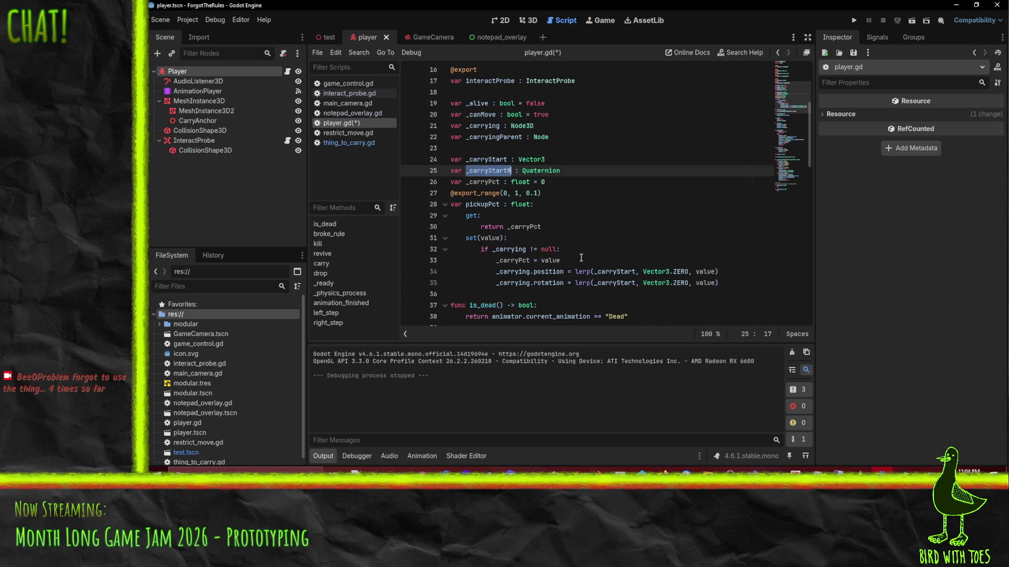
{"action": "left_click", "coordinate": [496, 282]}
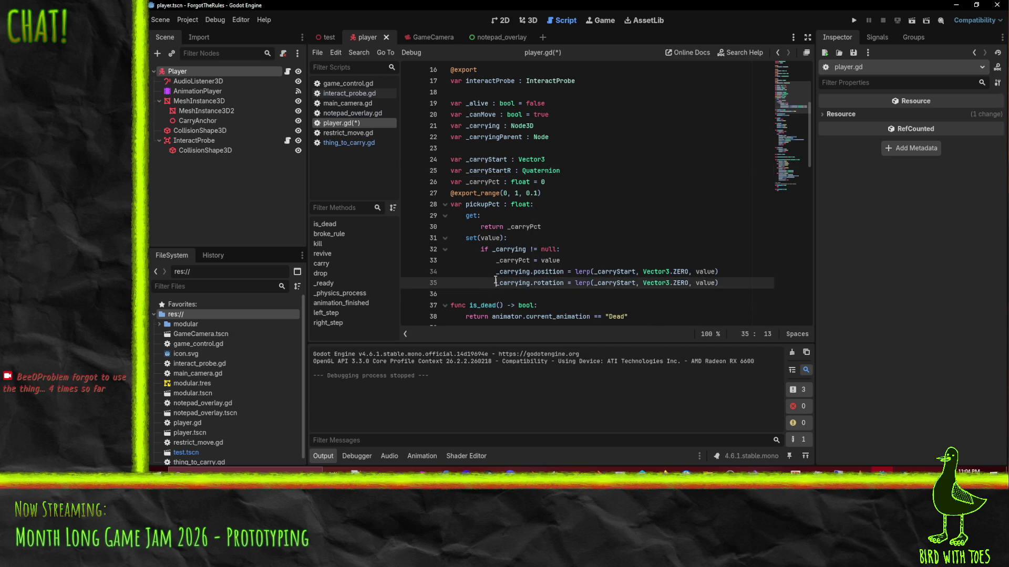
- Replace the lerp with tmp.get_euler() and open an empty line above the rotation line
{"action": "left_click", "coordinate": [740, 277]}
{"action": "left_click", "coordinate": [599, 284]}
{"action": "left_click", "coordinate": [574, 284]}
{"action": "type", "text": "tmp."}
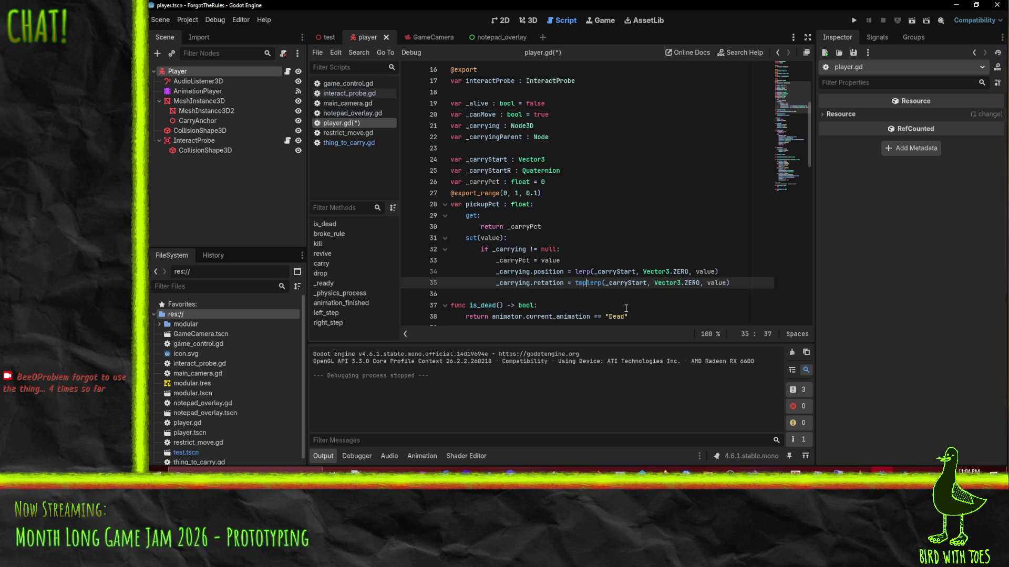
{"action": "key", "text": "Escape"}
{"action": "type", "text": "get_eu"}
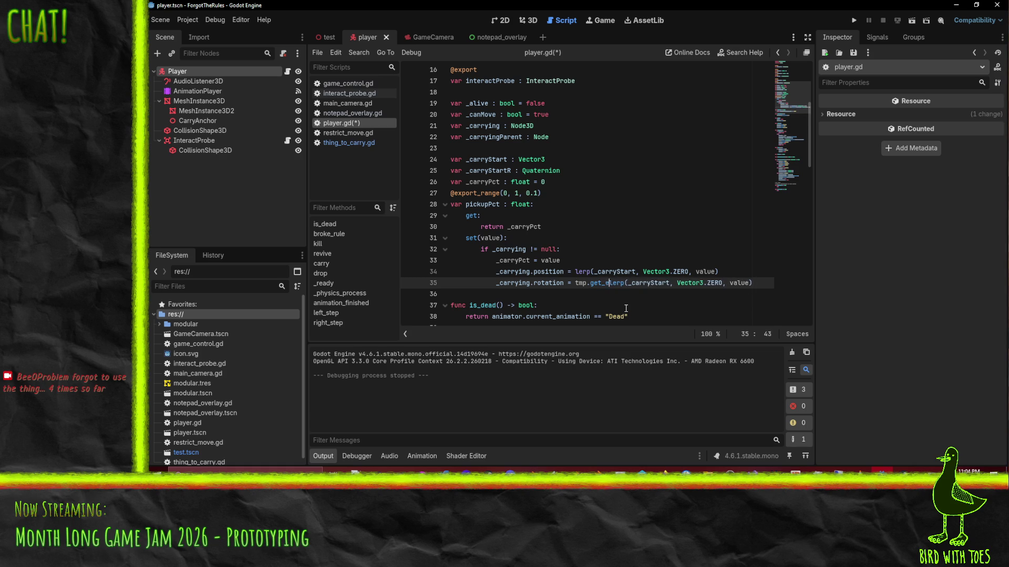
{"action": "type", "text": "ler();//"}
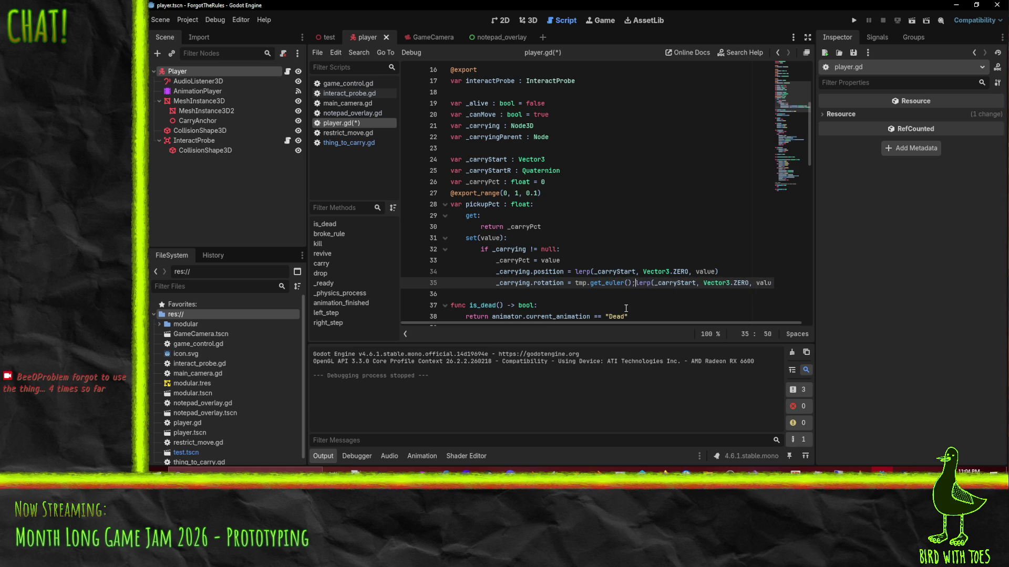
{"action": "key", "text": "BackSpace"}
{"action": "key", "text": "shift+End"}
{"action": "key", "text": "Delete"}
{"action": "key", "text": "Up"}
{"action": "key", "text": "End"}
{"action": "key", "text": "Return"}
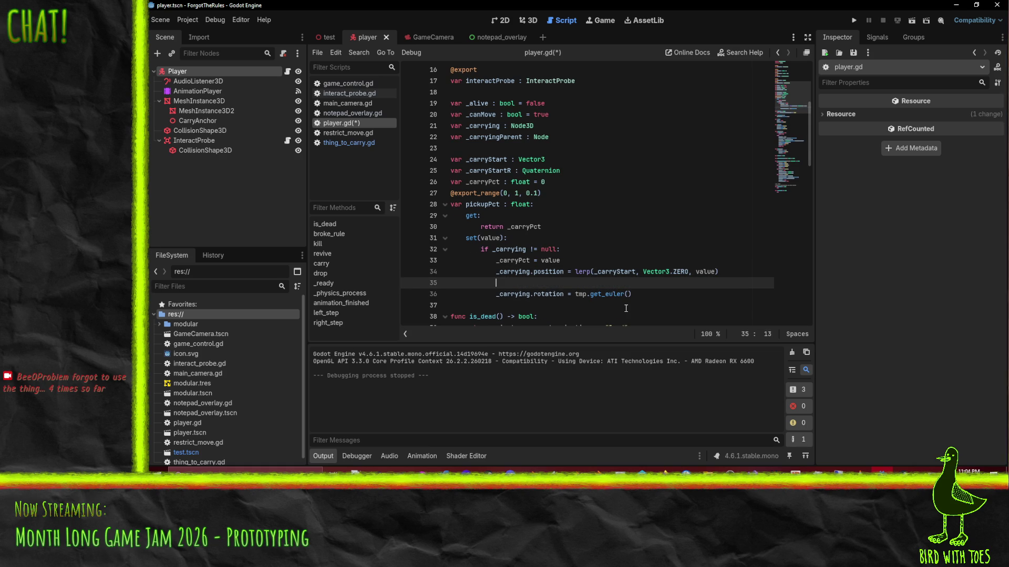
- Try declaring tmp from Quaternion.from_euler, then cut that declaration line back out
{"action": "key", "text": "BackSpace"}
{"action": "key", "text": "BackSpace"}
{"action": "type", "text": "var tmp = "}
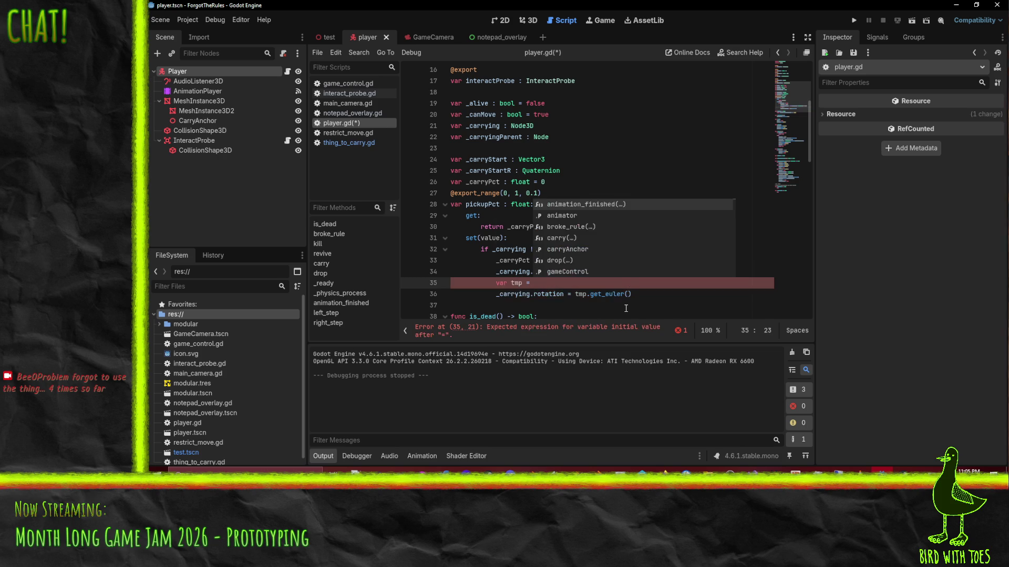
{"action": "type", "text": "_carrhin"}
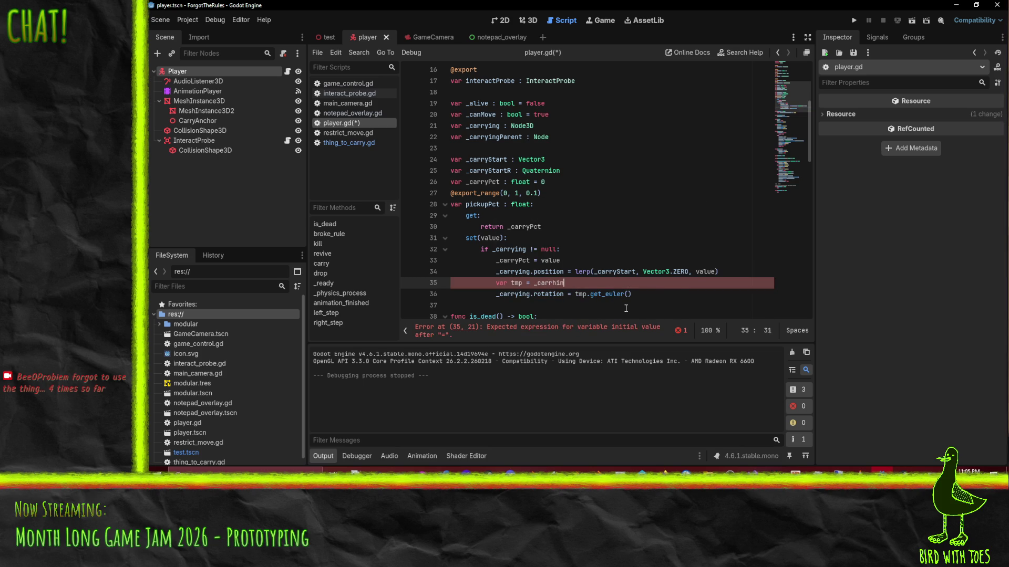
{"action": "key", "text": "BackSpace"}
{"action": "key", "text": "BackSpace"}
{"action": "key", "text": "BackSpace"}
{"action": "type", "text": "Quaternion."}
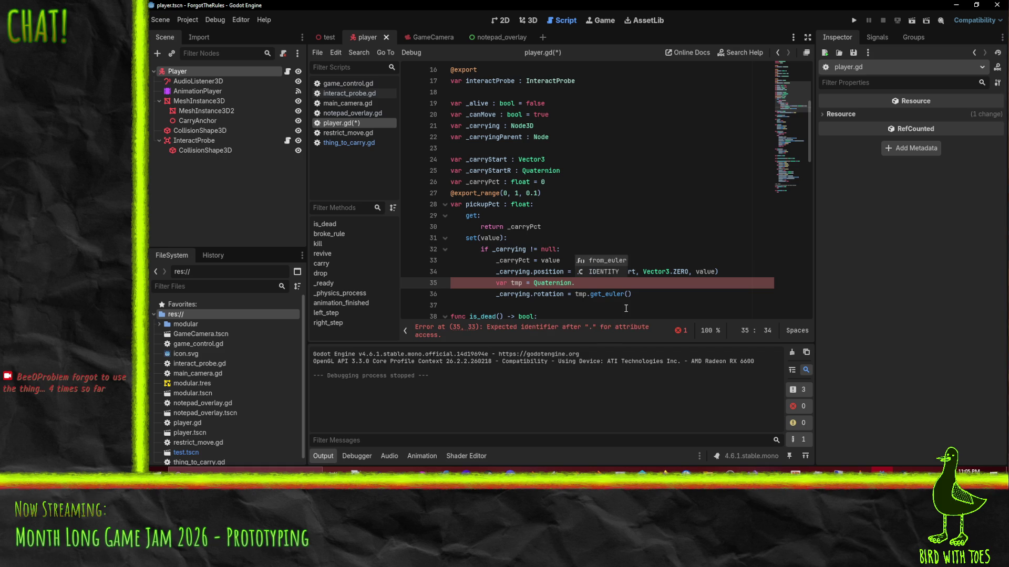
{"action": "key", "text": "Return"}
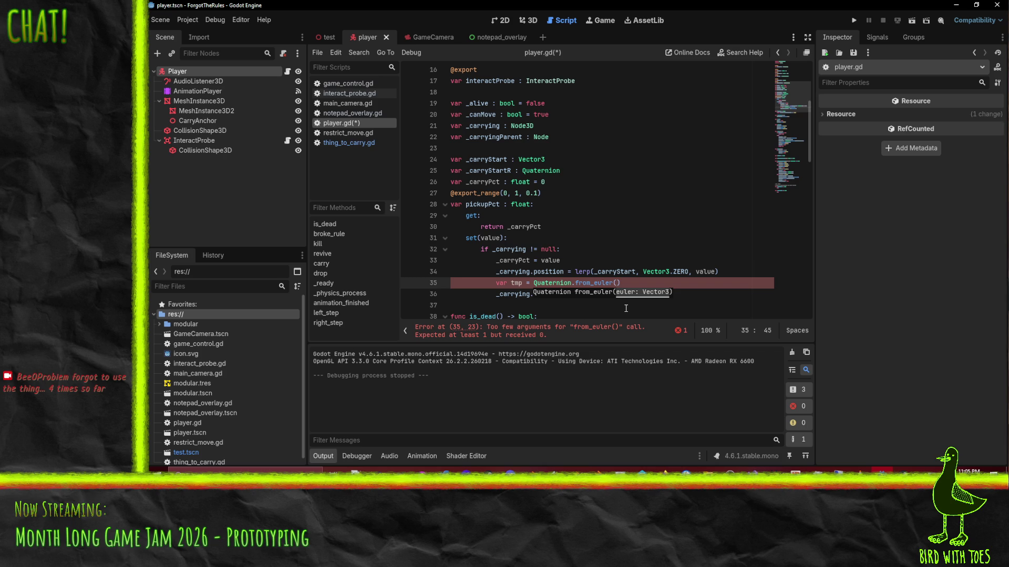
{"action": "key", "text": "Home"}
{"action": "key", "text": "shift+Down"}
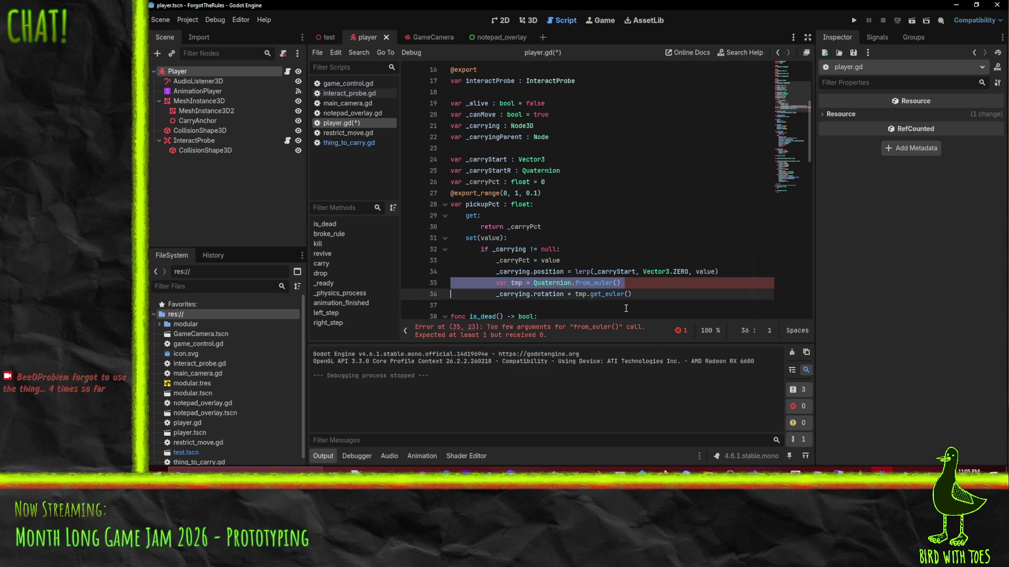
{"action": "key", "text": "ctrl+x"}
{"action": "key", "text": "End"}
{"action": "key", "text": "Left"}
{"action": "key", "text": "Left"}
{"action": "key", "text": "Left"}
{"action": "key", "text": "Left"}
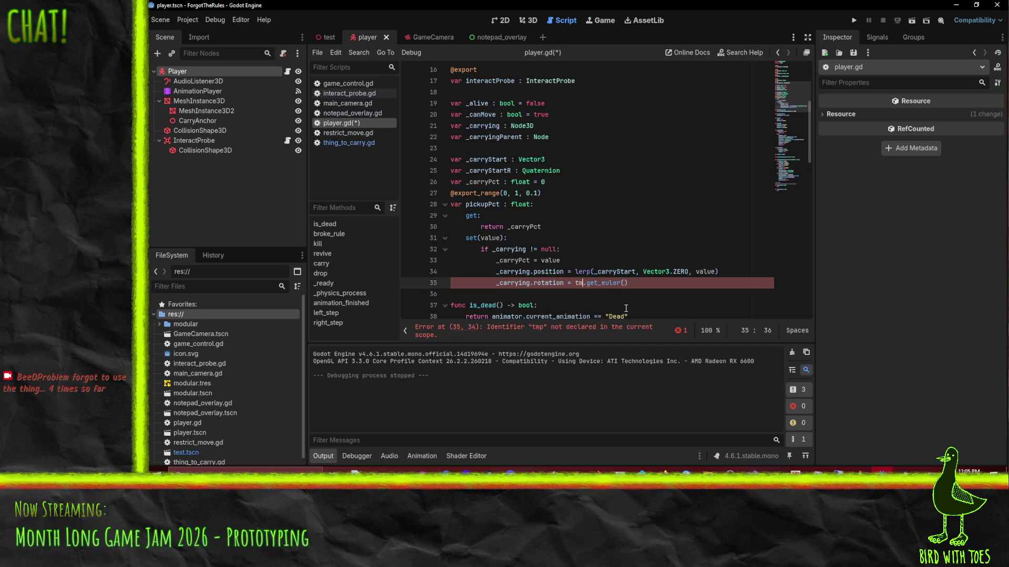
- Add 'tmp = new Quaternion()' above the rotation line and delete the stray 'tmp.ler' text
{"action": "key", "text": "ctrl+shift+Return"}
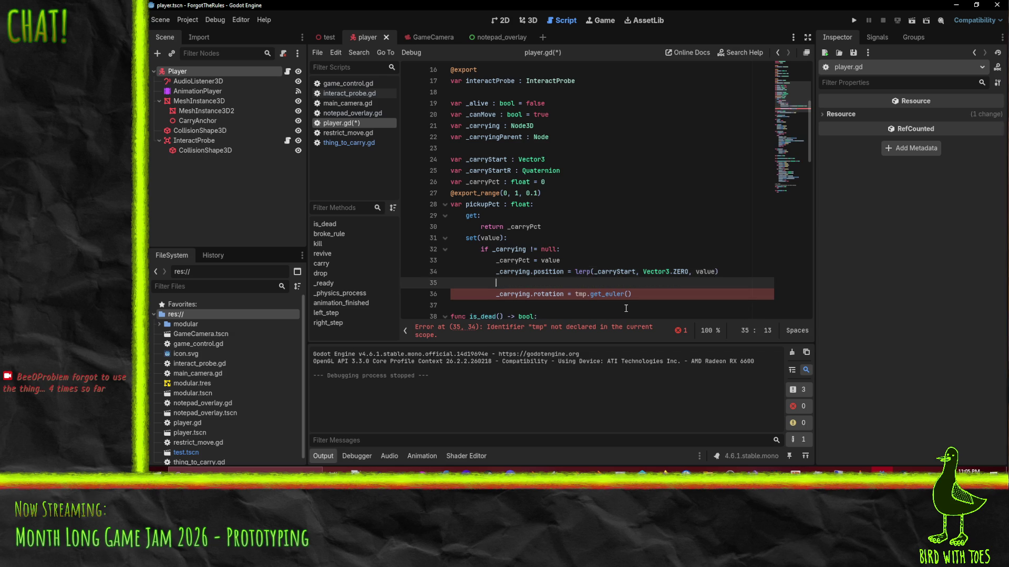
{"action": "type", "text": "tmp ="}
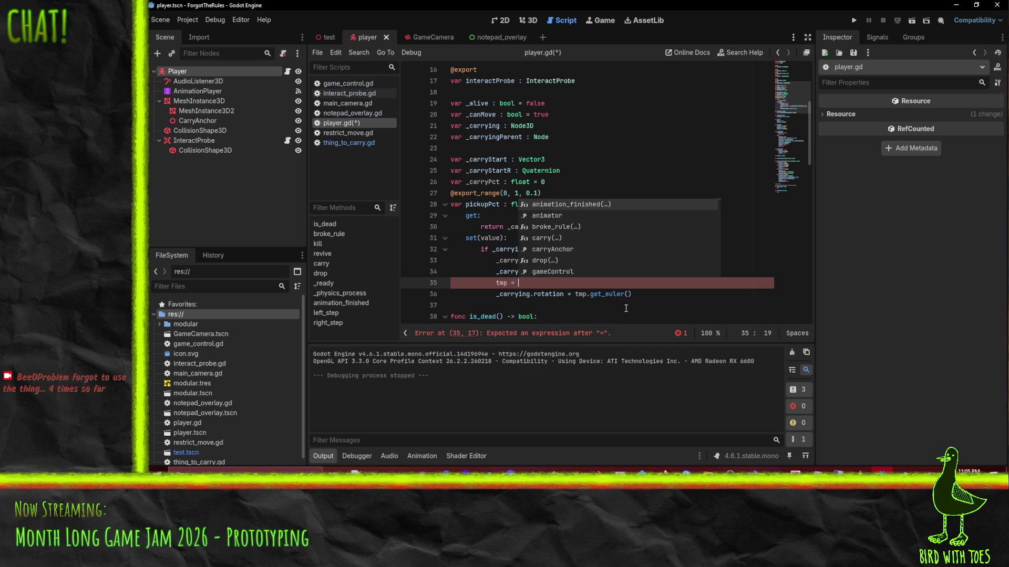
{"action": "type", "text": "Qua"}
{"action": "key", "text": "BackSpace"}
{"action": "key", "text": "BackSpace"}
{"action": "key", "text": "BackSpace"}
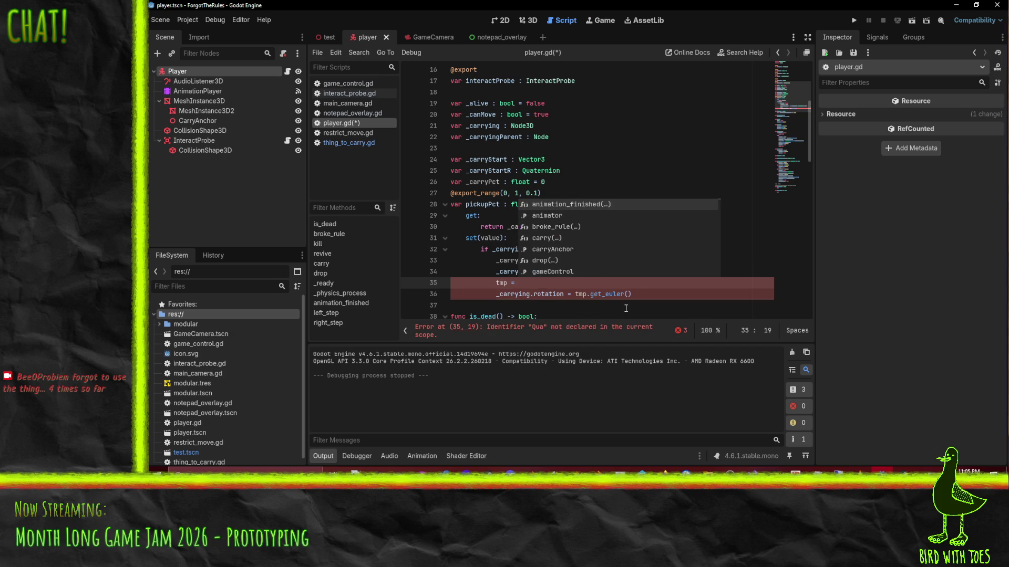
{"action": "type", "text": "new "}
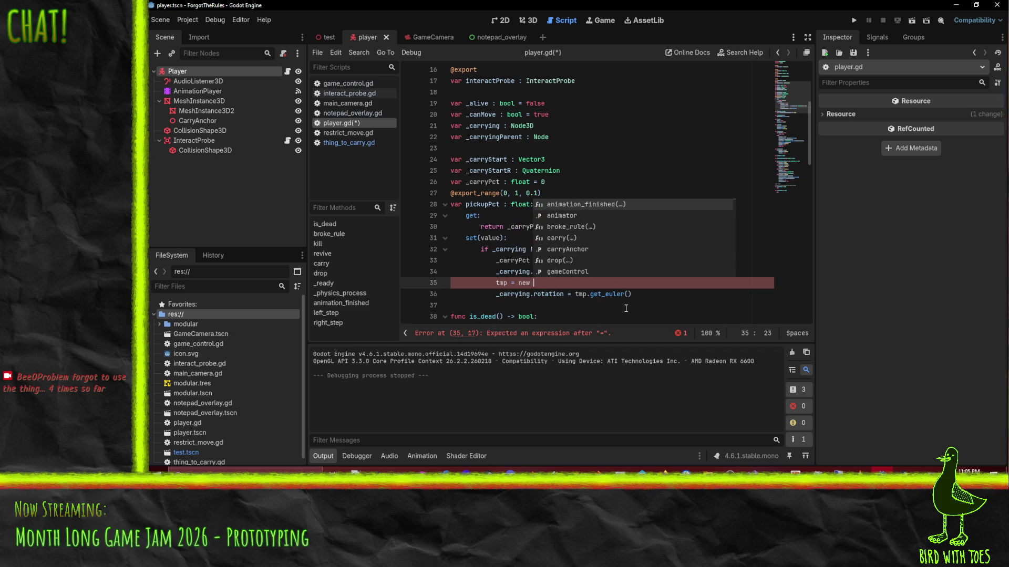
{"action": "type", "text": "Quat"}
{"action": "key", "text": "Return"}
{"action": "key", "text": "Return"}
{"action": "type", "text": "tmp.ler"}
{"action": "key", "text": "shift+Home"}
{"action": "key", "text": "BackSpace"}
{"action": "key", "text": "BackSpace"}
{"action": "key", "text": "shift+Home"}
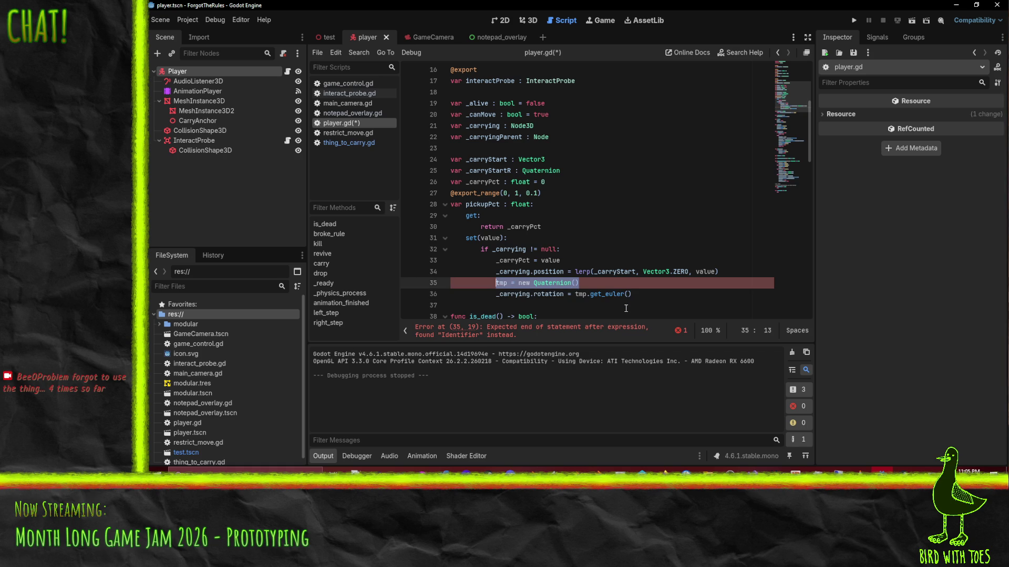
- Replace new Quaternion() on line 35 with lerp(_carryStartR, new Quaternion(), value)
{"action": "key", "text": "End"}
{"action": "key", "text": "shift+Left"}
{"action": "key", "text": "shift+Left"}
{"action": "key", "text": "shift+Left"}
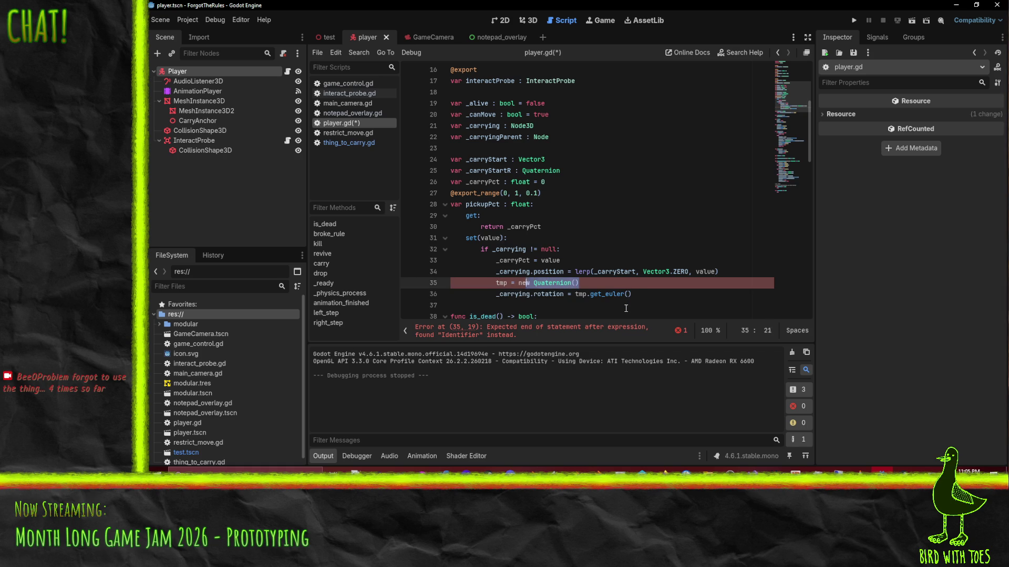
{"action": "type", "text": "lerp("}
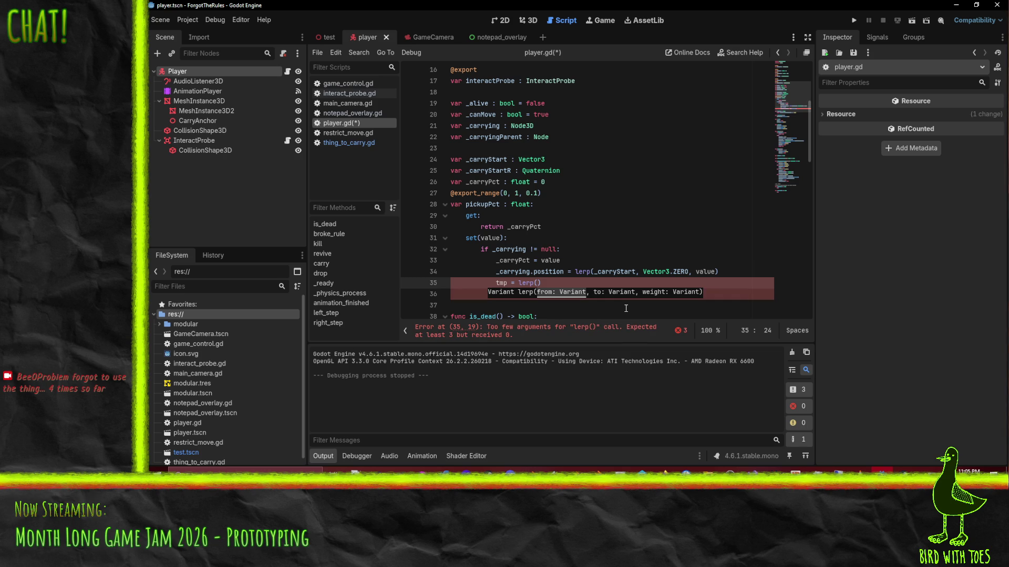
{"action": "type", "text": "_carryStar"}
{"action": "type", "text": "tR, "}
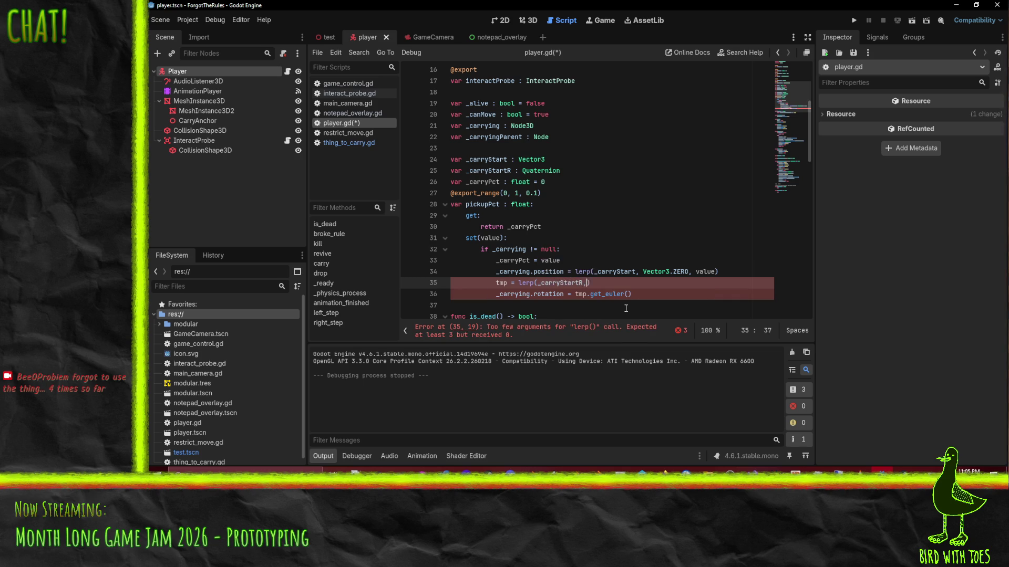
{"action": "type", "text": "Quaterion.I"}
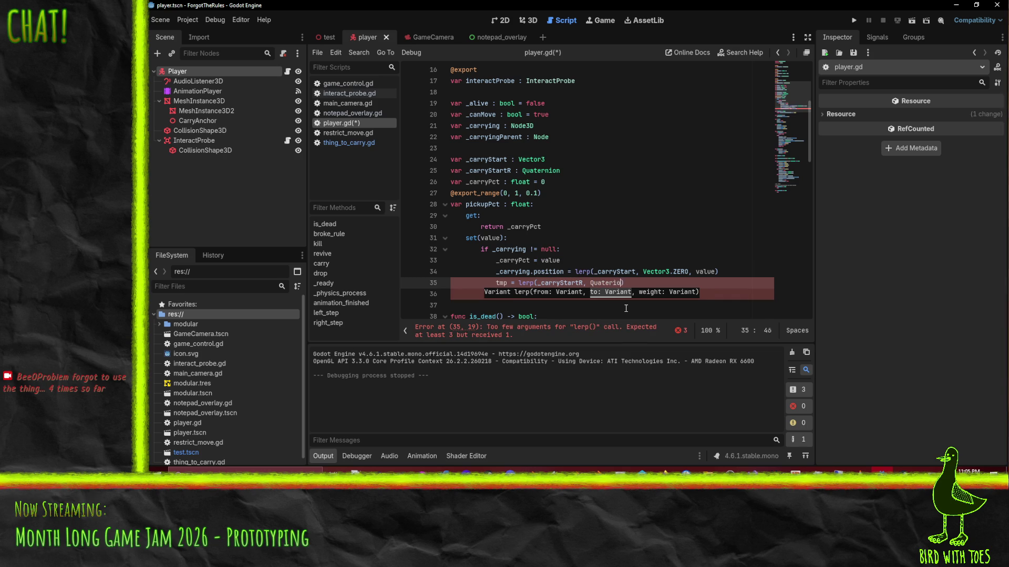
{"action": "type", "text": "DENTITY"}
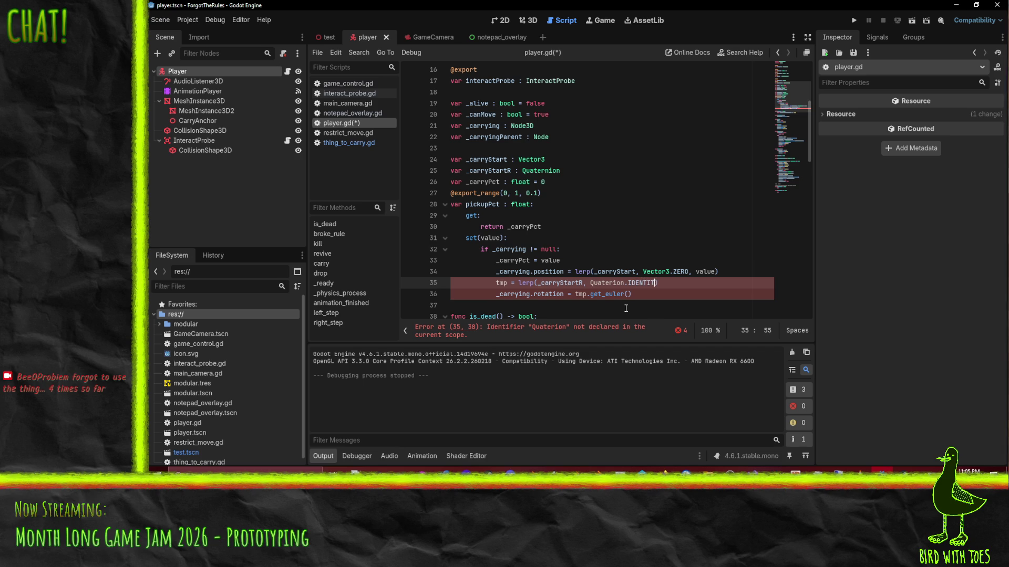
{"action": "type", "text": ", value"}
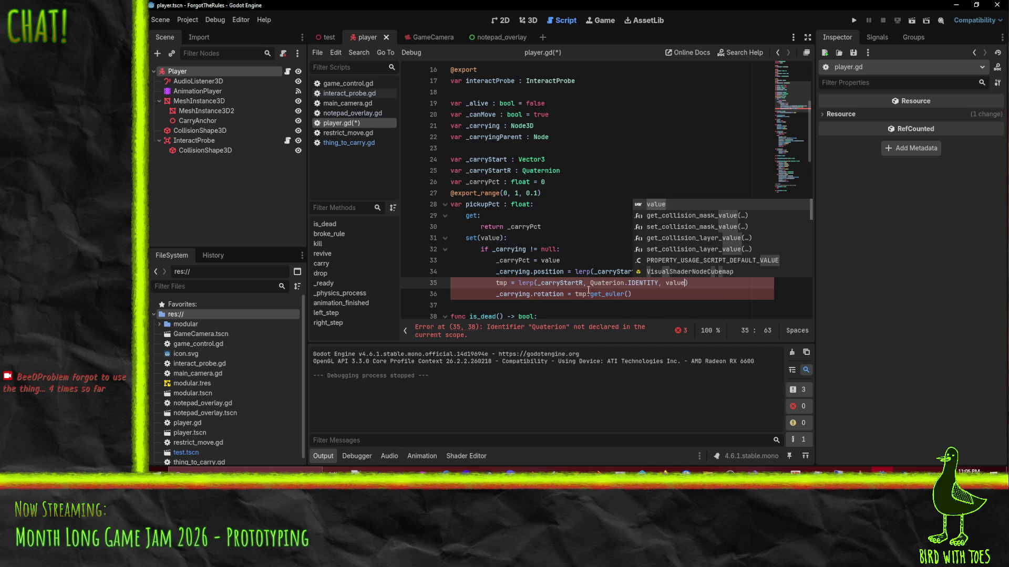
{"action": "left_click", "coordinate": [626, 309]}
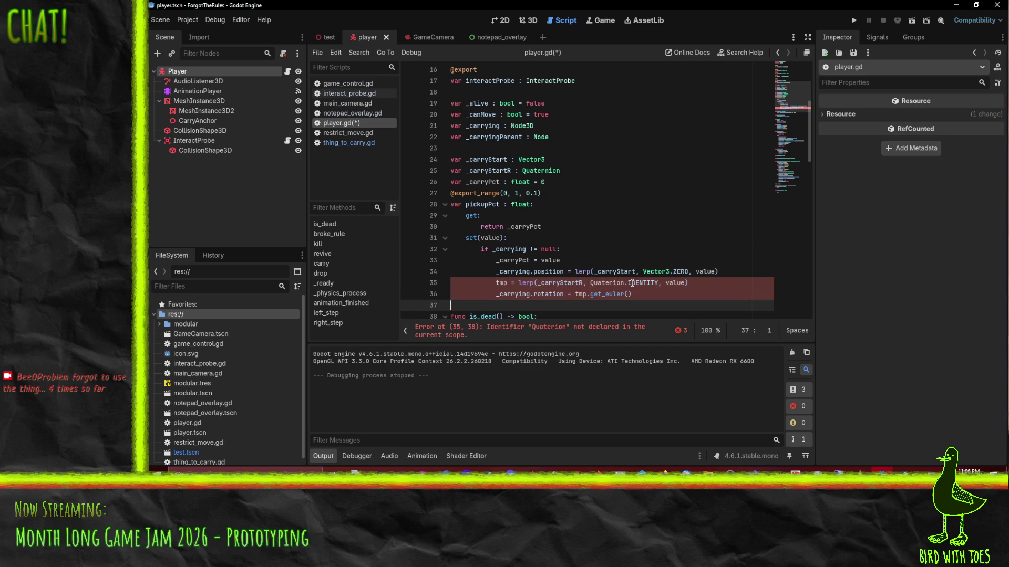
{"action": "double_click", "coordinate": [630, 282]}
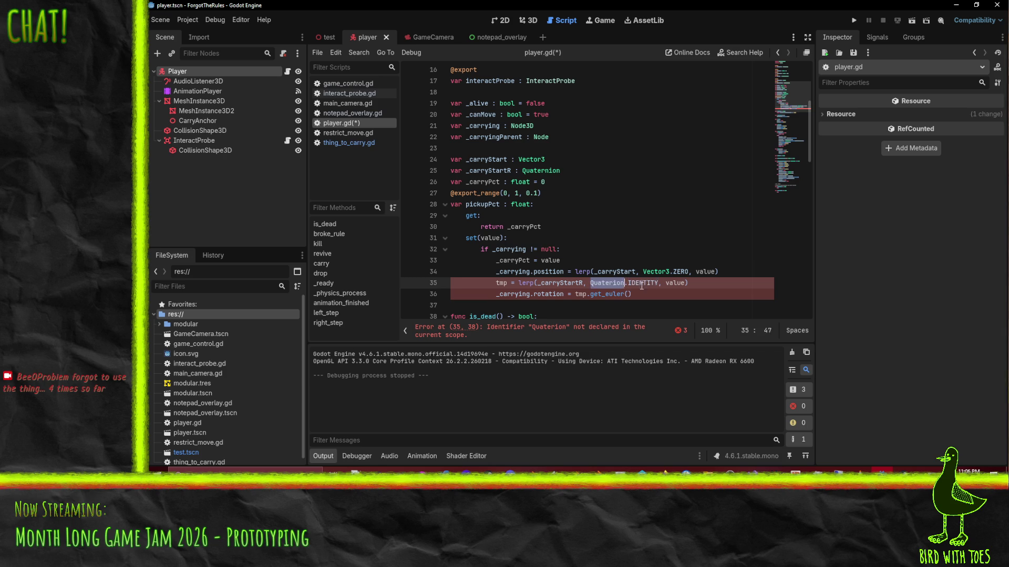
{"action": "key", "text": "BackSpace"}
{"action": "key", "text": "BackSpace"}
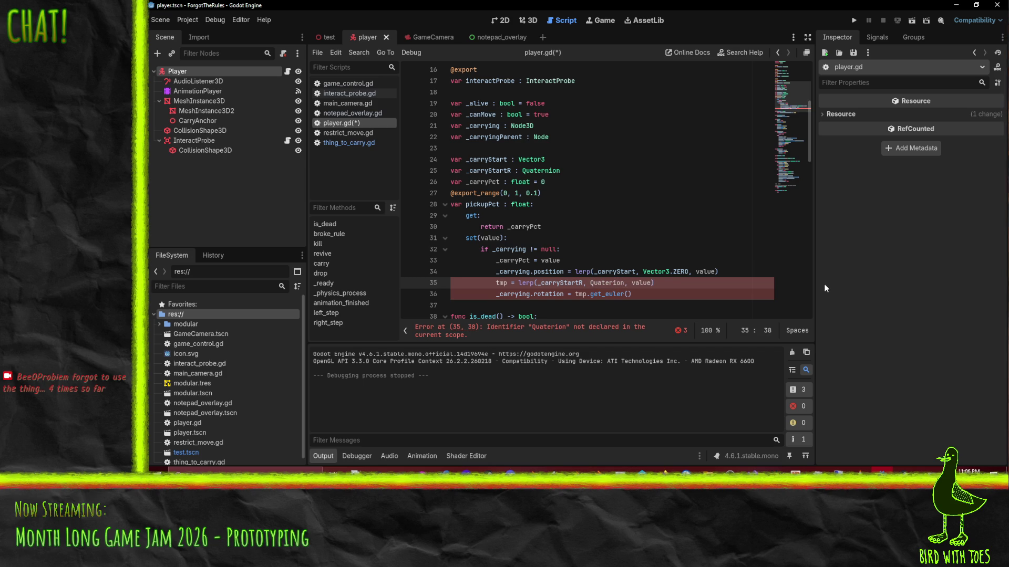
{"action": "type", "text": "new "}
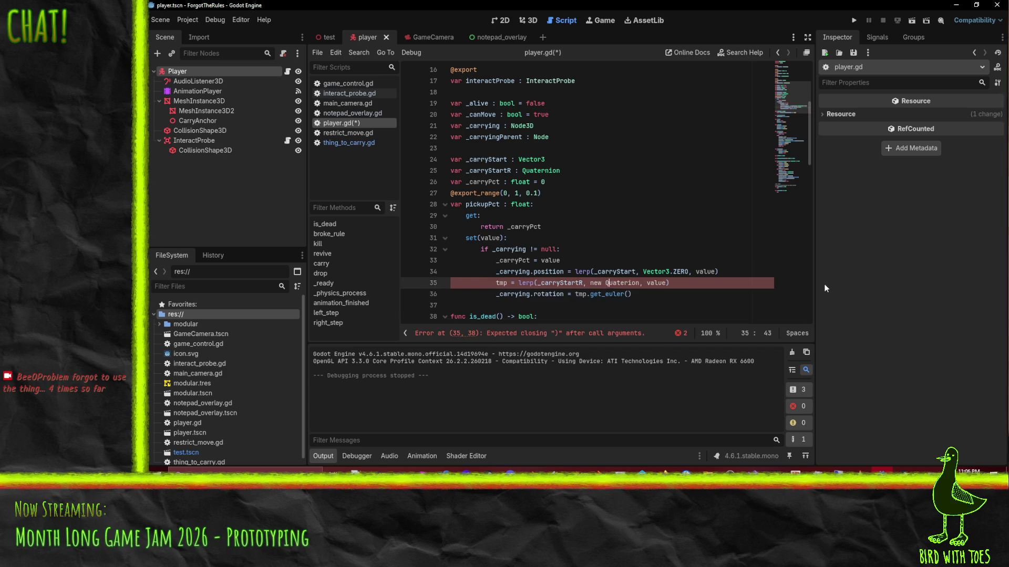
{"action": "type", "text": "()"}
{"action": "key", "text": "Up"}
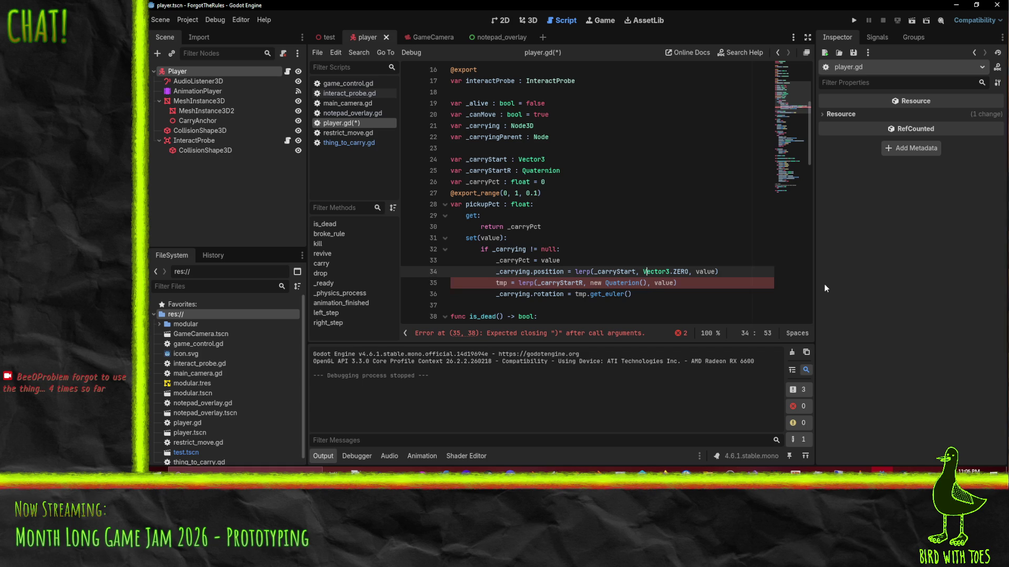
{"action": "left_click", "coordinate": [655, 257]}
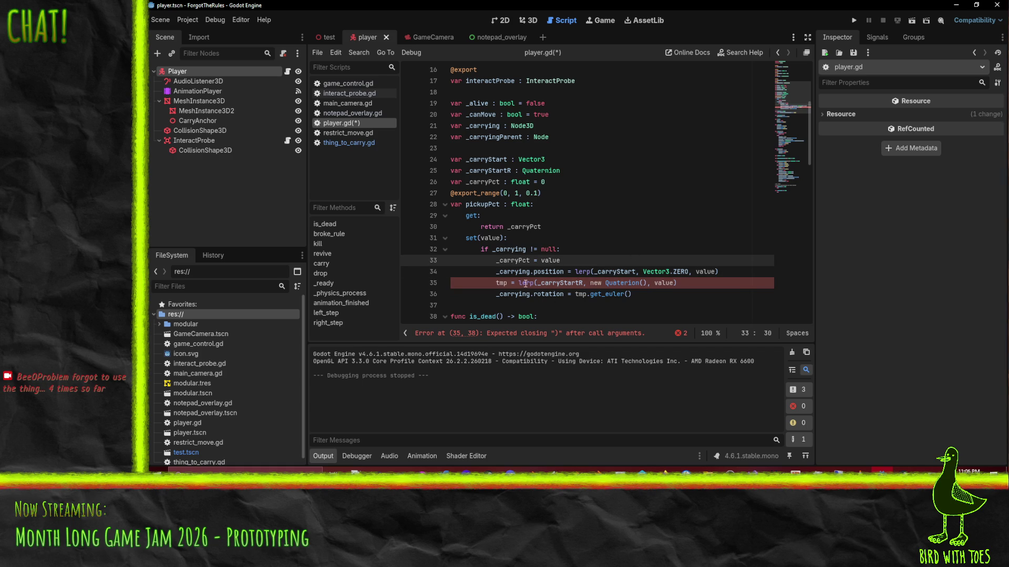
- Prefix the tmp line on line 35 with 'var' to declare it
{"action": "left_click", "coordinate": [525, 284]}
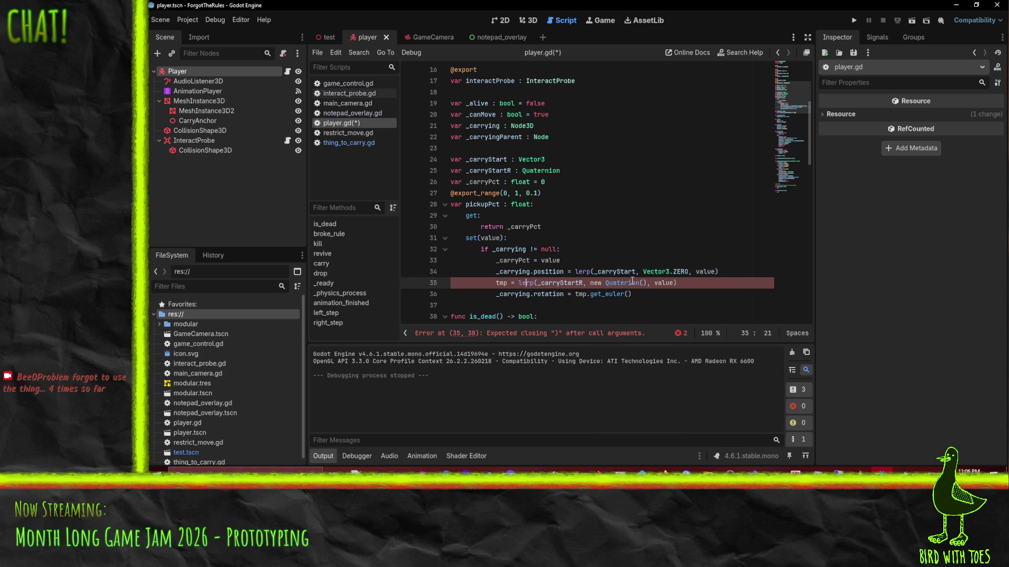
{"action": "left_click", "coordinate": [679, 286]}
{"action": "mouse_move", "coordinate": [499, 295]}
{"action": "left_click", "coordinate": [496, 283]}
{"action": "type", "text": "var"}
- Save player.gd and show the list of line 35 parse errors
{"action": "left_click", "coordinate": [554, 271]}
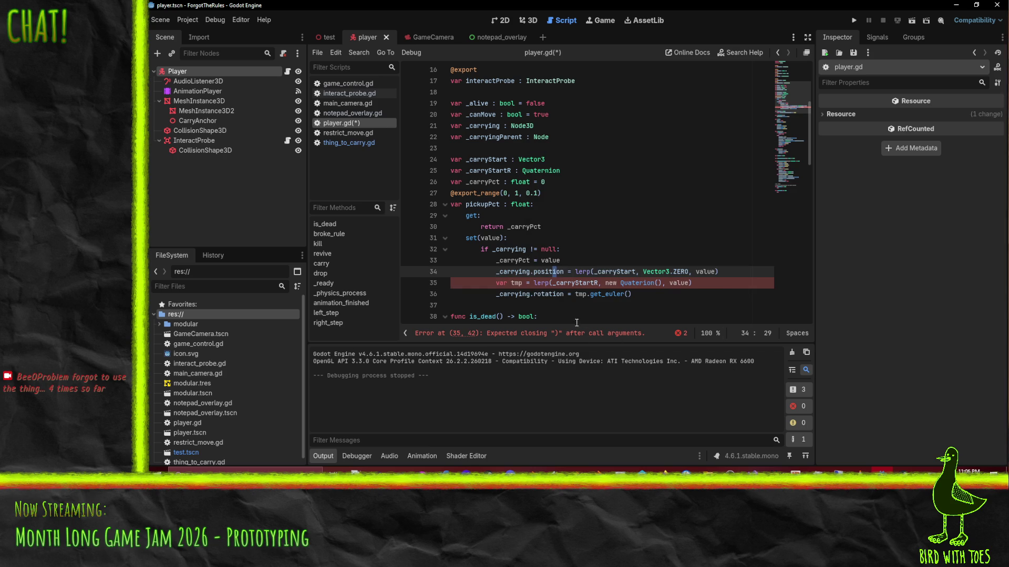
{"action": "left_click", "coordinate": [629, 283]}
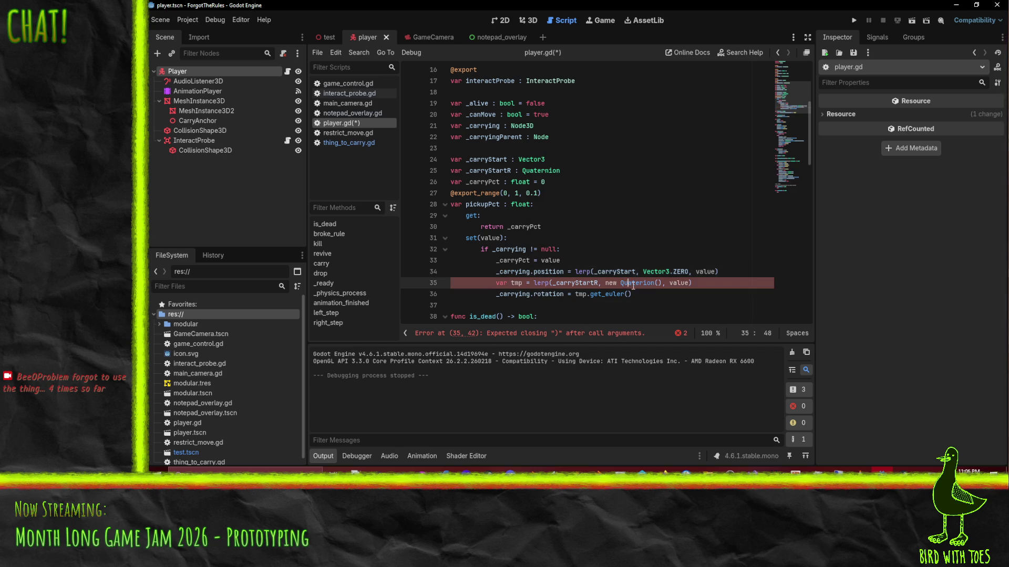
{"action": "right_click", "coordinate": [695, 281]}
{"action": "left_click", "coordinate": [711, 284]}
{"action": "key", "text": "ctrl+s"}
{"action": "left_click", "coordinate": [676, 334]}
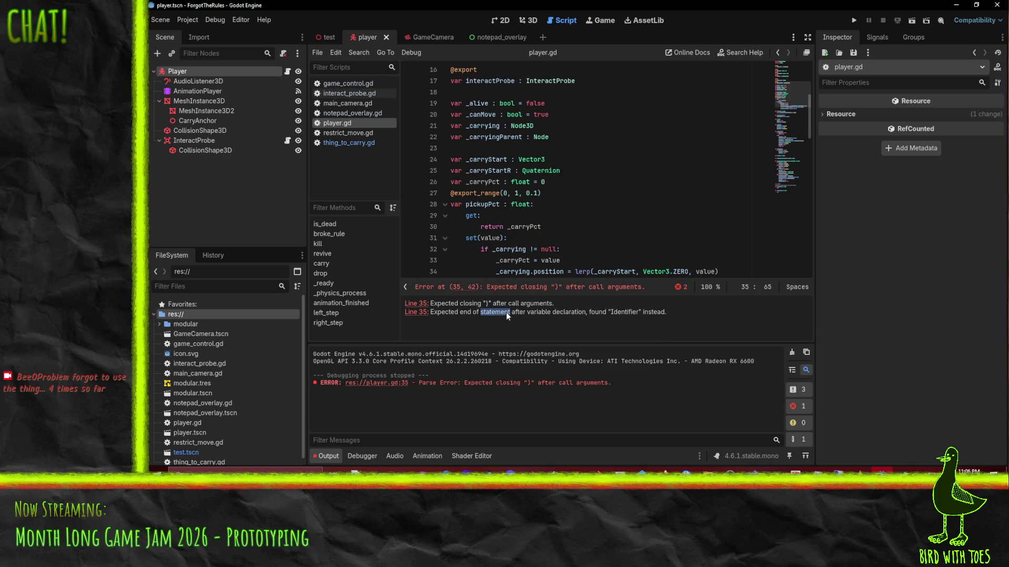
- Change the lerp target to Quaternion.IDENTITY and save player.gd
{"action": "scroll", "coordinate": [617, 261], "scroll_direction": "down", "scroll_amount": 1}
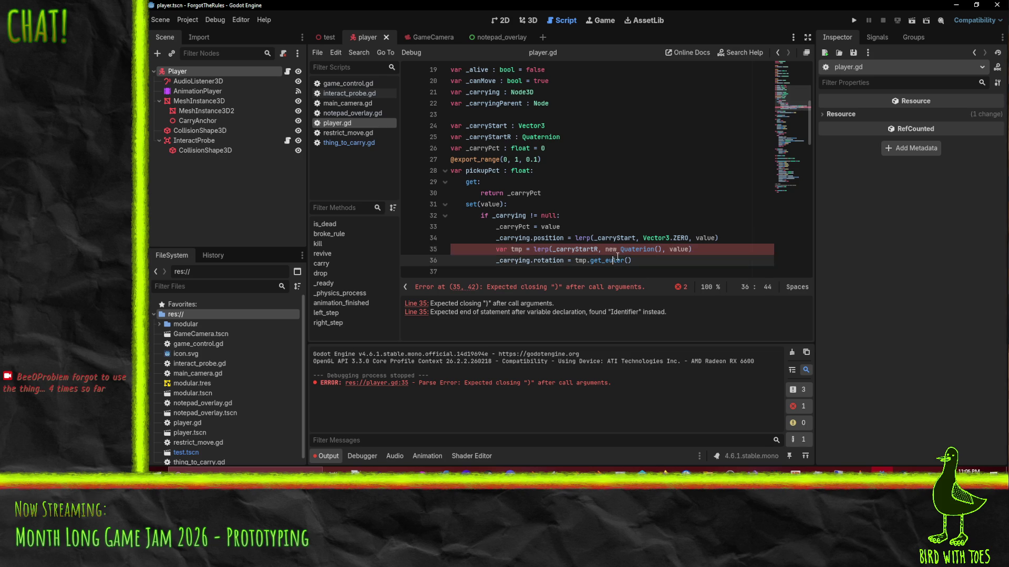
{"action": "left_click_drag", "start_coordinate": [606, 250], "coordinate": [659, 251]}
{"action": "type", "text": ")"}
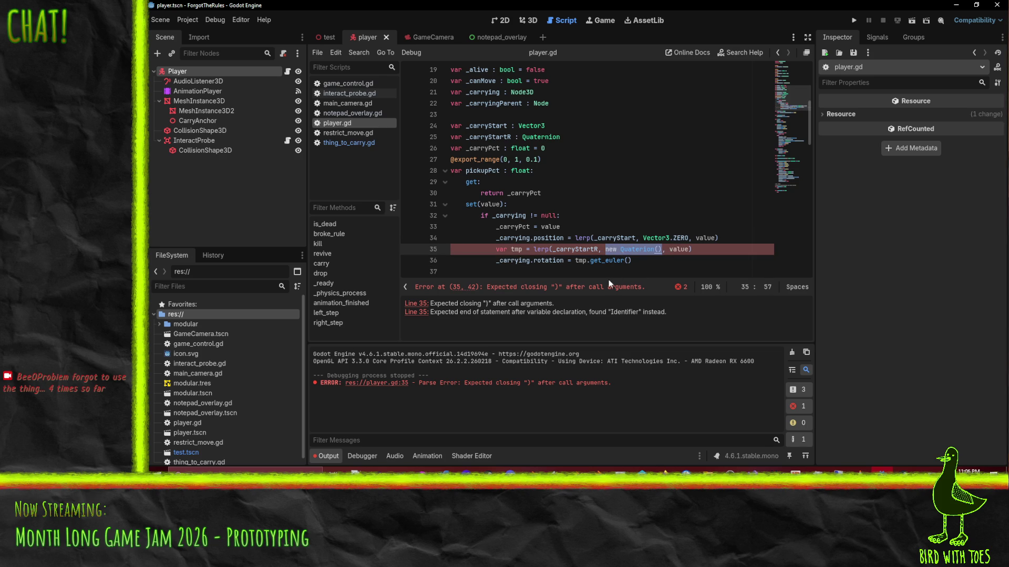
{"action": "key", "text": "BackSpace"}
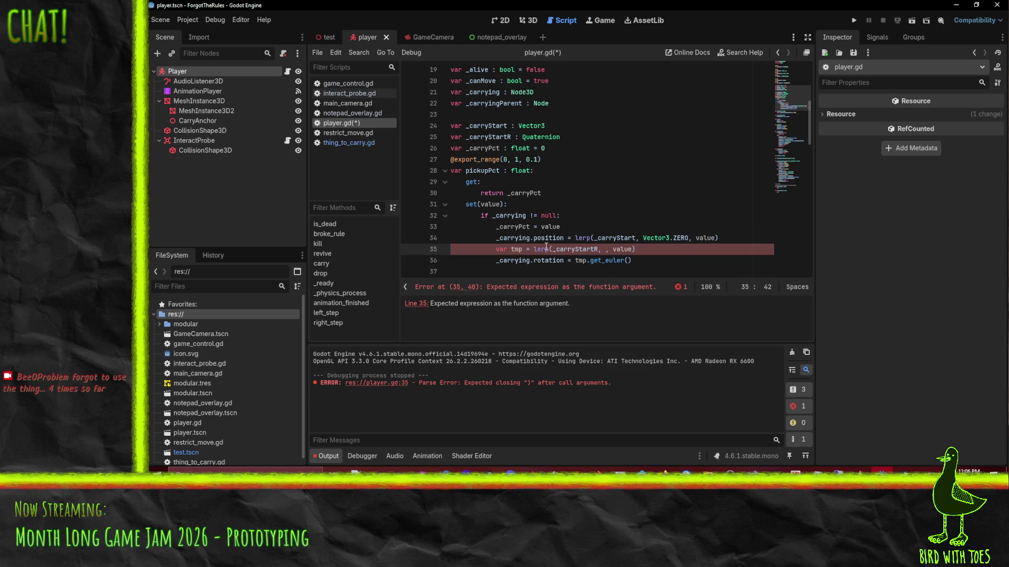
{"action": "mouse_move", "coordinate": [540, 254]}
{"action": "type", "text": "Qu"}
{"action": "key", "text": "Down"}
{"action": "key", "text": "Down"}
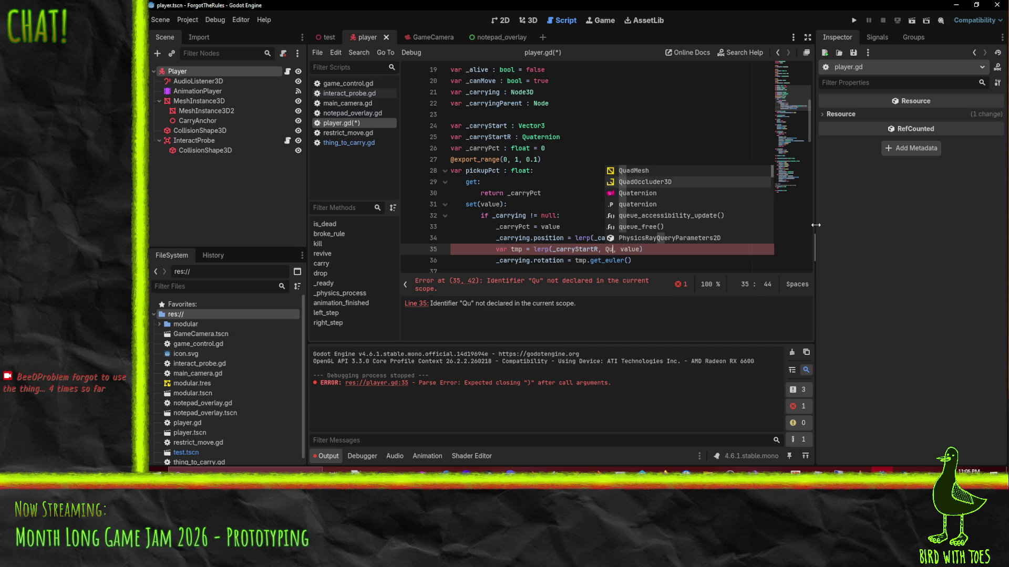
{"action": "key", "text": "Return"}
{"action": "type", "text": "."}
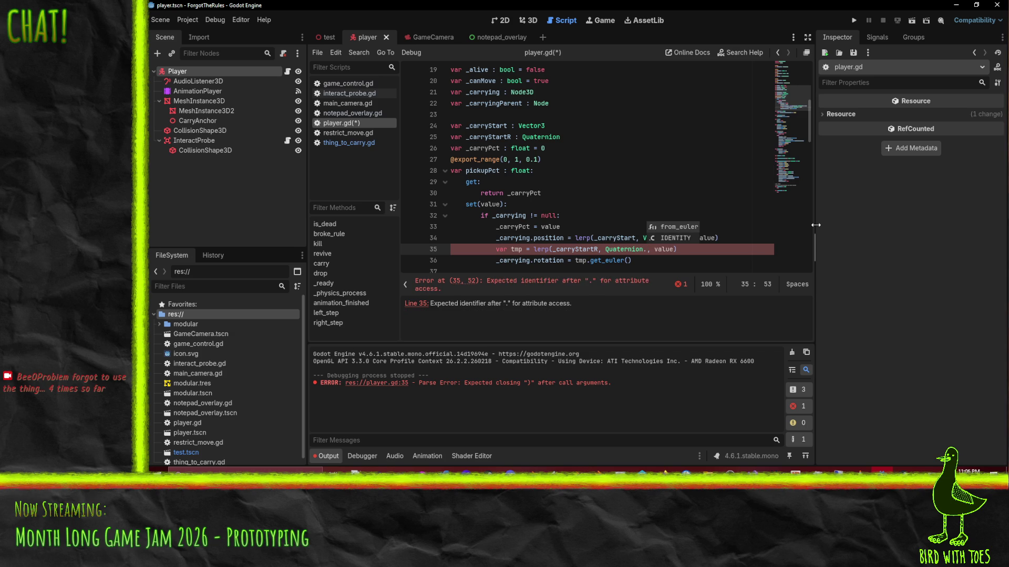
{"action": "key", "text": "Down"}
{"action": "key", "text": "Return"}
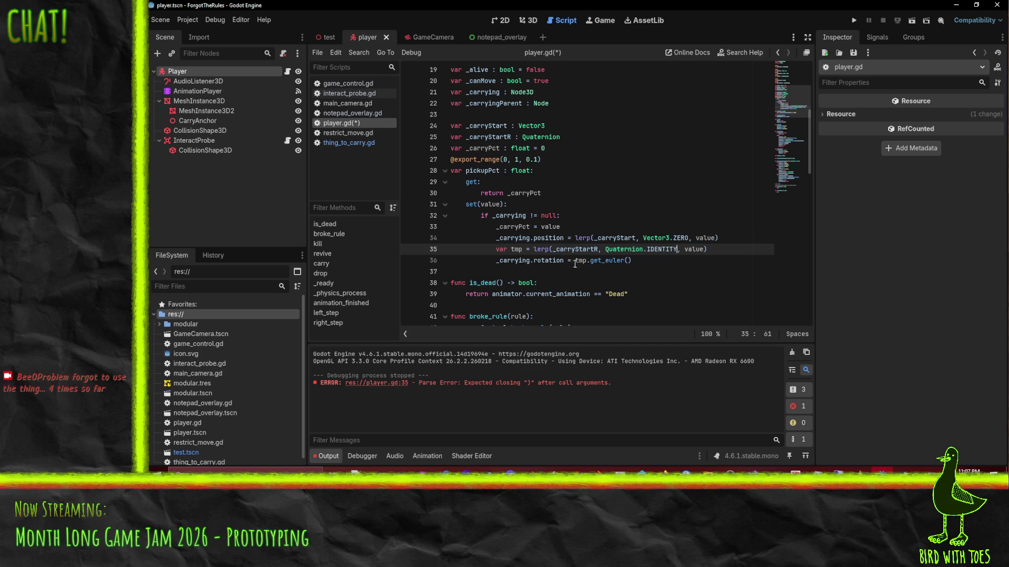
{"action": "key", "text": "ctrl+s"}
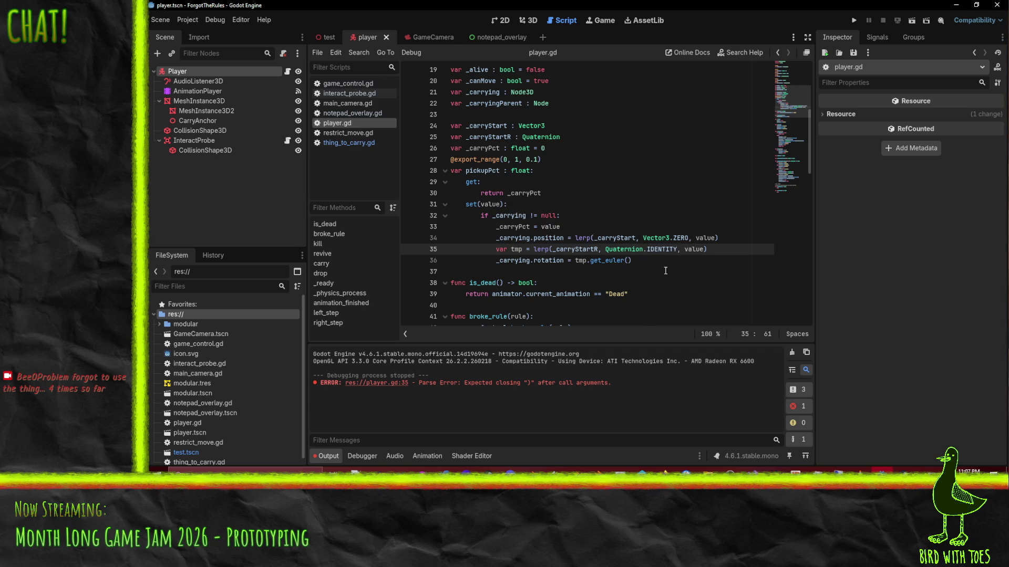
- Rearrange the var tmp line around the position line, then run the game to test carrying
{"action": "key", "text": "ctrl+x"}
{"action": "key", "text": "Up"}
{"action": "key", "text": "ctrl+v"}
{"action": "key", "text": "Down"}
{"action": "key", "text": "Up"}
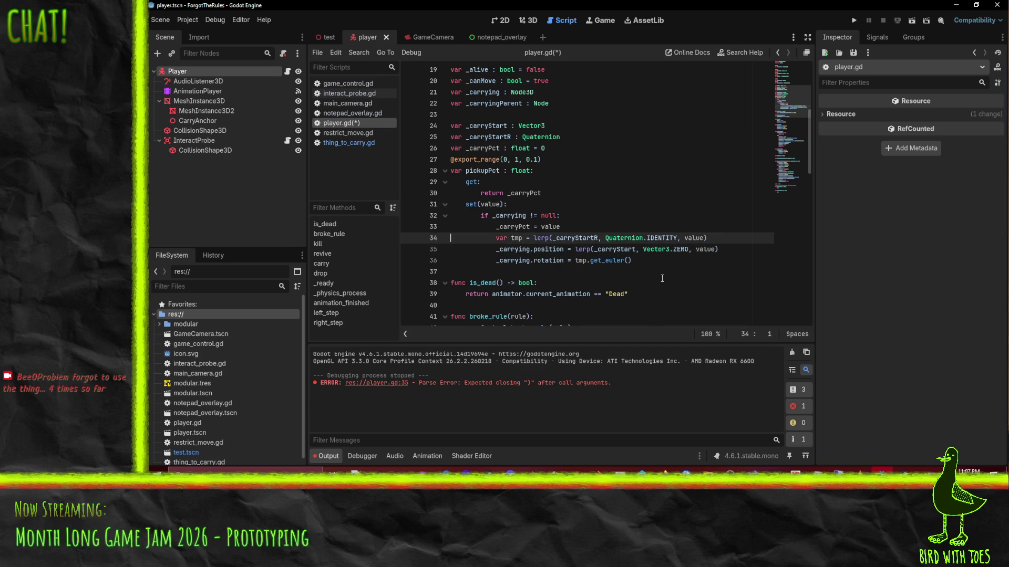
{"action": "key", "text": "alt+Down"}
{"action": "key", "text": "ctrl+alt+Down"}
{"action": "key", "text": "ctrl+z"}
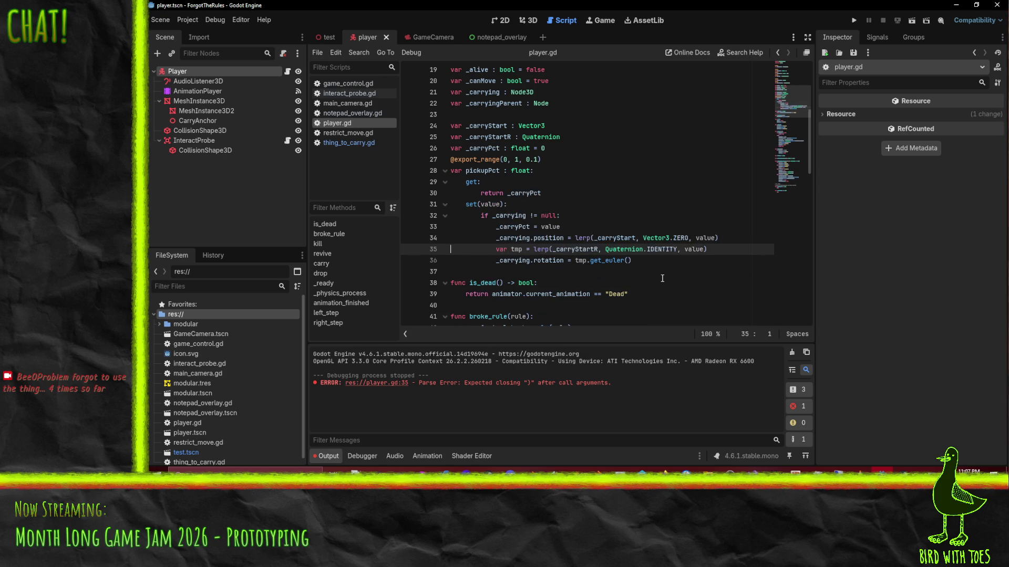
{"action": "left_click", "coordinate": [639, 261]}
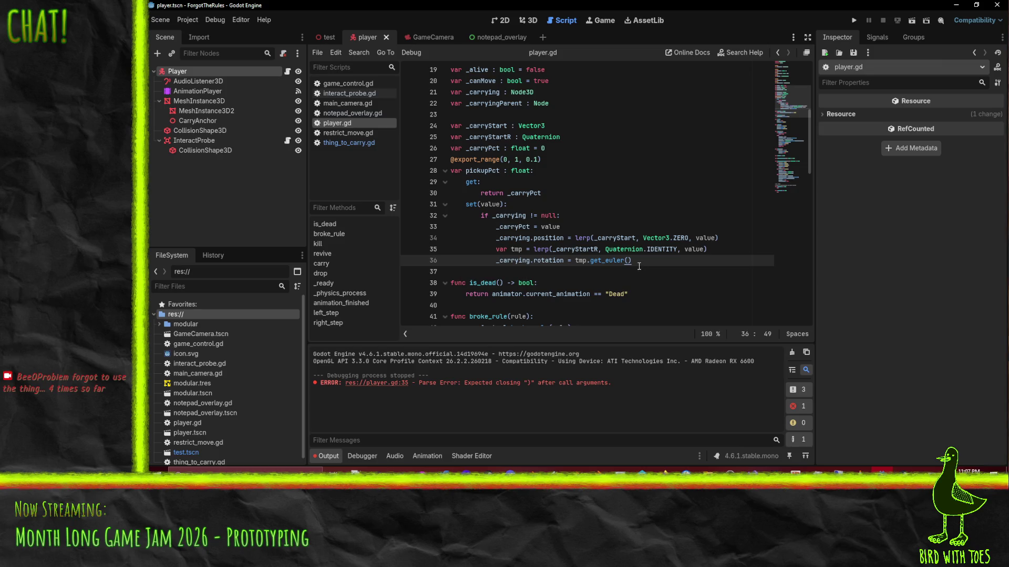
{"action": "left_click", "coordinate": [852, 22]}
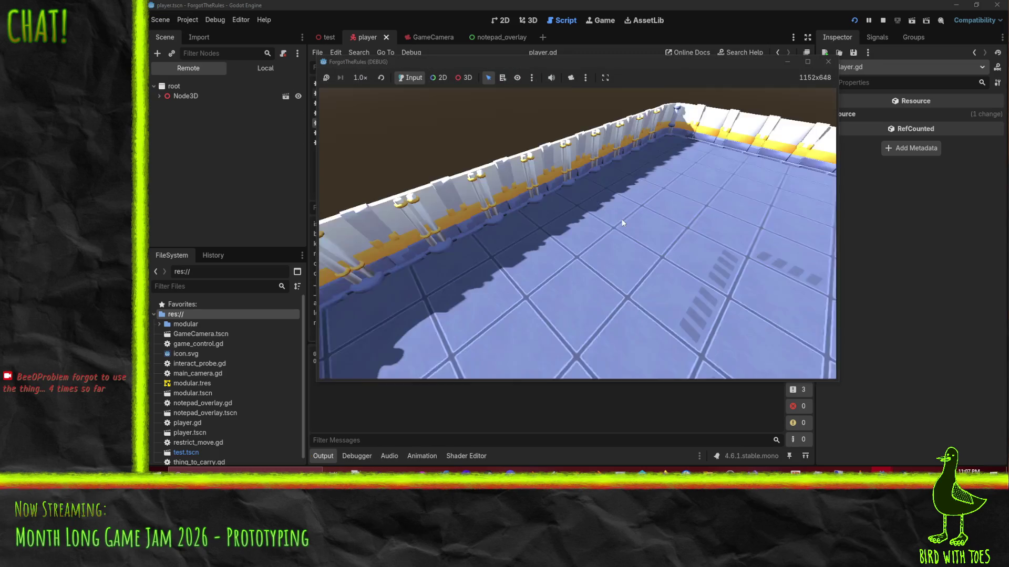
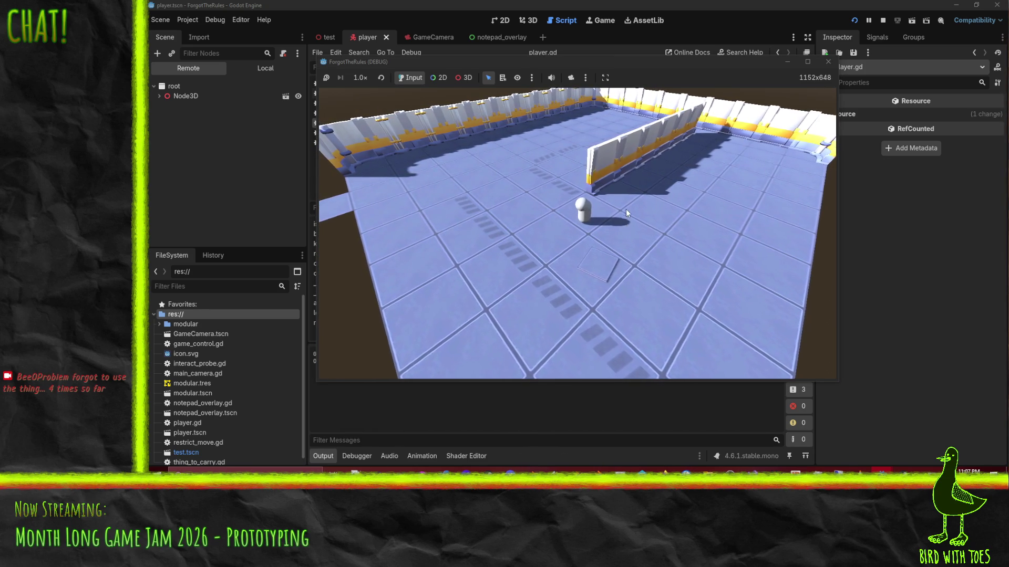
- Stop the running game test and scroll through player.gd to the carry code
{"action": "key", "text": "F8"}
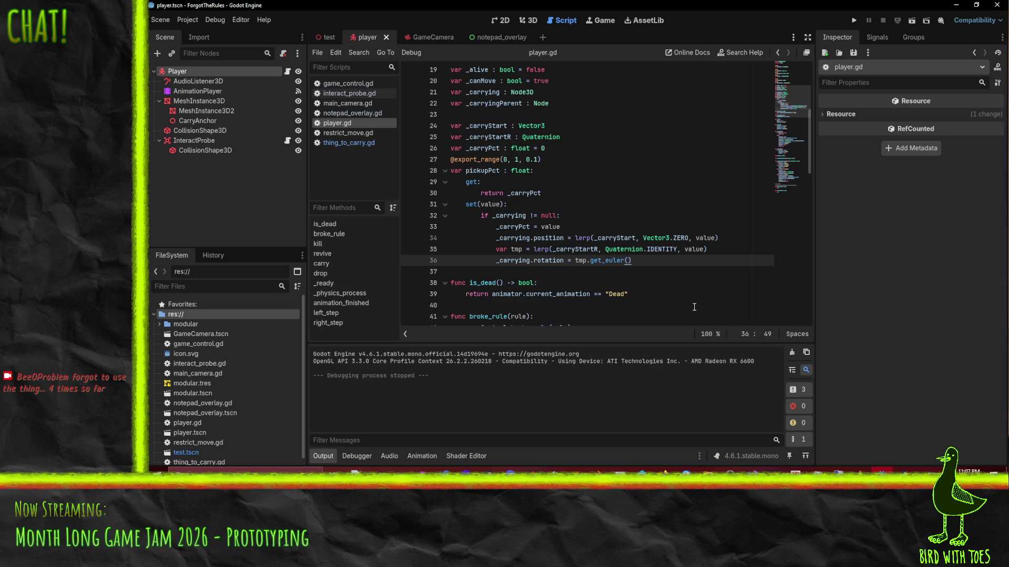
{"action": "scroll", "coordinate": [678, 271], "scroll_direction": "down", "scroll_amount": 1}
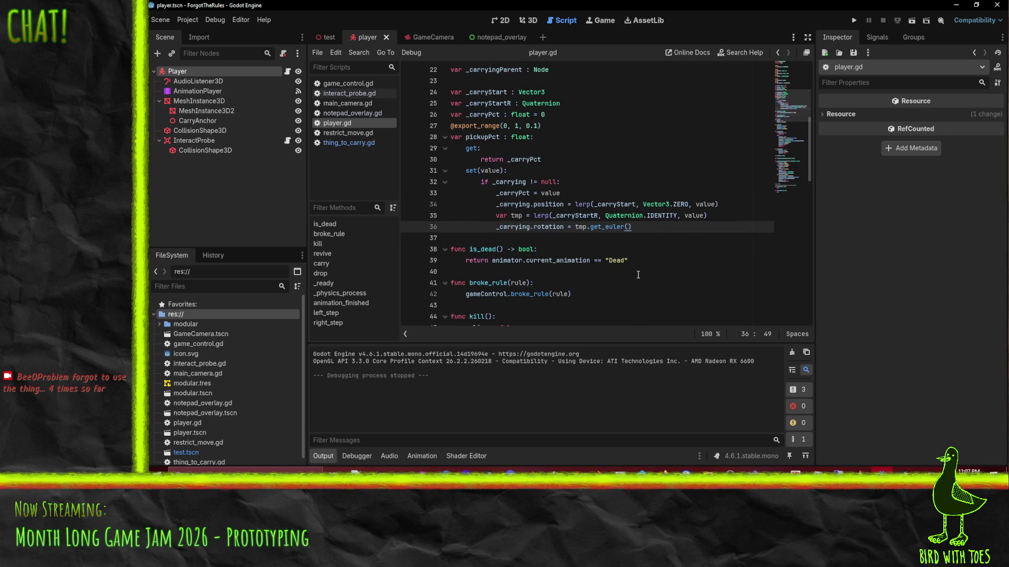
{"action": "scroll", "coordinate": [638, 275], "scroll_direction": "down", "scroll_amount": 14}
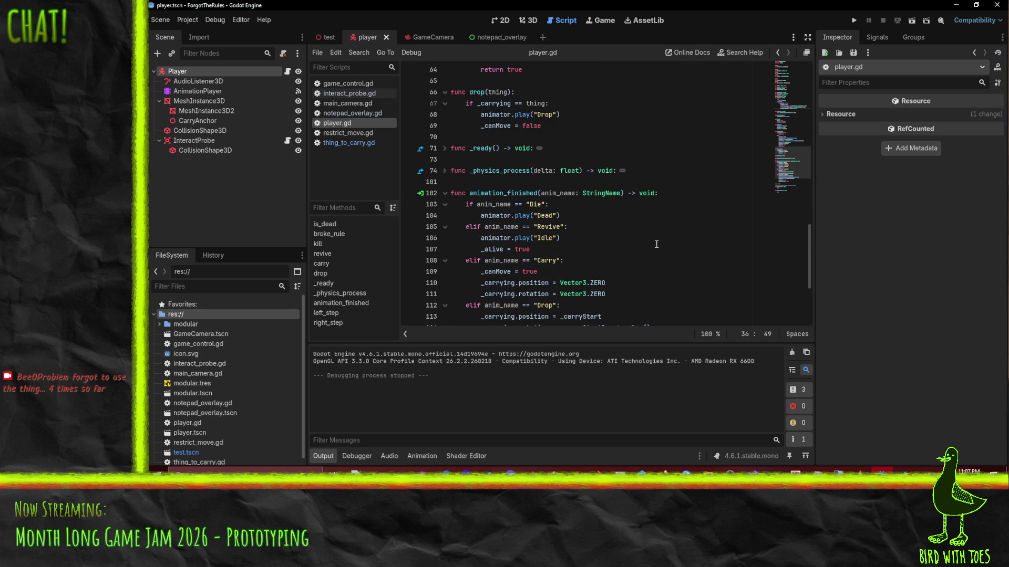
{"action": "scroll", "coordinate": [656, 245], "scroll_direction": "up", "scroll_amount": 11}
{"action": "scroll", "coordinate": [657, 243], "scroll_direction": "up", "scroll_amount": 1}
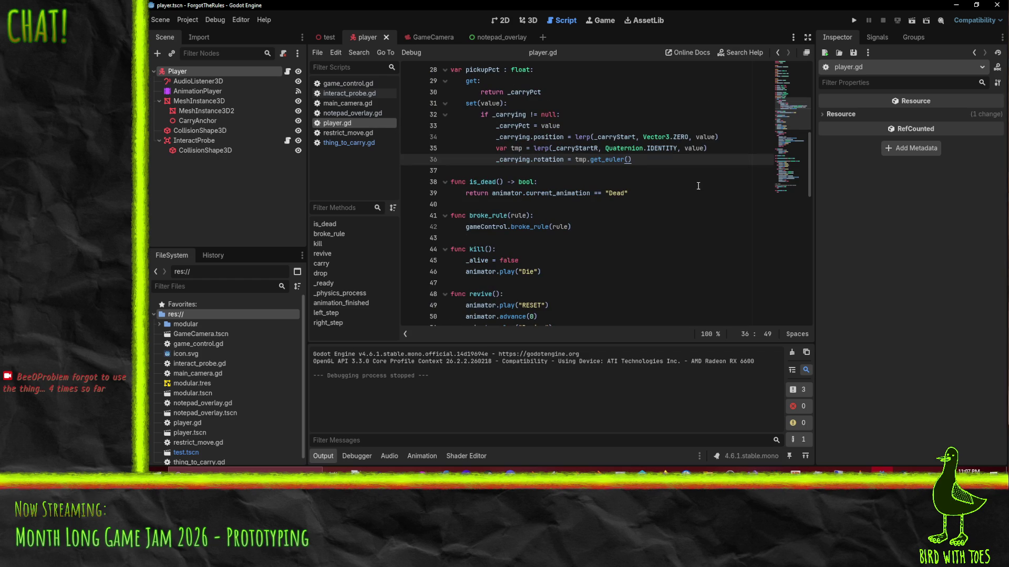
{"action": "scroll", "coordinate": [667, 204], "scroll_direction": "down", "scroll_amount": 9}
{"action": "scroll", "coordinate": [672, 201], "scroll_direction": "up", "scroll_amount": 2}
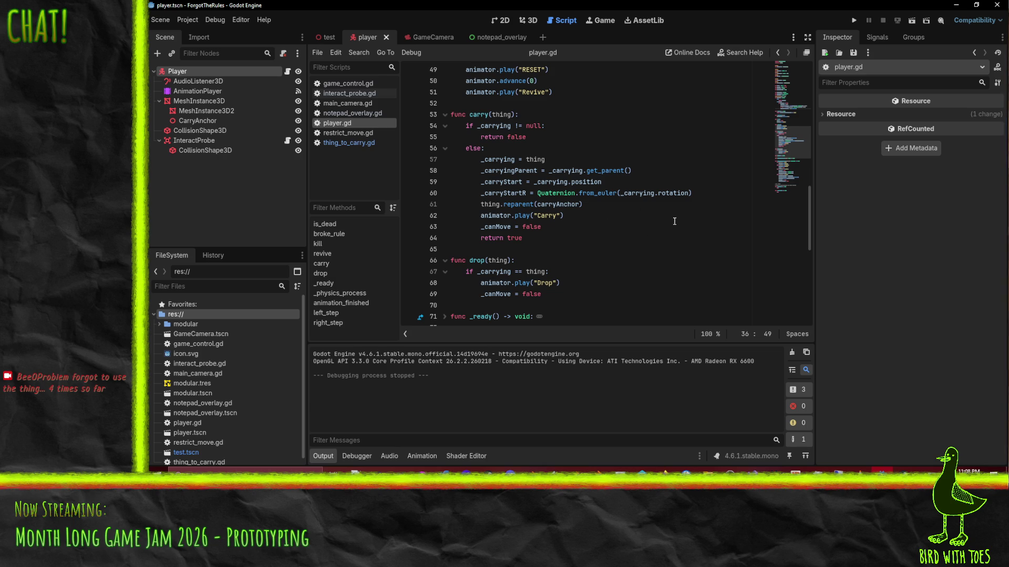
- Review the _carryingParent, thing and carryAnchor references in carry(), ending on the _carryStart line
{"action": "double_click", "coordinate": [498, 171]}
{"action": "left_click", "coordinate": [481, 204]}
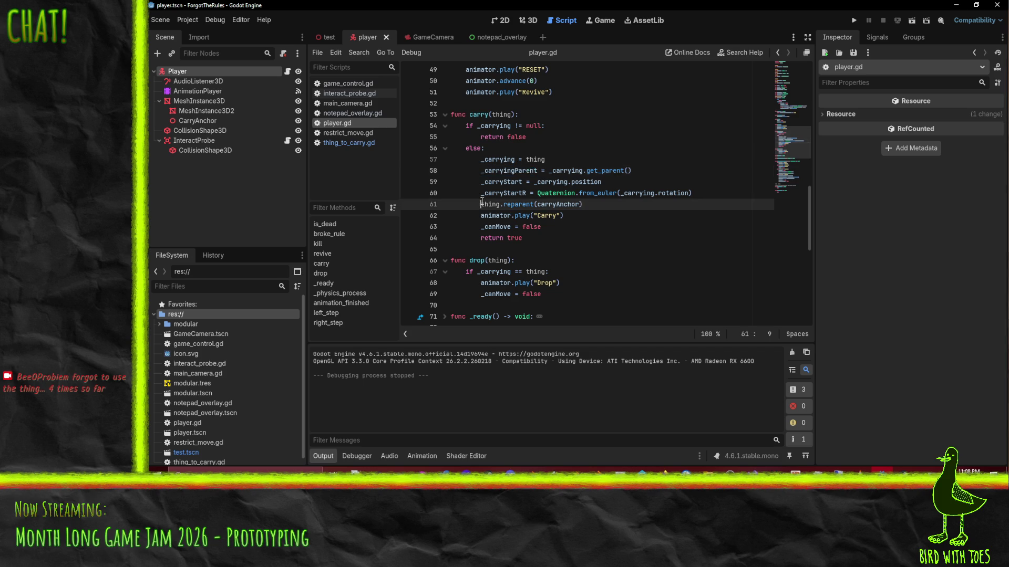
{"action": "double_click", "coordinate": [490, 204]}
{"action": "double_click", "coordinate": [567, 204]}
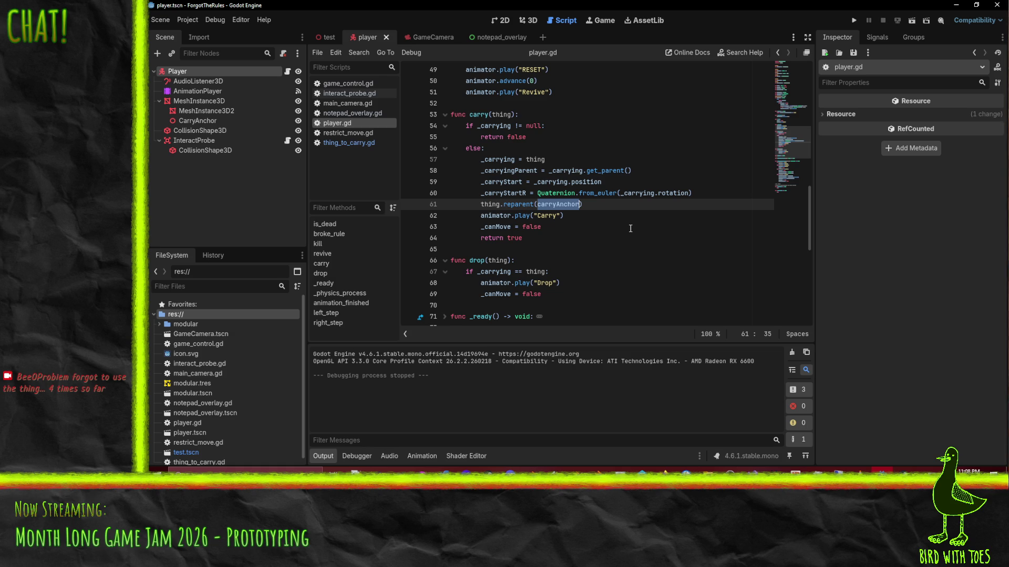
{"action": "left_click", "coordinate": [631, 226]}
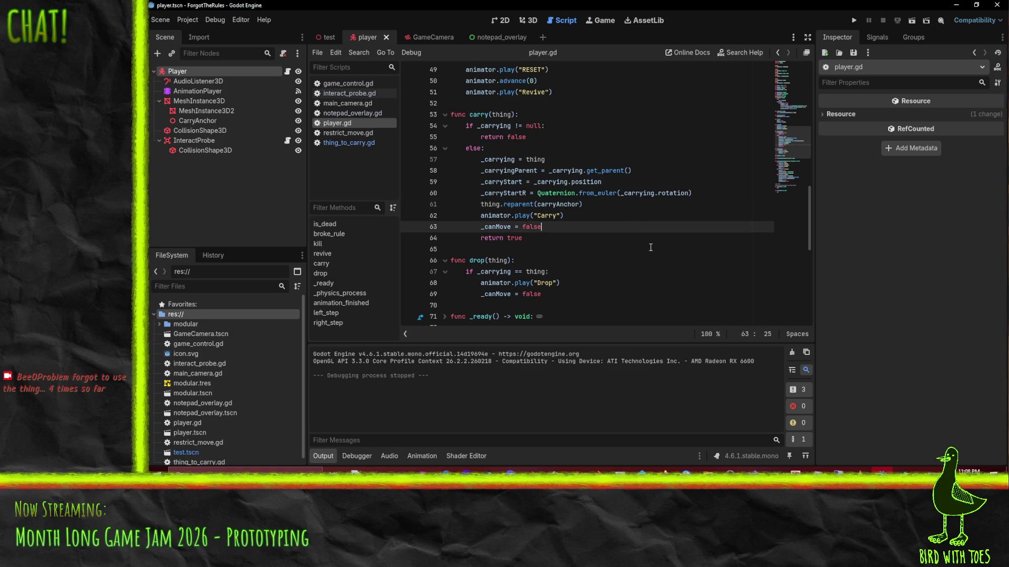
{"action": "scroll", "coordinate": [636, 240], "scroll_direction": "up", "scroll_amount": 10}
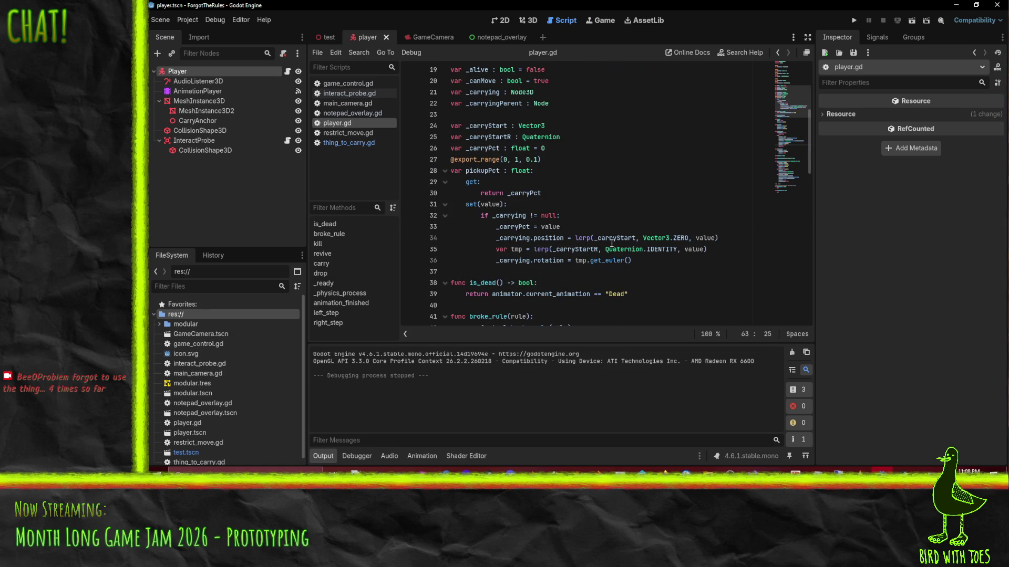
{"action": "mouse_move", "coordinate": [612, 243]}
{"action": "scroll", "coordinate": [636, 210], "scroll_direction": "down", "scroll_amount": 9}
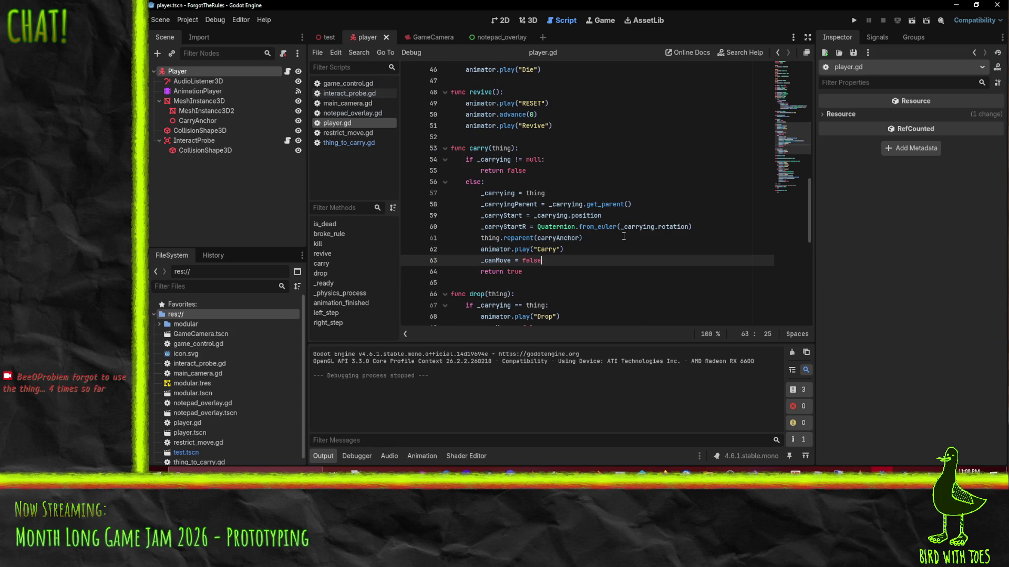
{"action": "scroll", "coordinate": [625, 236], "scroll_direction": "up", "scroll_amount": 1}
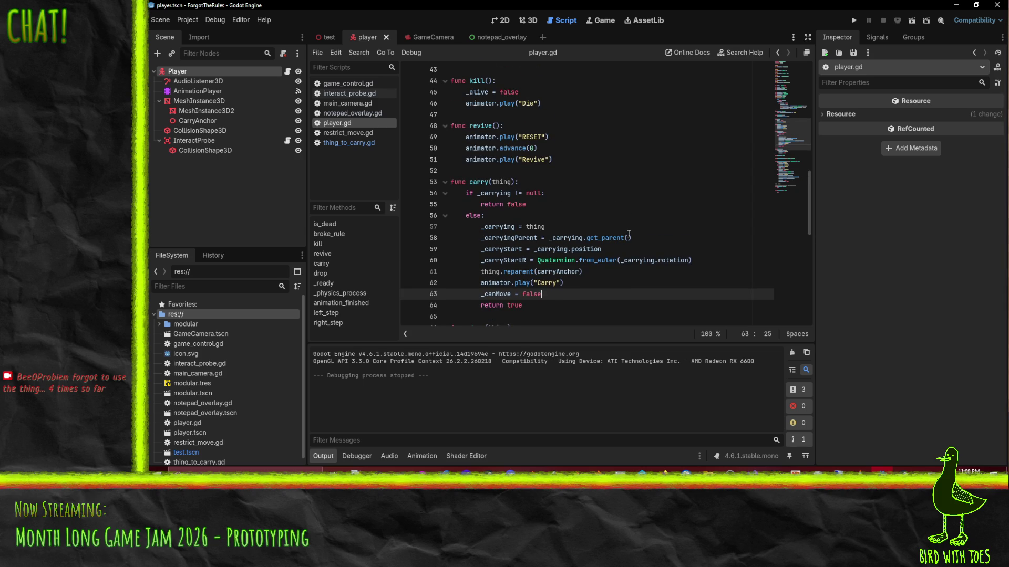
{"action": "left_click", "coordinate": [629, 248]}
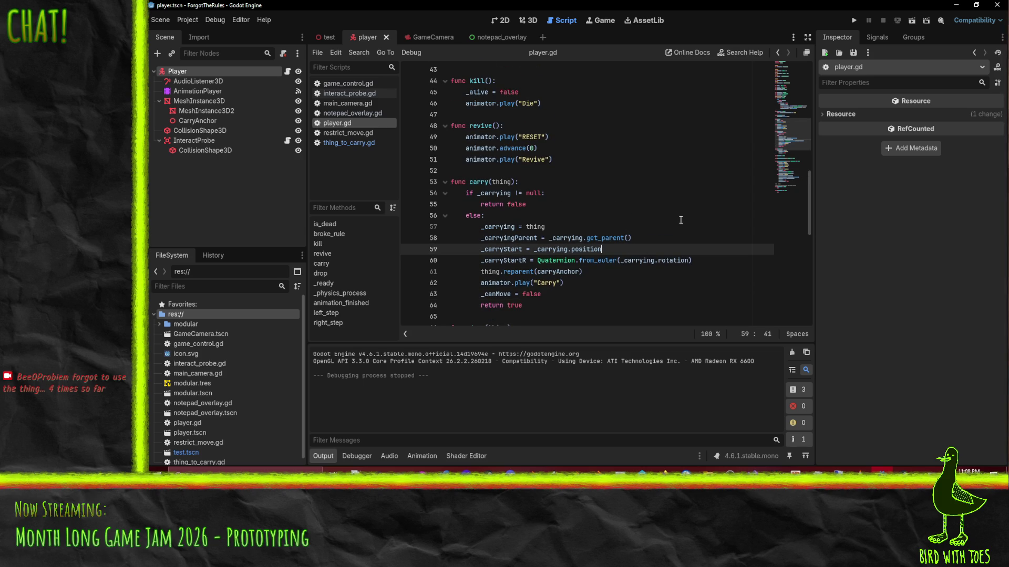
- Move the _carryStart and _carryStartR lines below thing.reparent(carryAnchor) and save player.gd
{"action": "key", "text": "Home"}
{"action": "key", "text": "shift+Down"}
{"action": "key", "text": "shift+Down"}
{"action": "key", "text": "Delete"}
{"action": "key", "text": "Down"}
{"action": "key", "text": "ctrl+v"}
{"action": "key", "text": "ctrl+s"}
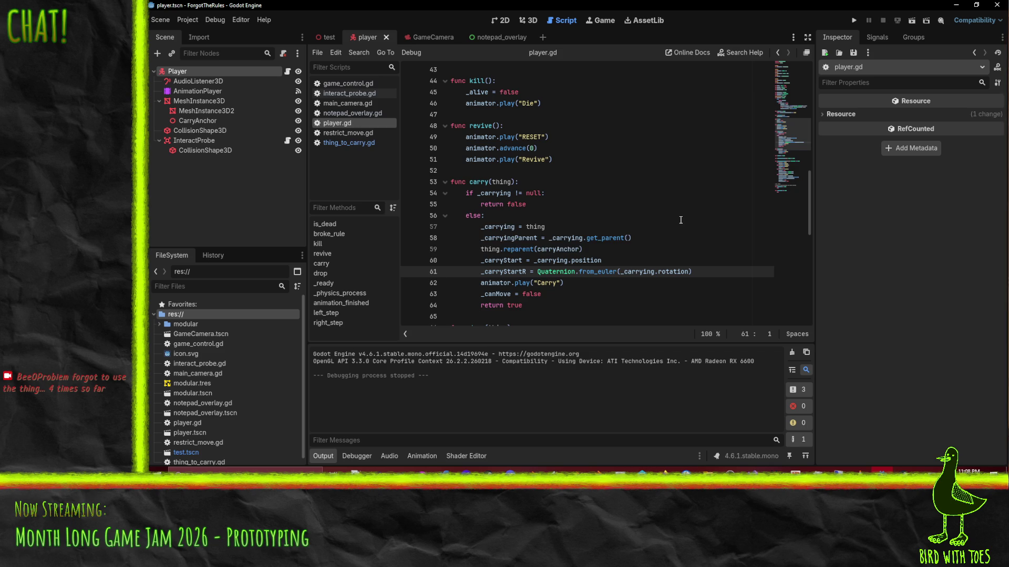
- Check the reordered lines in carry() and launch the game to test
{"action": "scroll", "coordinate": [666, 219], "scroll_direction": "down", "scroll_amount": 12}
{"action": "scroll", "coordinate": [613, 218], "scroll_direction": "up", "scroll_amount": 9}
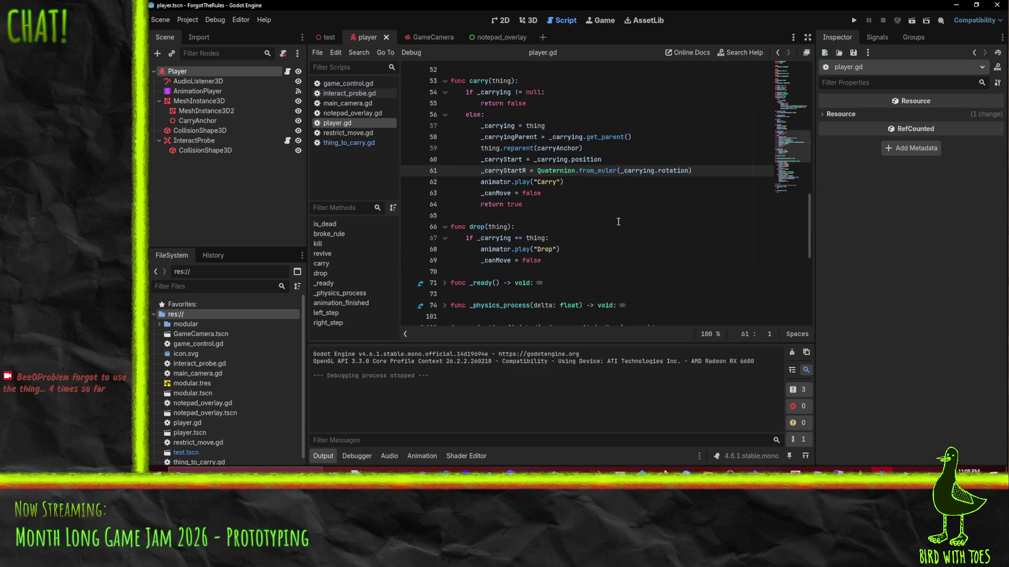
{"action": "scroll", "coordinate": [618, 221], "scroll_direction": "down", "scroll_amount": 7}
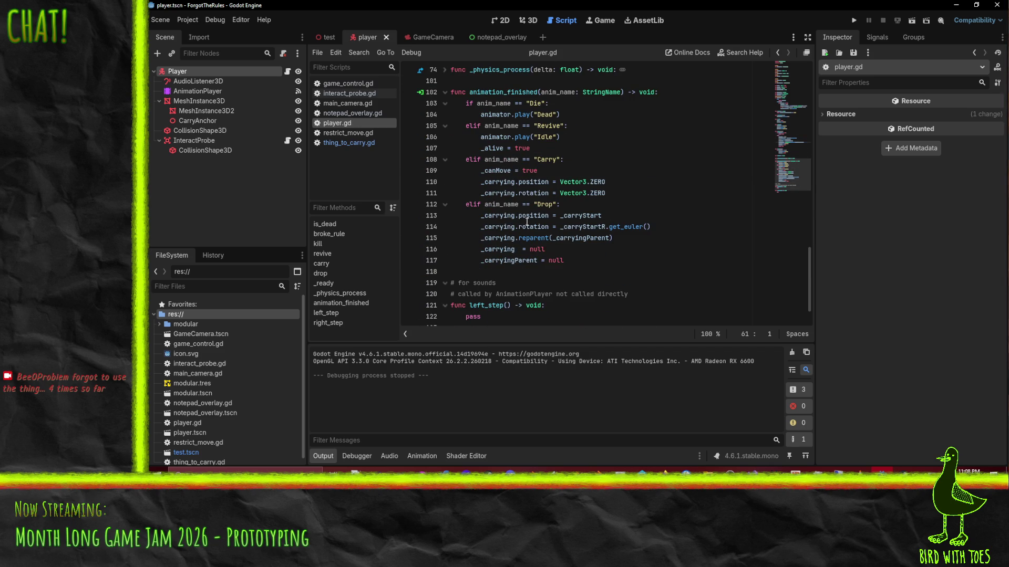
{"action": "scroll", "coordinate": [638, 227], "scroll_direction": "up", "scroll_amount": 8}
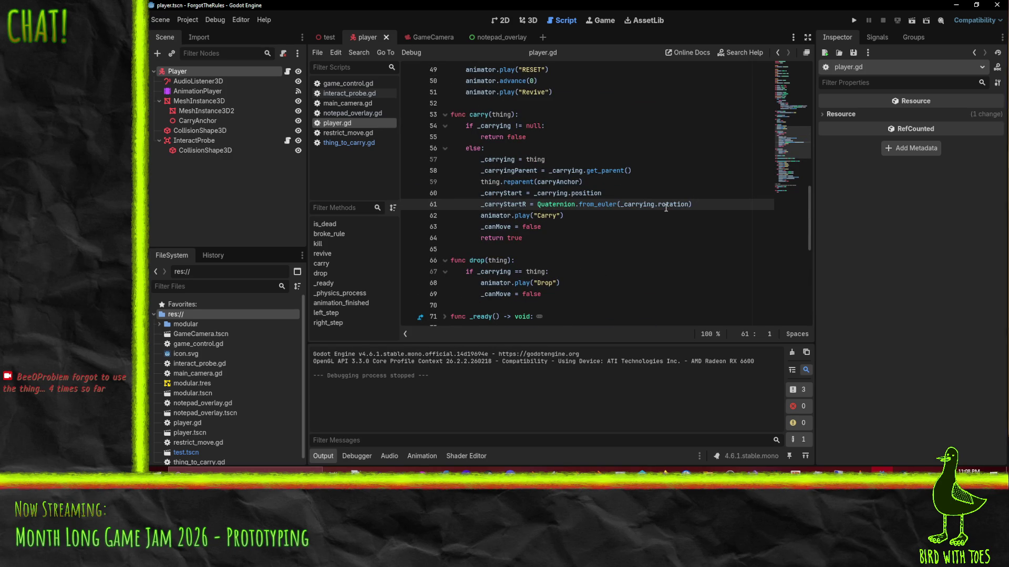
{"action": "key", "text": "Up"}
{"action": "key", "text": "Up"}
{"action": "key", "text": "Up"}
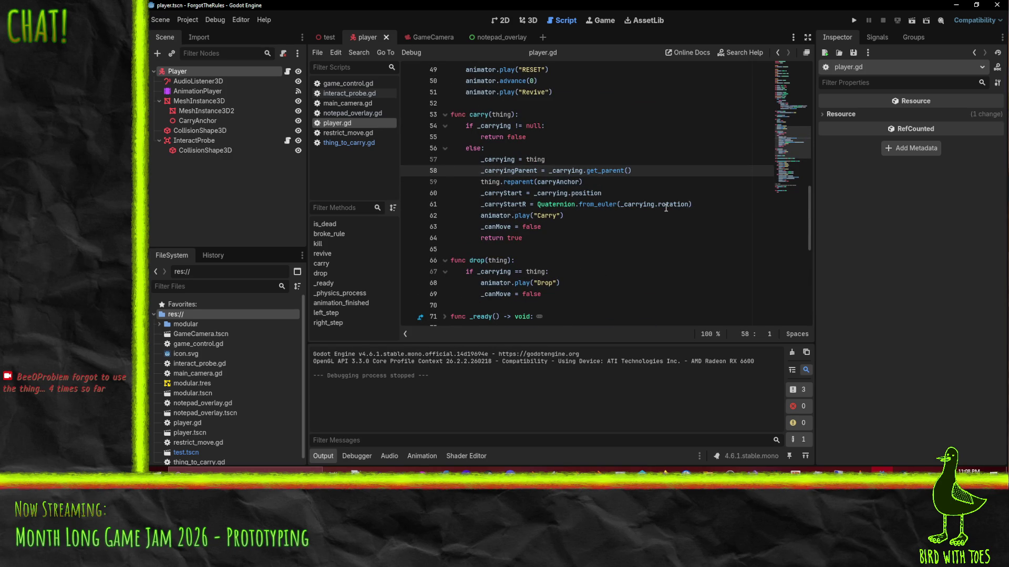
{"action": "key", "text": "Down"}
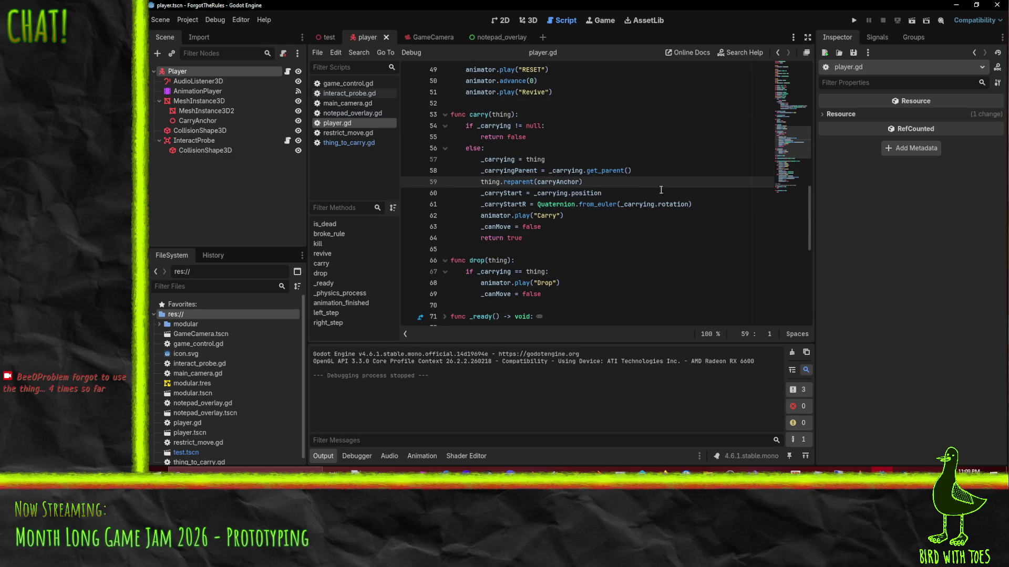
{"action": "scroll", "coordinate": [654, 227], "scroll_direction": "up", "scroll_amount": 10}
{"action": "left_click", "coordinate": [855, 20]}
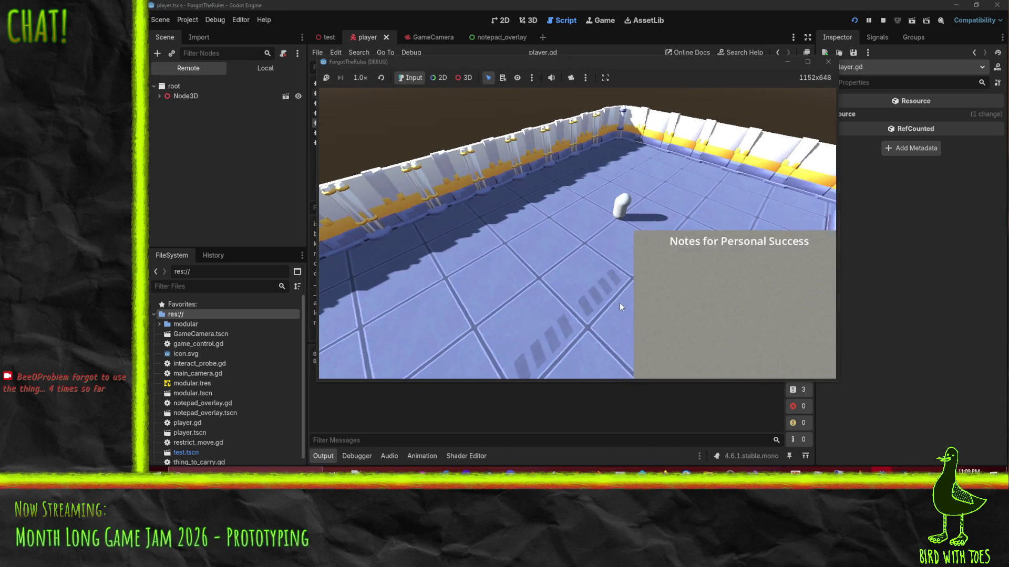
- Walk the player over to the cube and pick it up
{"action": "key", "text": "s"}
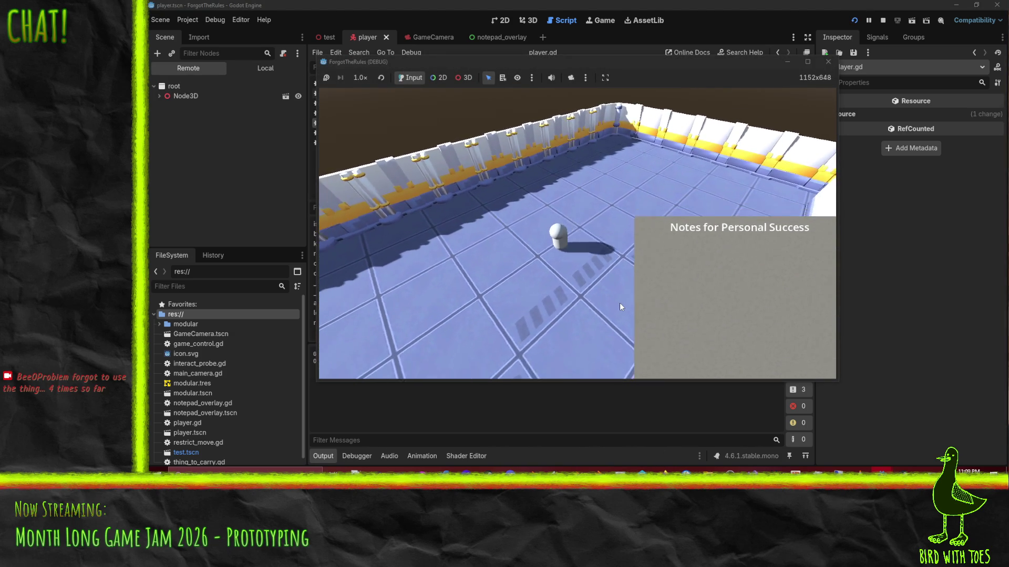
{"action": "key", "text": "d"}
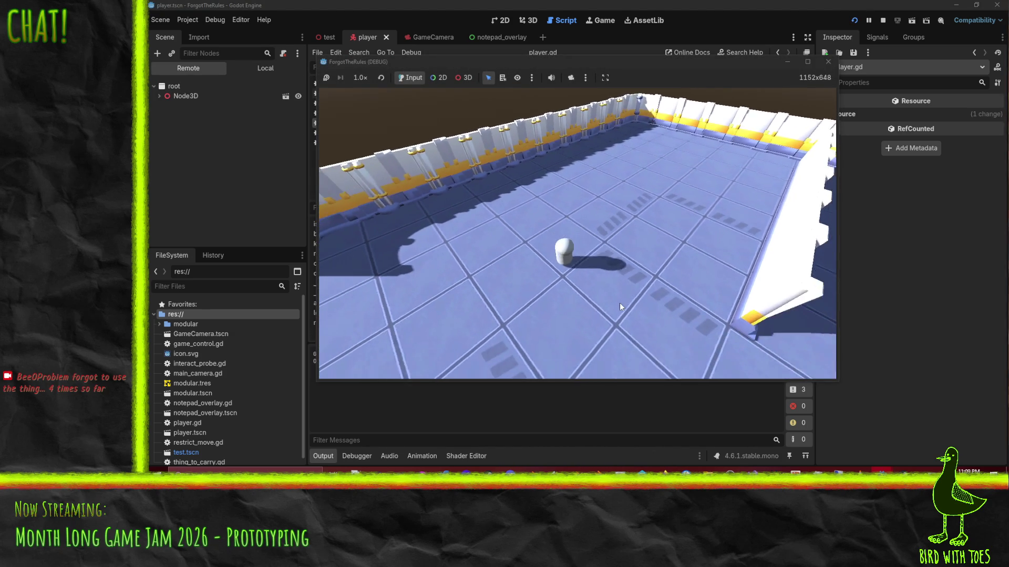
{"action": "key", "text": "s"}
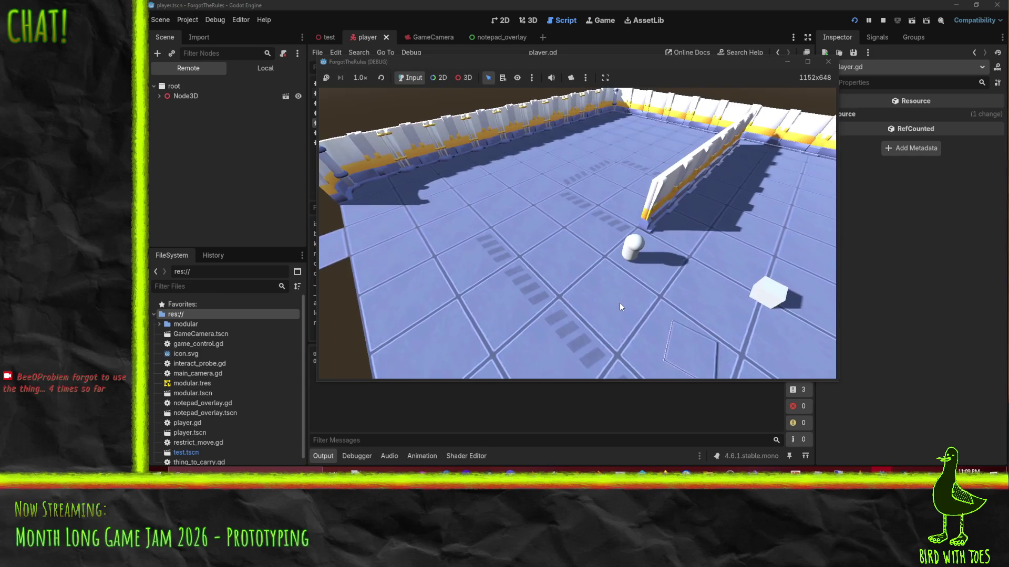
{"action": "key", "text": "d"}
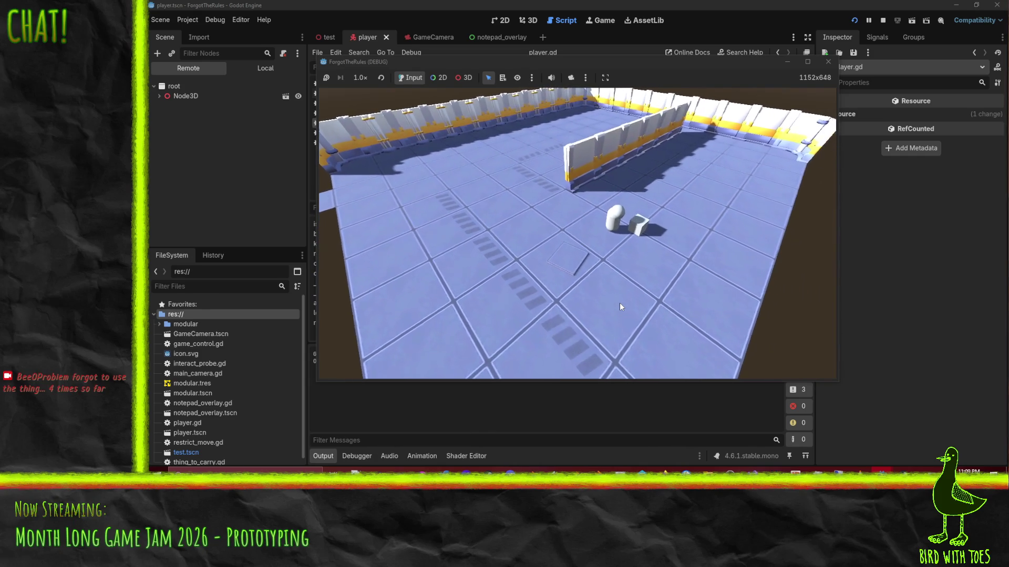
{"action": "key", "text": "e"}
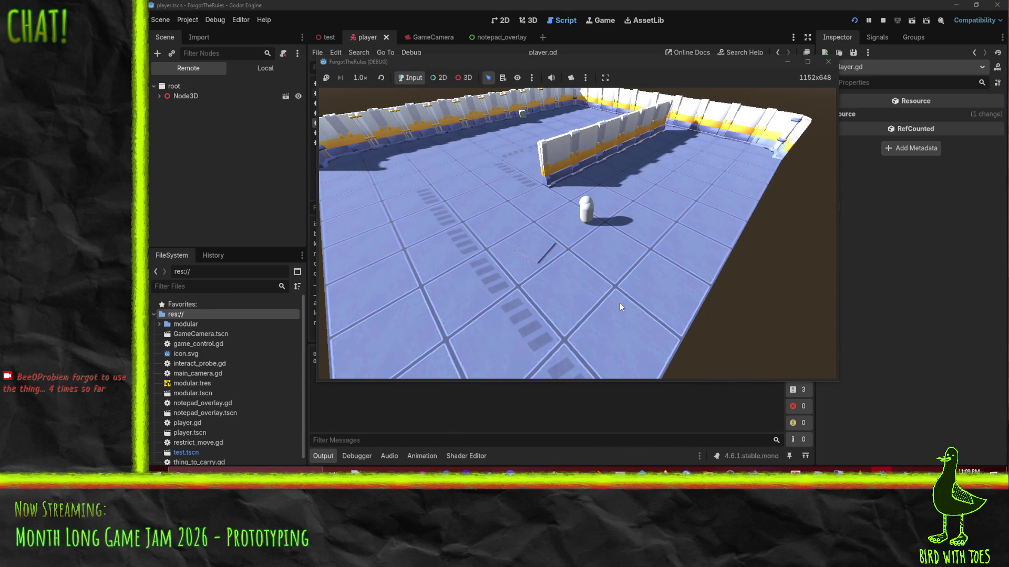
- Expand the live tree to Node3D > Player > CarryAnchor > ThingToCarry, inspect it, then stop the game
{"action": "left_click", "coordinate": [159, 96]}
{"action": "left_click", "coordinate": [164, 145]}
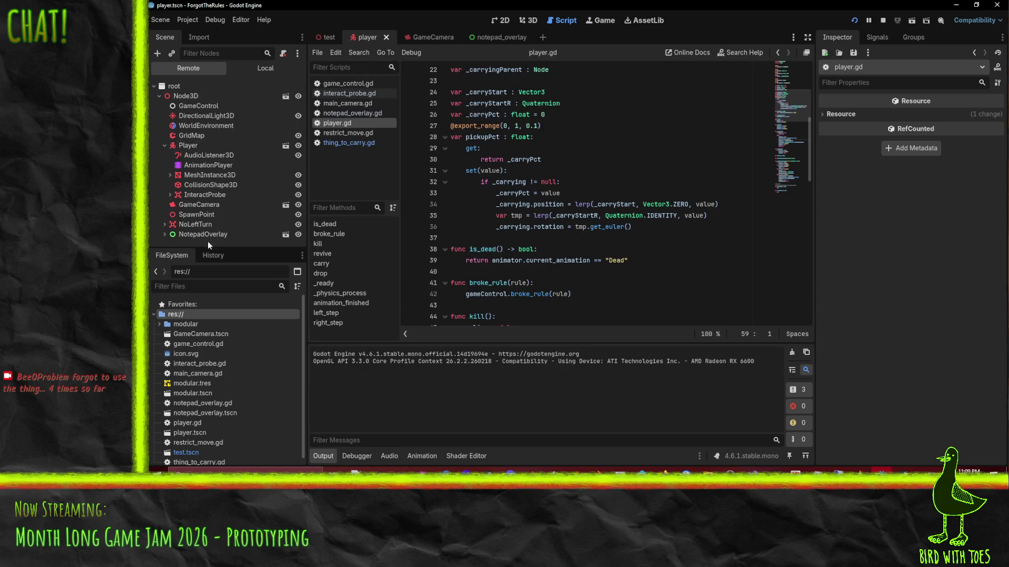
{"action": "left_click", "coordinate": [173, 194]}
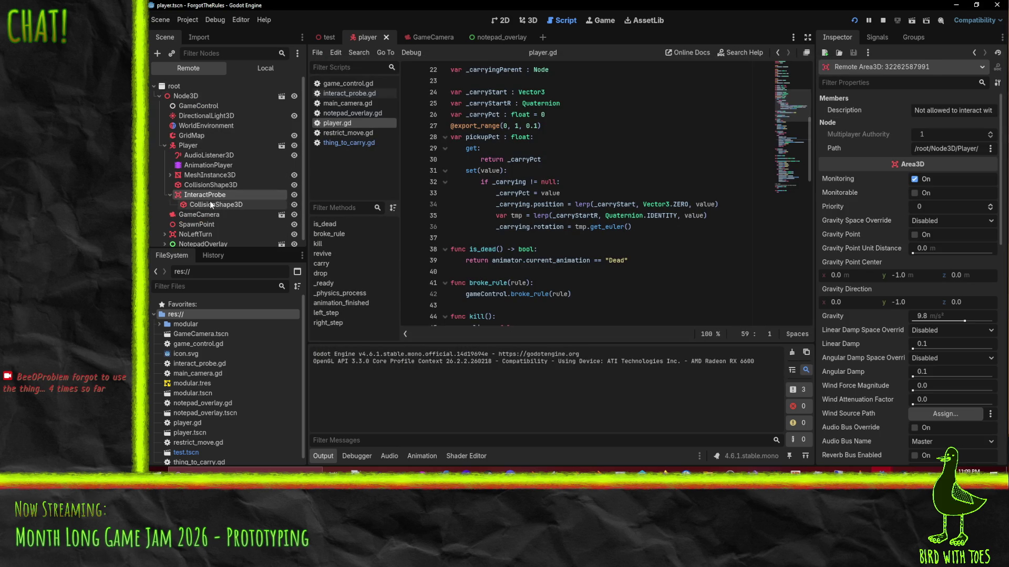
{"action": "left_click", "coordinate": [170, 175]}
{"action": "left_click", "coordinate": [176, 195]}
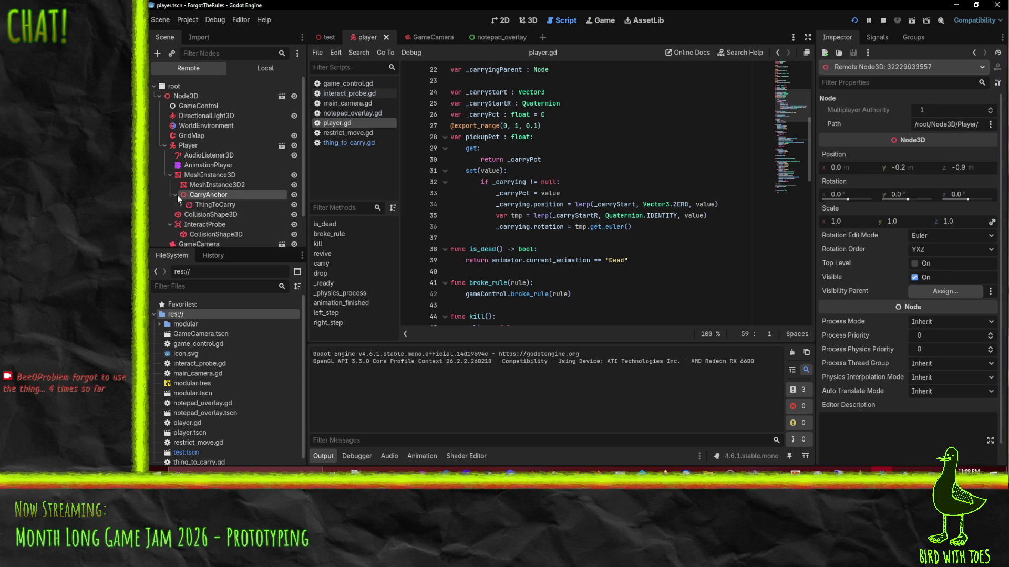
{"action": "left_click", "coordinate": [176, 195]}
{"action": "left_click", "coordinate": [203, 203]}
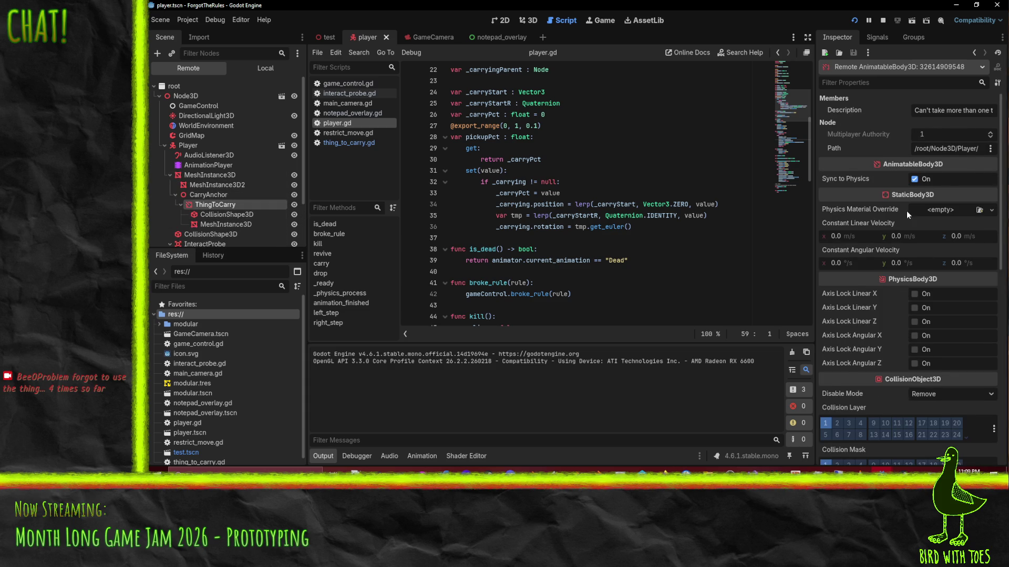
{"action": "scroll", "coordinate": [906, 210], "scroll_direction": "down", "scroll_amount": 5}
{"action": "scroll", "coordinate": [909, 217], "scroll_direction": "down", "scroll_amount": 1}
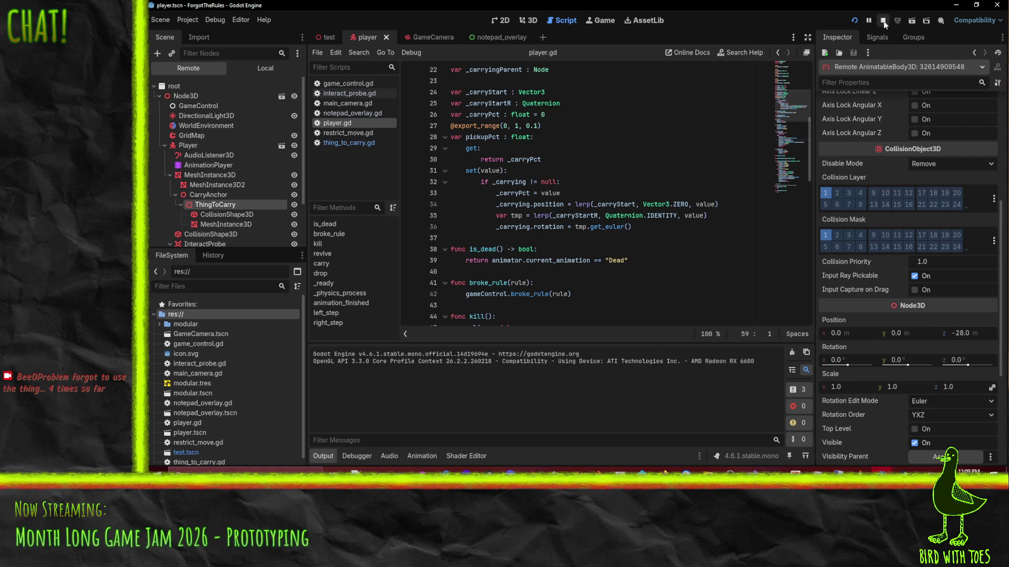
{"action": "key", "text": "F8"}
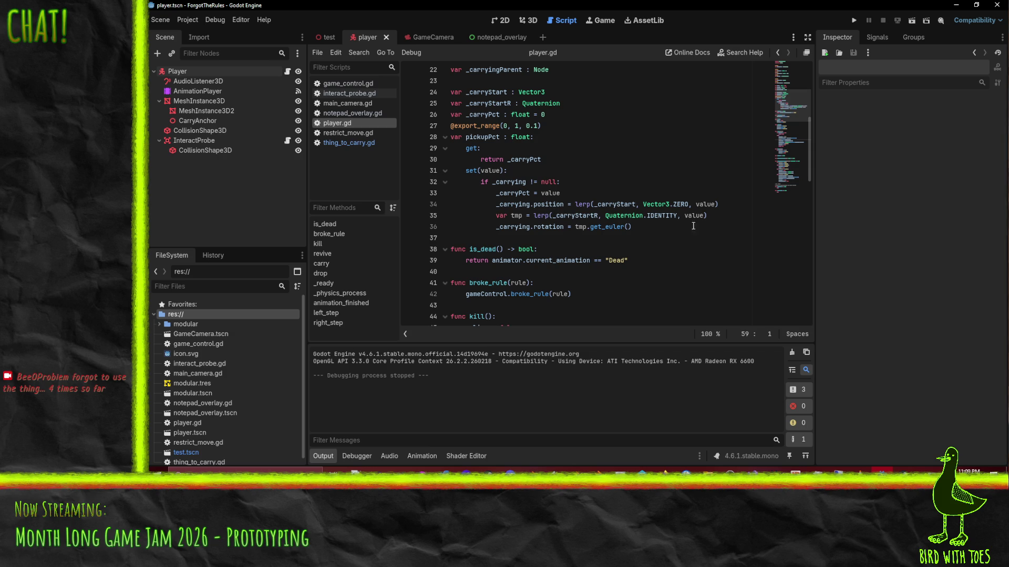
- Trace where _carryStart is used in the lerp and where the start position and rotation are set
{"action": "left_click", "coordinate": [534, 204]}
{"action": "double_click", "coordinate": [632, 205]}
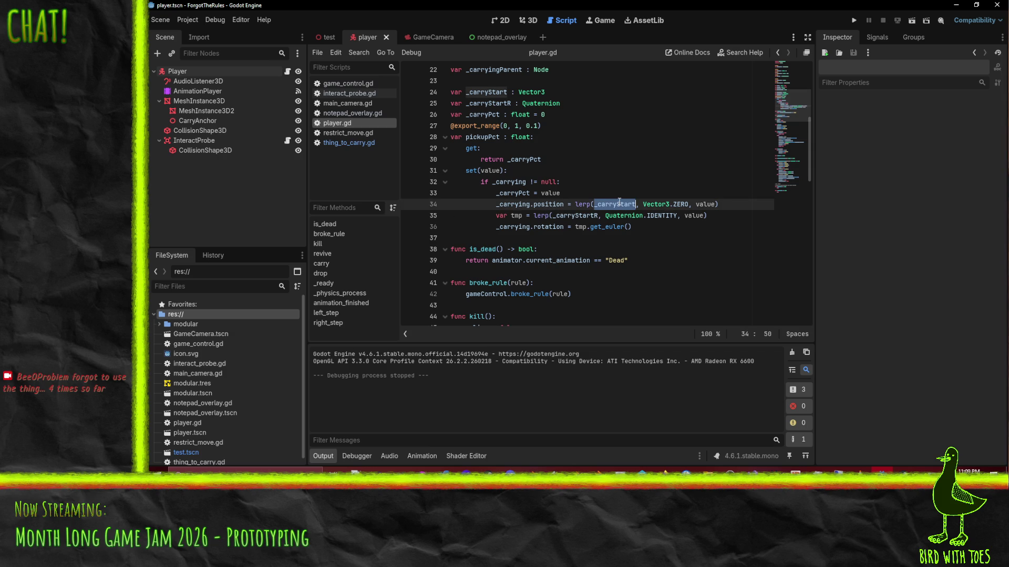
{"action": "left_click", "coordinate": [676, 205]}
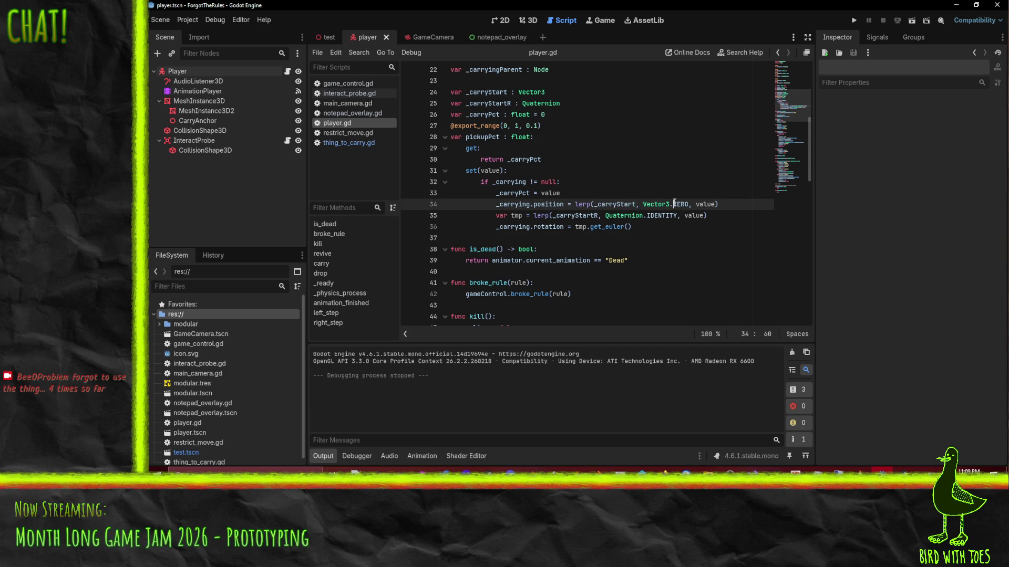
{"action": "scroll", "coordinate": [742, 255], "scroll_direction": "down", "scroll_amount": 10}
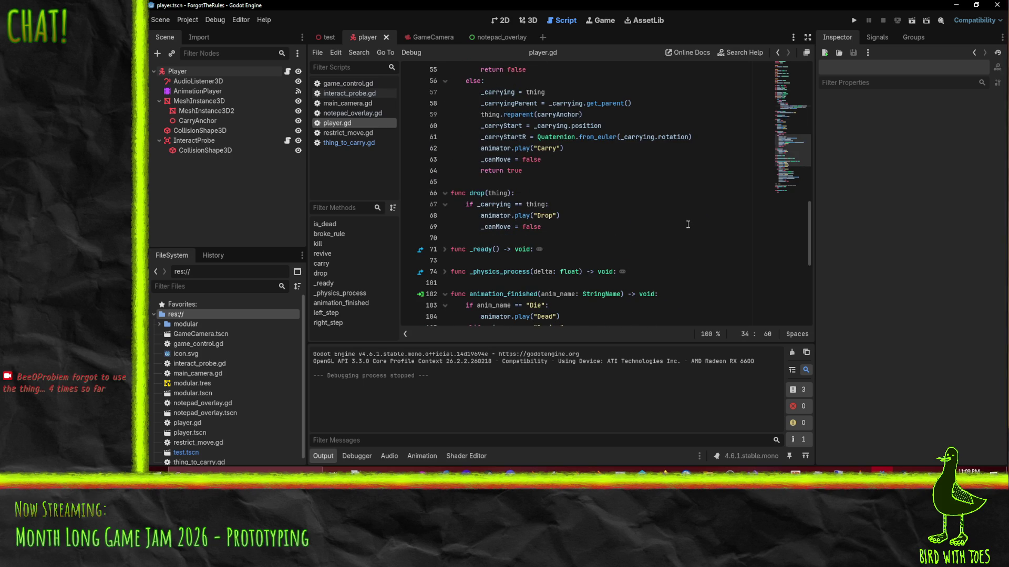
{"action": "left_click", "coordinate": [568, 126]}
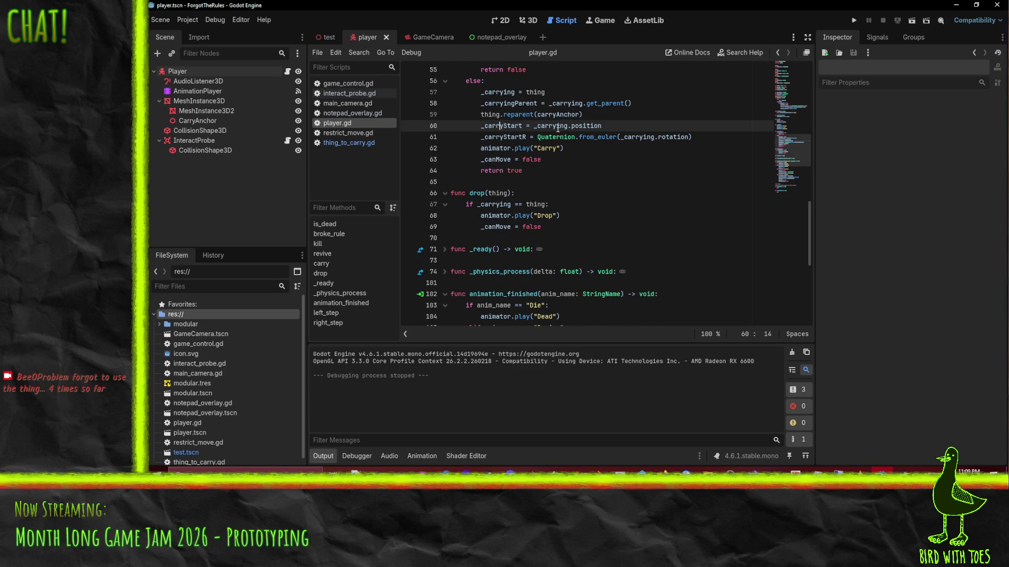
{"action": "left_click", "coordinate": [492, 137]}
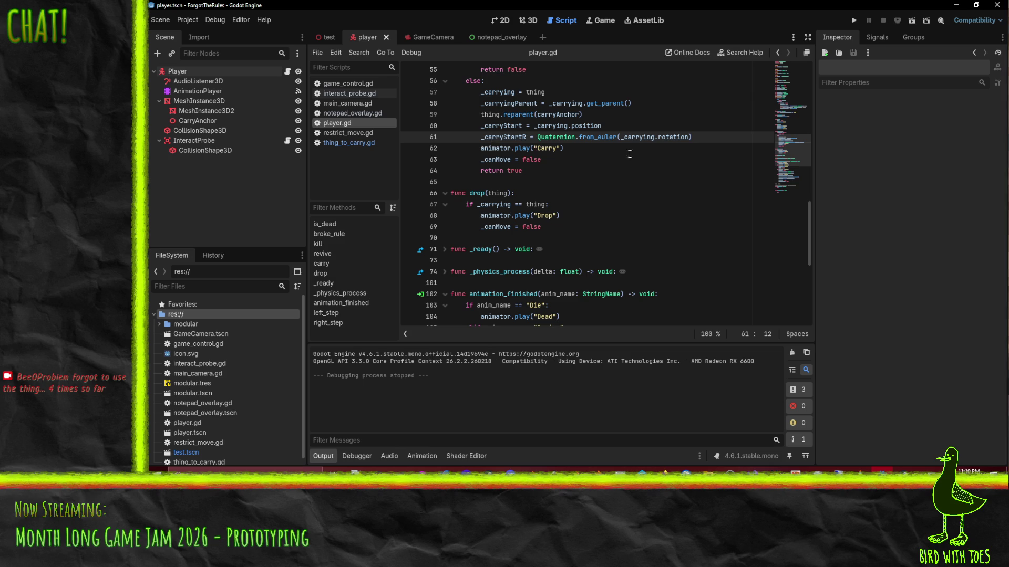
{"action": "left_click", "coordinate": [665, 137]}
{"action": "scroll", "coordinate": [688, 199], "scroll_direction": "up", "scroll_amount": 1}
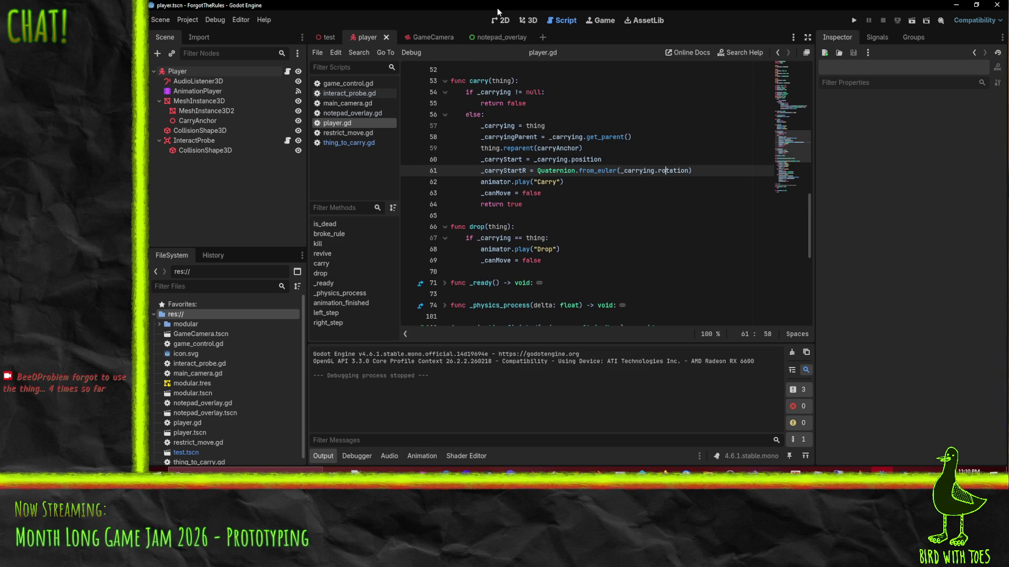
{"action": "scroll", "coordinate": [688, 205], "scroll_direction": "up", "scroll_amount": 9}
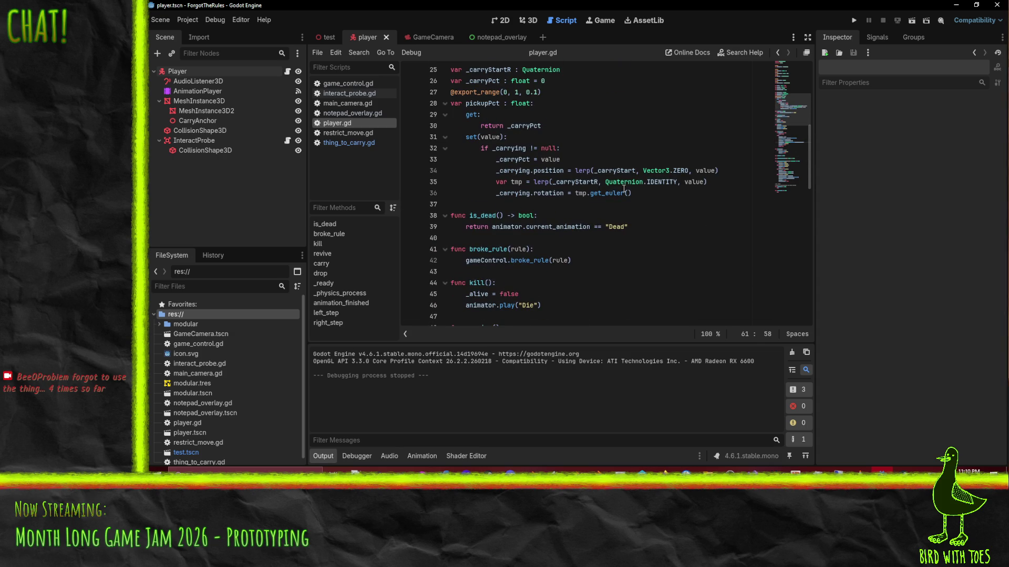
{"action": "scroll", "coordinate": [623, 188], "scroll_direction": "down", "scroll_amount": 8}
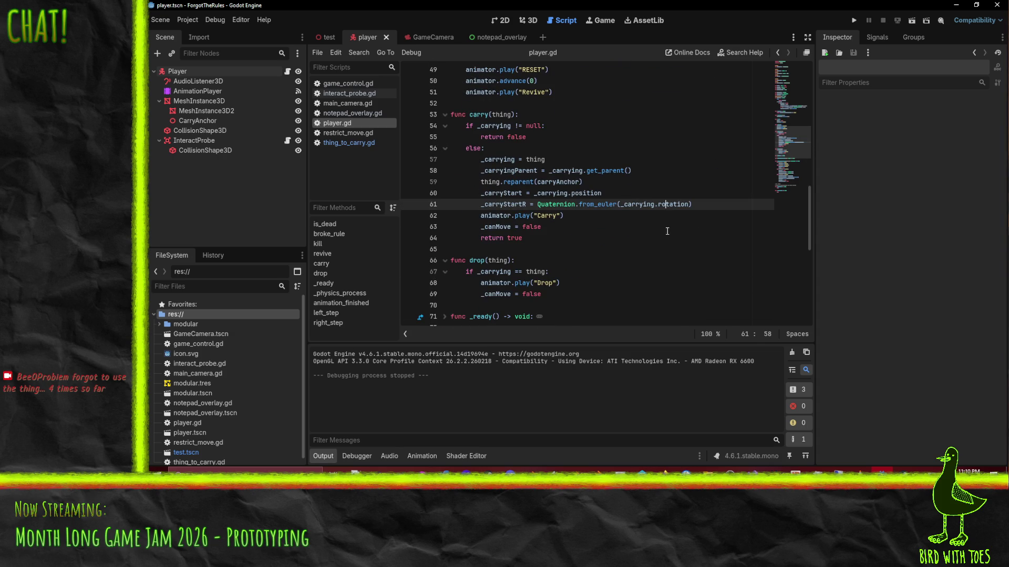
- Add a print(thing.position) line after the reparent call in carry()
{"action": "left_click", "coordinate": [607, 196]}
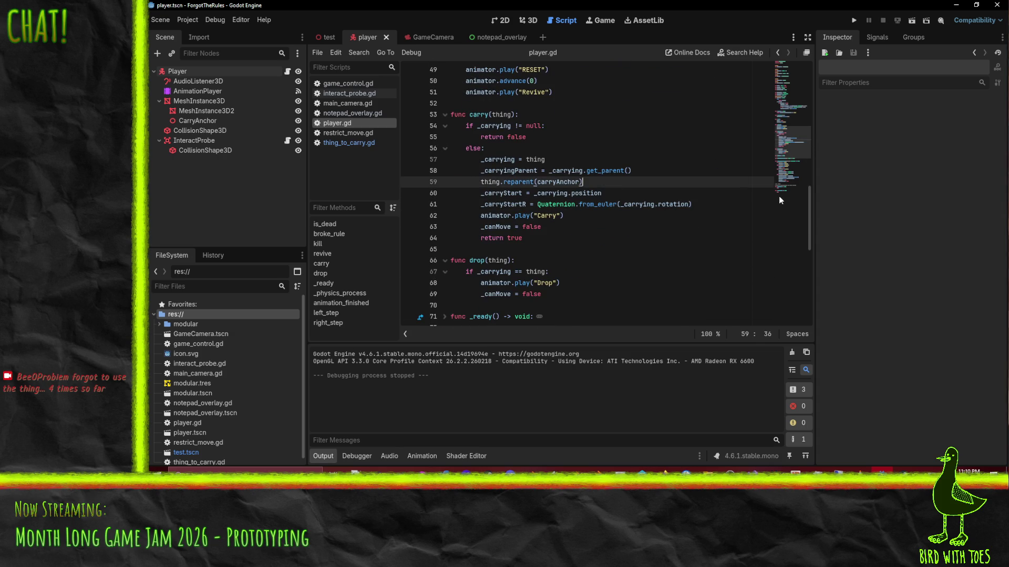
{"action": "key", "text": "ctrl+shift+Return"}
{"action": "type", "text": "pirint"}
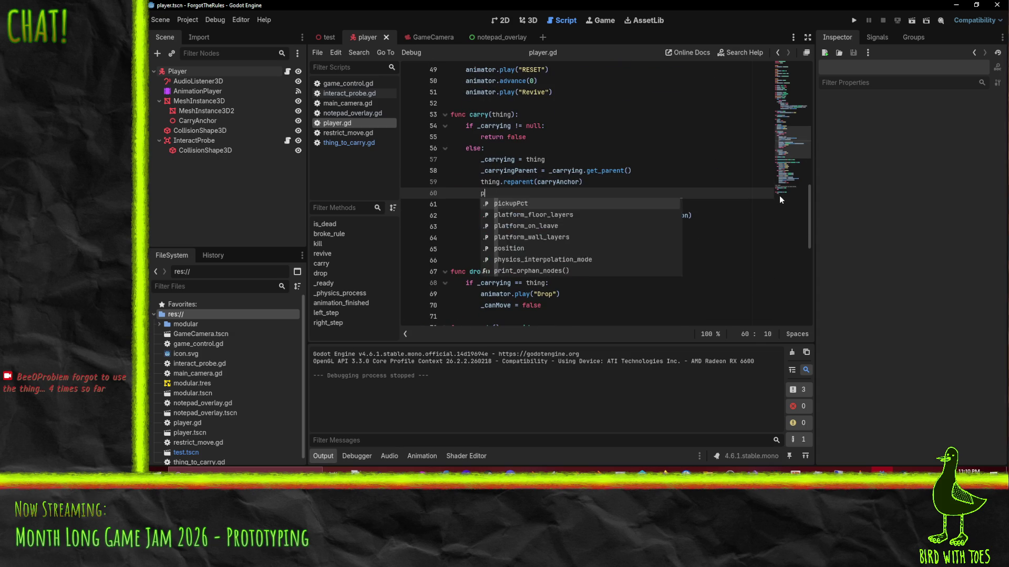
{"action": "left_click", "coordinate": [756, 145]}
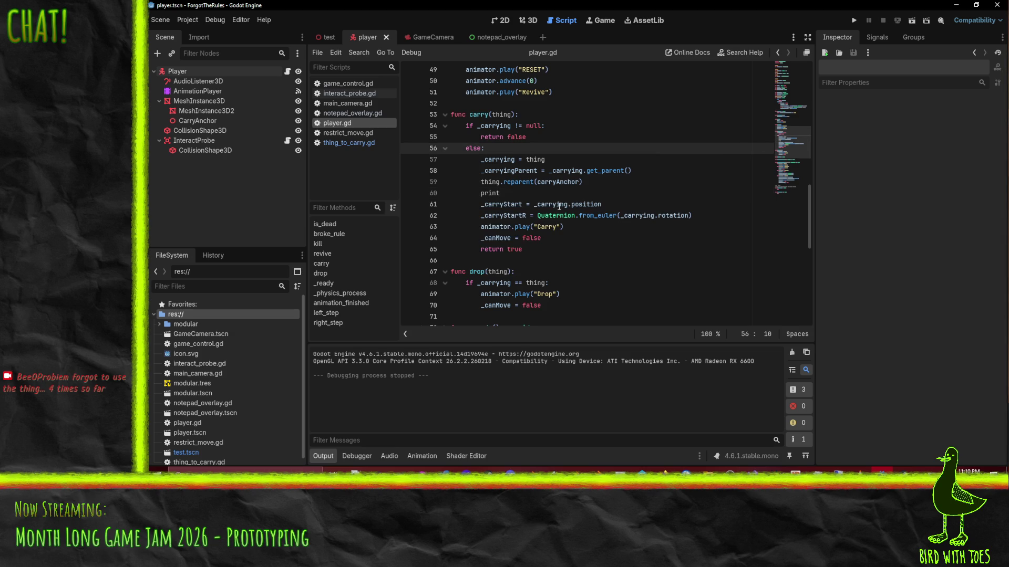
{"action": "double_click", "coordinate": [490, 181]}
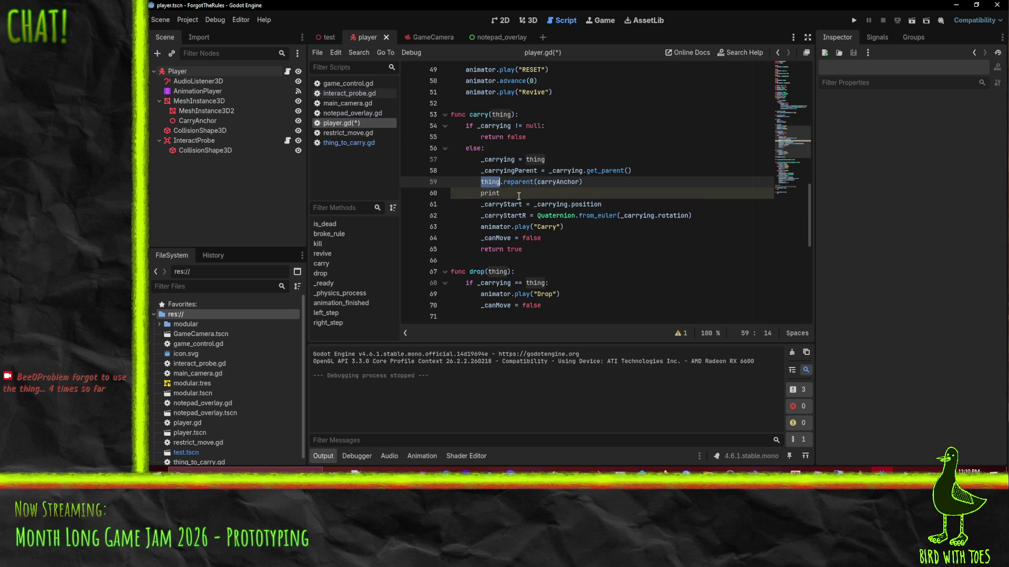
{"action": "mouse_move", "coordinate": [492, 159]}
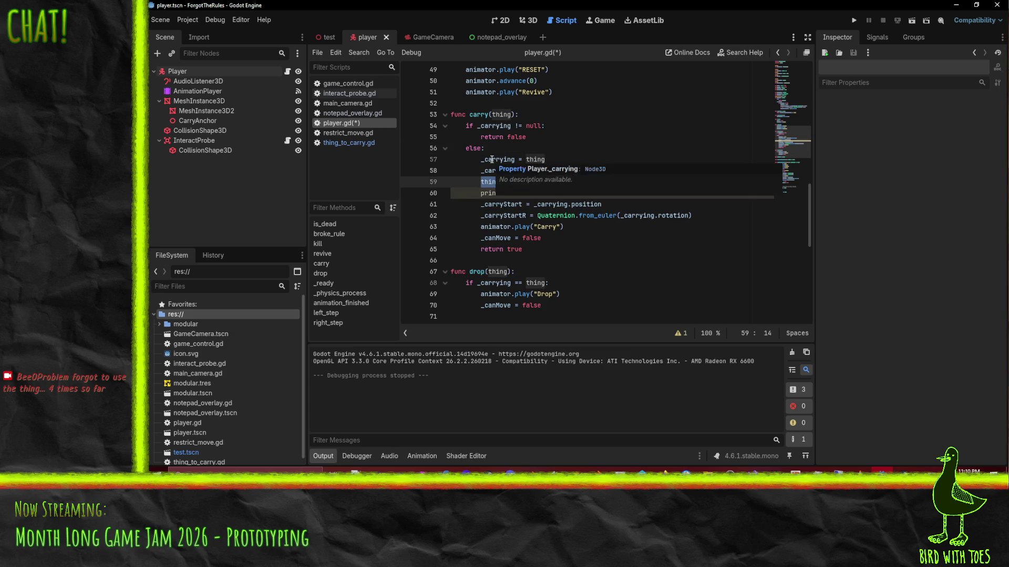
{"action": "left_click", "coordinate": [525, 195]}
{"action": "type", "text": "thing.position"}
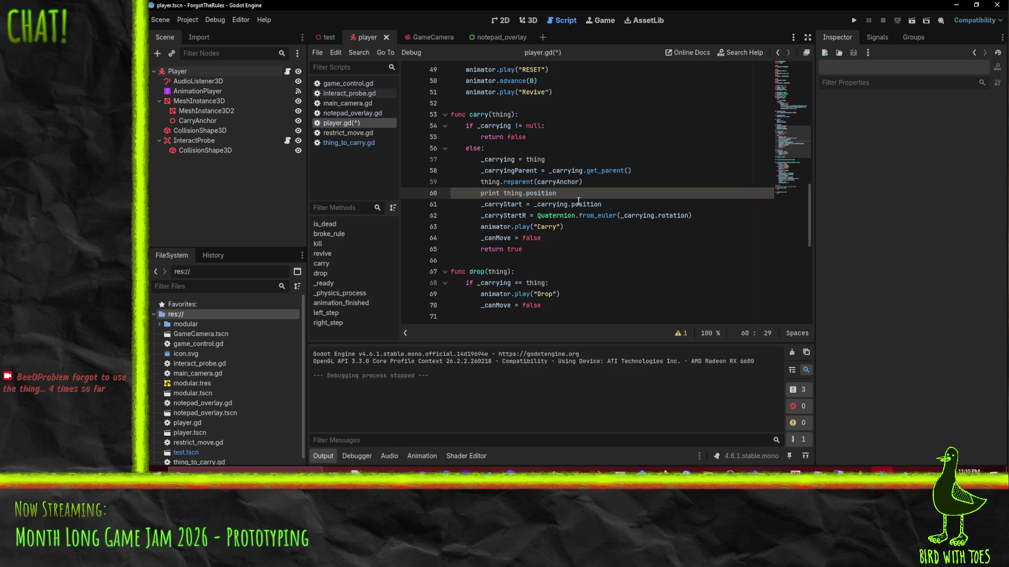
{"action": "key", "text": "Left"}
{"action": "key", "text": "Left"}
{"action": "key", "text": "Left"}
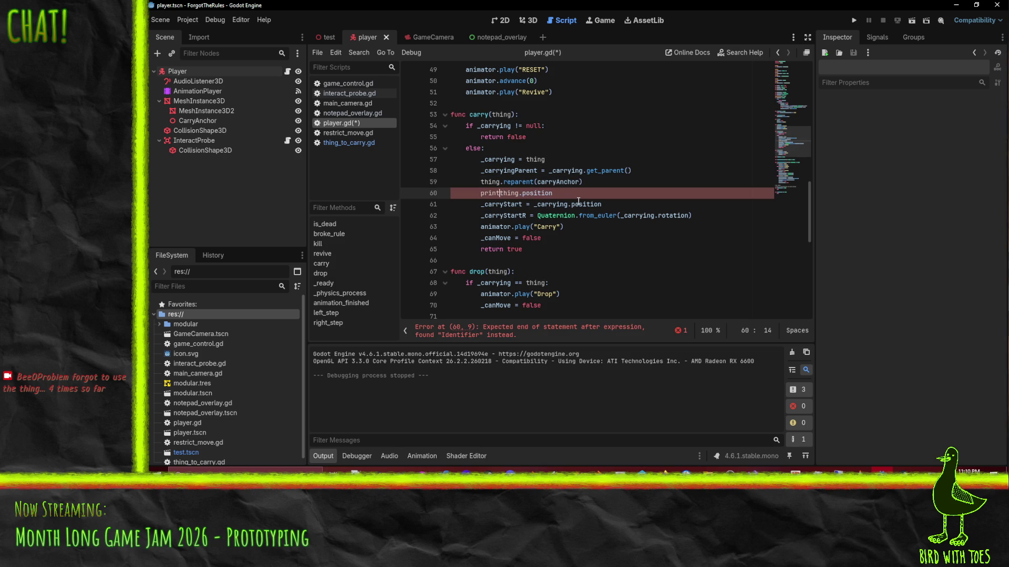
{"action": "key", "text": "End"}
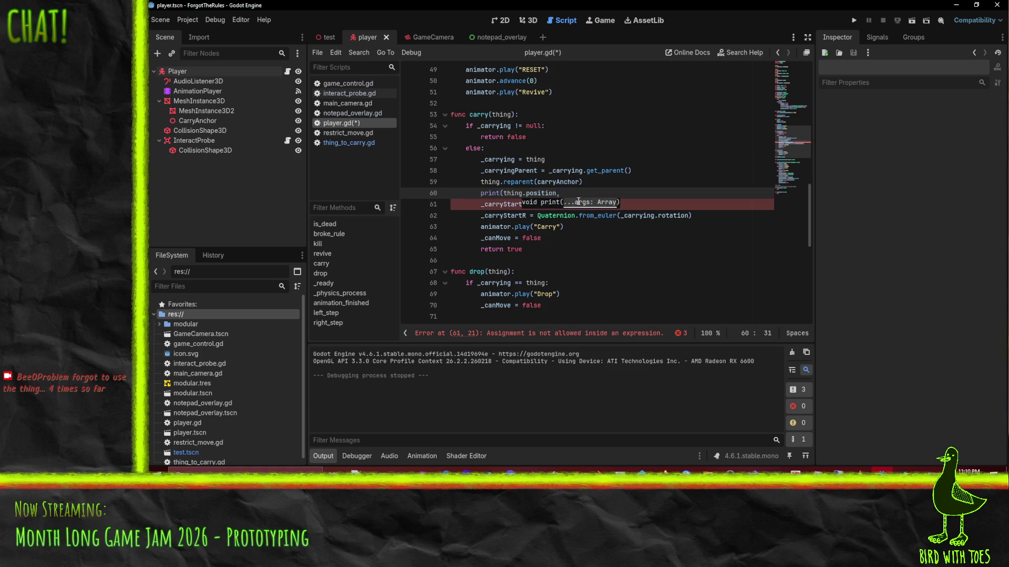
{"action": "type", "text": ")"}
- Paste a copy of the print line before the reparent call, save player.gd, and run the game
{"action": "key", "text": "Home"}
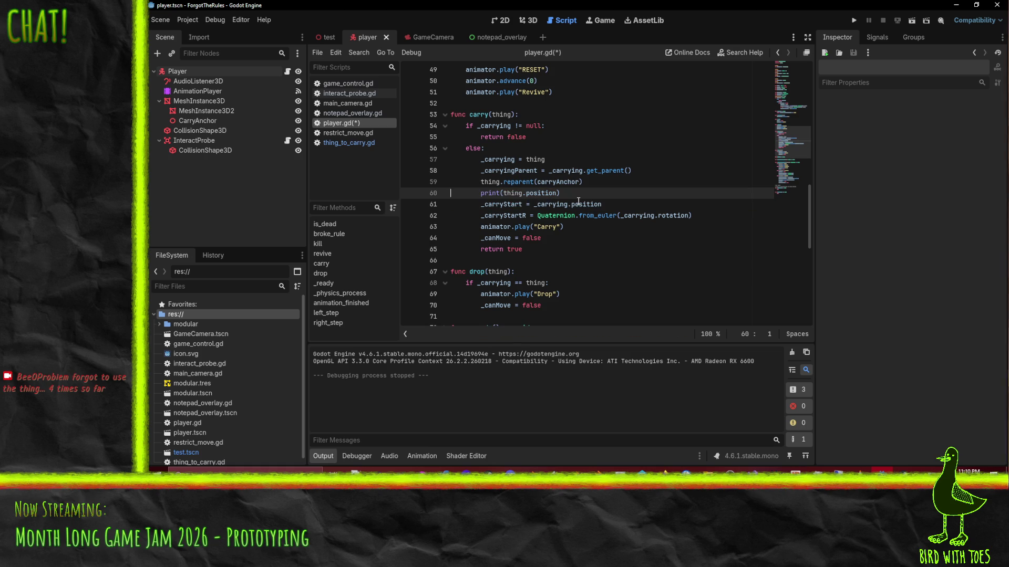
{"action": "key", "text": "Up"}
{"action": "key", "text": "Up"}
{"action": "key", "text": "Up"}
{"action": "type", "text": "print(thing.position)"}
{"action": "key", "text": "Up"}
{"action": "key", "text": "ctrl+s"}
{"action": "left_click", "coordinate": [603, 203]}
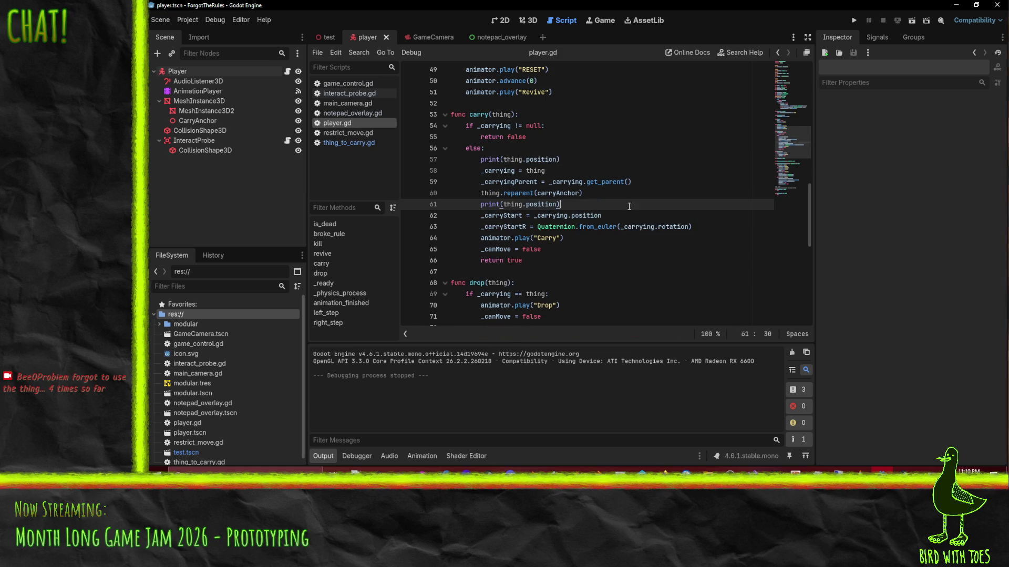
{"action": "left_click", "coordinate": [773, 470]}
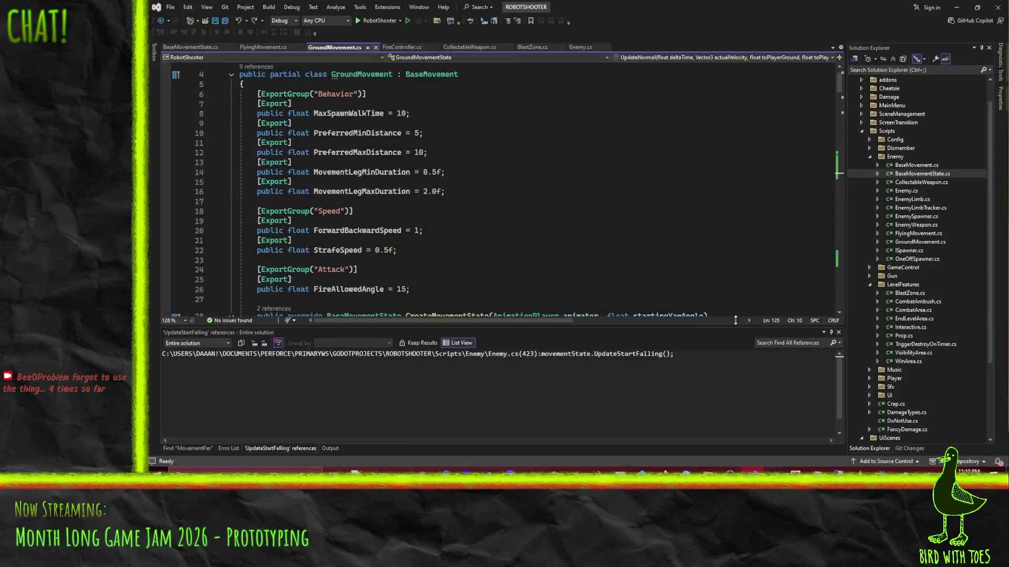
{"action": "key", "text": "alt+Tab"}
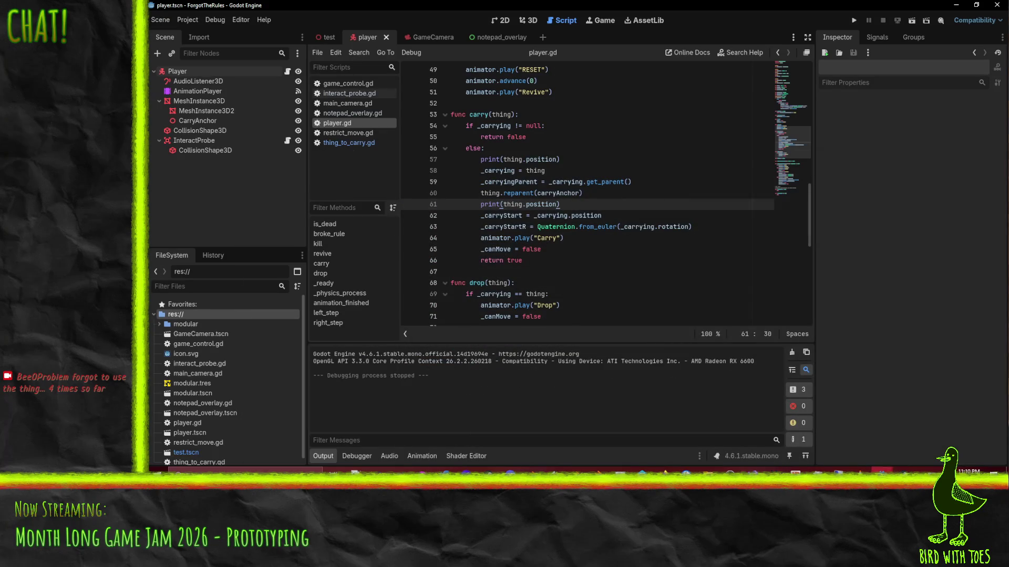
{"action": "left_click", "coordinate": [854, 20]}
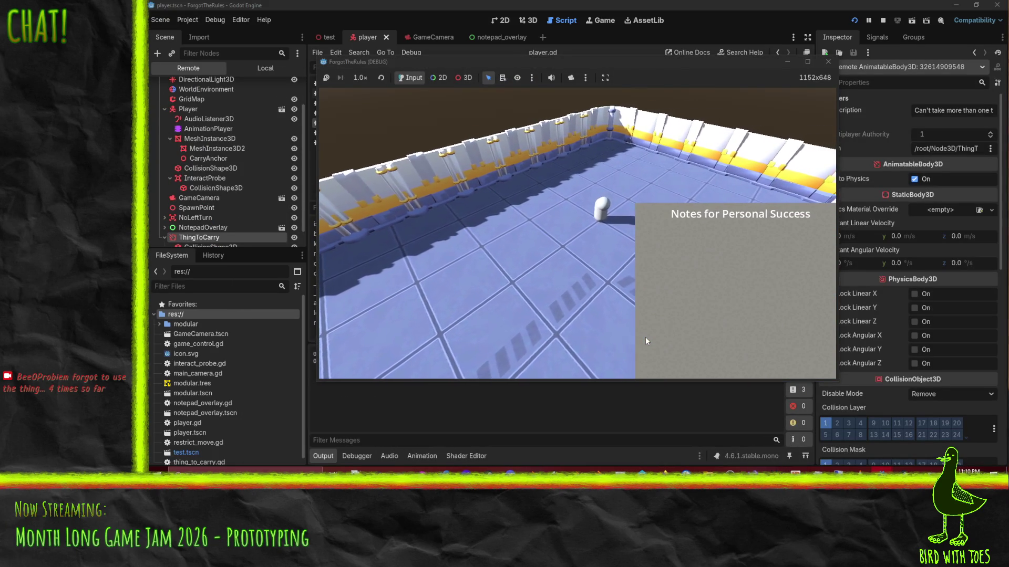
- Walk to the box, pick it up, and read (0.0, 0.0, -28.0) logged twice in Output
{"action": "key", "text": "s"}
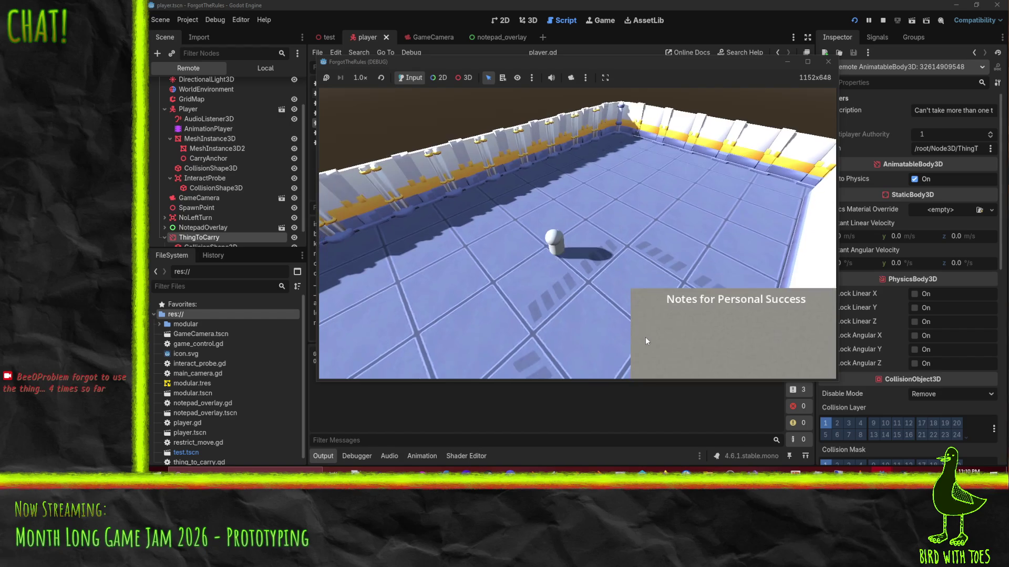
{"action": "key", "text": "d"}
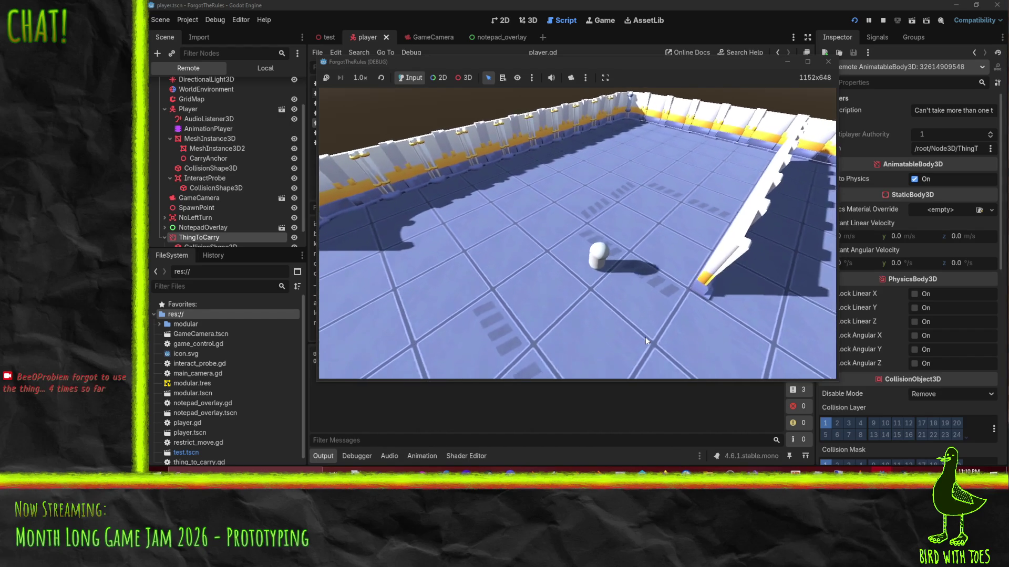
{"action": "key", "text": "d"}
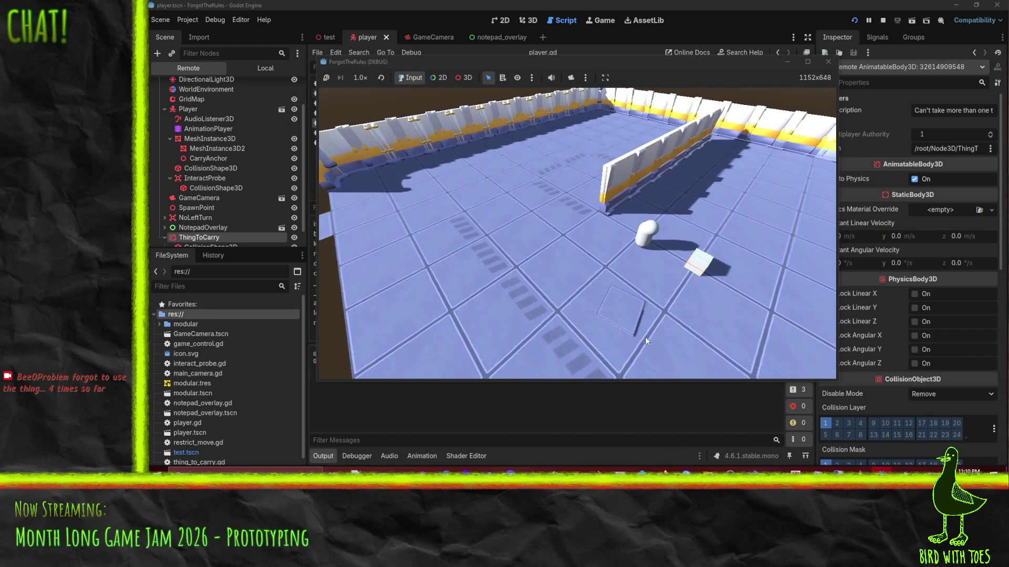
{"action": "key", "text": "w"}
{"action": "key", "text": "e"}
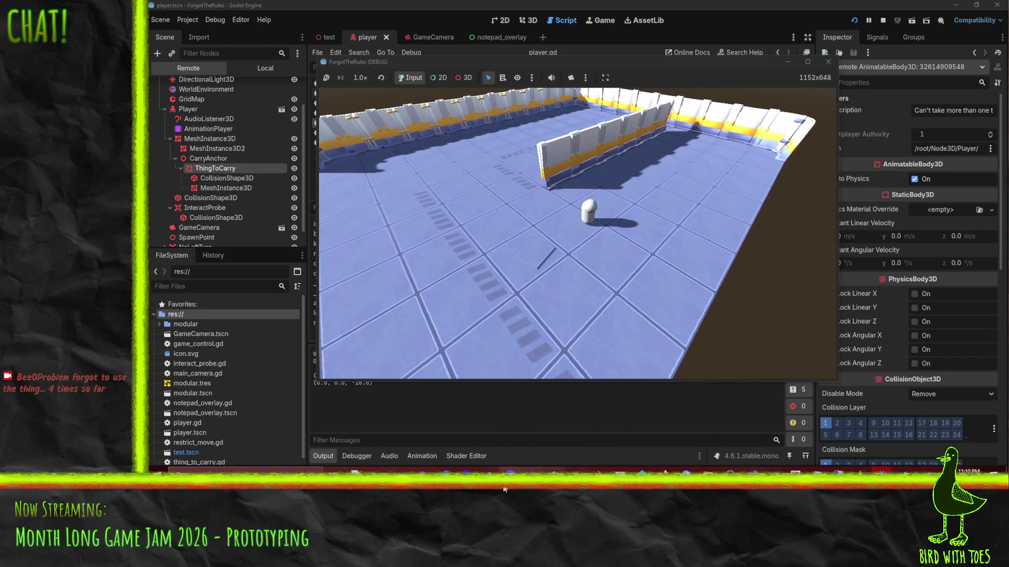
{"action": "left_click", "coordinate": [518, 460]}
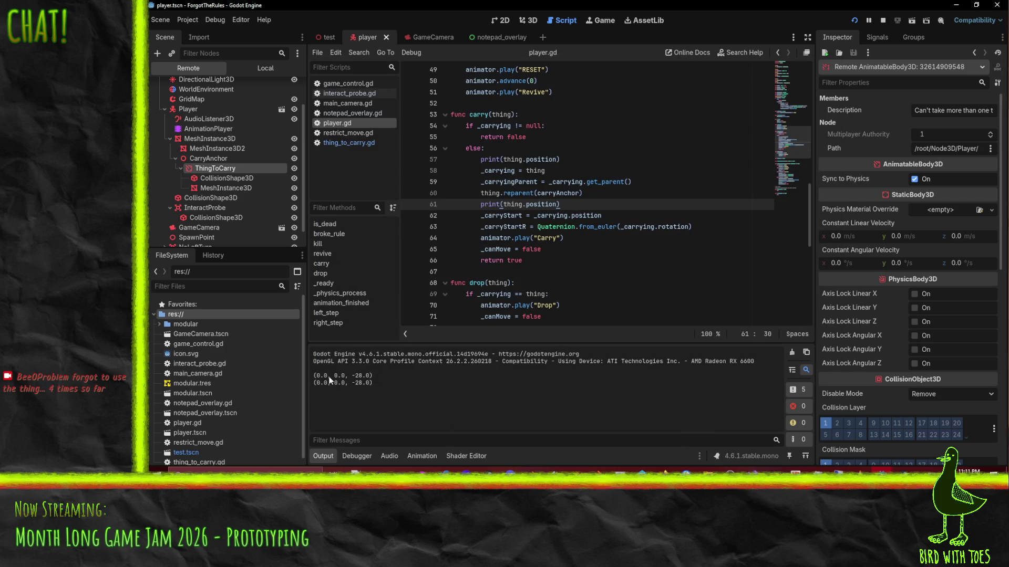
- Stop the game and edit the carry start line to use global_position and carryAnchor.global_position
{"action": "left_click", "coordinate": [882, 21]}
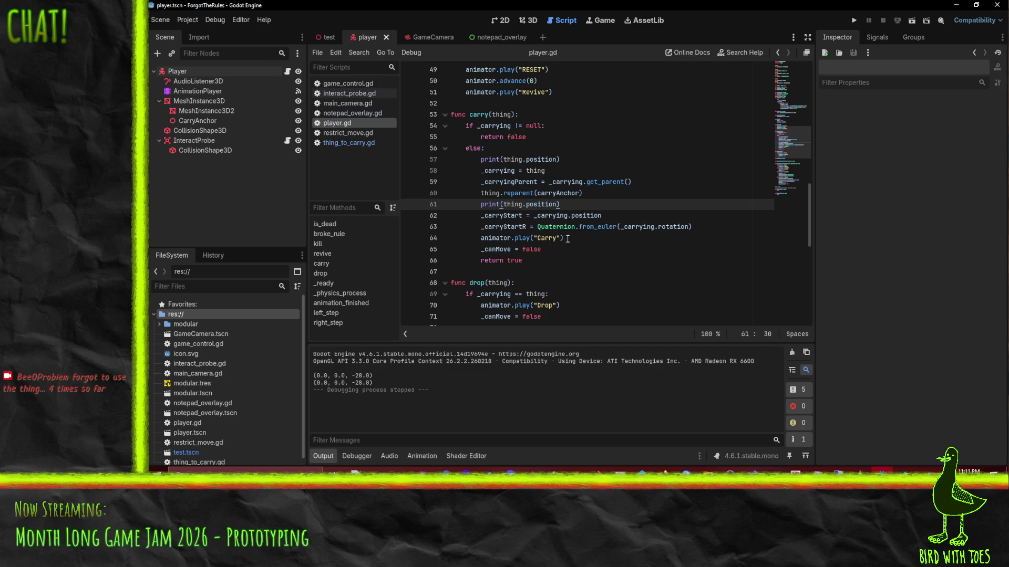
{"action": "left_click", "coordinate": [603, 217]}
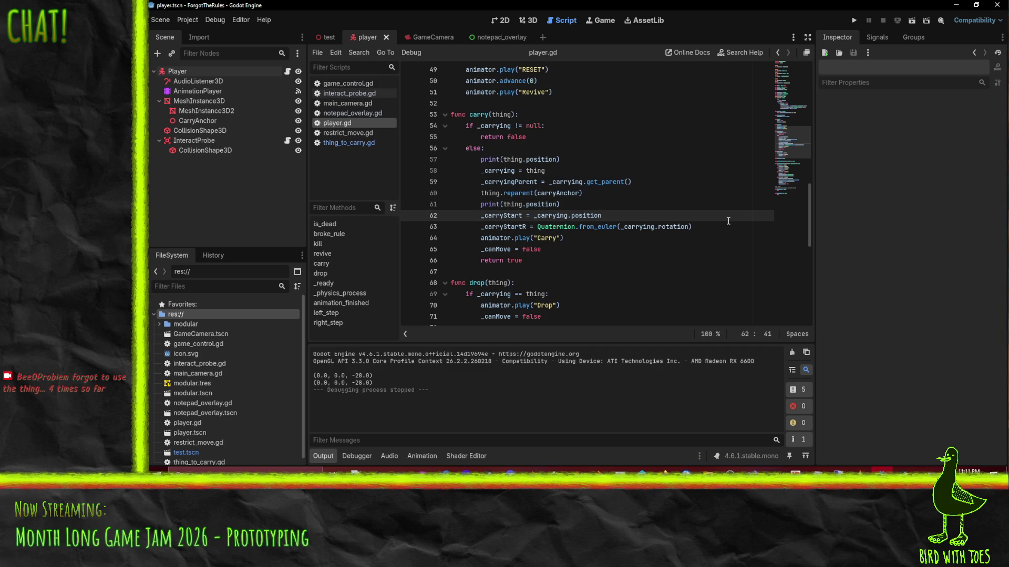
{"action": "type", "text": ".global_p"}
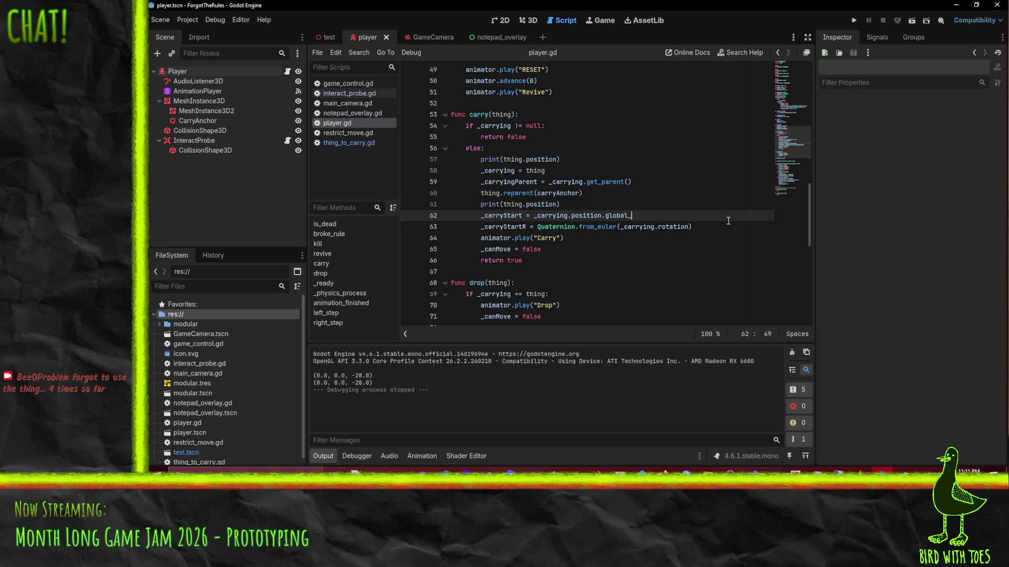
{"action": "key", "text": "BackSpace"}
{"action": "key", "text": "BackSpace"}
{"action": "key", "text": "BackSpace"}
{"action": "type", "text": "global_+"}
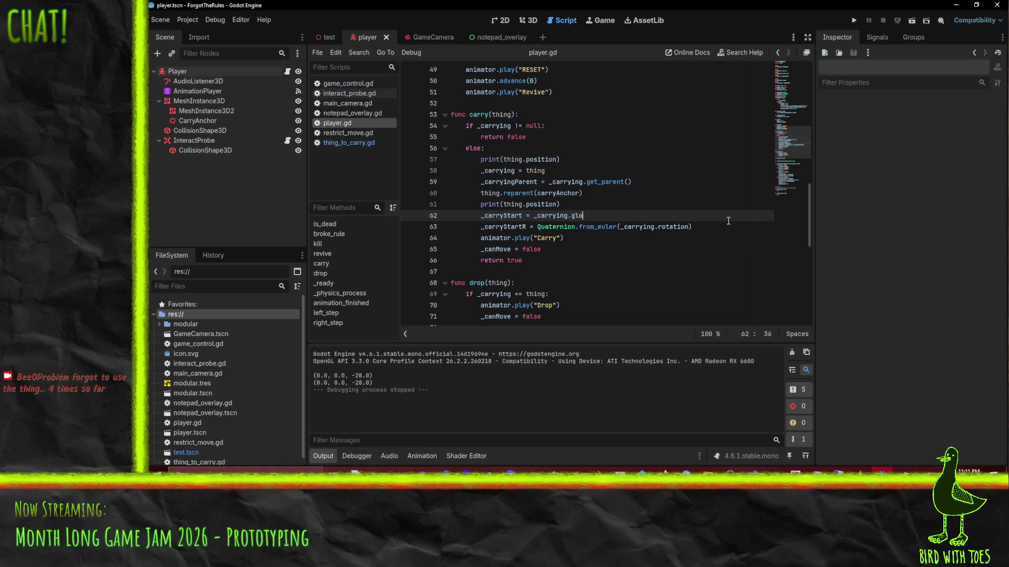
{"action": "type", "text": "osition -"}
{"action": "type", "text": "carryAn"}
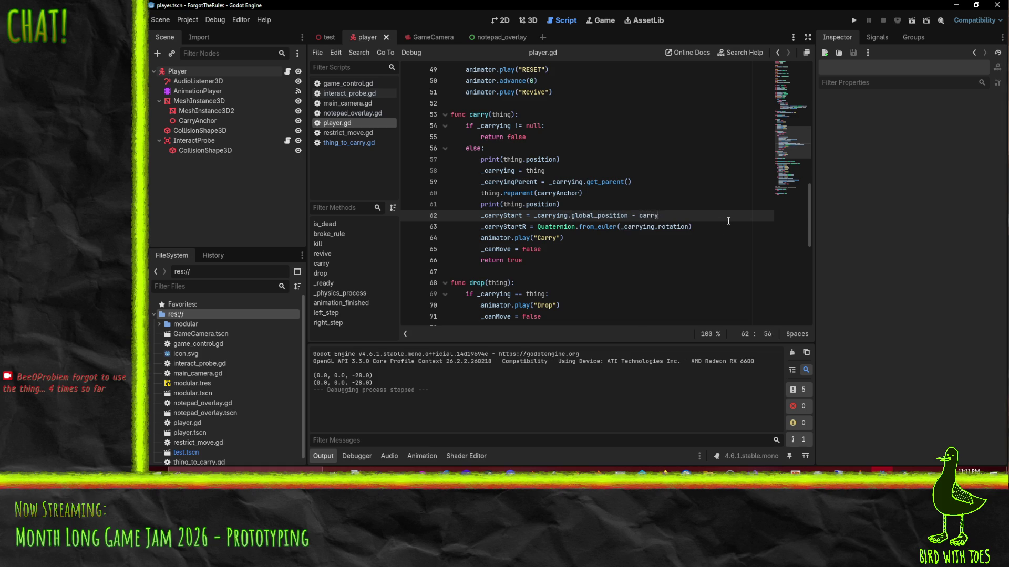
{"action": "key", "text": "Return"}
{"action": "type", "text": ".global_"}
{"action": "type", "text": "posit"}
{"action": "key", "text": "Return"}
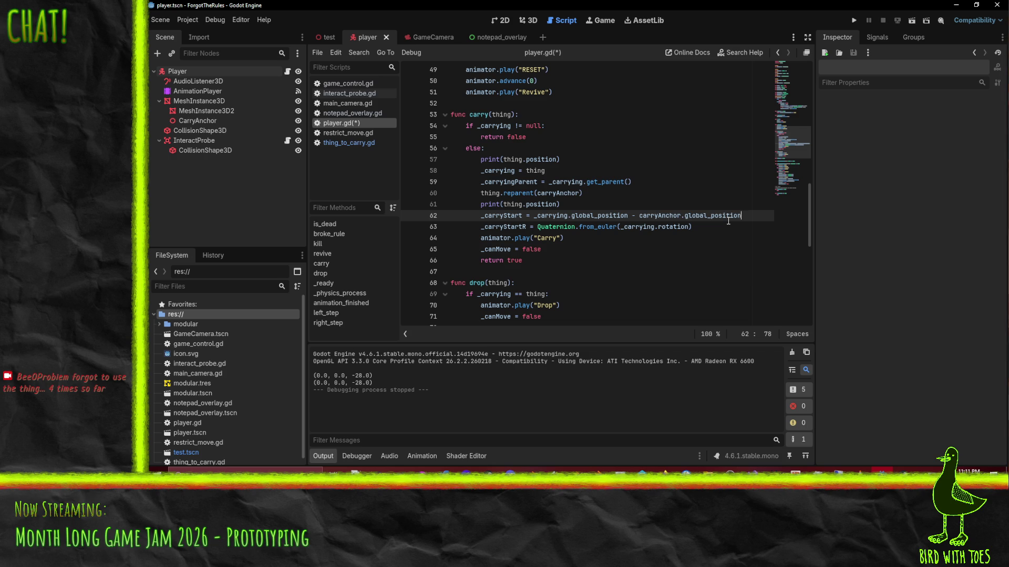
- Delete both print(thing.position) lines, comment out _carryStartR with #, save, and rerun the game
{"action": "key", "text": "Up"}
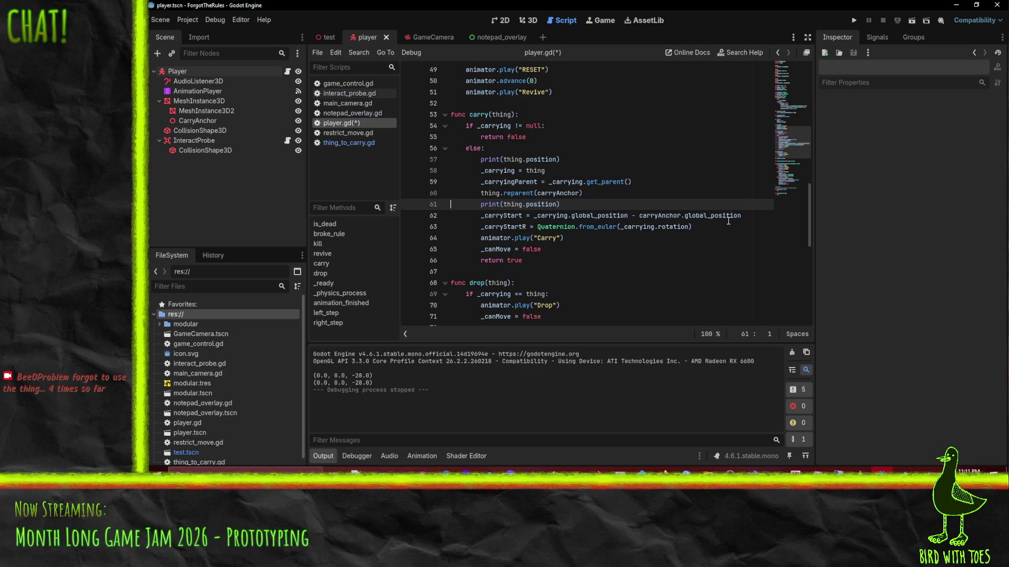
{"action": "key", "text": "Up"}
{"action": "key", "text": "Up"}
{"action": "key", "text": "Up"}
{"action": "key", "text": "Up"}
{"action": "key", "text": "ctrl+shift+k"}
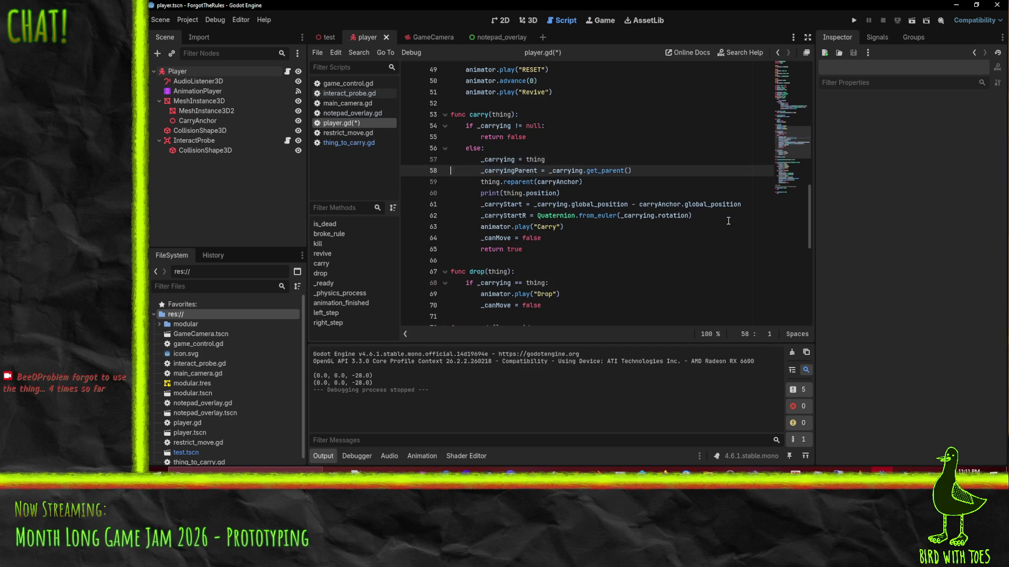
{"action": "key", "text": "Down"}
{"action": "key", "text": "Down"}
{"action": "key", "text": "Down"}
{"action": "key", "text": "ctrl+shift+k"}
{"action": "key", "text": "Down"}
{"action": "key", "text": "Home"}
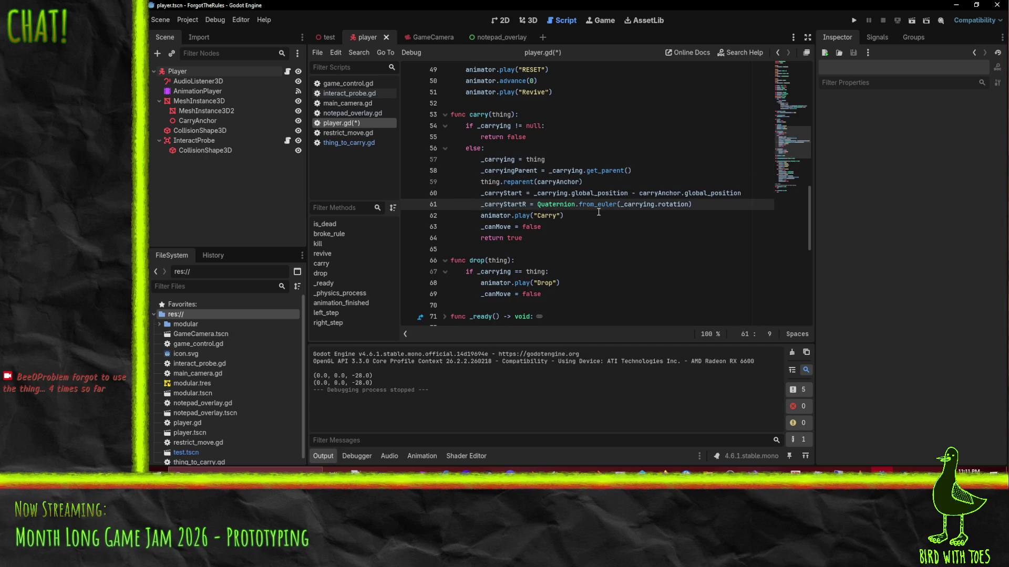
{"action": "key", "text": "Right"}
{"action": "key", "text": "Home"}
{"action": "key", "text": "BackSpace"}
{"action": "key", "text": "BackSpace"}
{"action": "type", "text": "#"}
{"action": "key", "text": "ctrl+s"}
{"action": "left_click", "coordinate": [620, 163]}
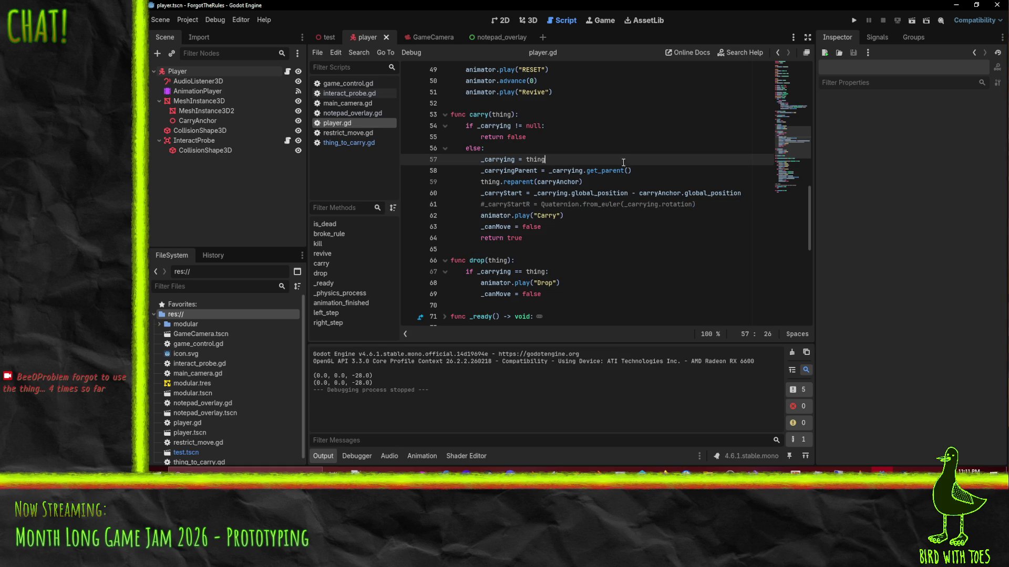
{"action": "left_click", "coordinate": [853, 20]}
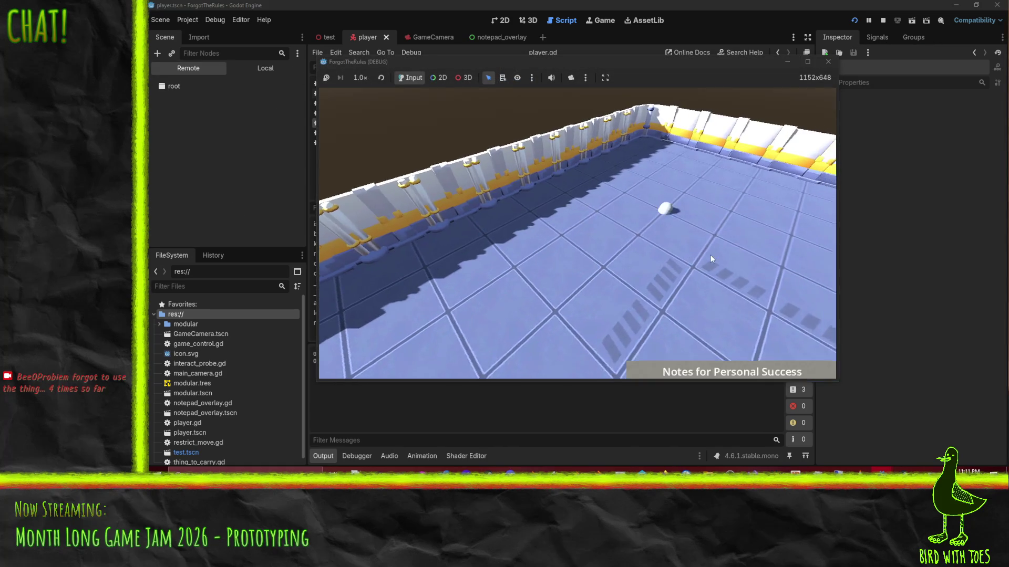
- Walk the player around to the white cube by the wall, pick it up, and stop the run
{"action": "key", "text": "a"}
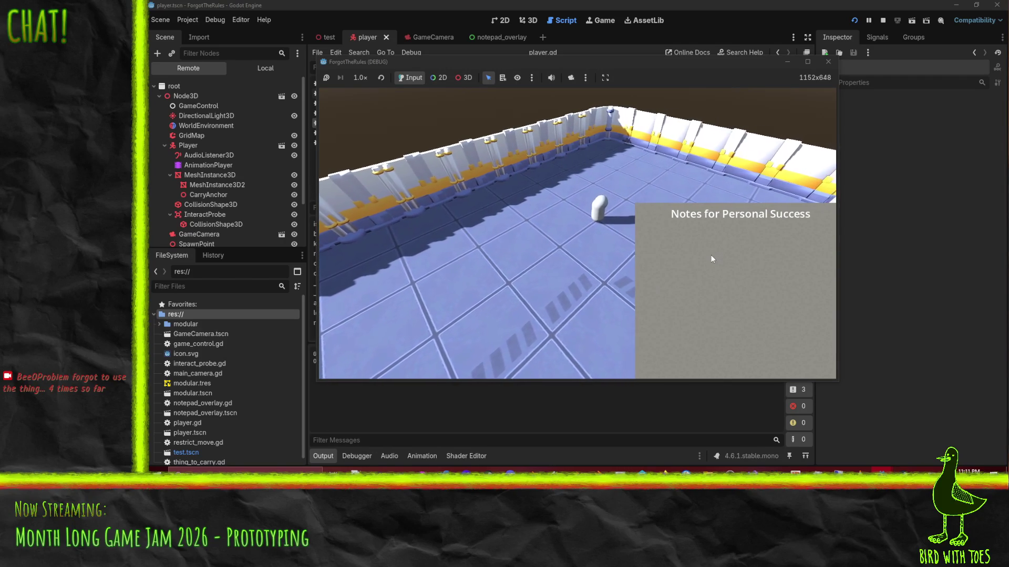
{"action": "key", "text": "s"}
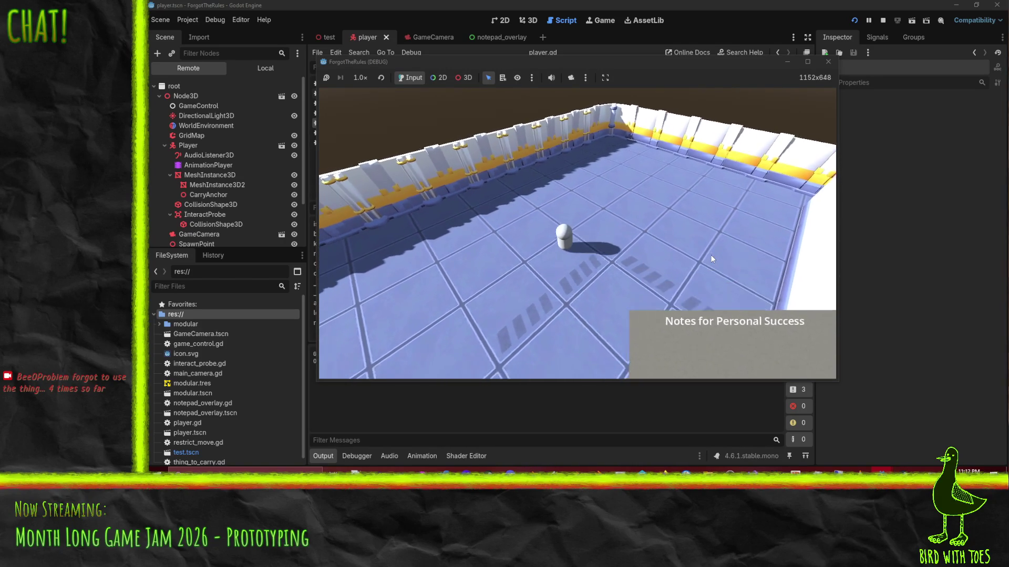
{"action": "key", "text": "w"}
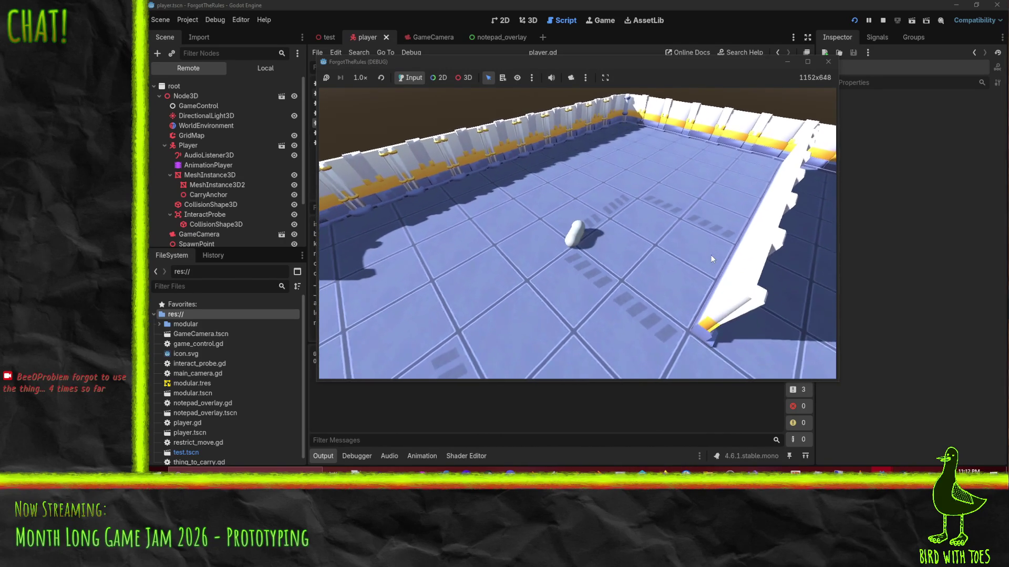
{"action": "key", "text": "a"}
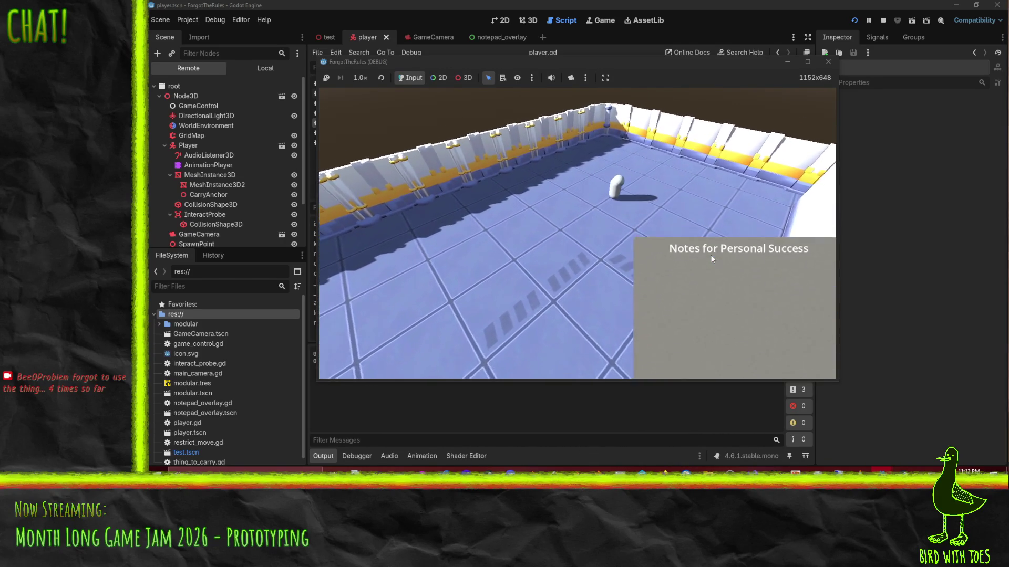
{"action": "key", "text": "a"}
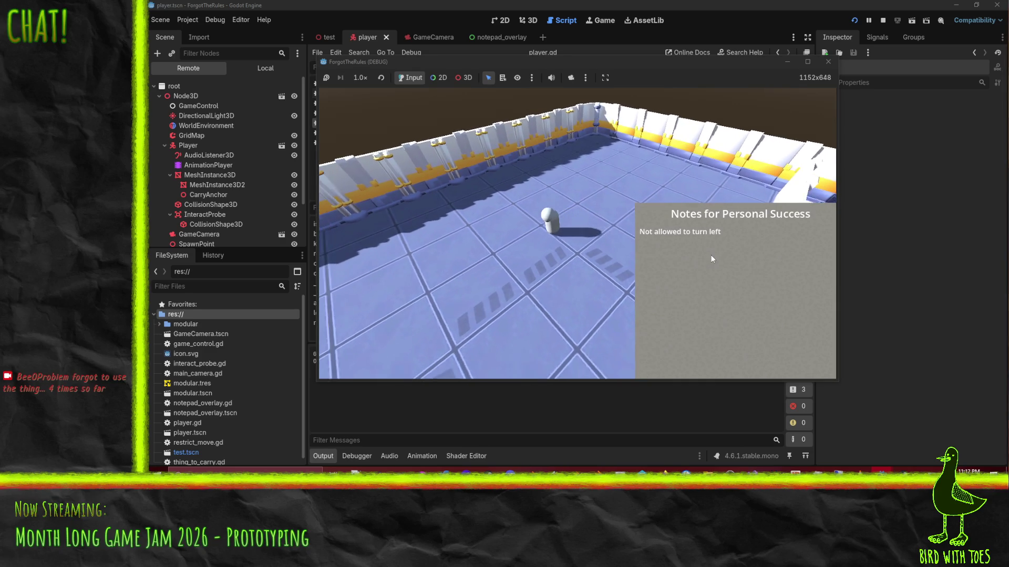
{"action": "key", "text": "d"}
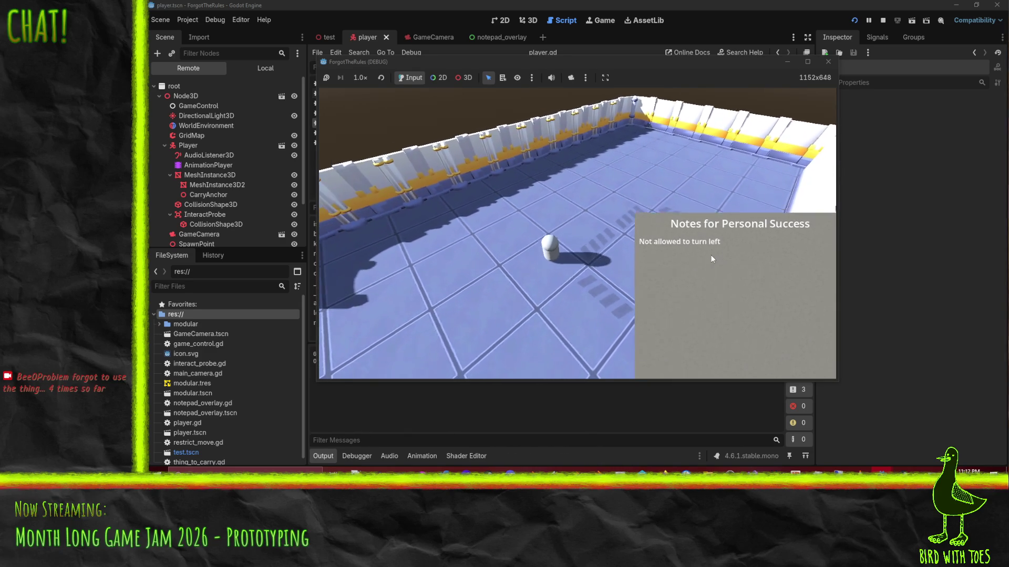
{"action": "key", "text": "d"}
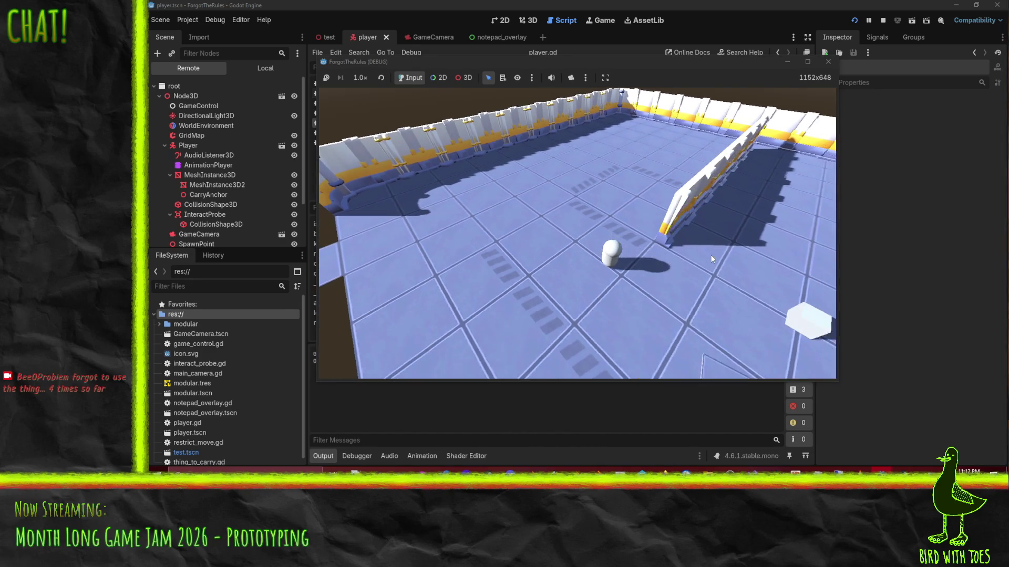
{"action": "key", "text": "d"}
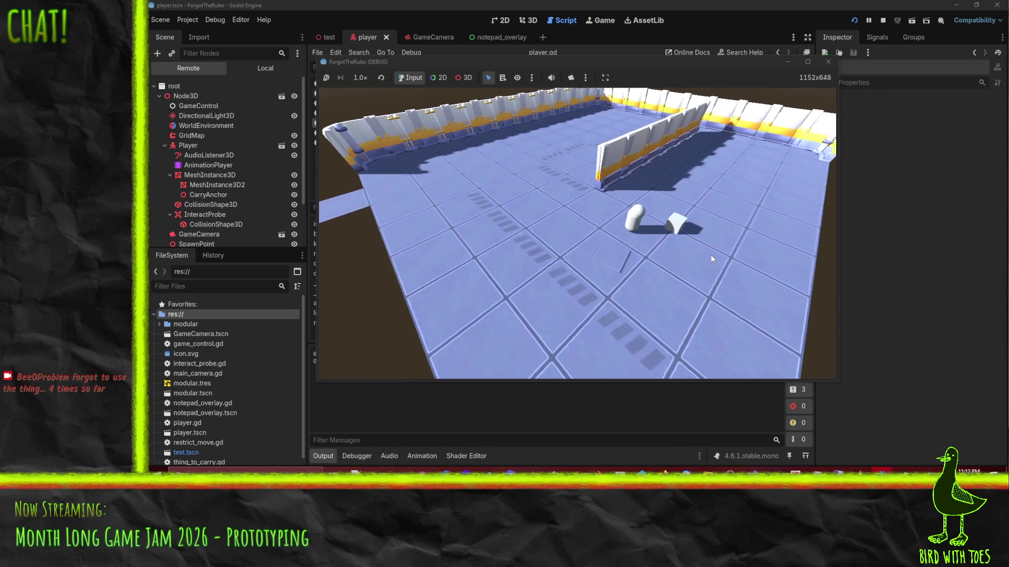
{"action": "key", "text": "e"}
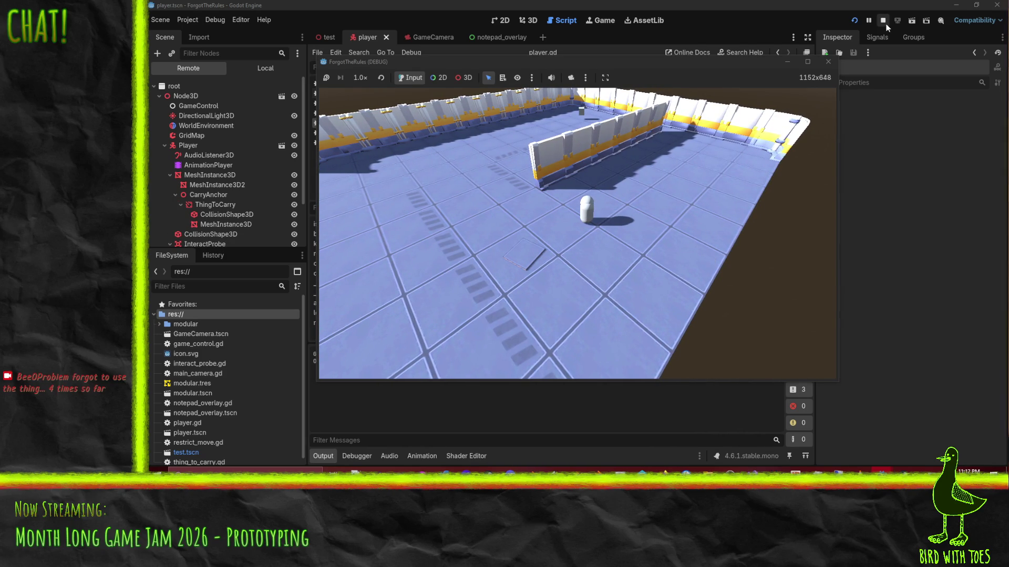
{"action": "key", "text": "F8"}
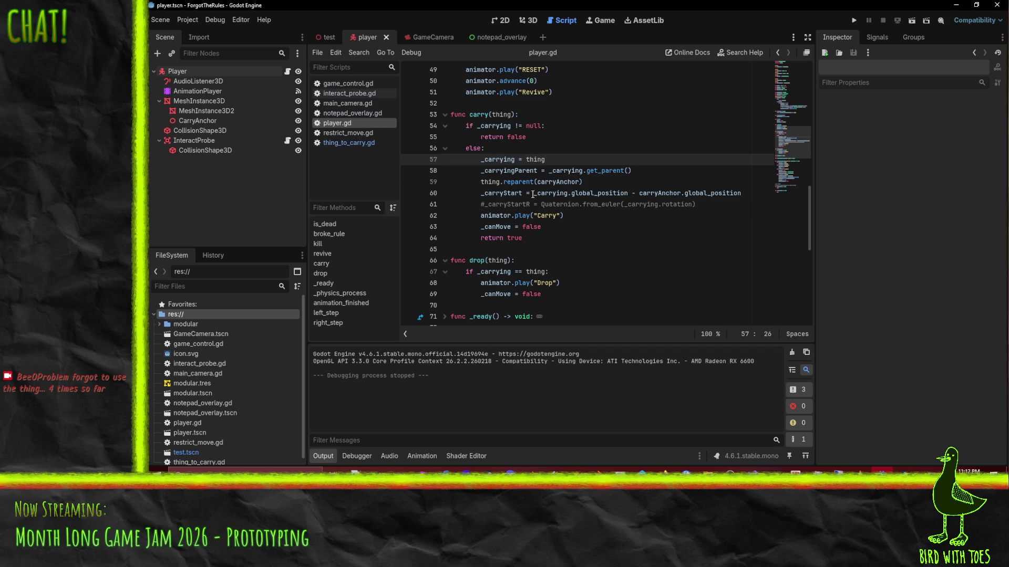
- Add a print line after the reparent call starting with _carrying.global_position and " "
{"action": "left_click", "coordinate": [650, 185]}
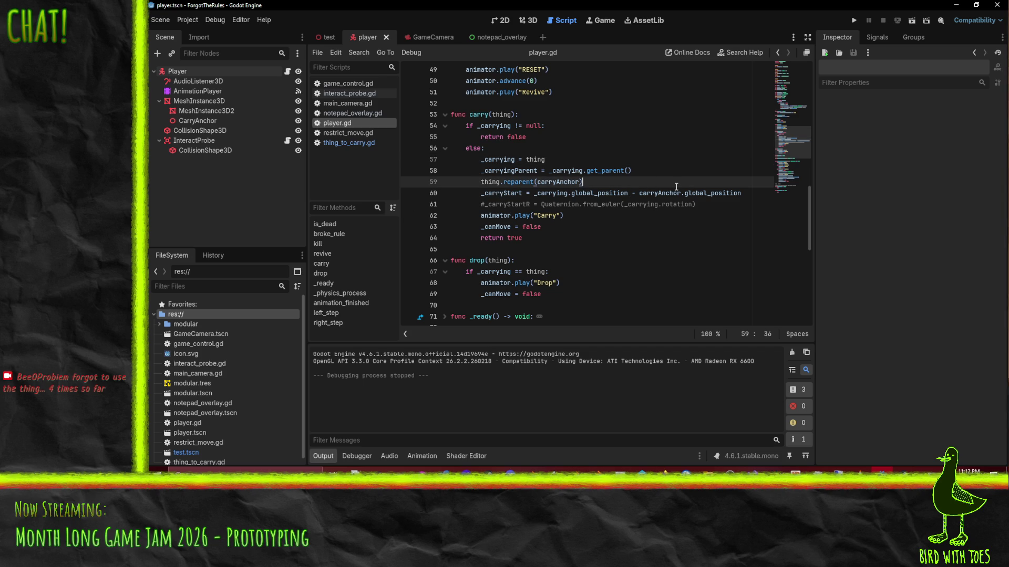
{"action": "key", "text": "Return"}
{"action": "type", "text": "print("}
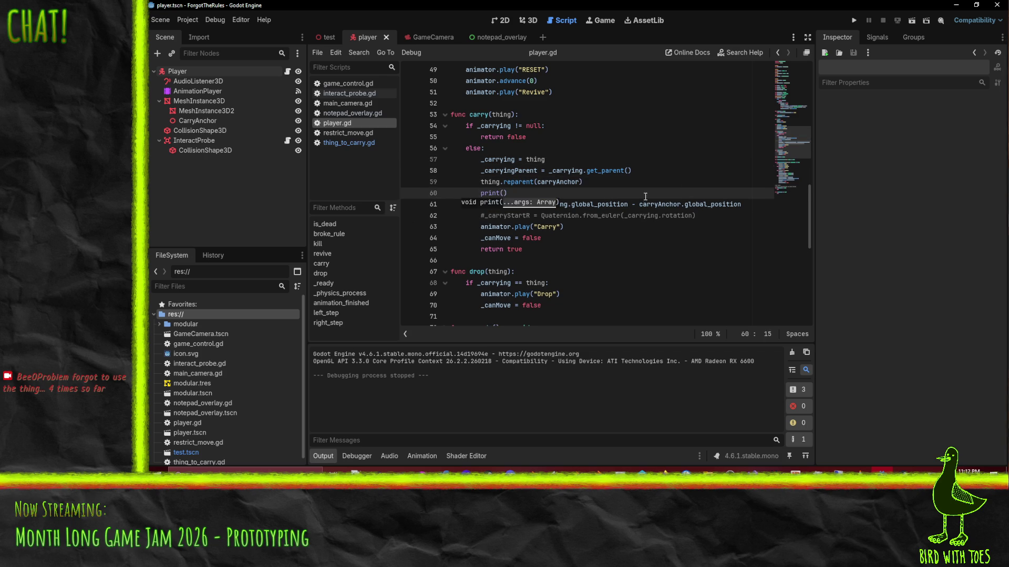
{"action": "left_click_drag", "start_coordinate": [534, 205], "coordinate": [629, 205]}
{"action": "key", "text": "ctrl+c"}
{"action": "left_click", "coordinate": [503, 192]}
{"action": "key", "text": "ctrl+v"}
{"action": "type", "text": "\" \","}
{"action": "key", "text": "End"}
- Append carryAnchor.global_position to the print call, then save and run the game with F5
{"action": "left_click", "coordinate": [638, 205]}
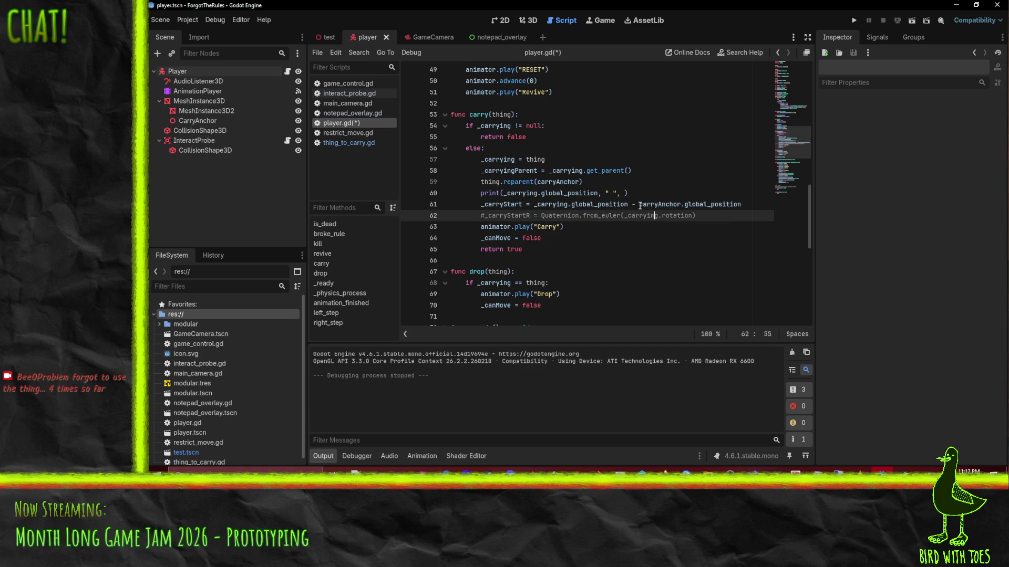
{"action": "key", "text": "shift+End"}
{"action": "key", "text": "ctrl+c"}
{"action": "key", "text": "Up"}
{"action": "key", "text": "Left"}
{"action": "key", "text": "ctrl+v"}
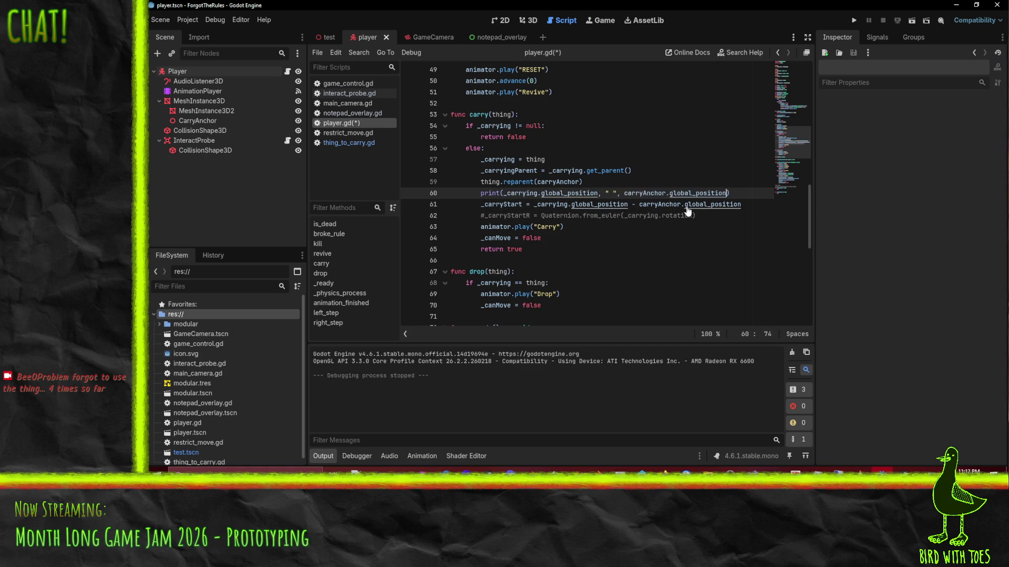
{"action": "key", "text": "F5"}
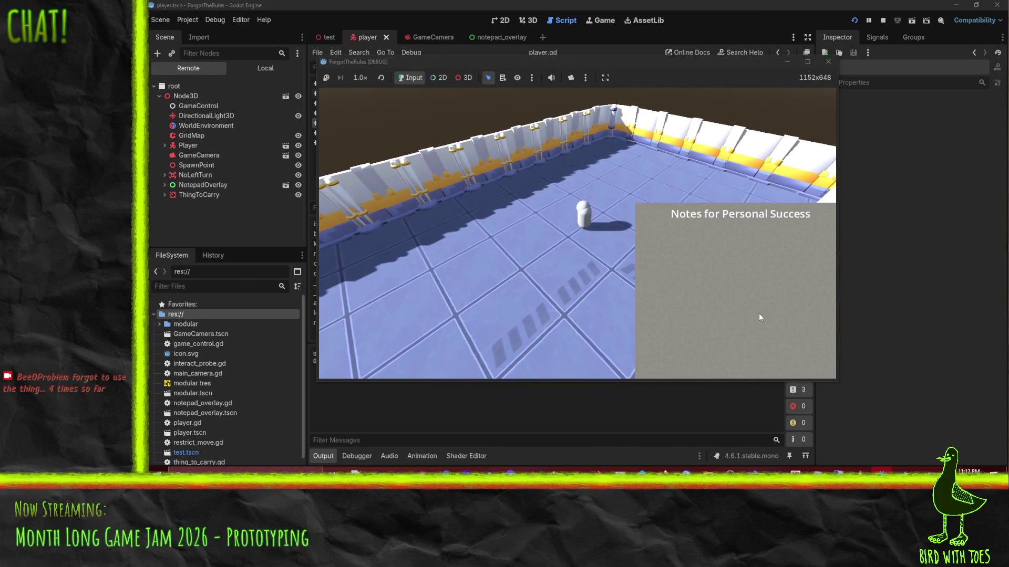
{"action": "left_click", "coordinate": [825, 53]}
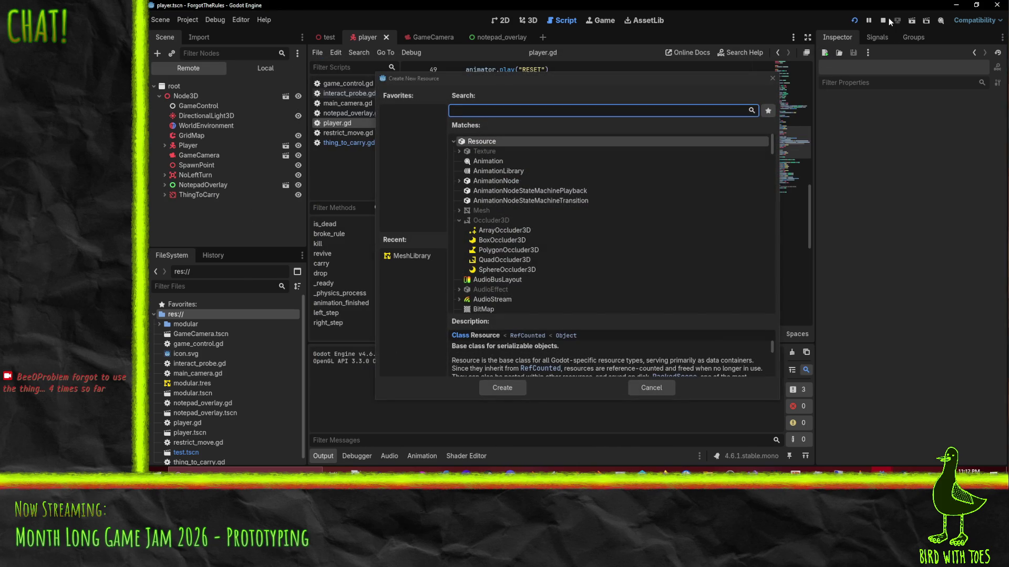
- Stop the game and move ThingToCarry along the Z axis in the test scene
{"action": "key", "text": "Escape"}
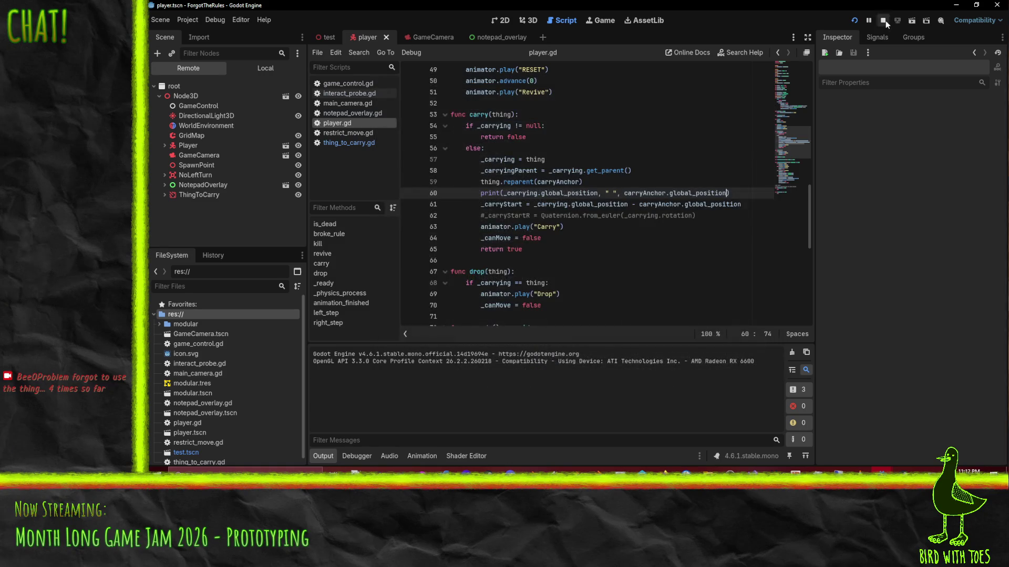
{"action": "left_click", "coordinate": [883, 20]}
{"action": "left_click", "coordinate": [325, 37]}
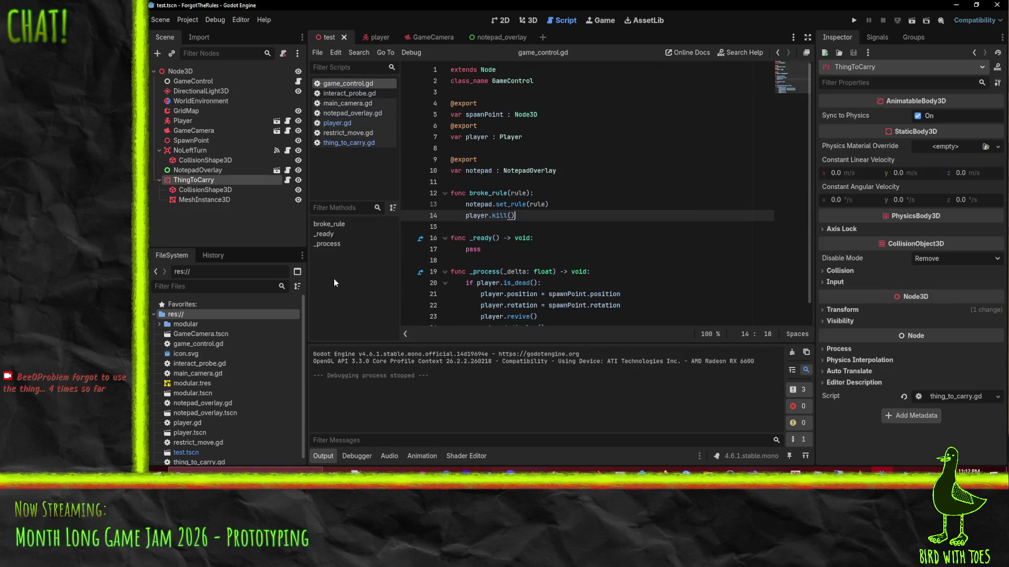
{"action": "left_click", "coordinate": [528, 20]}
{"action": "left_click_drag", "start_coordinate": [599, 234], "coordinate": [373, 170]}
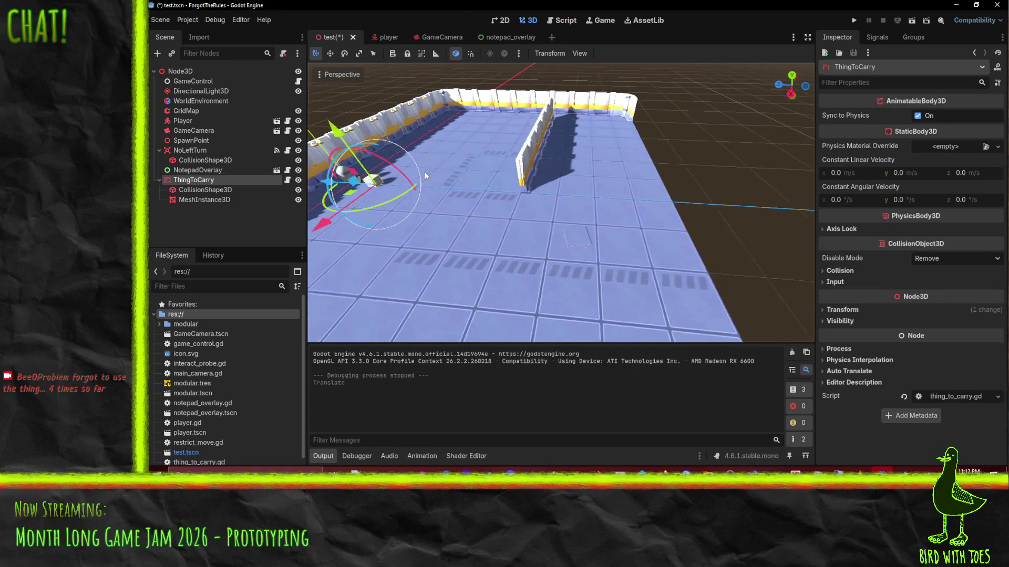
{"action": "left_click_drag", "start_coordinate": [465, 193], "coordinate": [525, 279]}
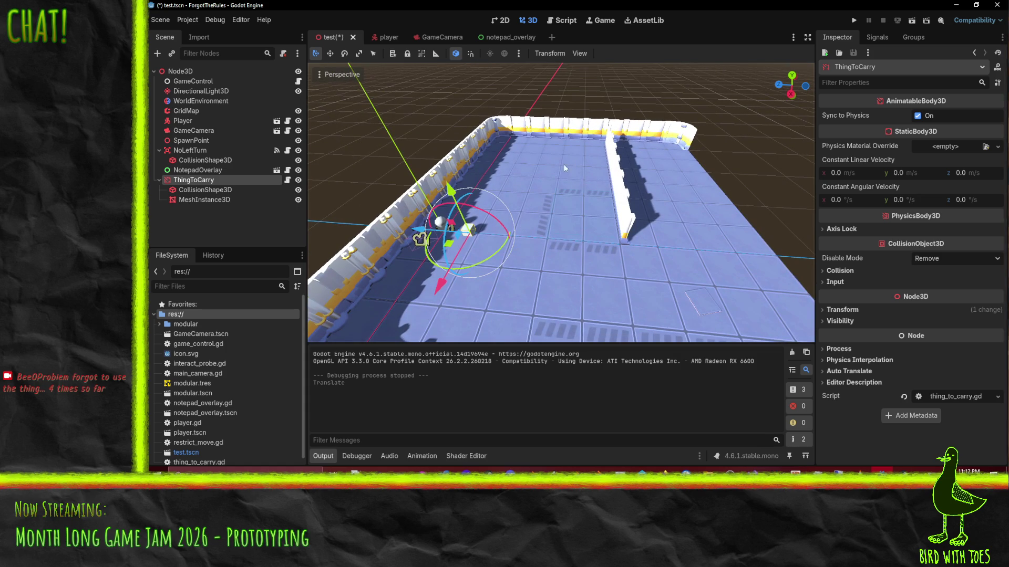
- Save and run the game, pick up the white cube, then close it and select the logged positions
{"action": "left_click", "coordinate": [852, 21]}
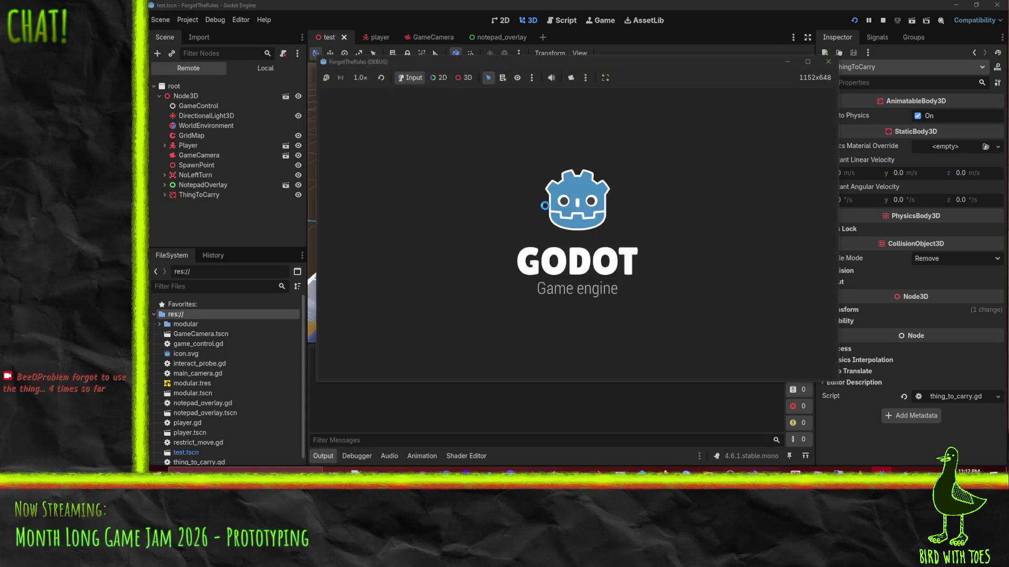
{"action": "key", "text": "a"}
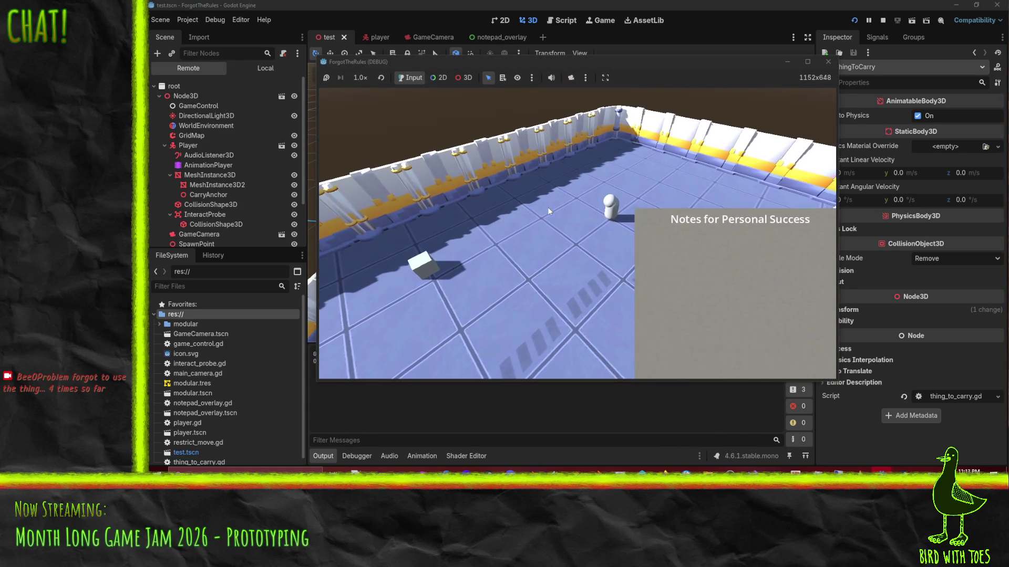
{"action": "key", "text": "a"}
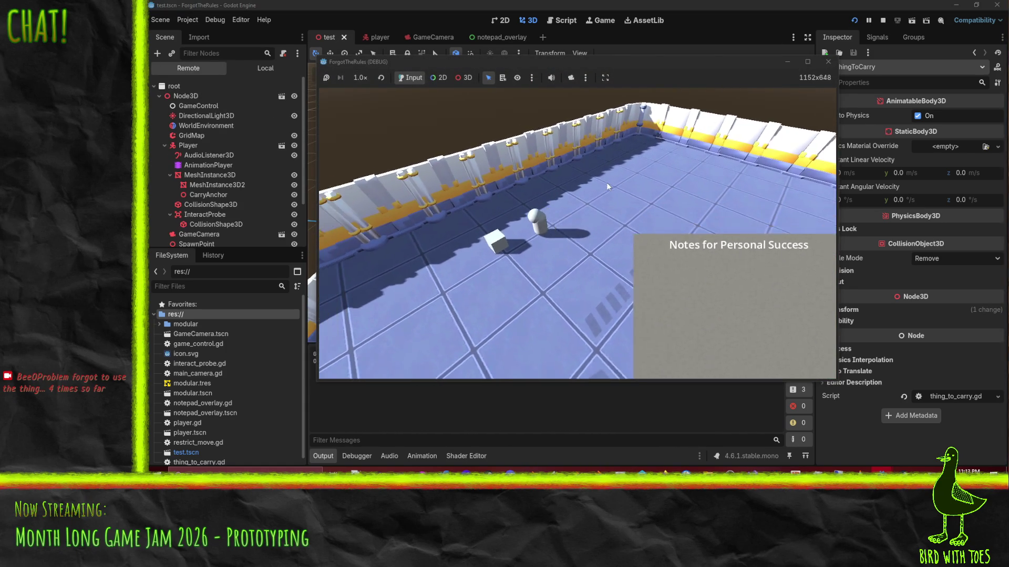
{"action": "key", "text": "e"}
{"action": "key", "text": "F8"}
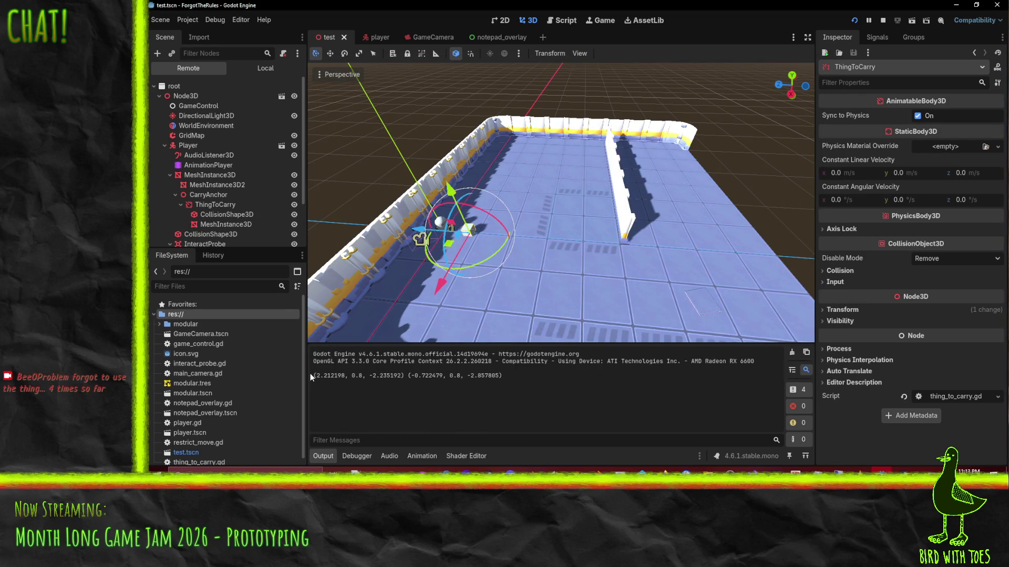
{"action": "left_click_drag", "start_coordinate": [314, 375], "coordinate": [491, 376]}
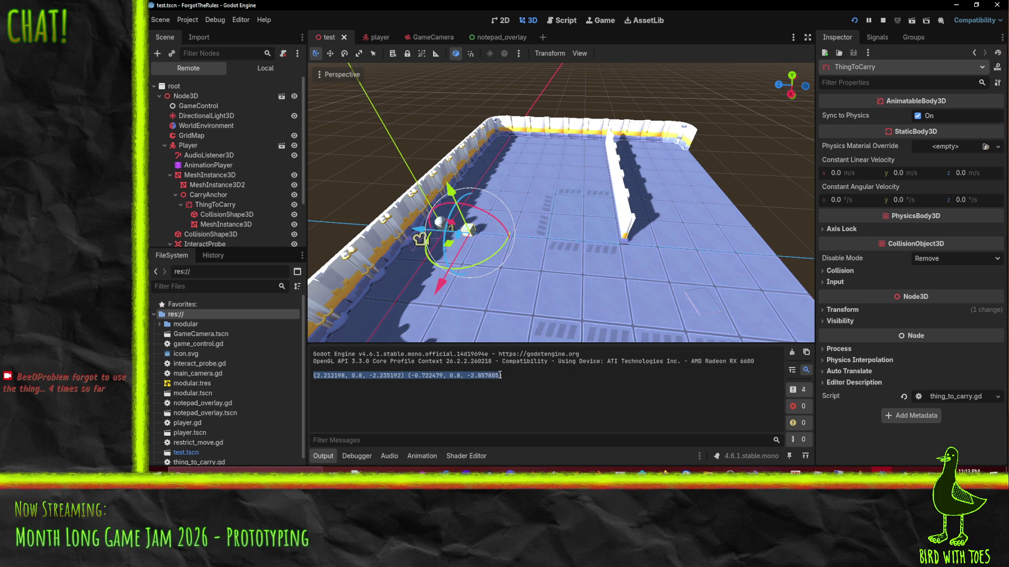
- End the debug session, minimize Visual Studio, and scroll player.gd's carry() code into view
{"action": "left_click", "coordinate": [883, 20]}
{"action": "left_click", "coordinate": [764, 489]}
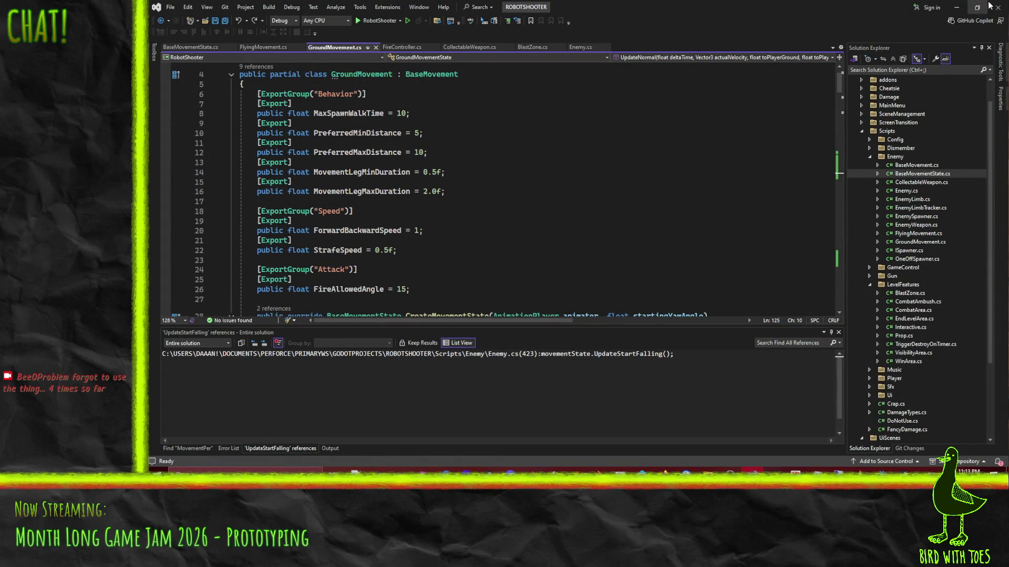
{"action": "left_click", "coordinate": [956, 7]}
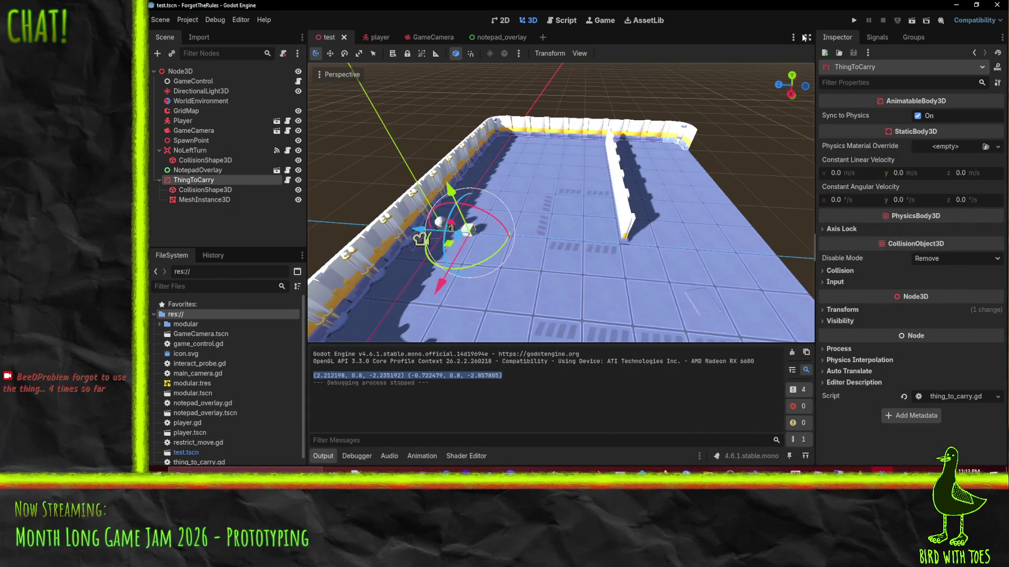
{"action": "left_click", "coordinate": [562, 19]}
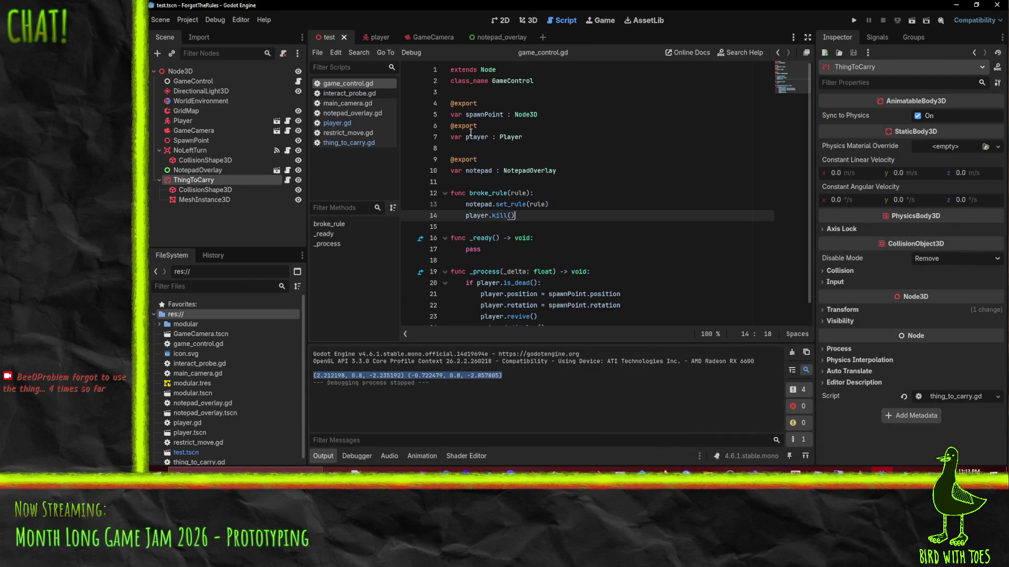
{"action": "scroll", "coordinate": [551, 225], "scroll_direction": "down", "scroll_amount": 1}
- In player.gd, move the debug print line below the _carryStart assignment
{"action": "left_click", "coordinate": [349, 124]}
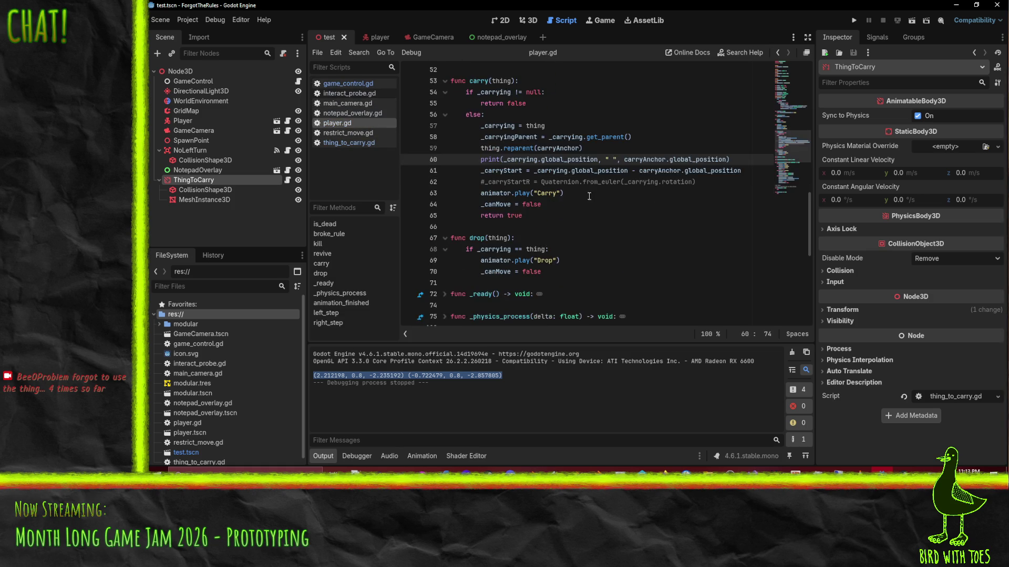
{"action": "right_click", "coordinate": [550, 188]}
{"action": "left_click", "coordinate": [541, 205]}
{"action": "left_click", "coordinate": [673, 192]}
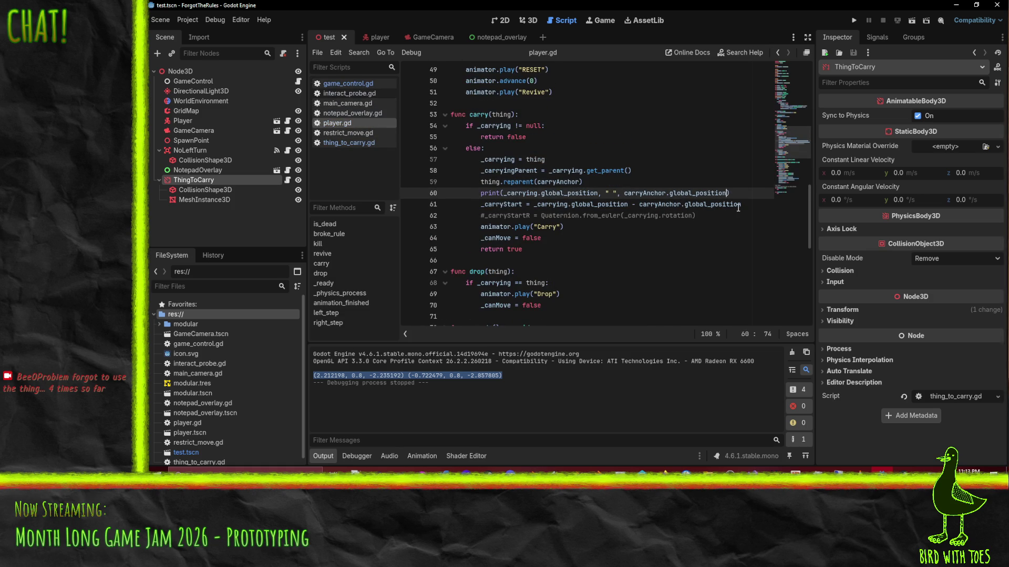
{"action": "key", "text": "ctrl+shift+k"}
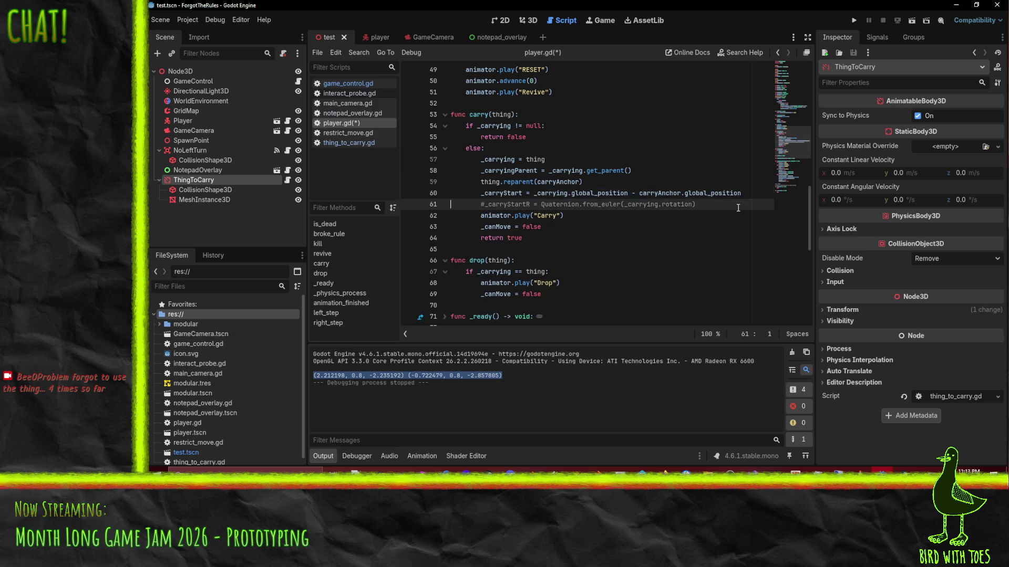
{"action": "key", "text": "ctrl+z"}
- Append " rel ", _carryStart to the print call, save player.gd, and launch the game
{"action": "double_click", "coordinate": [504, 192]}
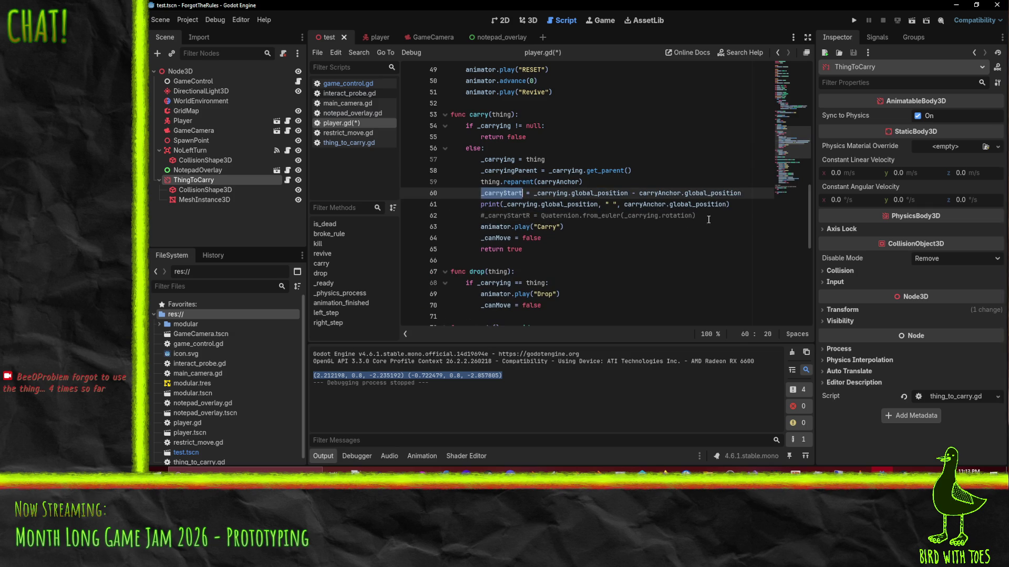
{"action": "left_click", "coordinate": [728, 205]}
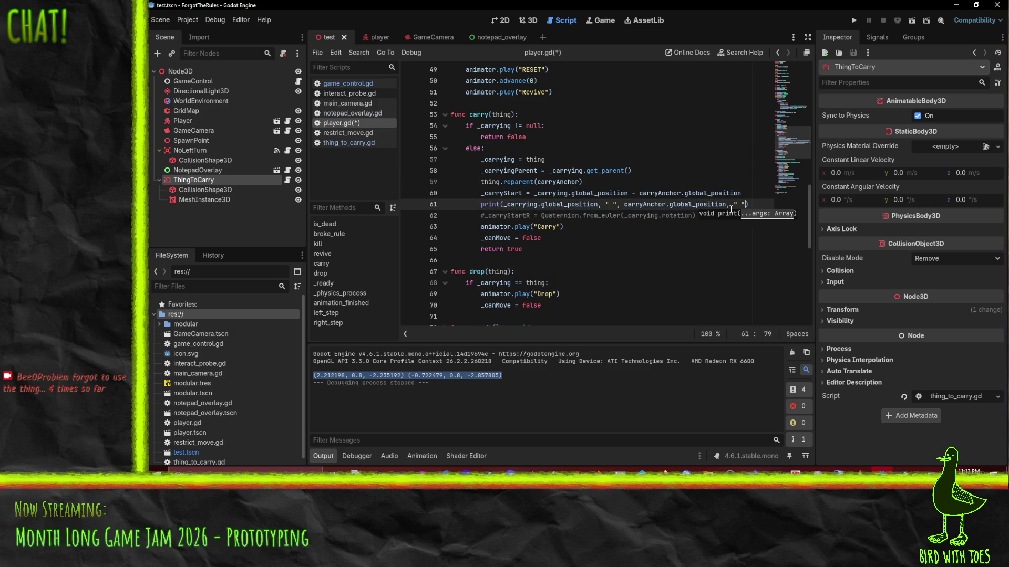
{"action": "type", "text": ", _carryStart"}
{"action": "key", "text": "Left"}
{"action": "key", "text": "Left"}
{"action": "key", "text": "Left"}
{"action": "type", "text": "rel"}
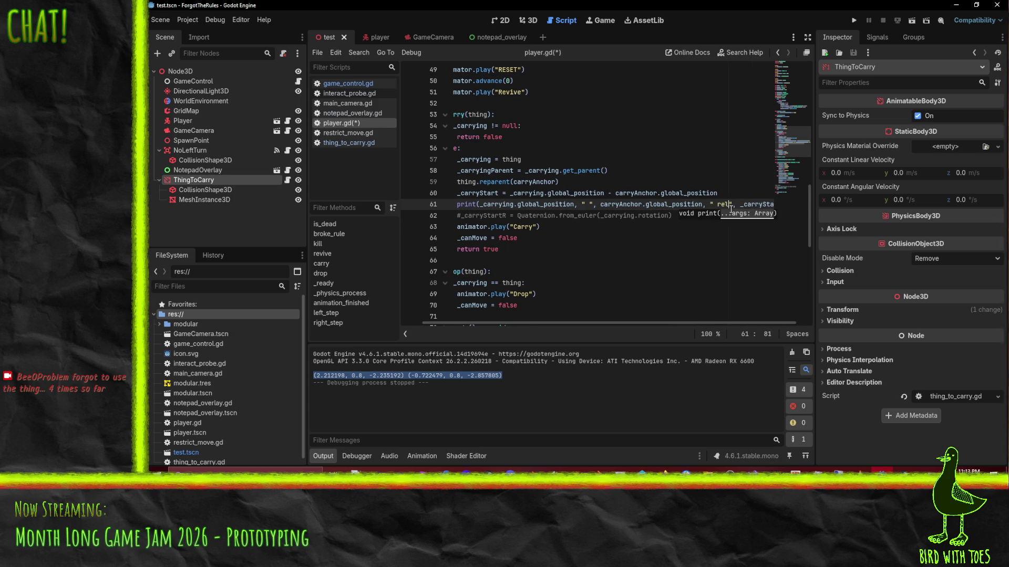
{"action": "key", "text": "Home"}
{"action": "key", "text": "Home"}
{"action": "key", "text": "ctrl+s"}
{"action": "left_click", "coordinate": [694, 239]}
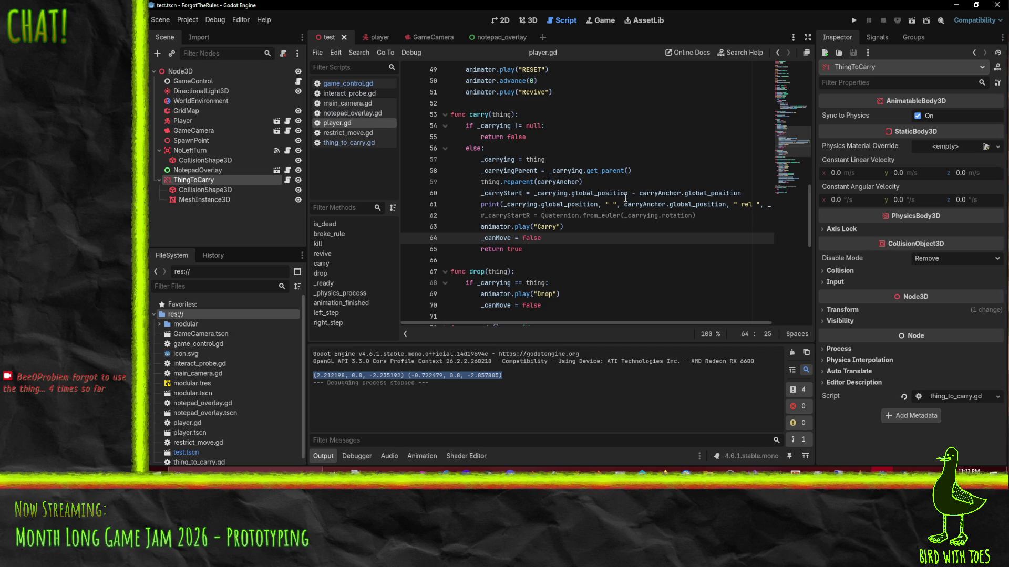
{"action": "left_click", "coordinate": [687, 194]}
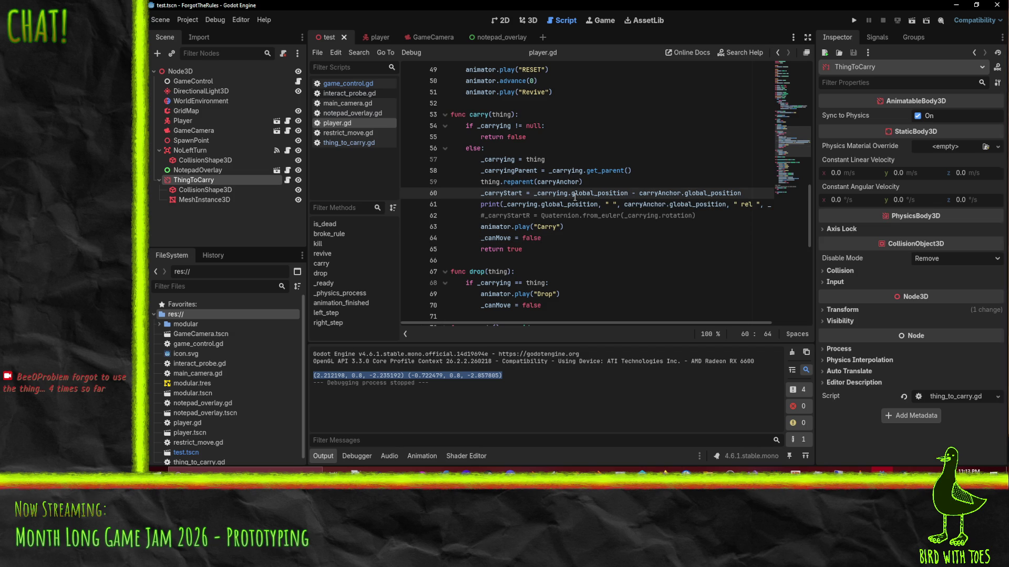
{"action": "left_click", "coordinate": [852, 21]}
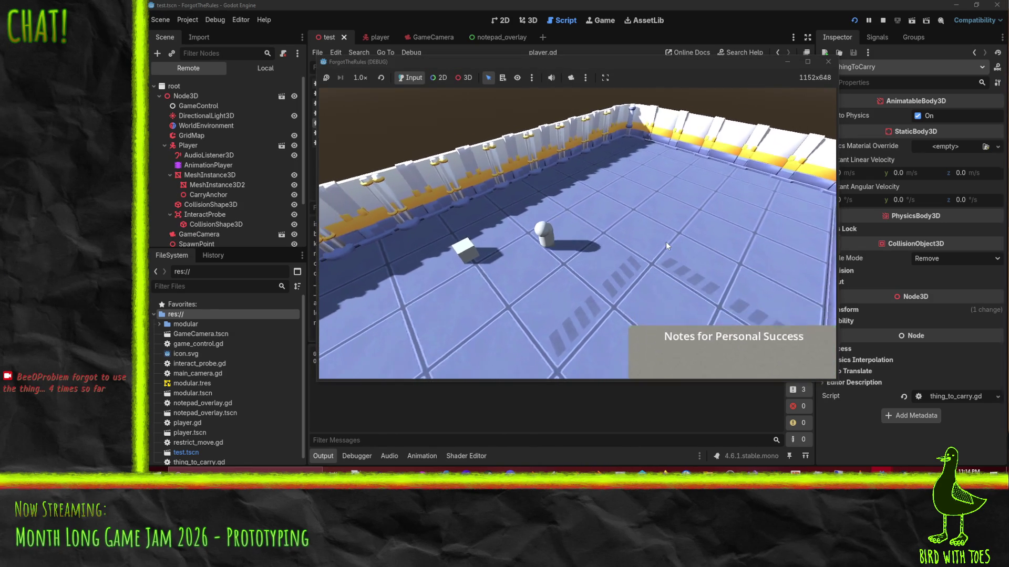
- Pick up the cube, check the logged rel values 1.3605 and 0.0, then stop the game
{"action": "key", "text": "e"}
{"action": "key", "text": "w"}
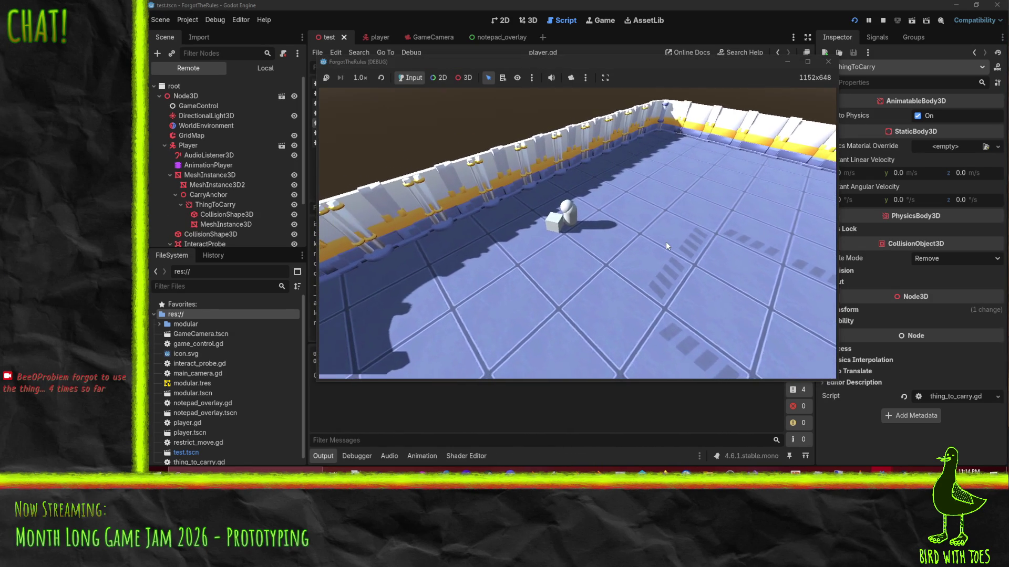
{"action": "left_click", "coordinate": [533, 412]}
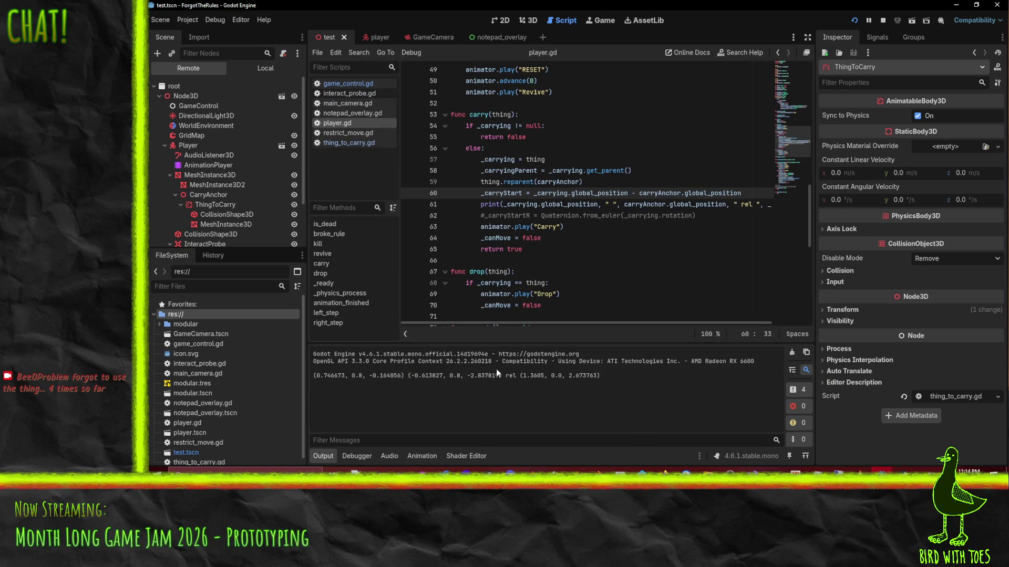
{"action": "left_click_drag", "start_coordinate": [522, 375], "coordinate": [548, 378]}
{"action": "double_click", "coordinate": [554, 375]}
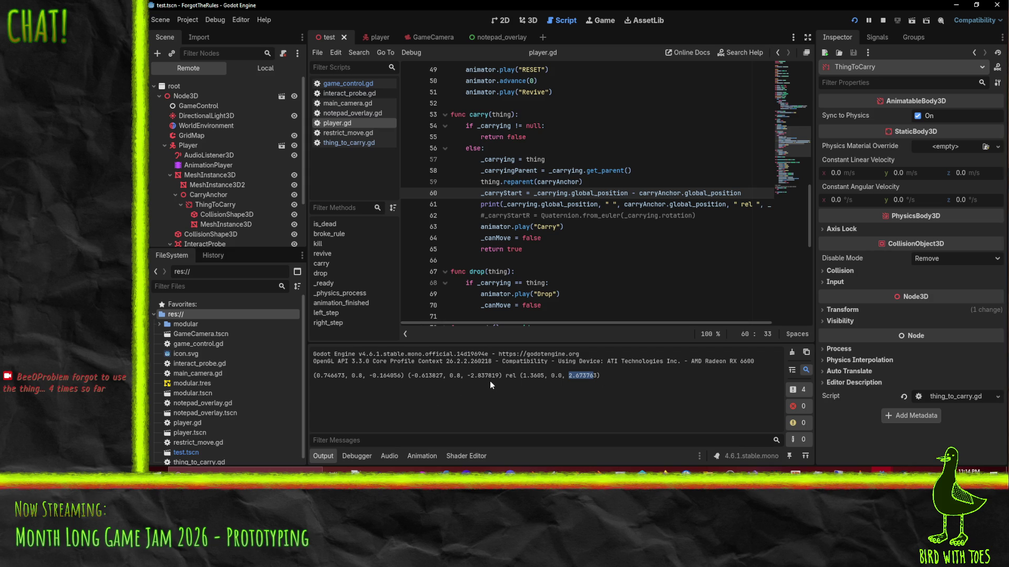
{"action": "key", "text": "F8"}
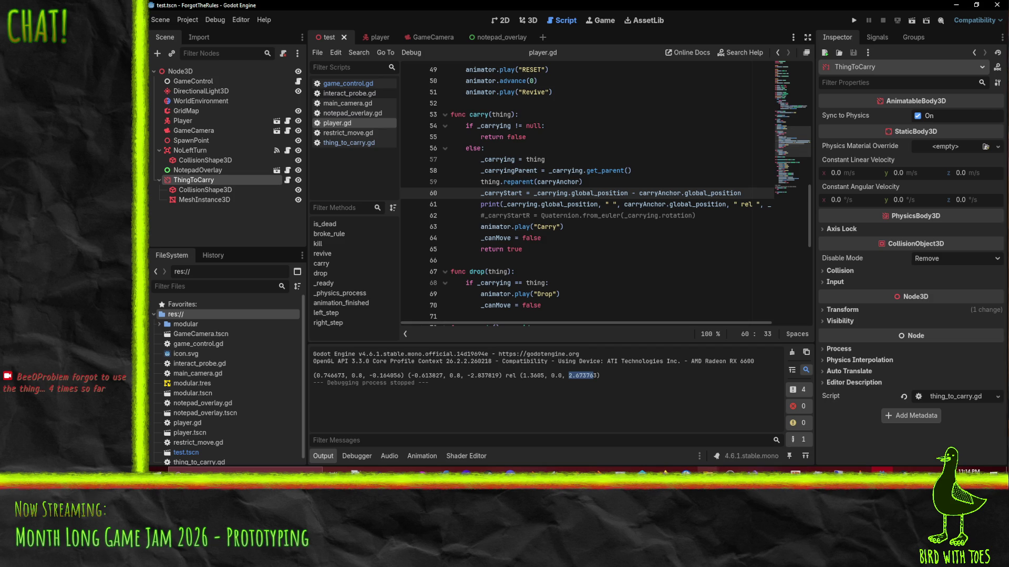
{"action": "key", "text": "alt+Tab"}
{"action": "key", "text": "alt+Tab"}
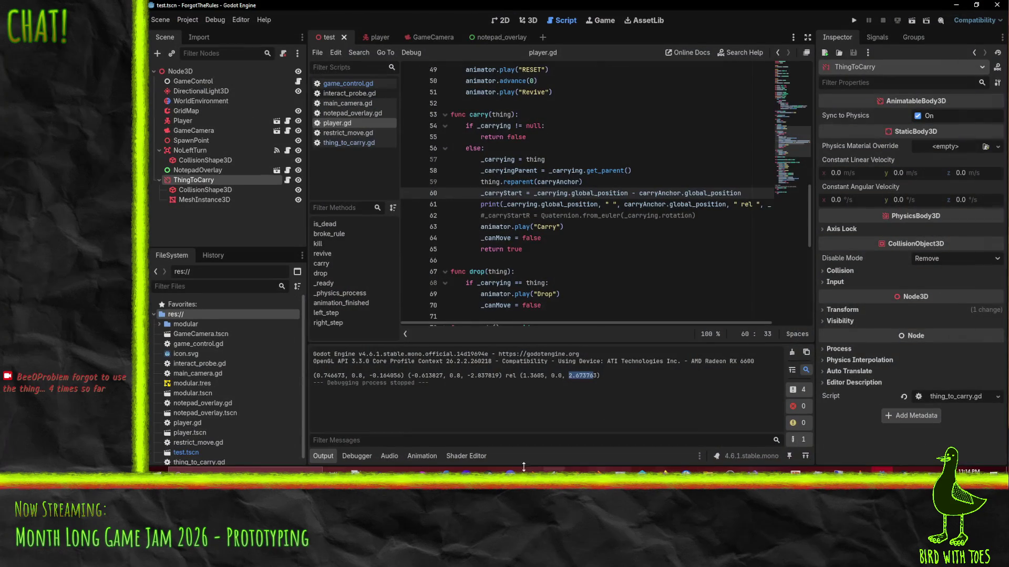
{"action": "mouse_move", "coordinate": [664, 474]}
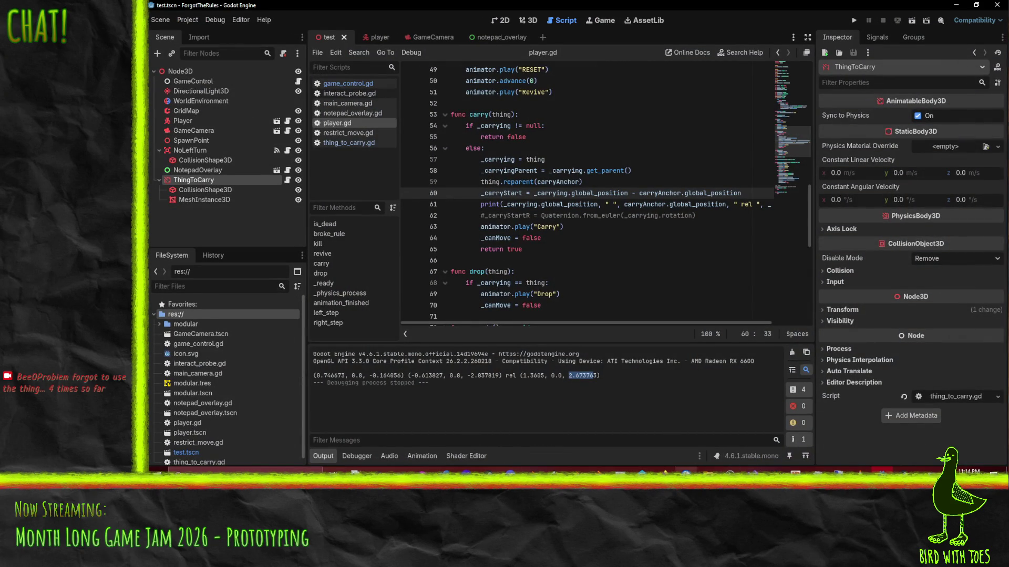
- Reparent CarryAnchor directly under Player, at position (0.0, 0.8, -0.9), and save the player scene
{"action": "left_click", "coordinate": [527, 20]}
{"action": "left_click", "coordinate": [367, 37]}
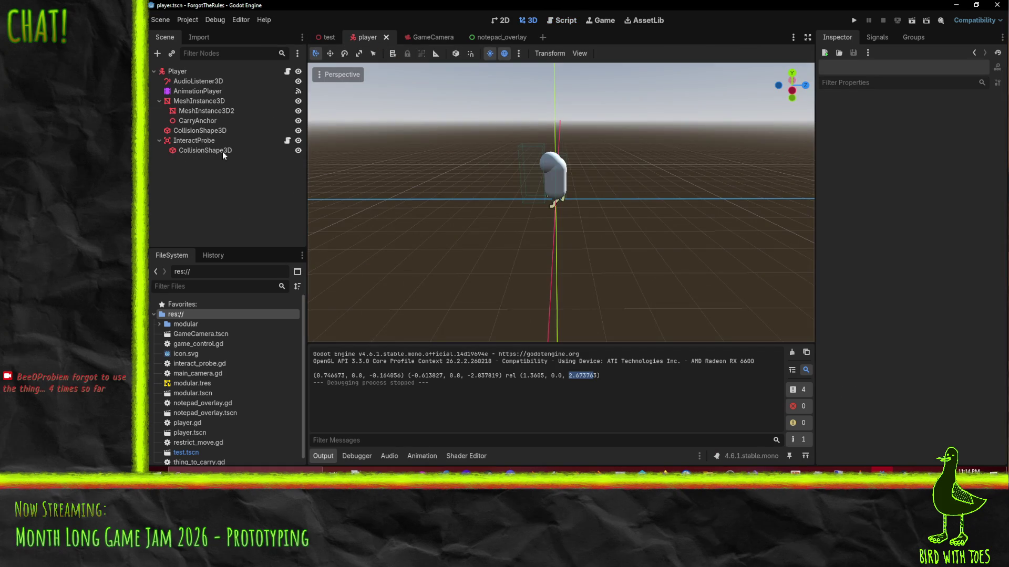
{"action": "left_click", "coordinate": [208, 121]}
{"action": "mouse_move", "coordinate": [591, 172]}
{"action": "left_mouse_down"}
{"action": "mouse_move", "coordinate": [625, 131]}
{"action": "mouse_move", "coordinate": [662, 123]}
{"action": "left_mouse_up"}
{"action": "left_click", "coordinate": [842, 114]}
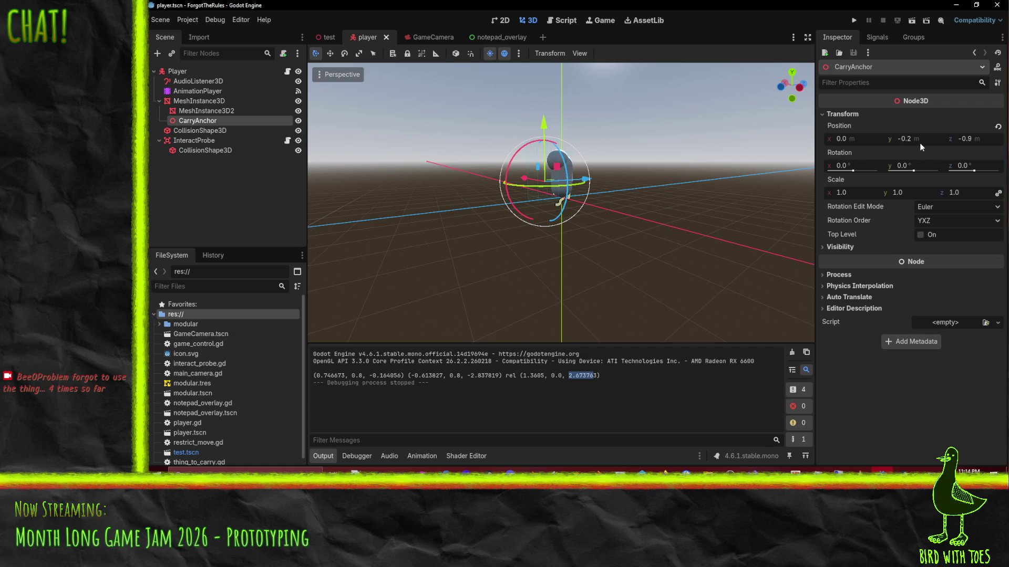
{"action": "mouse_move", "coordinate": [798, 184]}
{"action": "left_mouse_down"}
{"action": "mouse_move", "coordinate": [784, 233]}
{"action": "mouse_move", "coordinate": [329, 241]}
{"action": "left_mouse_up"}
{"action": "left_click_drag", "start_coordinate": [206, 115], "coordinate": [205, 97]}
{"action": "mouse_move", "coordinate": [506, 172]}
{"action": "left_mouse_down"}
{"action": "mouse_move", "coordinate": [656, 156]}
{"action": "mouse_move", "coordinate": [573, 169]}
{"action": "left_mouse_up"}
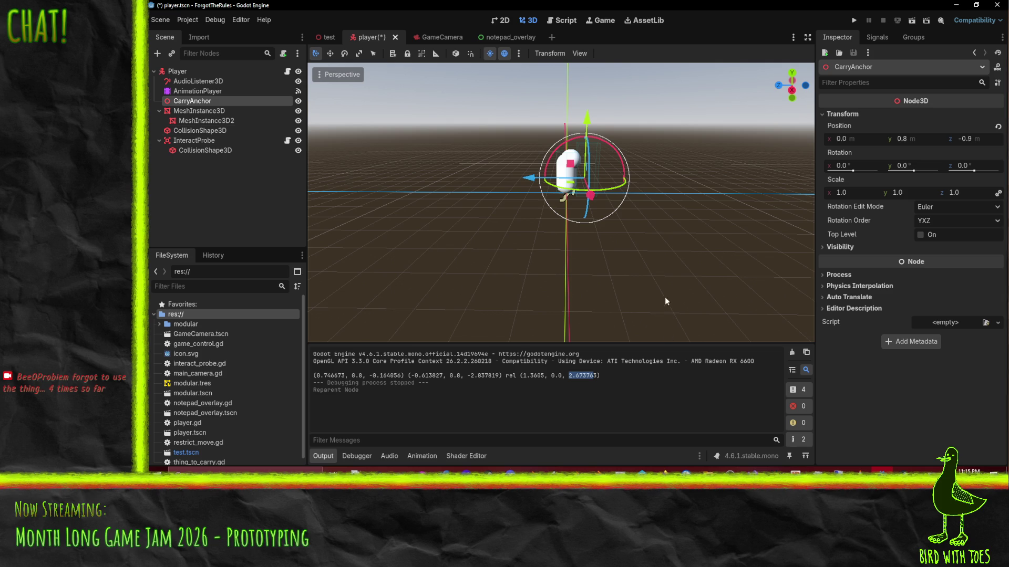
{"action": "key", "text": "ctrl+s"}
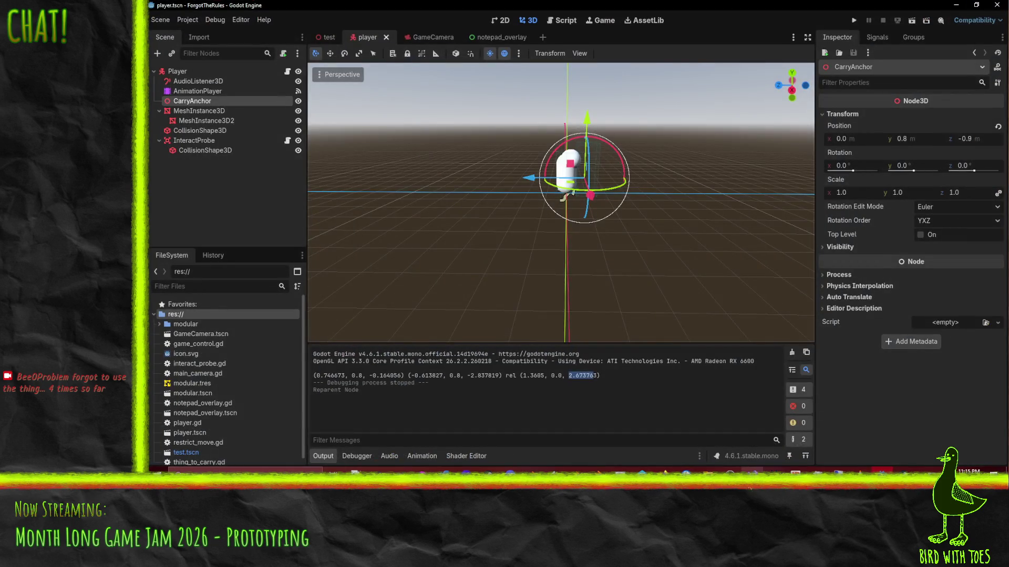
{"action": "left_click", "coordinate": [752, 473]}
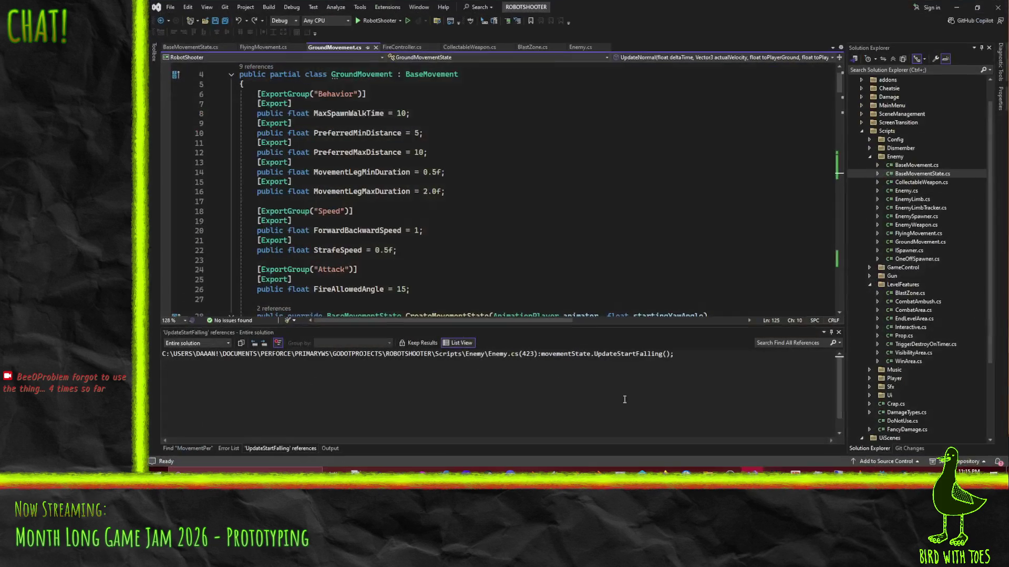
{"action": "left_click", "coordinate": [751, 471]}
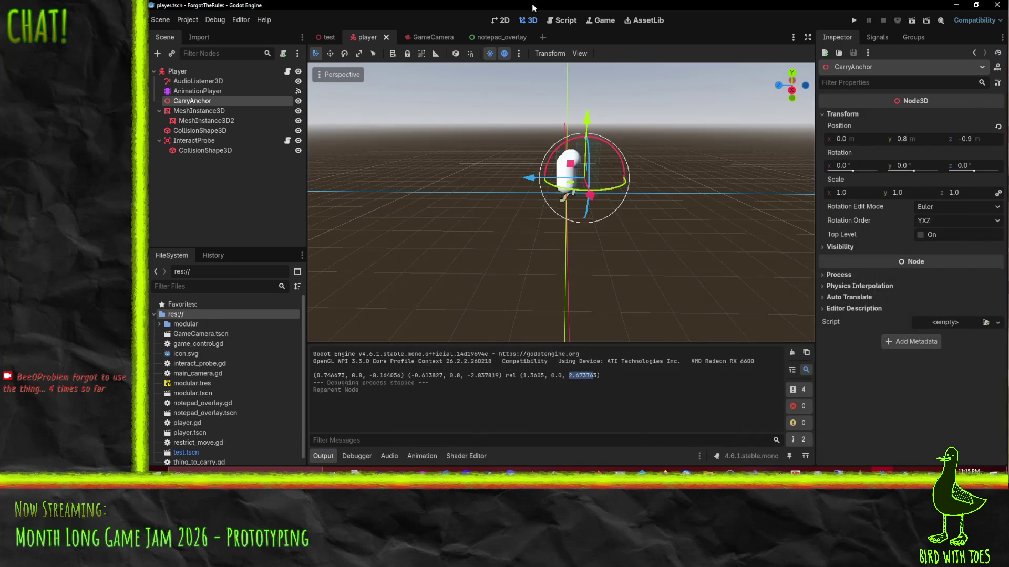
- Compare the two 0.8 Y values in the output log's position tuples
{"action": "left_click", "coordinate": [566, 20]}
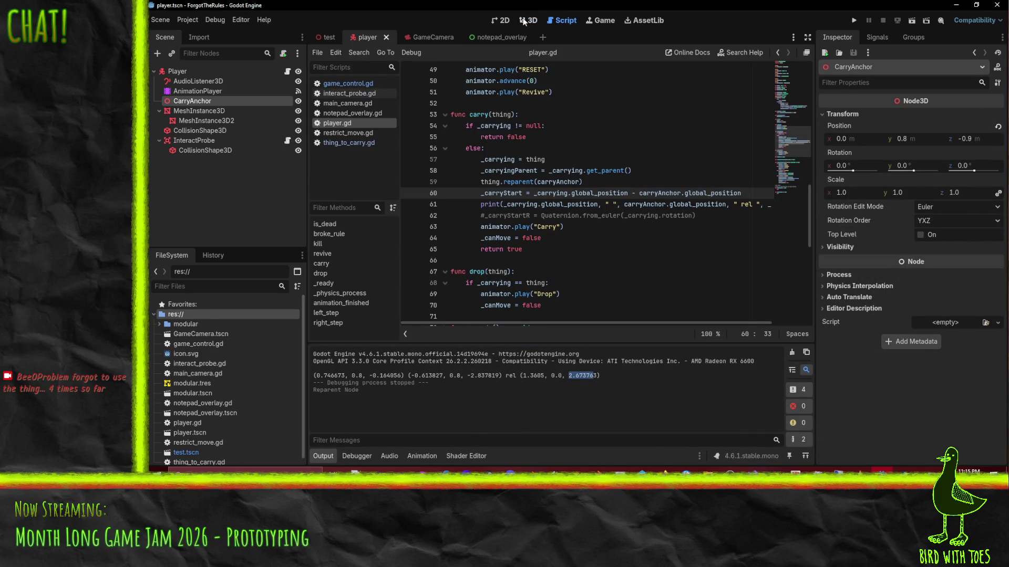
{"action": "left_click", "coordinate": [528, 20]}
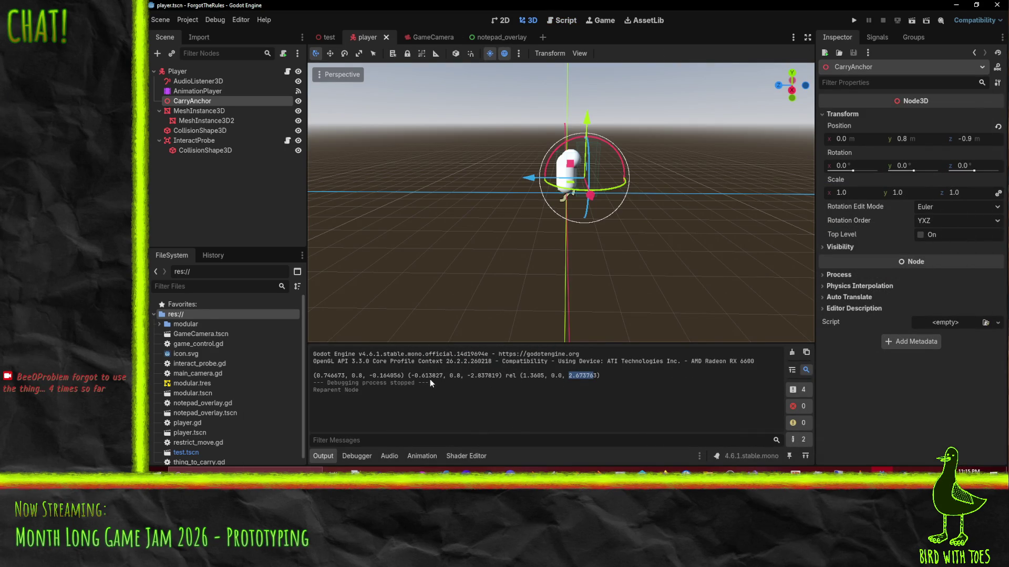
{"action": "left_click_drag", "start_coordinate": [353, 376], "coordinate": [362, 376]}
{"action": "left_click_drag", "start_coordinate": [450, 376], "coordinate": [461, 376]}
- Move the _carryStart and print lines above thing.reparent(carryAnchor) in player.gd
{"action": "left_click", "coordinate": [562, 20]}
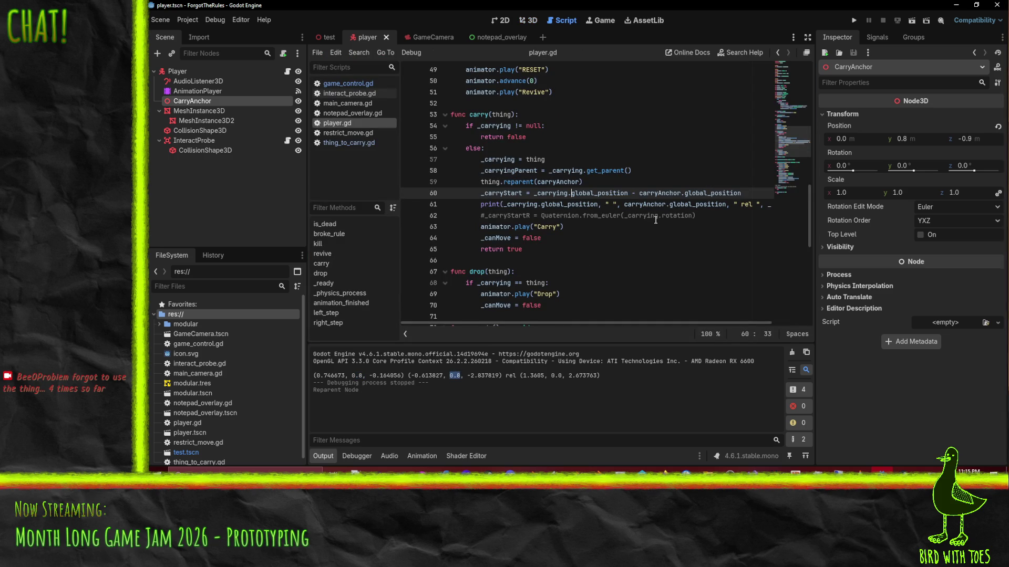
{"action": "left_click", "coordinate": [578, 183]}
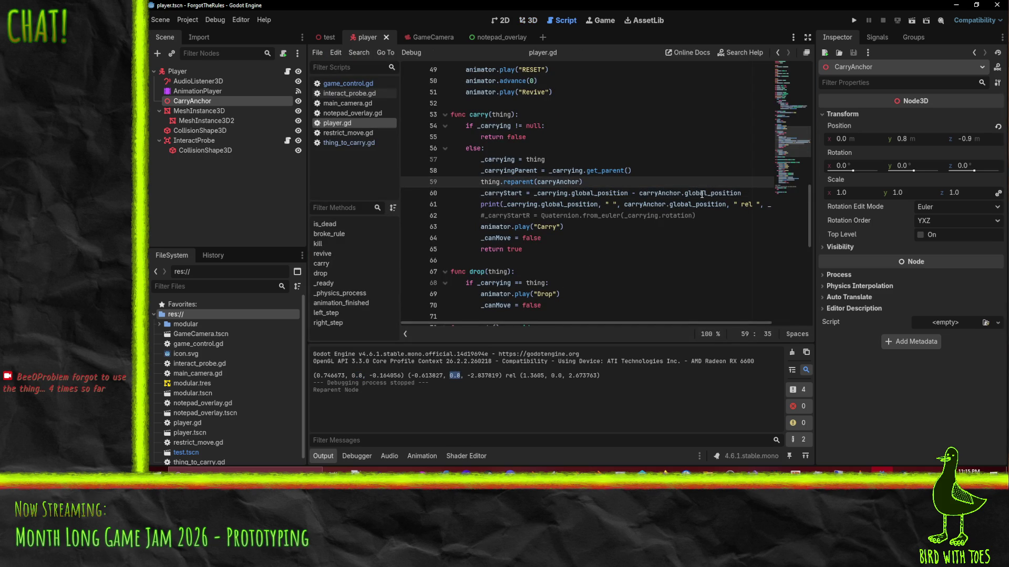
{"action": "key", "text": "BackSpace"}
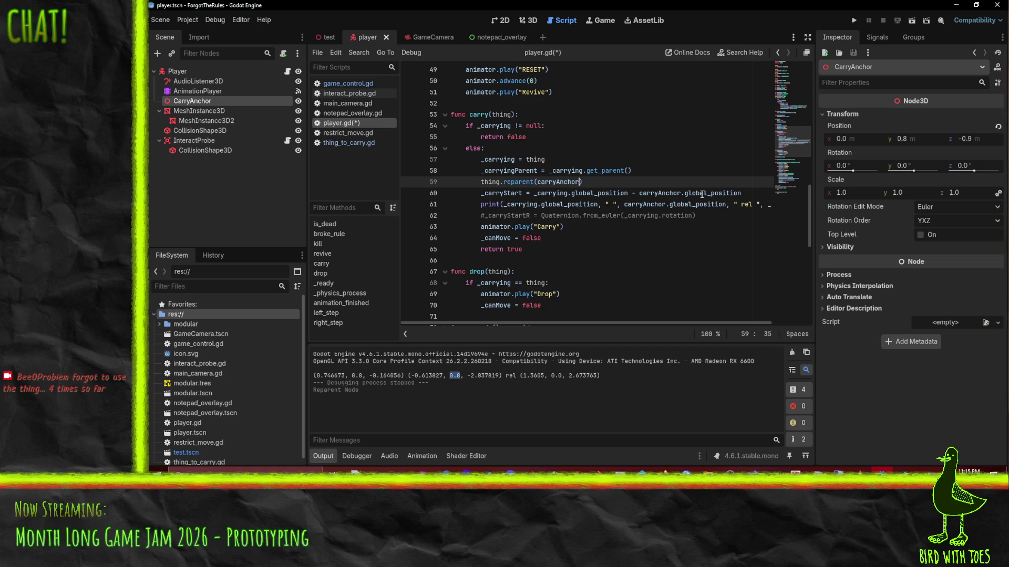
{"action": "key", "text": "Home"}
{"action": "key", "text": "Home"}
{"action": "key", "text": "Down"}
{"action": "key", "text": "shift+Down"}
{"action": "key", "text": "shift+Down"}
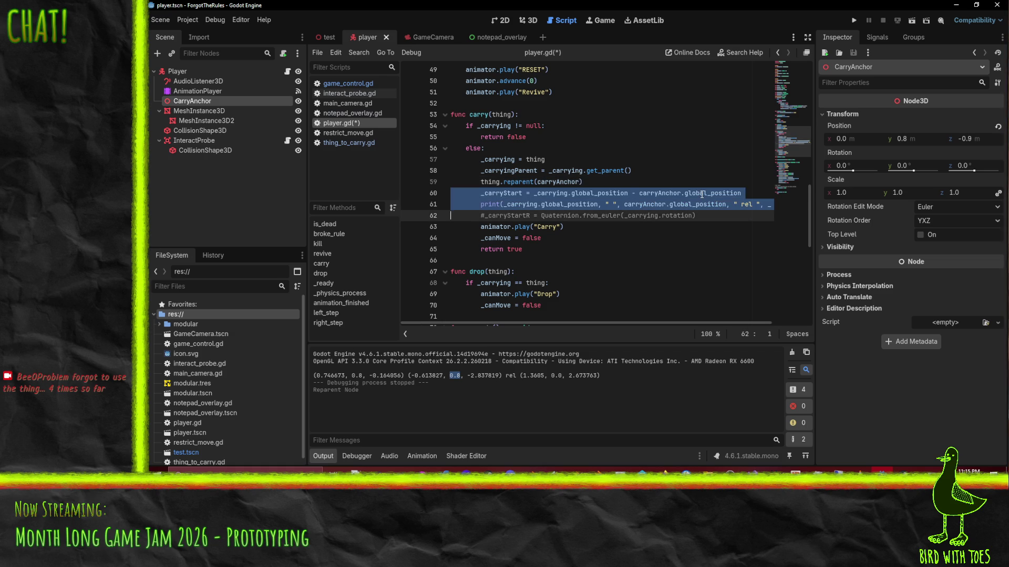
{"action": "key", "text": "alt+Up"}
{"action": "key", "text": "Up"}
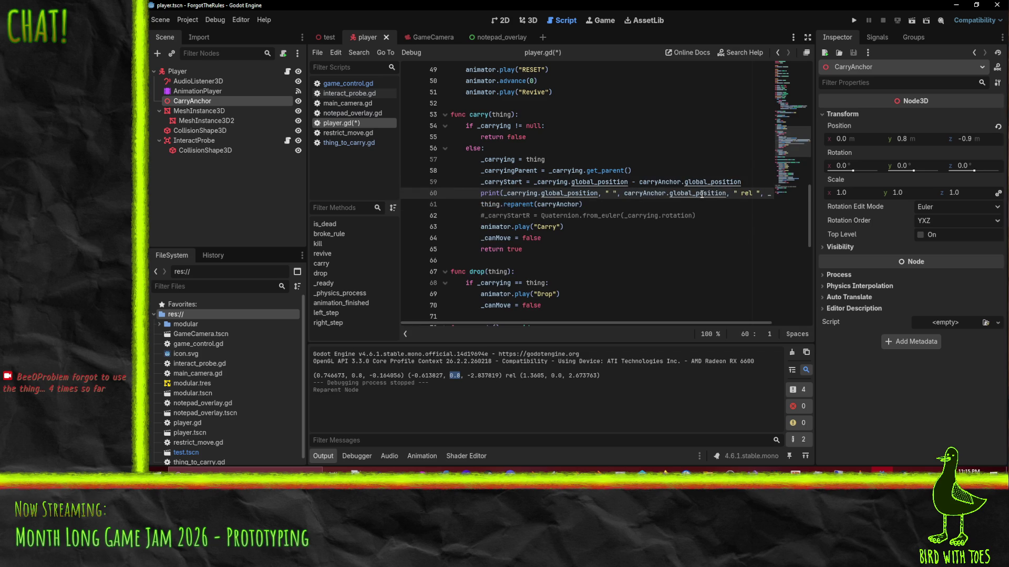
{"action": "key", "text": "Up"}
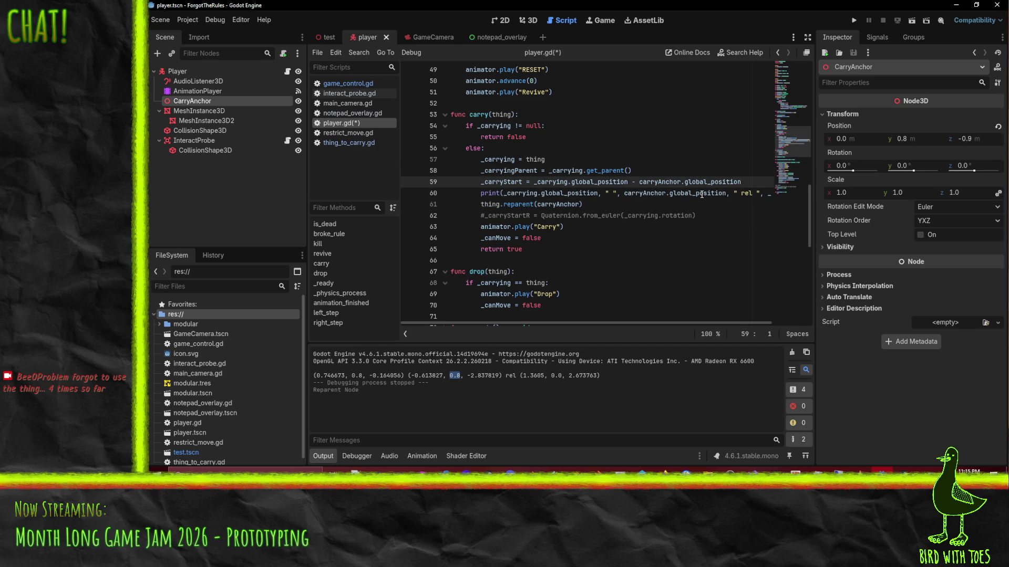
- Save player.gd, run the game, and pick up the box to log cube, anchor and rel positions
{"action": "key", "text": "ctrl+s"}
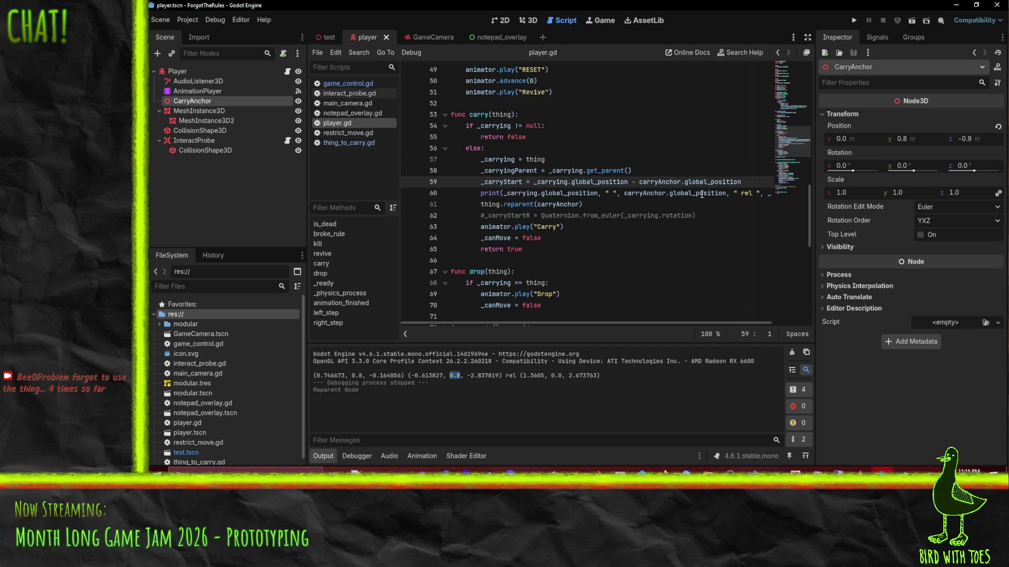
{"action": "left_click", "coordinate": [854, 23]}
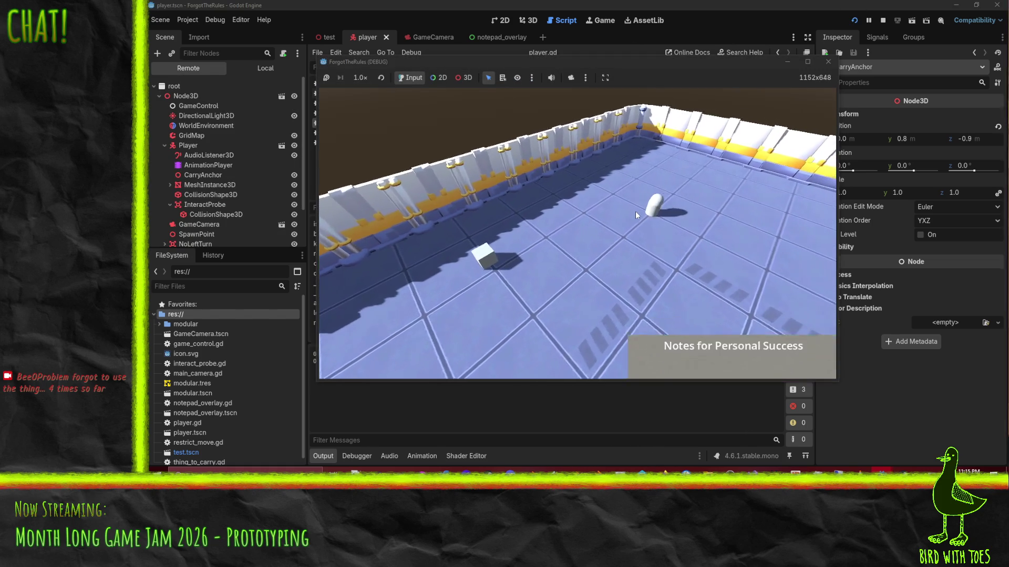
{"action": "key", "text": "a"}
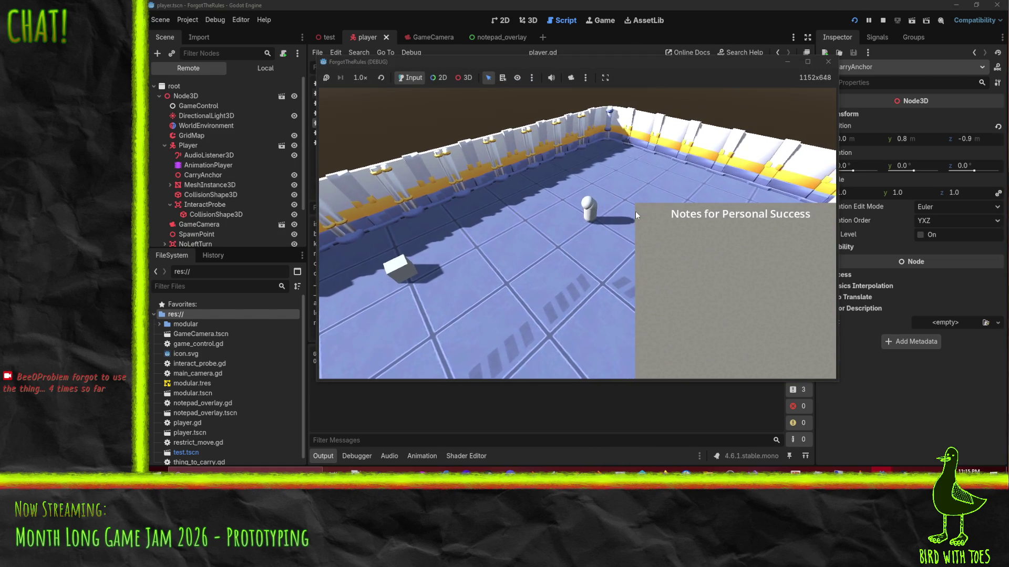
{"action": "key", "text": "a"}
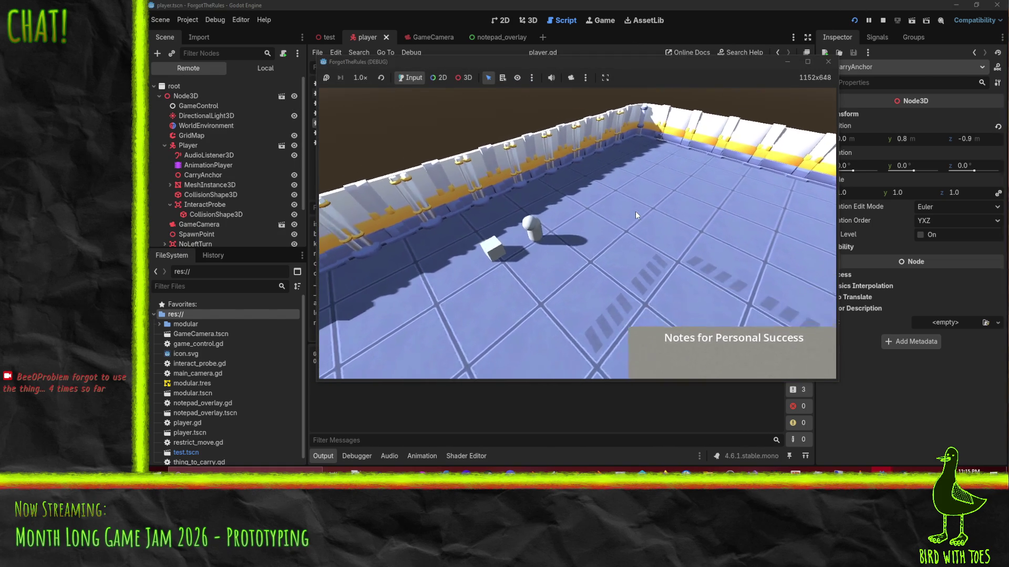
{"action": "key", "text": "e"}
{"action": "key", "text": "d"}
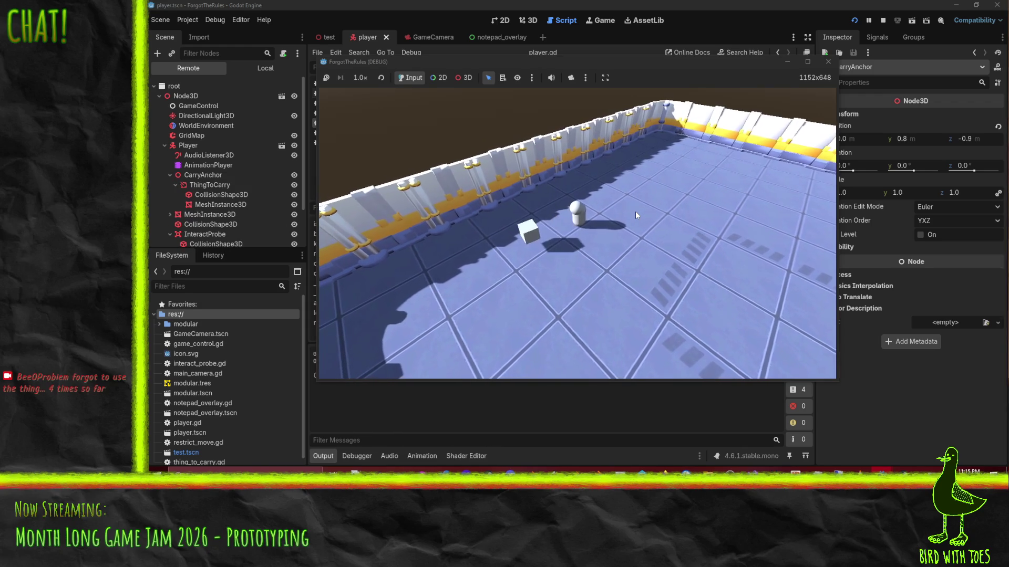
{"action": "key", "text": "F8"}
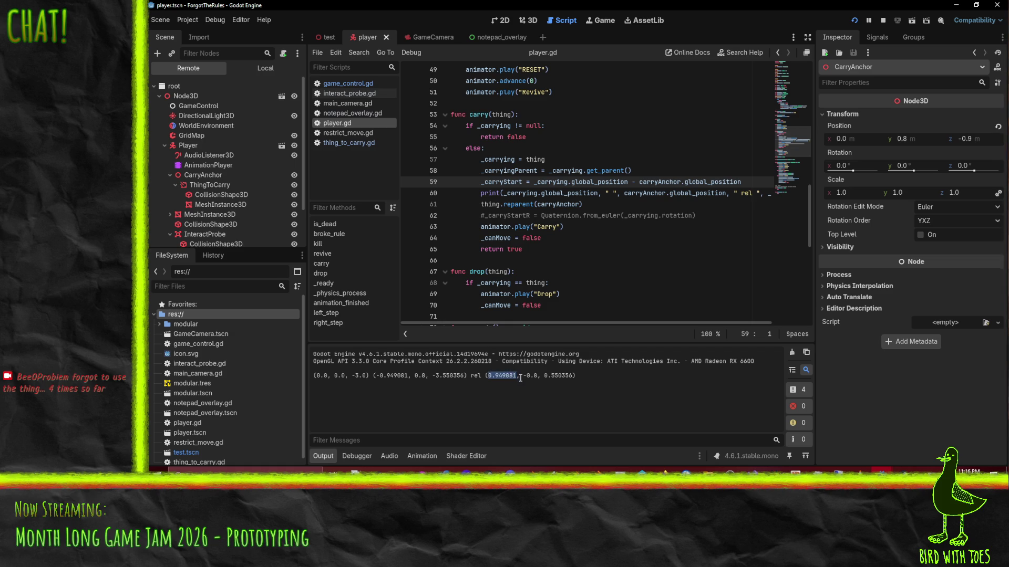
{"action": "left_click", "coordinate": [559, 378]}
- Add print(_carrying.position) after _carryPct = value in the pickupPct setter
{"action": "left_click_drag", "start_coordinate": [486, 375], "coordinate": [572, 375]}
{"action": "scroll", "coordinate": [684, 265], "scroll_direction": "up", "scroll_amount": 10}
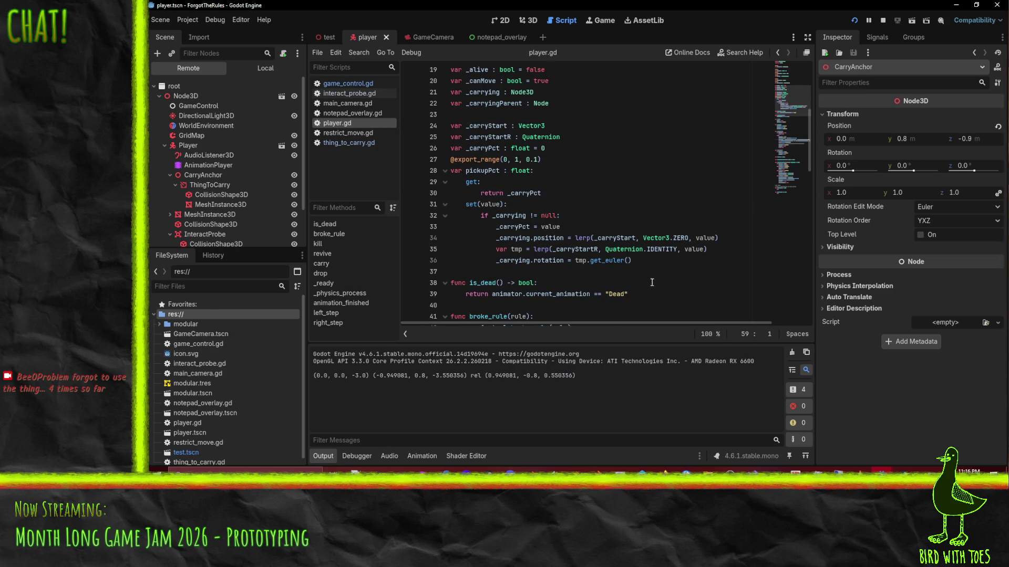
{"action": "scroll", "coordinate": [617, 253], "scroll_direction": "down", "scroll_amount": 1}
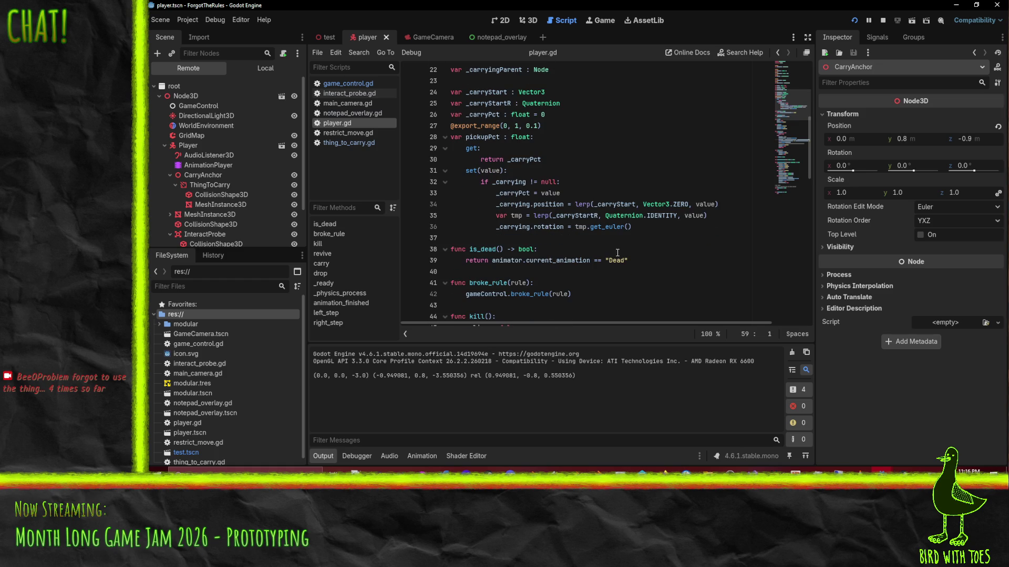
{"action": "left_click", "coordinate": [589, 194]}
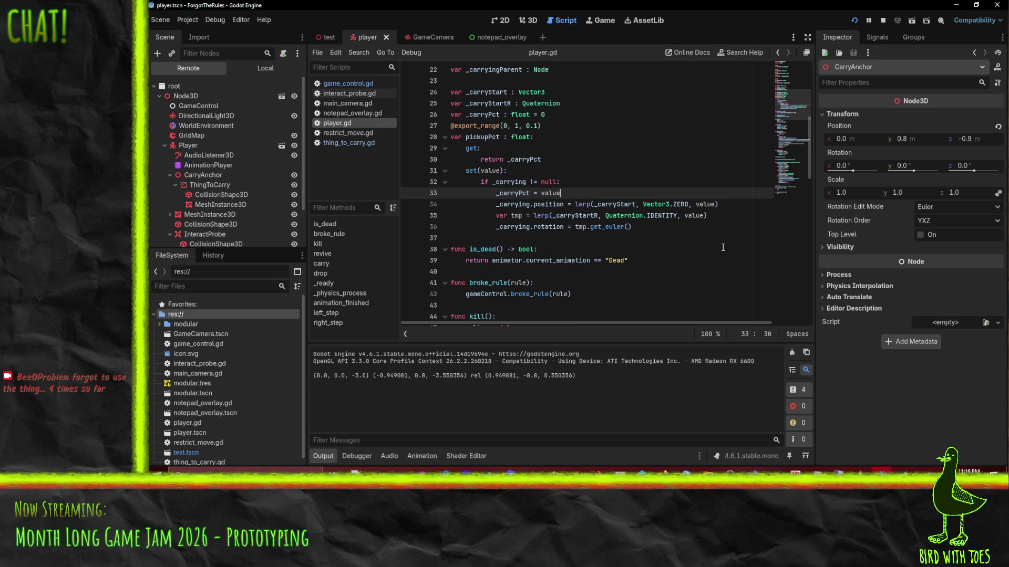
{"action": "key", "text": "Return"}
{"action": "type", "text": "print"}
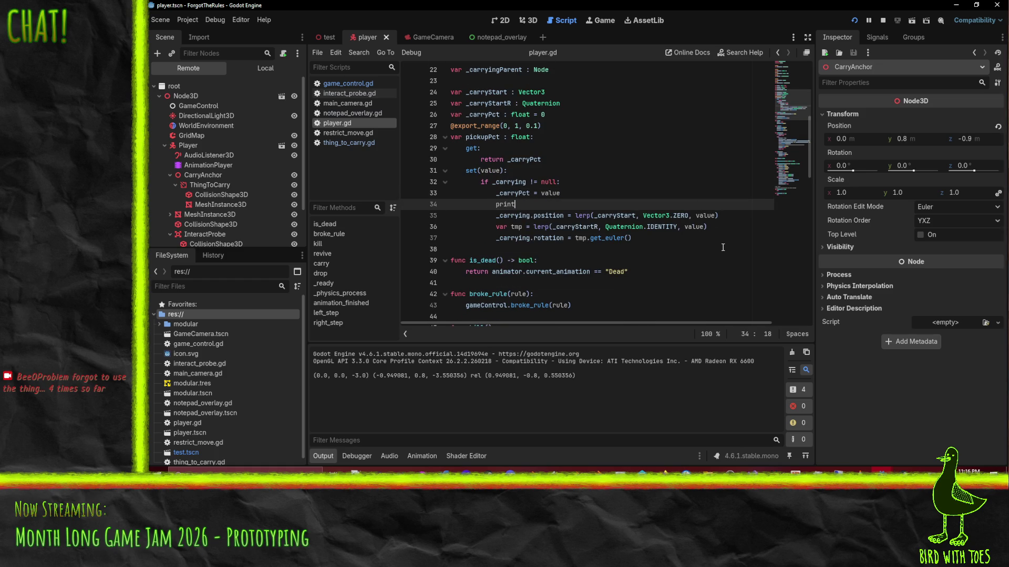
{"action": "type", "text": "(_carrying.posit"}
{"action": "key", "text": "Return"}
{"action": "key", "text": "Home"}
- Move the new print line below the _carrying.rotation update
{"action": "key", "text": "ctrl+x"}
{"action": "key", "text": "Down"}
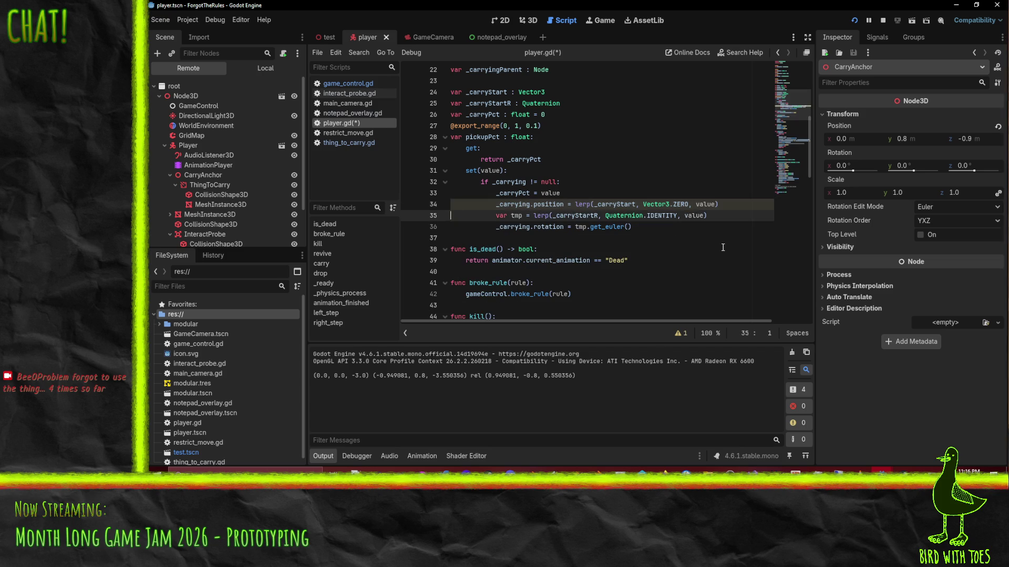
{"action": "key", "text": "ctrl+v"}
{"action": "key", "text": "Up"}
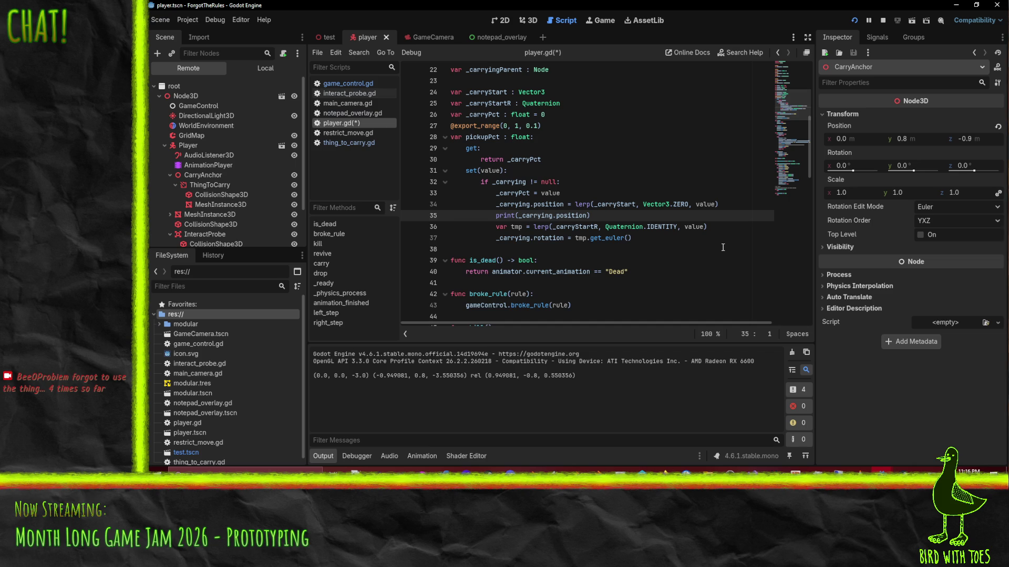
{"action": "key", "text": "alt+Down"}
{"action": "key", "text": "alt+Down"}
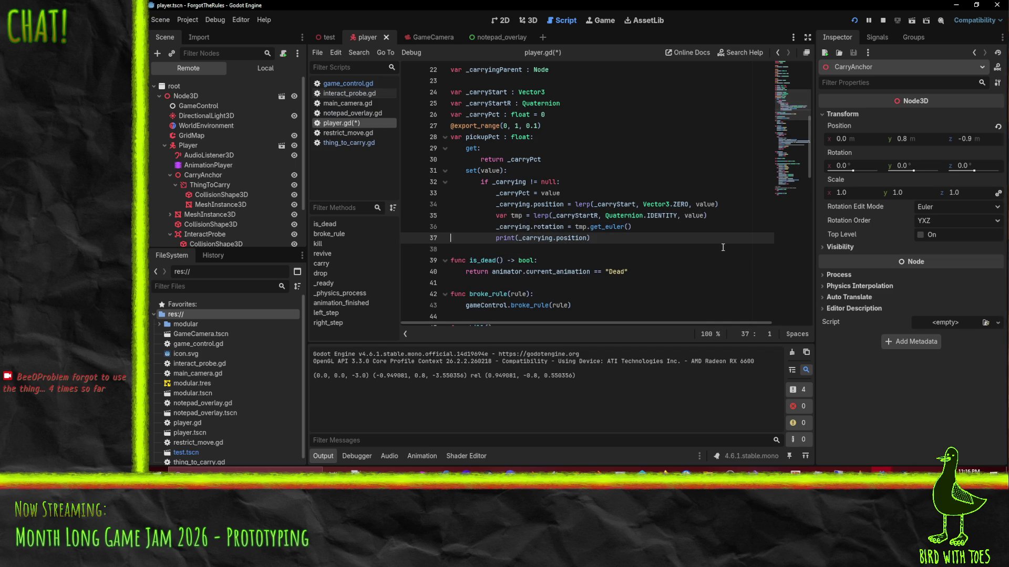
- Save and run the game, stop it, then rerun to log the carried box's positions
{"action": "left_click", "coordinate": [854, 20]}
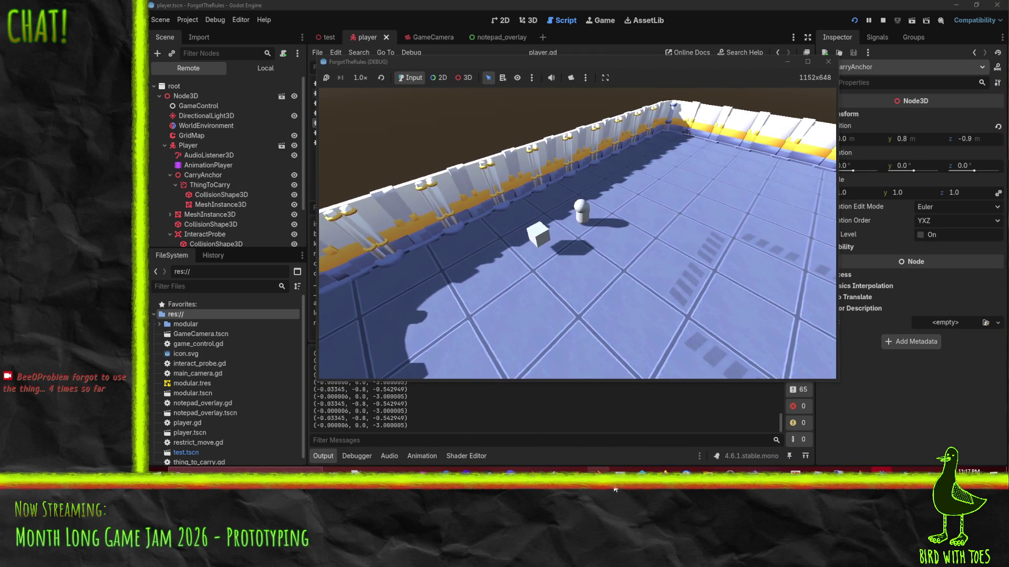
{"action": "key", "text": "F8"}
{"action": "key", "text": "F5"}
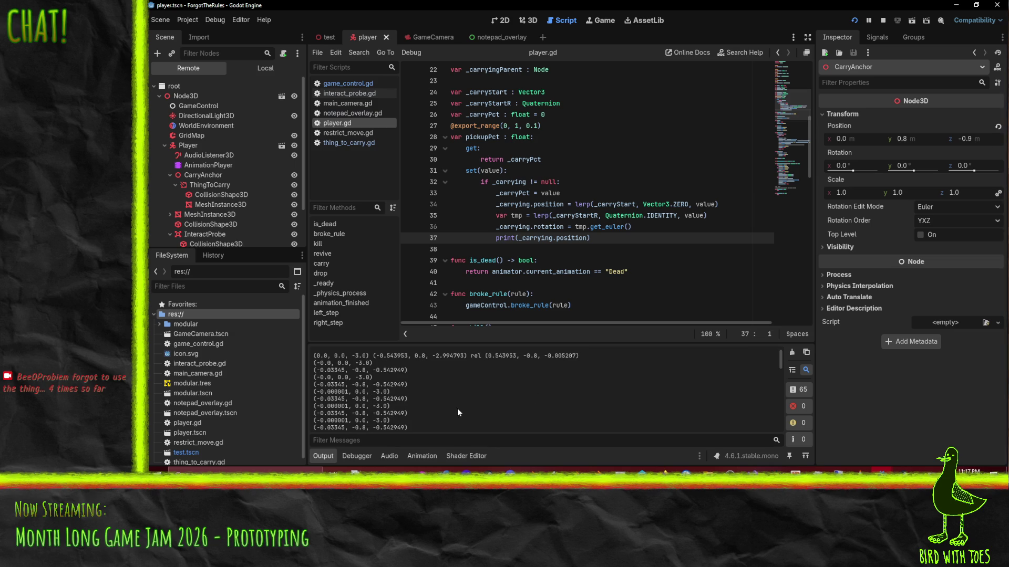
- Change the line to print(value, " ", _carrying.position), save, and rerun the game
{"action": "left_click", "coordinate": [588, 239]}
{"action": "left_click", "coordinate": [516, 239]}
{"action": "type", "text": "value"}
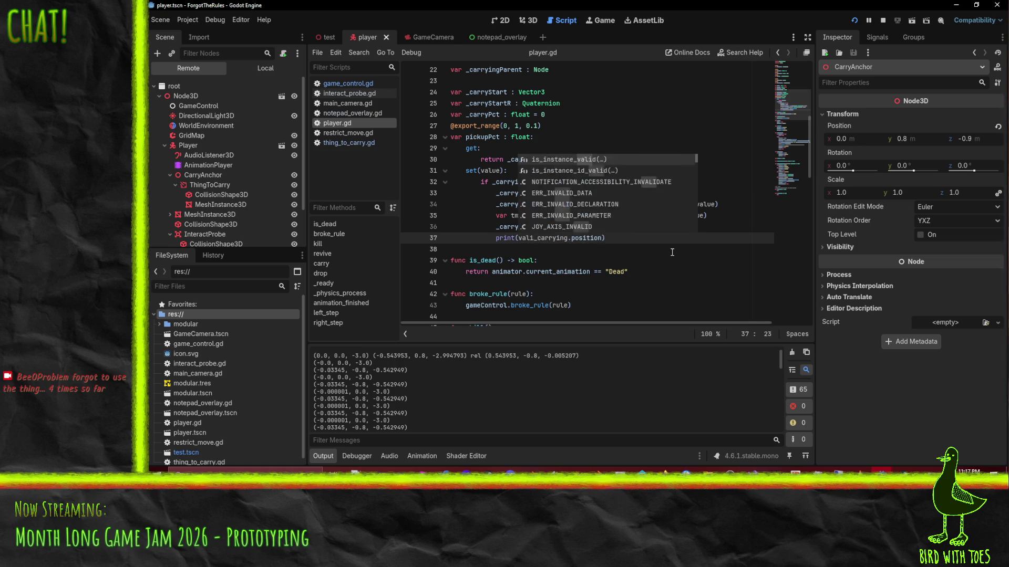
{"action": "type", "text": ","}
{"action": "left_click", "coordinate": [544, 181]}
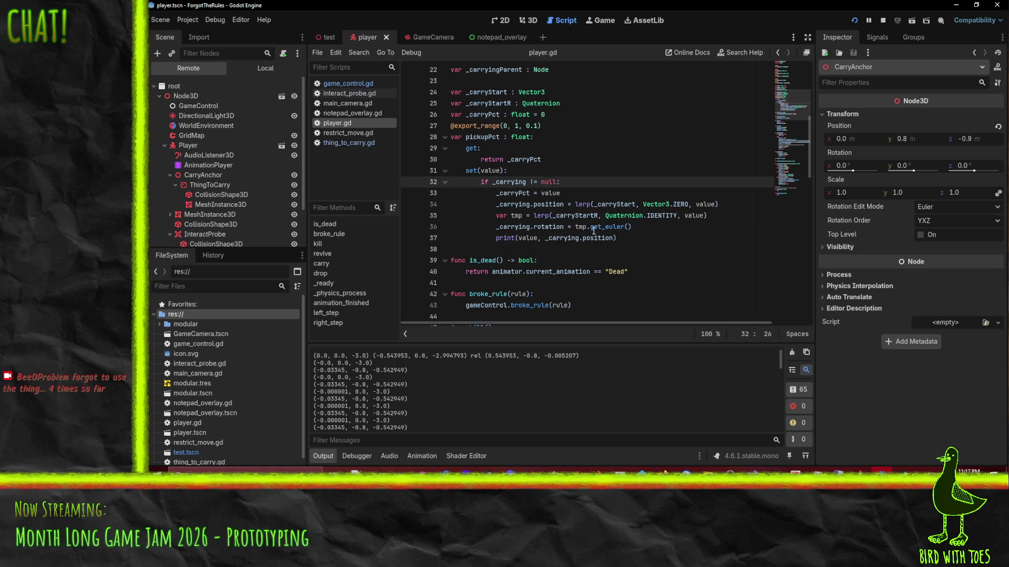
{"action": "left_click", "coordinate": [624, 240]}
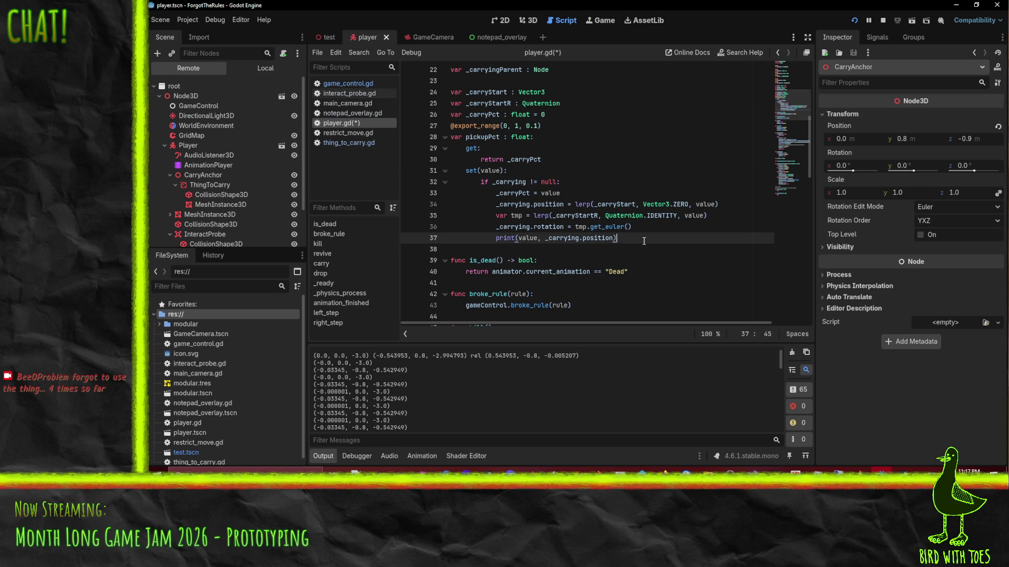
{"action": "key", "text": "ctrl+s"}
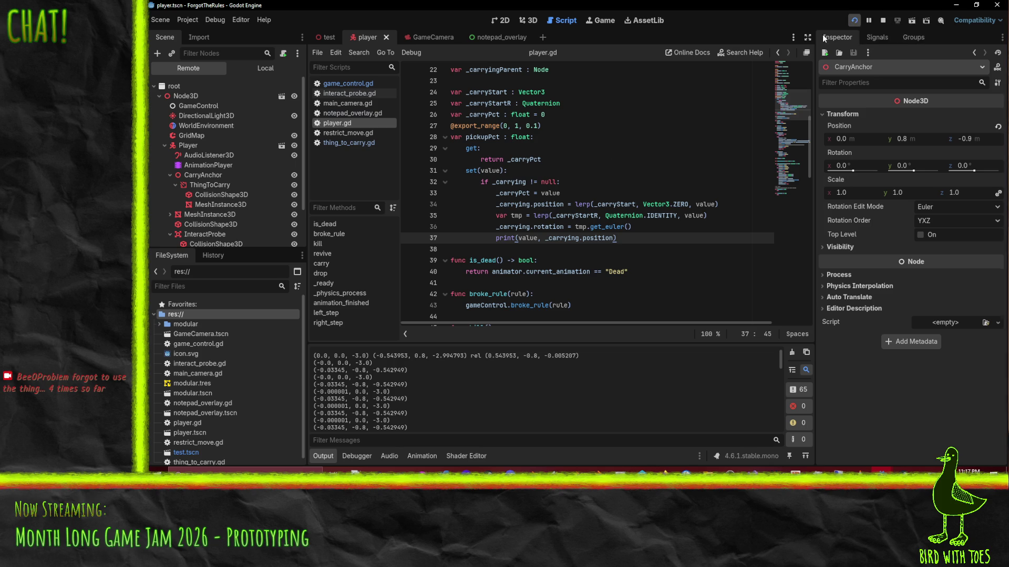
{"action": "left_click", "coordinate": [541, 240]}
{"action": "type", "text": "\" \","}
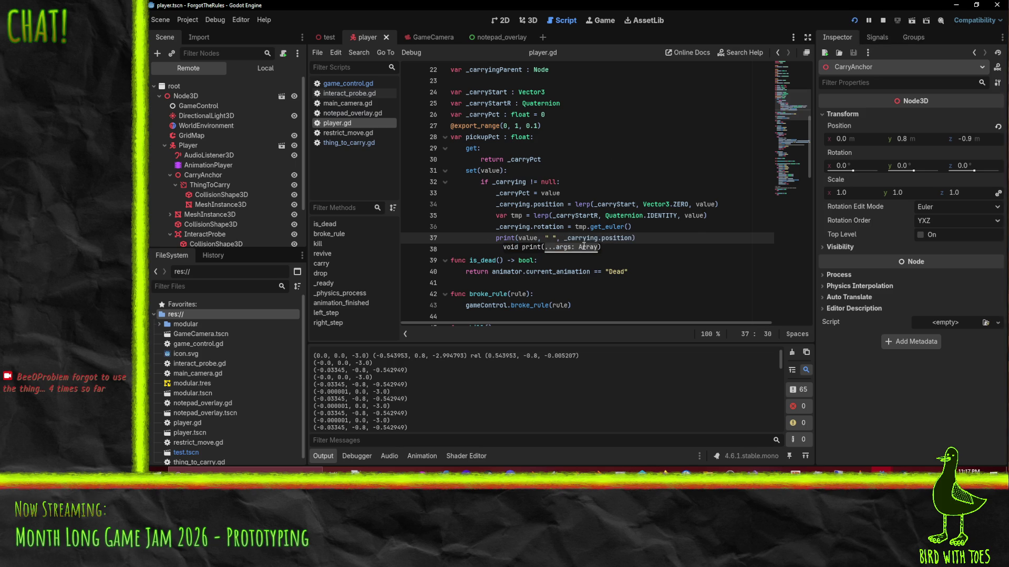
{"action": "key", "text": "F5"}
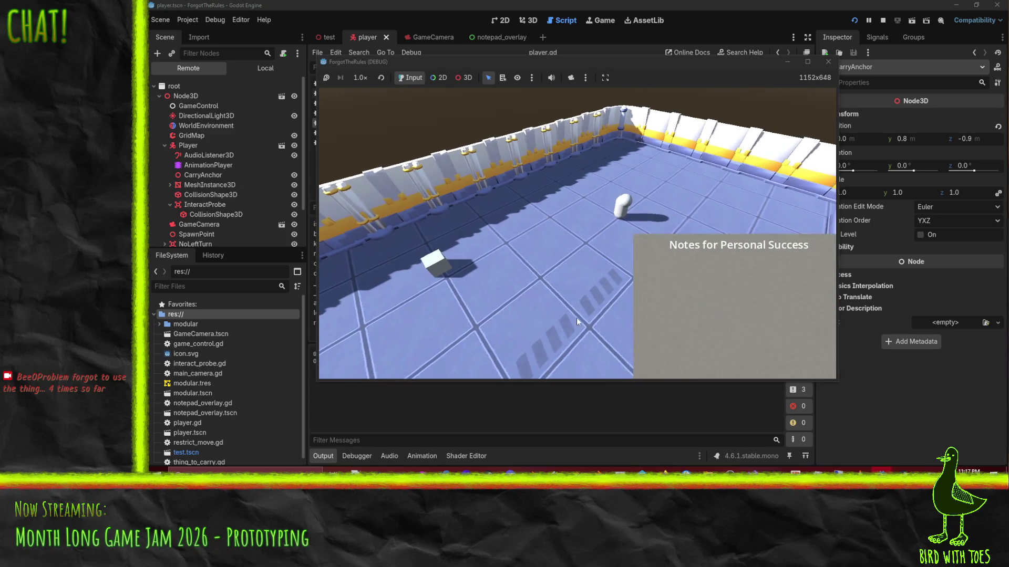
- Walk the player to the box, pick it up, and return to the editor's pickup and position log
{"action": "key", "text": "a"}
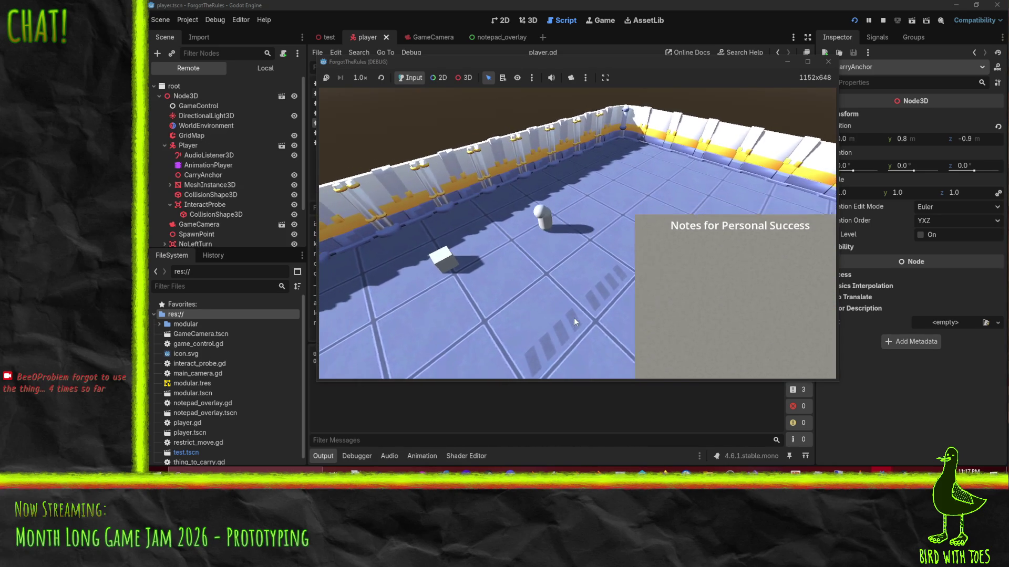
{"action": "key", "text": "e"}
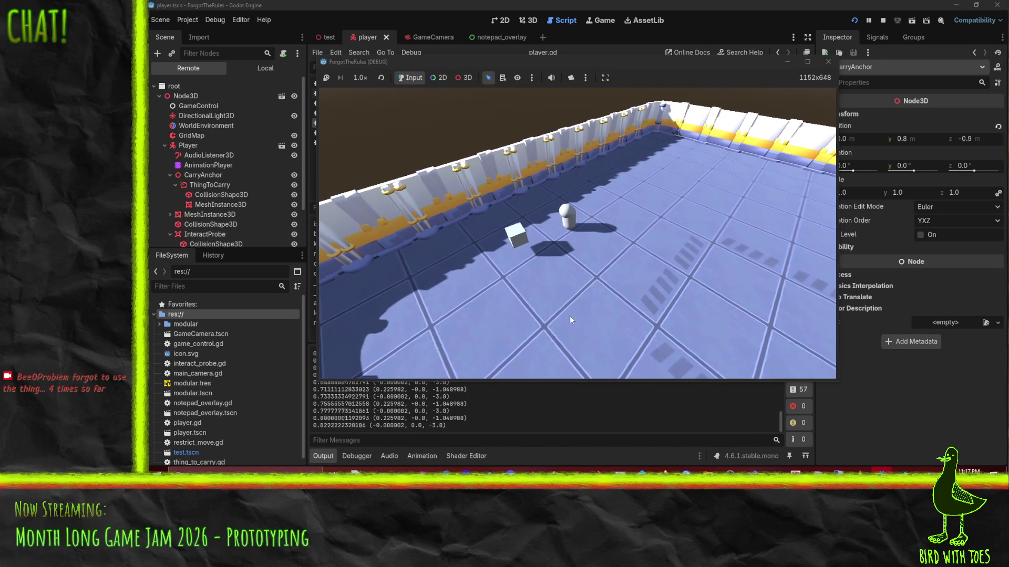
{"action": "left_click", "coordinate": [477, 436]}
{"action": "scroll", "coordinate": [478, 405], "scroll_direction": "up", "scroll_amount": 5}
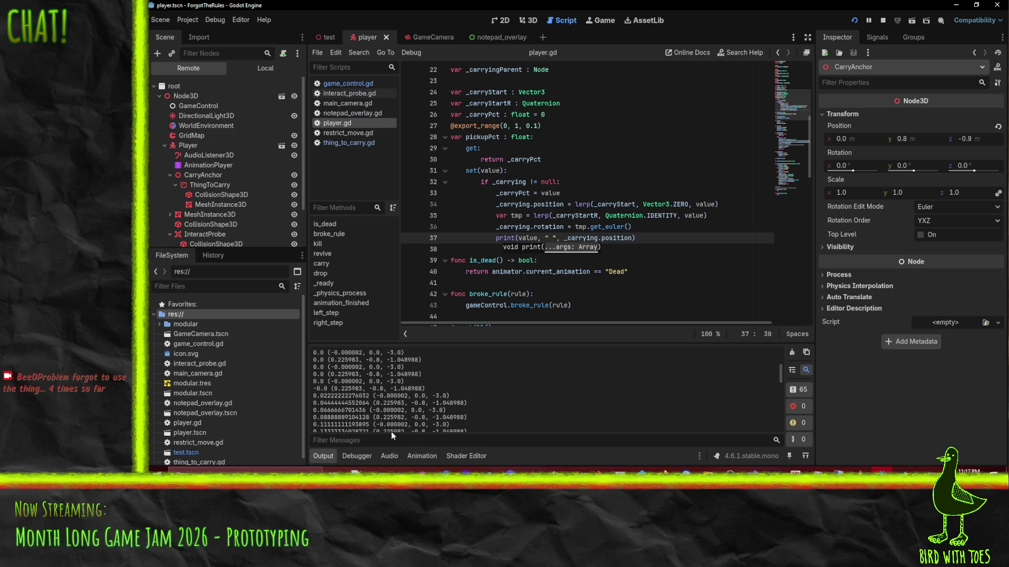
- Compare the _carryStart lerp code against the positions logged at 0.022 and 0.044 progress
{"action": "scroll", "coordinate": [373, 388], "scroll_direction": "down", "scroll_amount": 1}
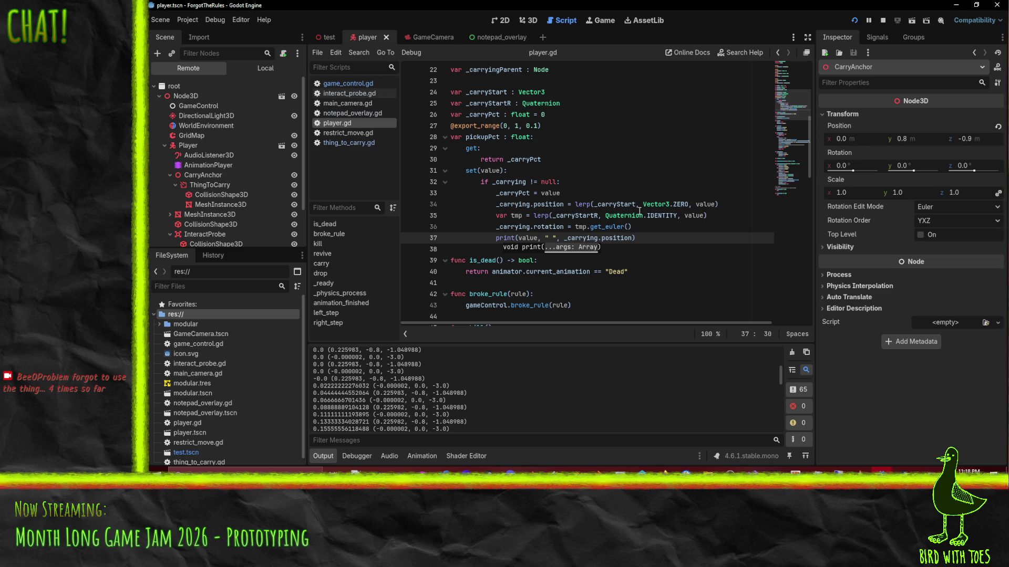
{"action": "double_click", "coordinate": [607, 205]}
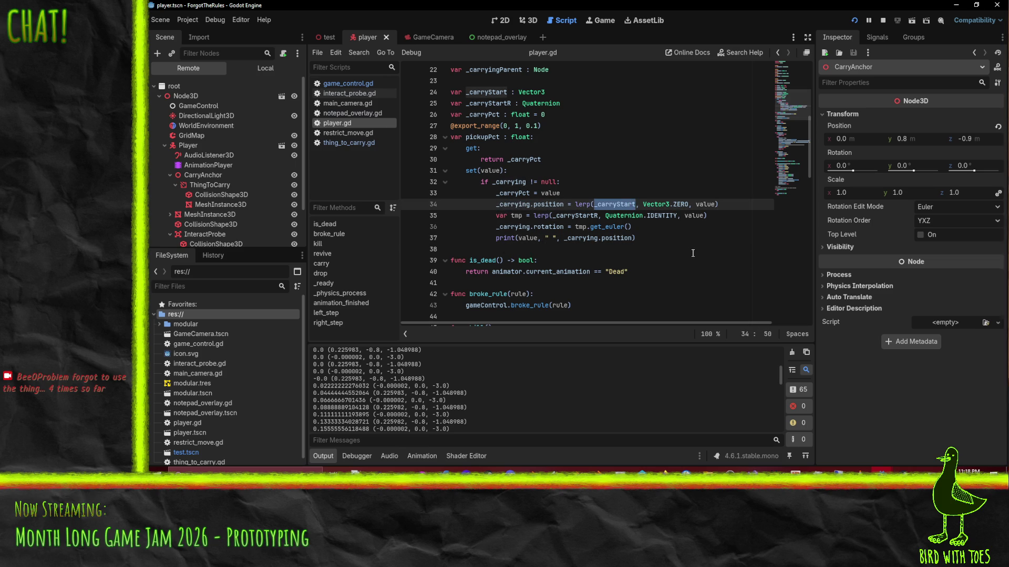
{"action": "double_click", "coordinate": [703, 205]}
{"action": "left_click", "coordinate": [695, 205]}
{"action": "left_click", "coordinate": [680, 205]}
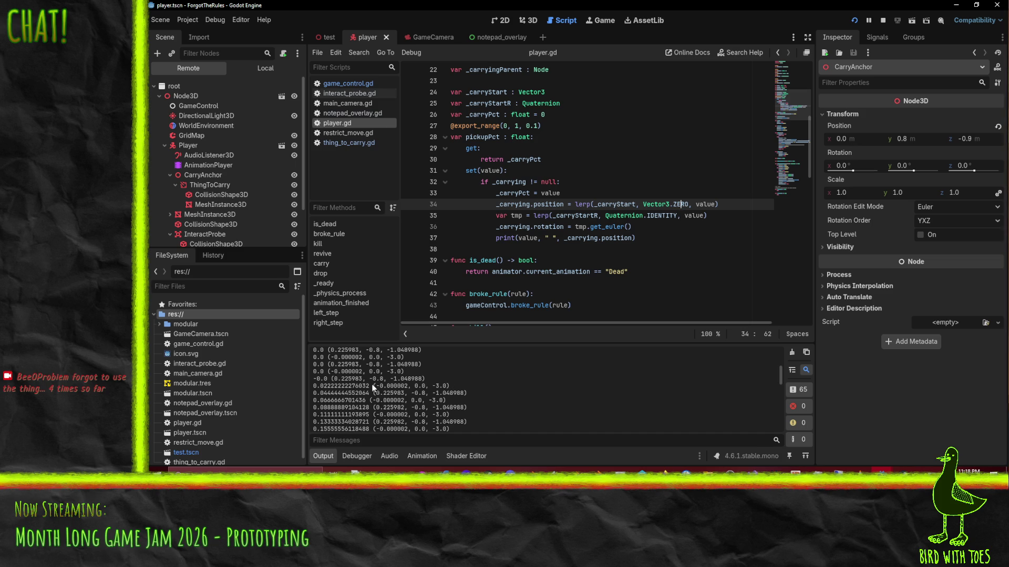
{"action": "left_click_drag", "start_coordinate": [374, 388], "coordinate": [464, 384]}
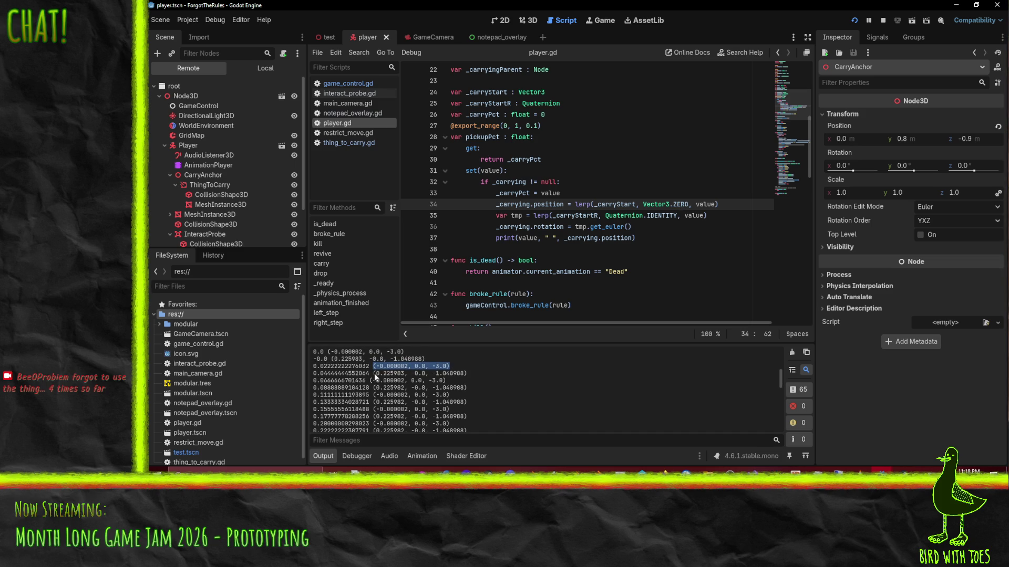
{"action": "left_click_drag", "start_coordinate": [374, 373], "coordinate": [498, 373]}
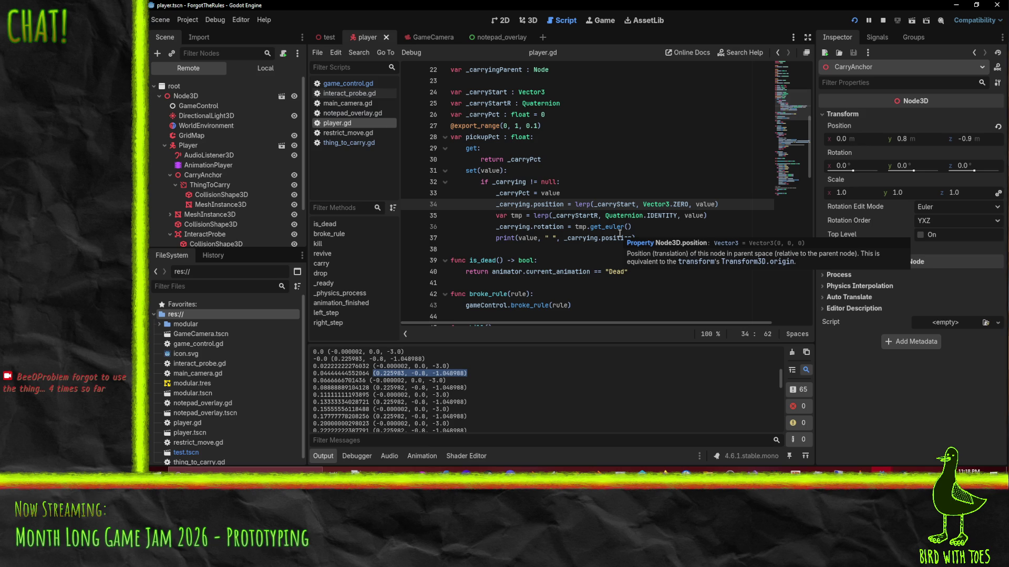
- Comment out the _carrying.rotation = tmp.get_euler() line and run the project
{"action": "left_click", "coordinate": [494, 229]}
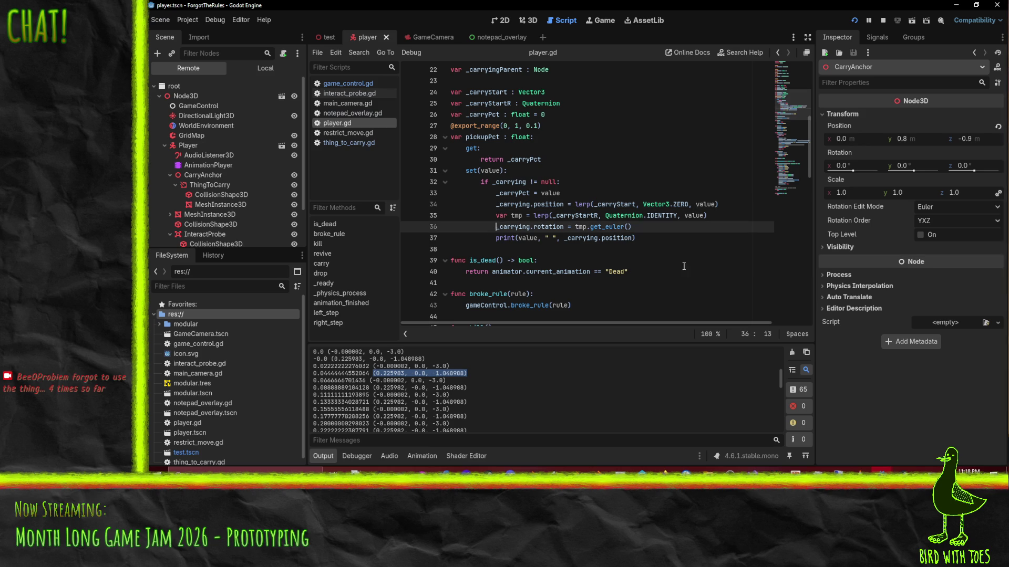
{"action": "type", "text": "#"}
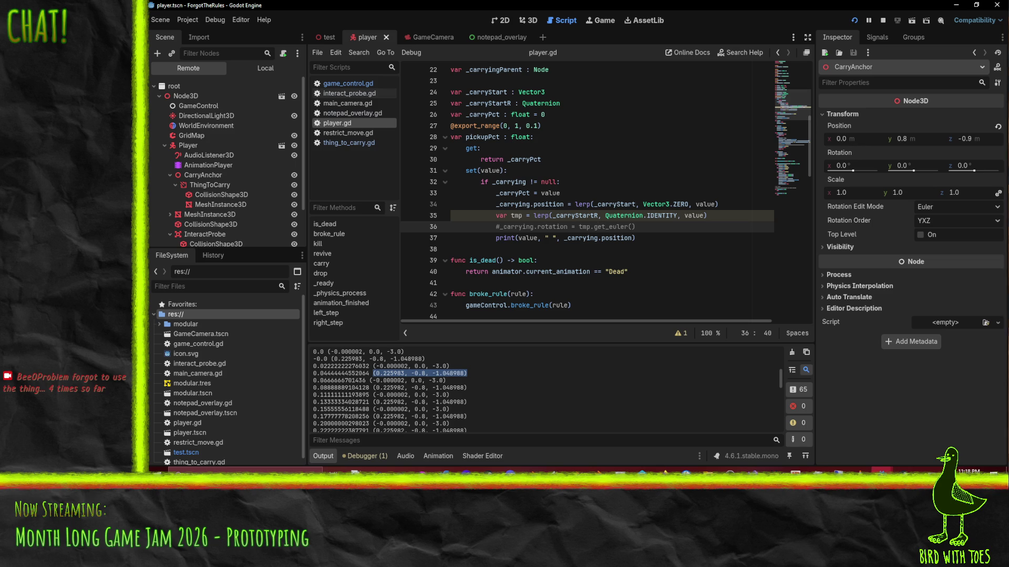
{"action": "left_click", "coordinate": [855, 21]}
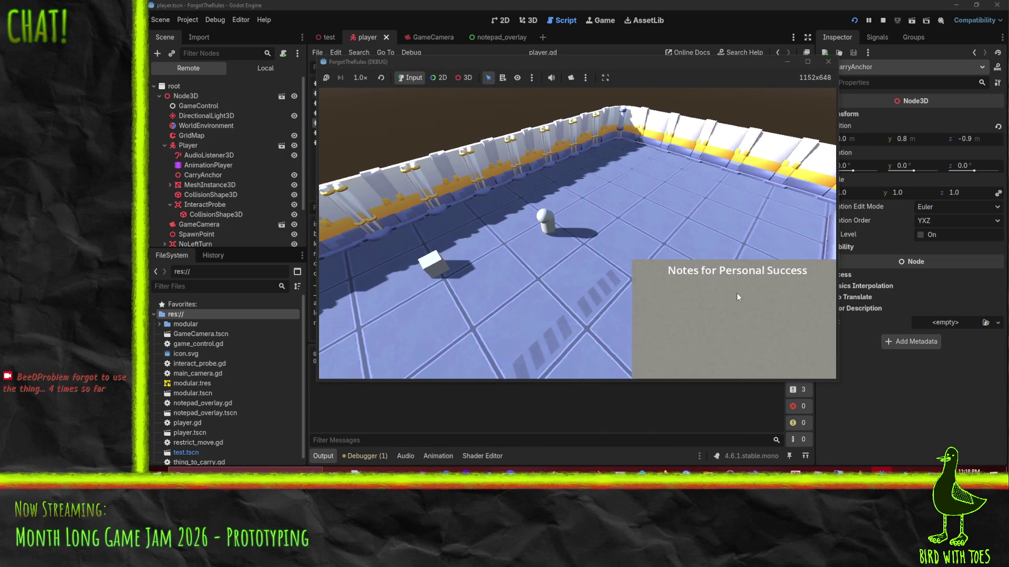
- Pick up the cube so the pickup values climb to 1.0, then stop the run
{"action": "key", "text": "e"}
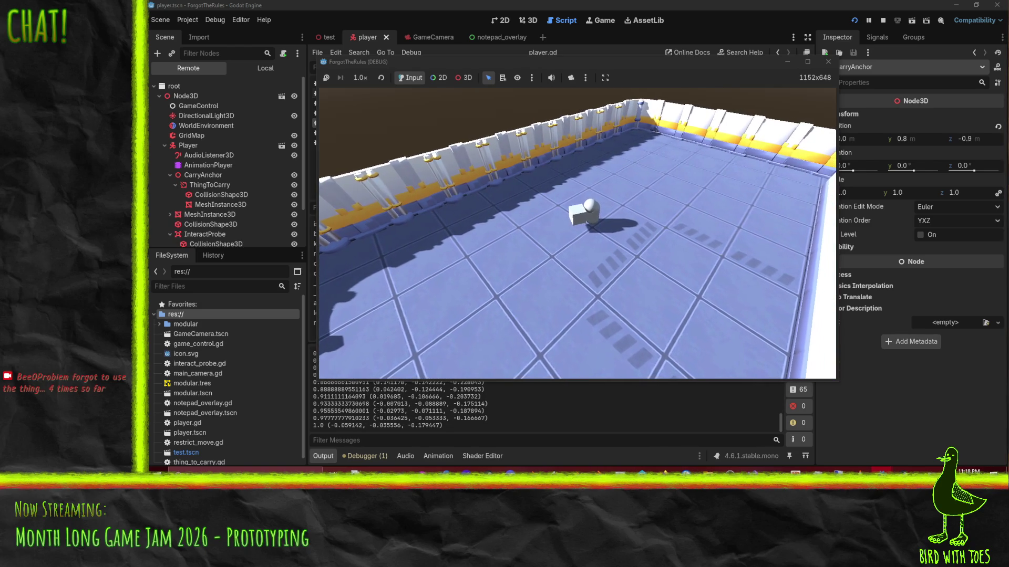
{"action": "left_click", "coordinate": [832, 64]}
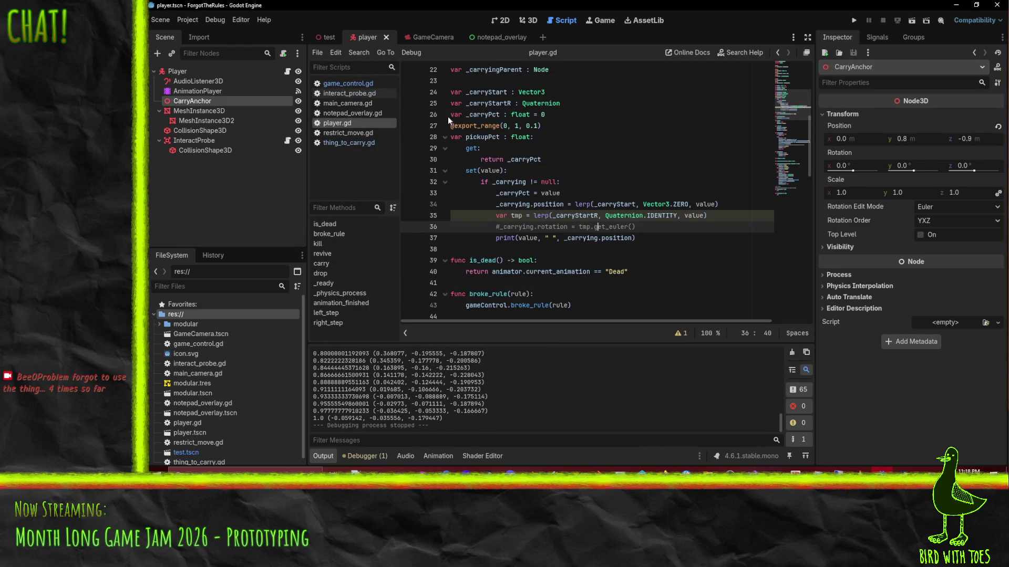
- Review the commented rotation line 36 in player.gd, then bring up the Quaternion docs in Firefox
{"action": "scroll", "coordinate": [537, 116], "scroll_direction": "down", "scroll_amount": 10}
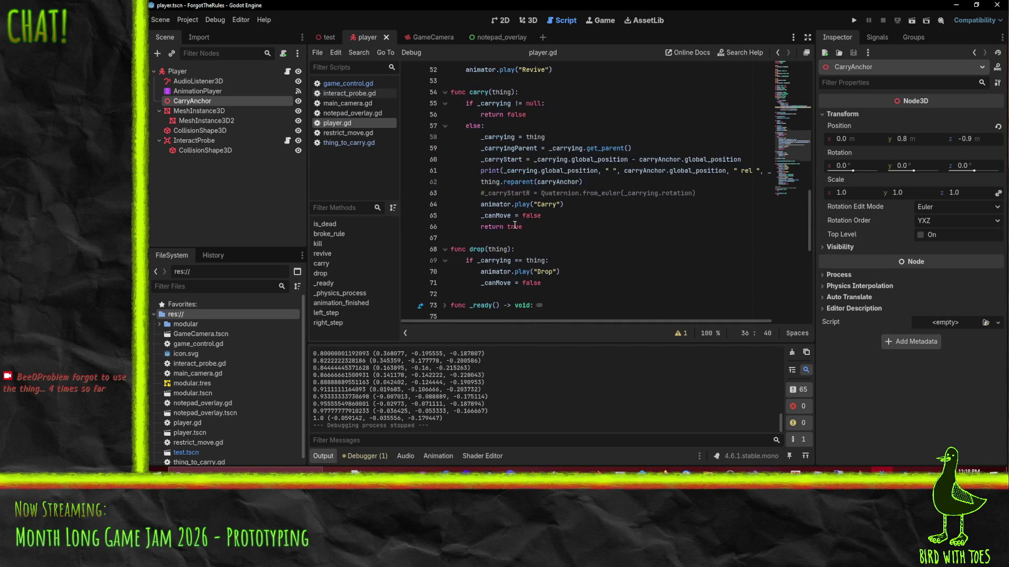
{"action": "scroll", "coordinate": [583, 208], "scroll_direction": "up", "scroll_amount": 10}
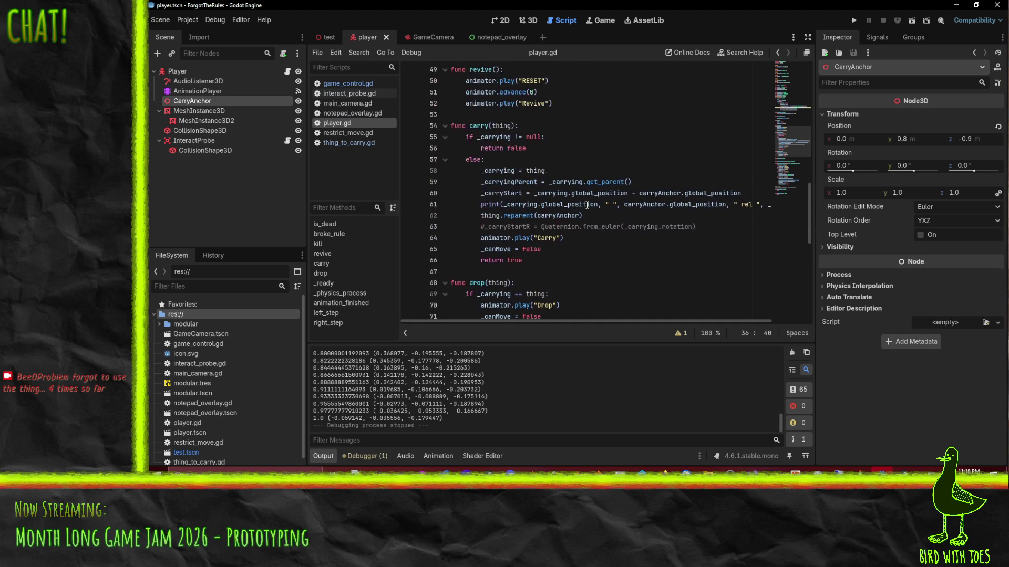
{"action": "left_click", "coordinate": [536, 228]}
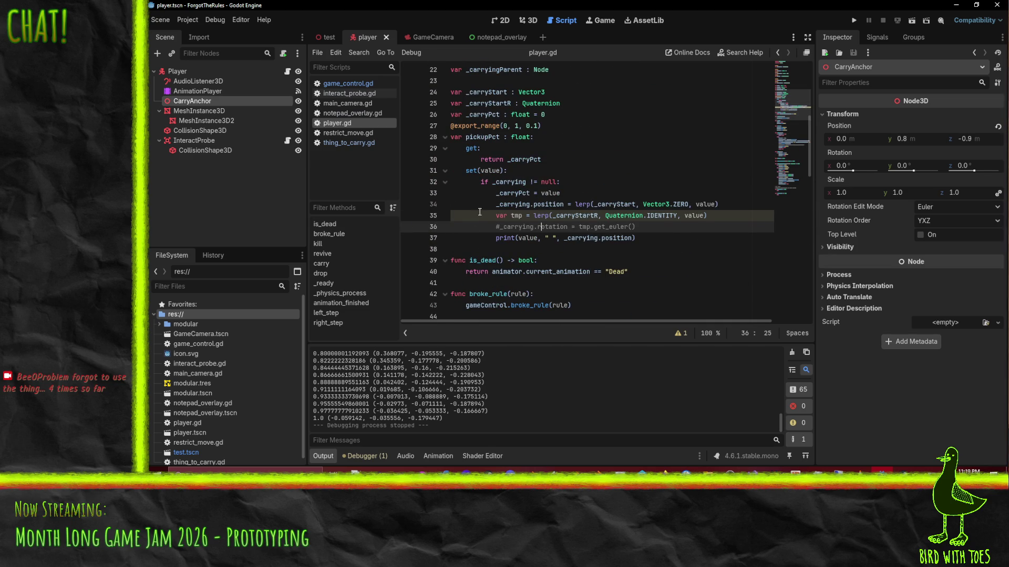
{"action": "scroll", "coordinate": [671, 233], "scroll_direction": "up", "scroll_amount": 2}
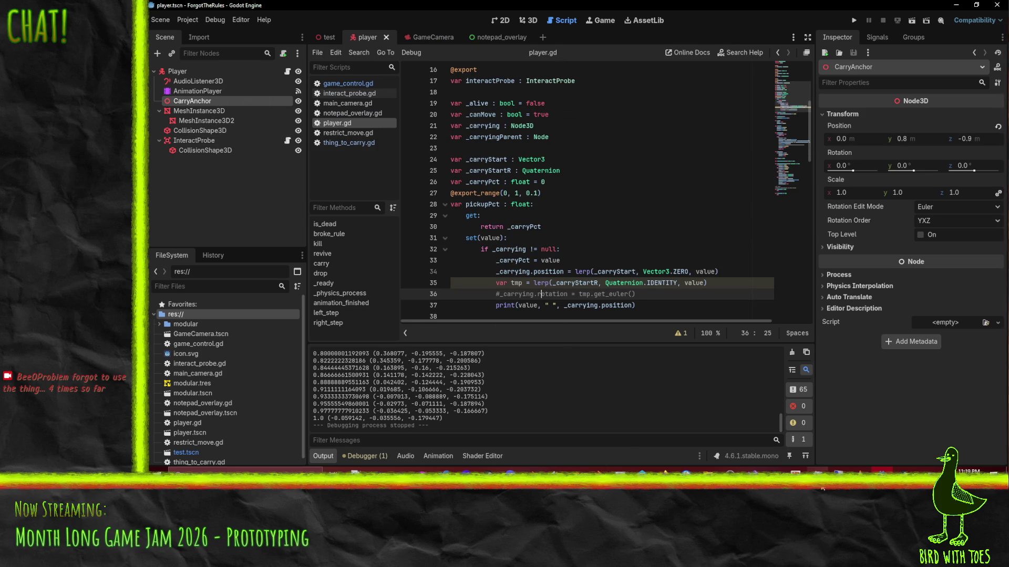
{"action": "mouse_move", "coordinate": [663, 470]}
{"action": "left_click", "coordinate": [729, 432]}
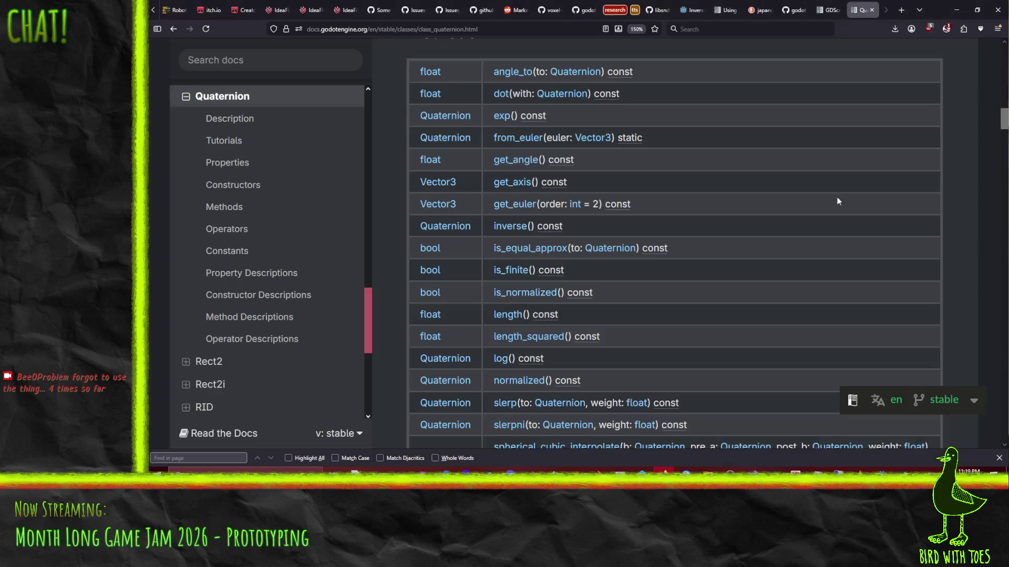
- Search the Godot docs for 'body', then for 'AnimatableBody'
{"action": "left_click", "coordinate": [252, 62]}
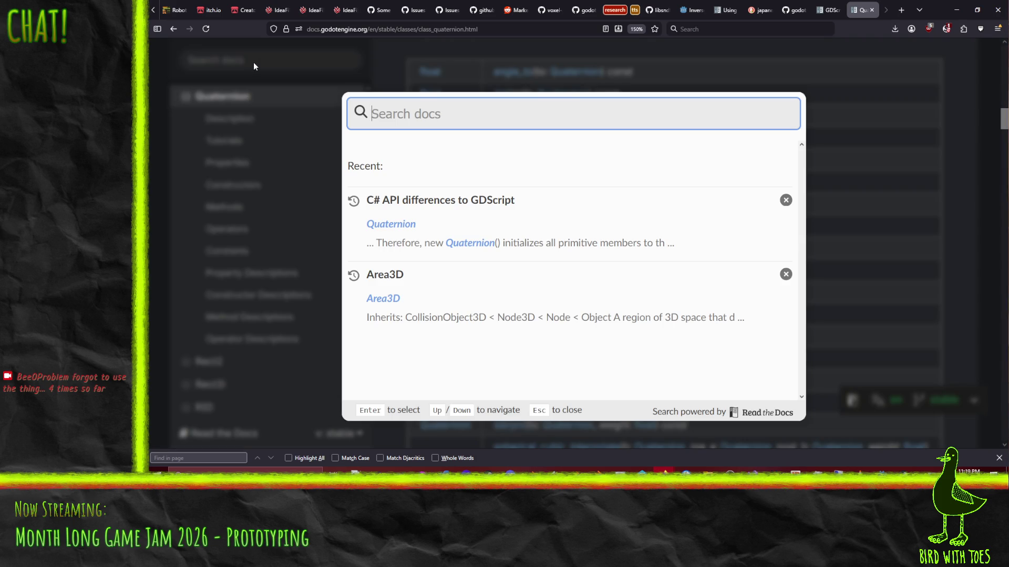
{"action": "type", "text": "body"}
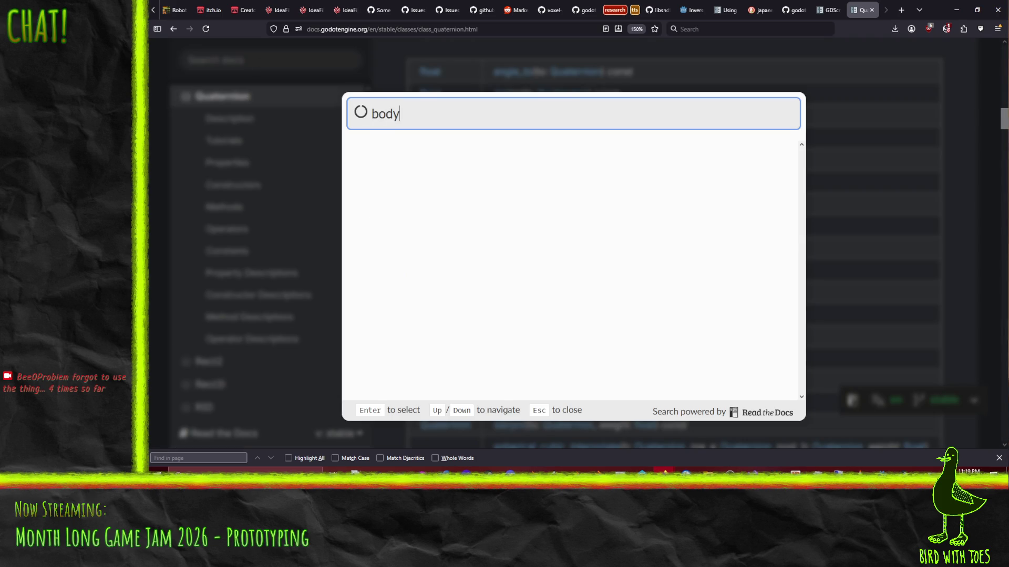
{"action": "key", "text": "ctrl+a"}
{"action": "type", "text": "Anima"}
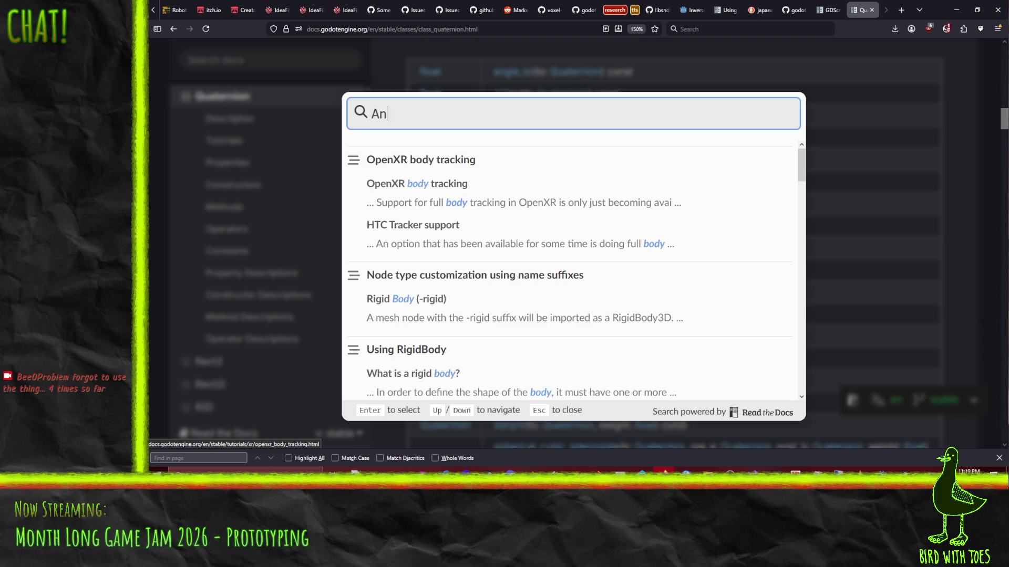
{"action": "type", "text": "t"}
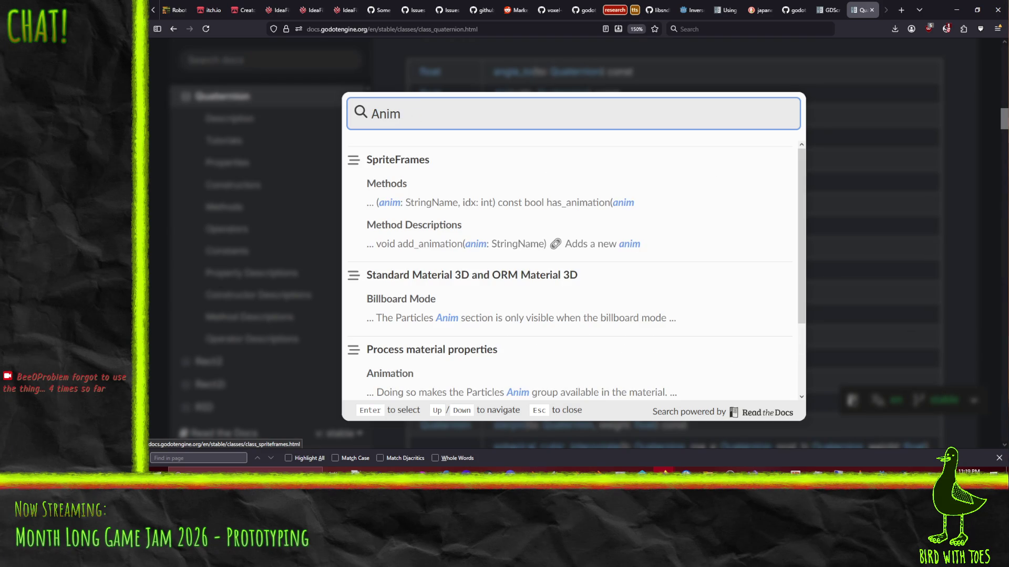
{"action": "type", "text": "ated"}
{"action": "key", "text": "BackSpace"}
{"action": "key", "text": "BackSpace"}
{"action": "type", "text": "ableBody"}
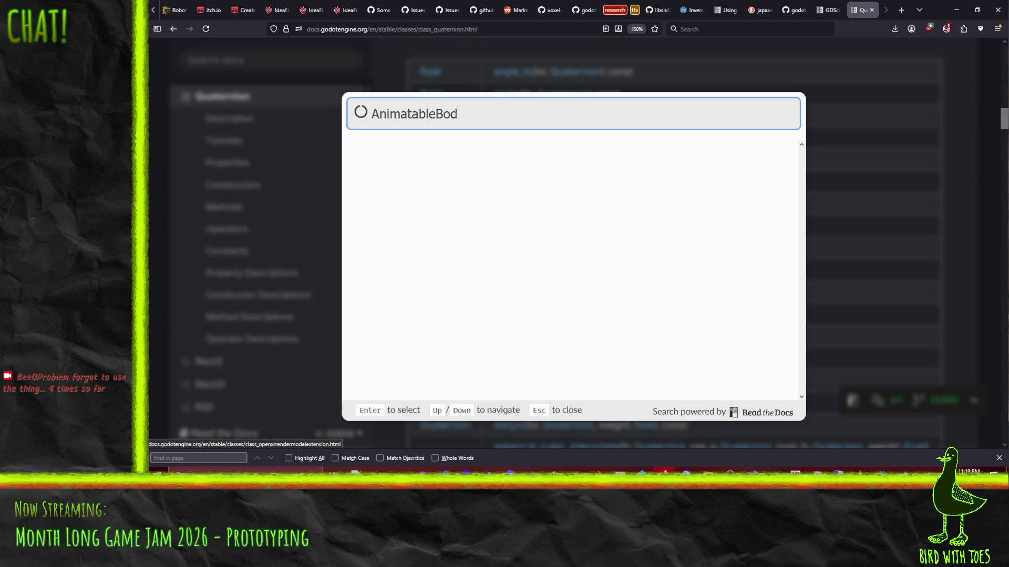
- Search 'StaticBody' instead and open the Collision shapes (2D) result
{"action": "key", "text": "ctrl+a"}
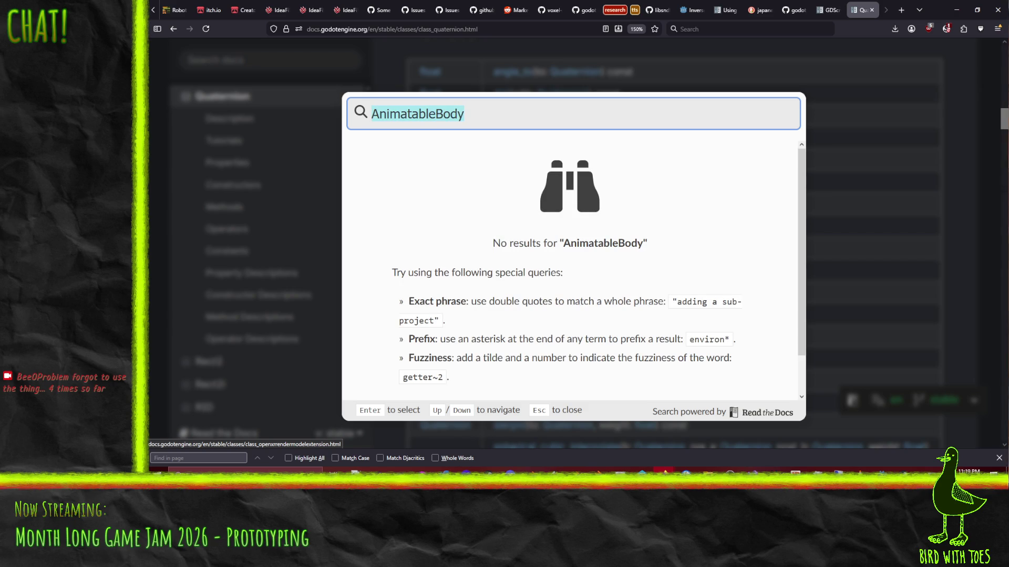
{"action": "type", "text": "StaticBody"}
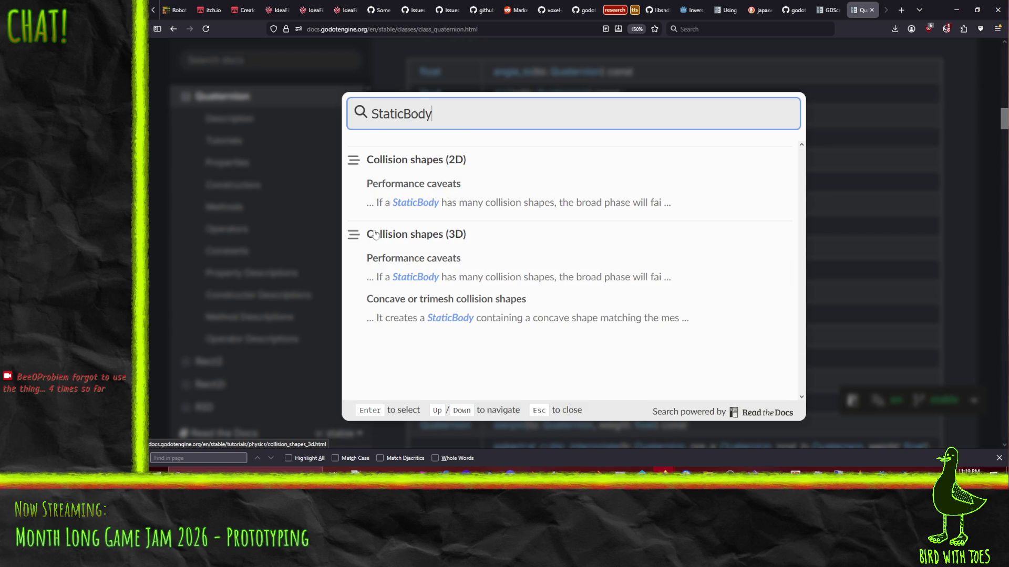
{"action": "left_click", "coordinate": [428, 207]}
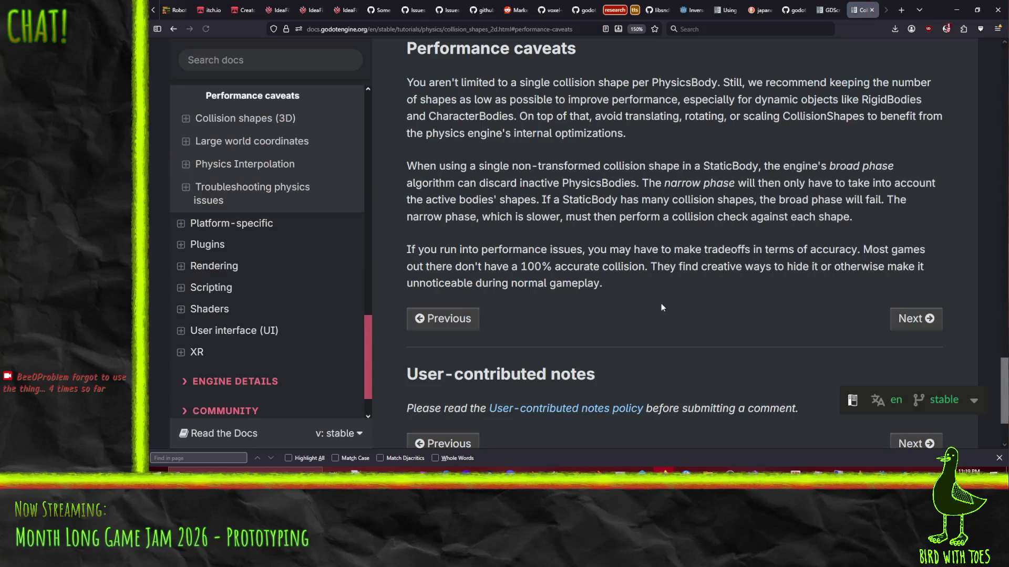
- Reread the Collision shapes (2D) page, reopening it from recent search results, then begin a web search
{"action": "scroll", "coordinate": [646, 243], "scroll_direction": "up", "scroll_amount": 15}
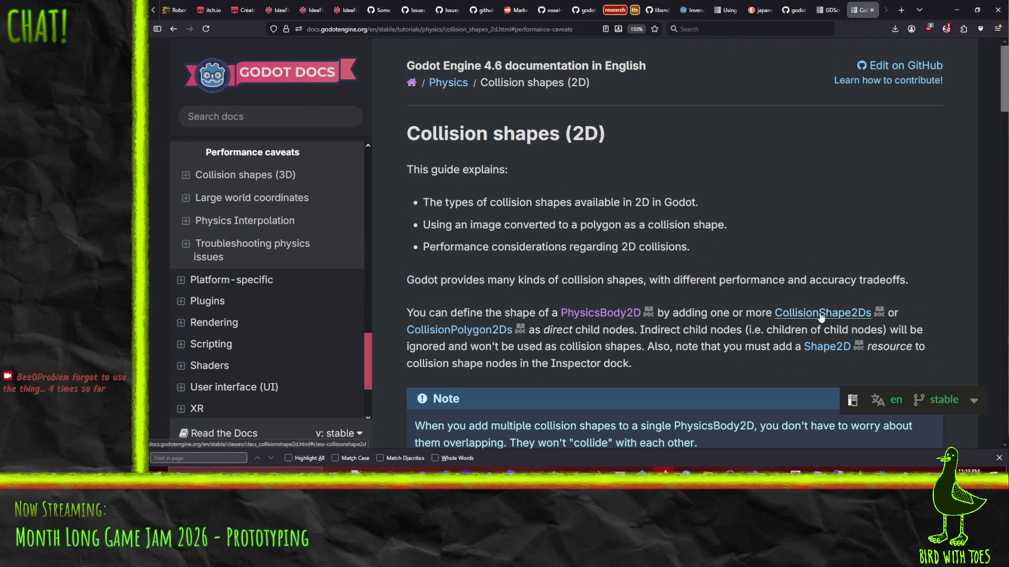
{"action": "scroll", "coordinate": [411, 130], "scroll_direction": "down", "scroll_amount": 3}
{"action": "scroll", "coordinate": [411, 131], "scroll_direction": "down", "scroll_amount": 5}
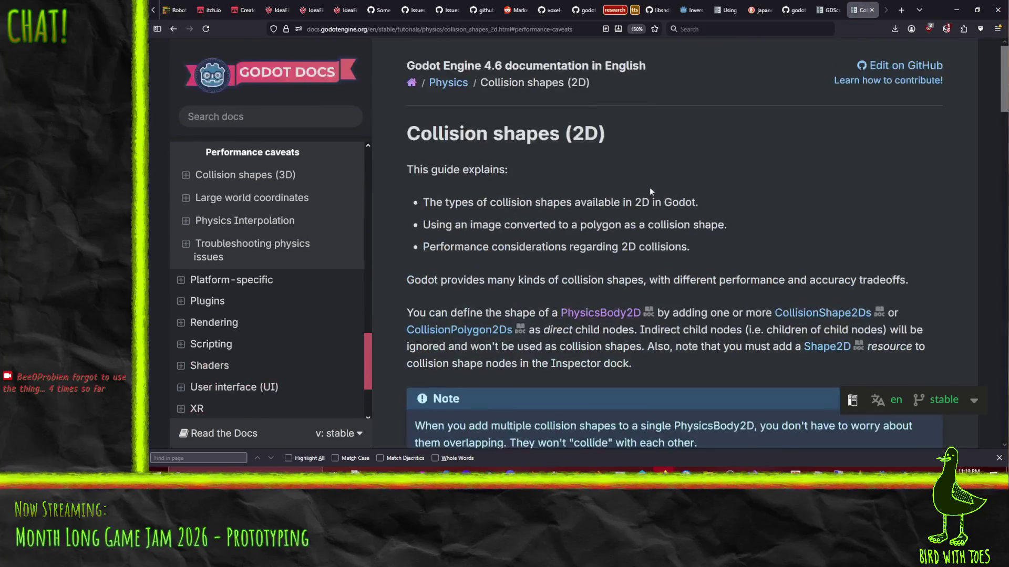
{"action": "left_click", "coordinate": [253, 59]}
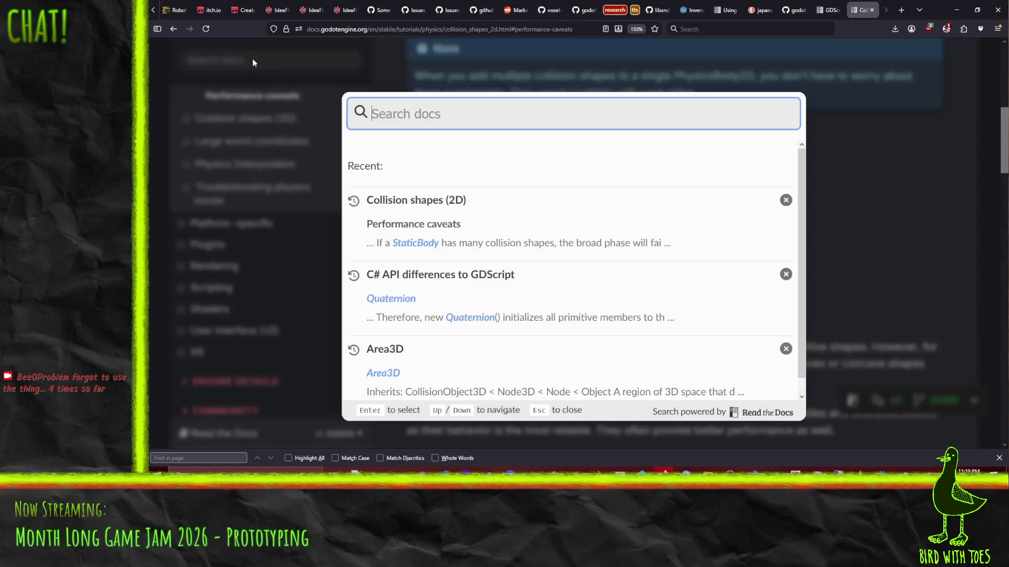
{"action": "left_click", "coordinate": [406, 249]}
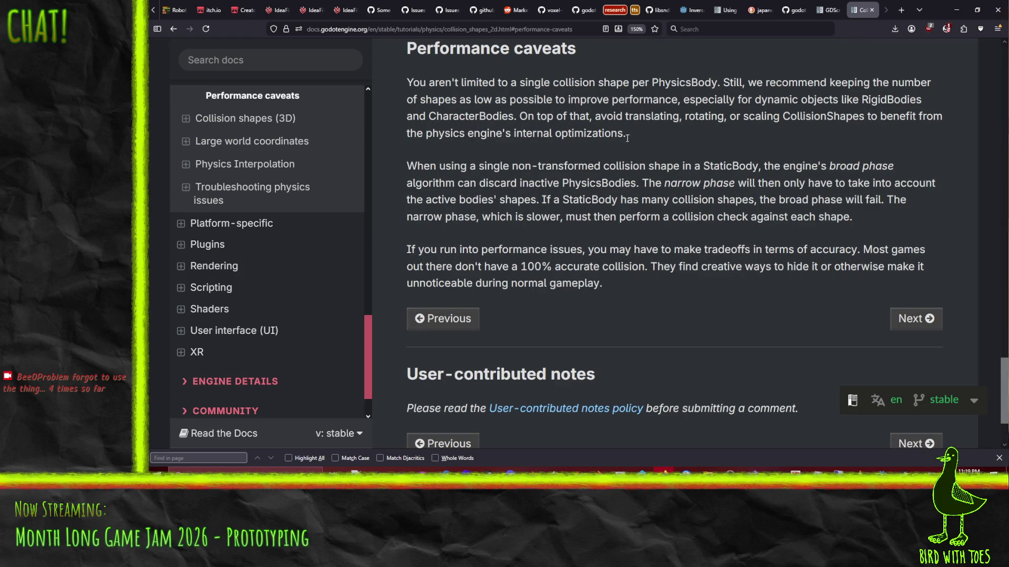
{"action": "scroll", "coordinate": [457, 44], "scroll_direction": "up", "scroll_amount": 10}
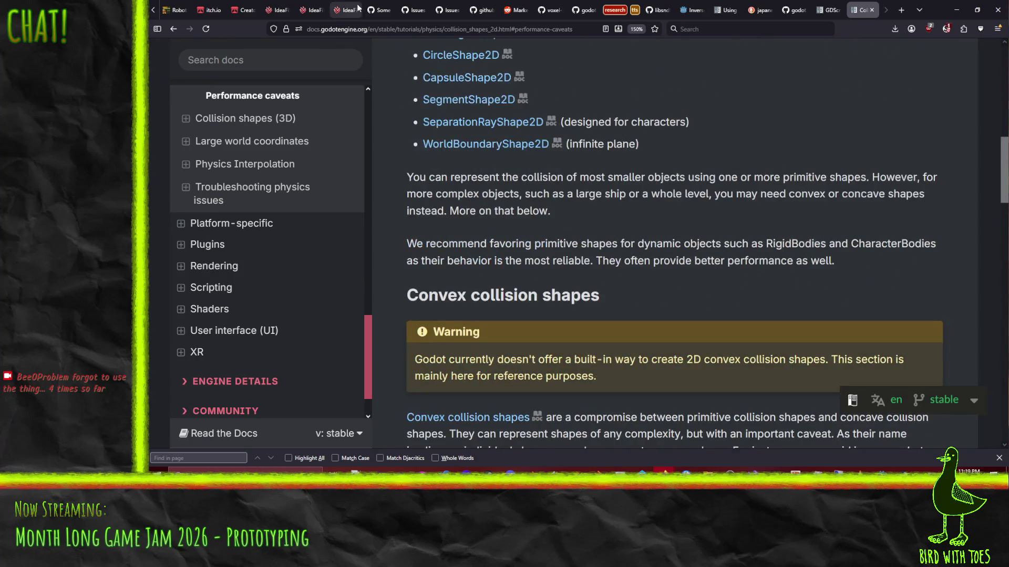
{"action": "left_click", "coordinate": [383, 31]}
- Web-search 'godot staticbody', open the StaticBody3D reference, and follow its AnimatableBody3D link
{"action": "type", "text": "godot staticbo"}
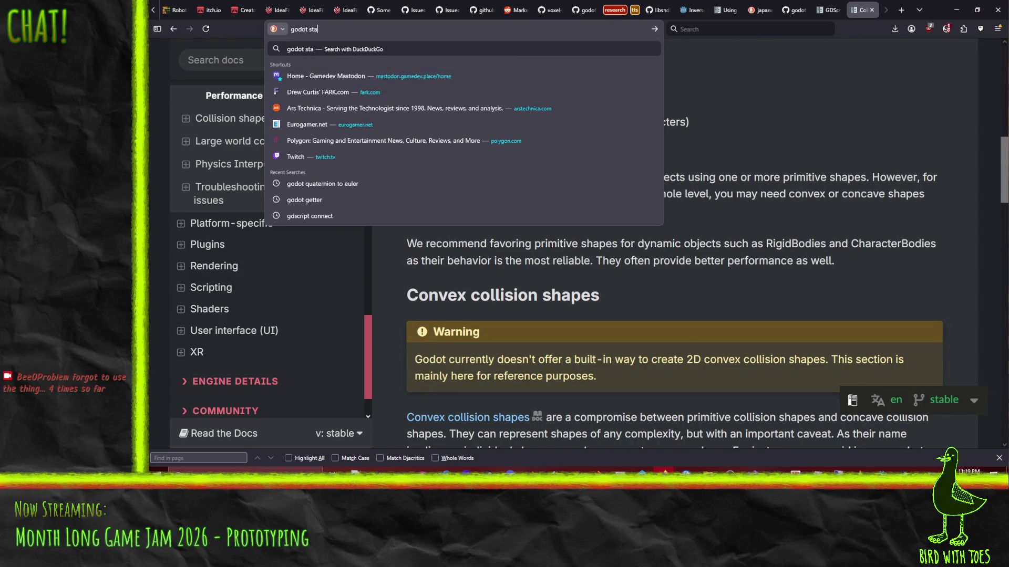
{"action": "type", "text": "dy"}
{"action": "key", "text": "Return"}
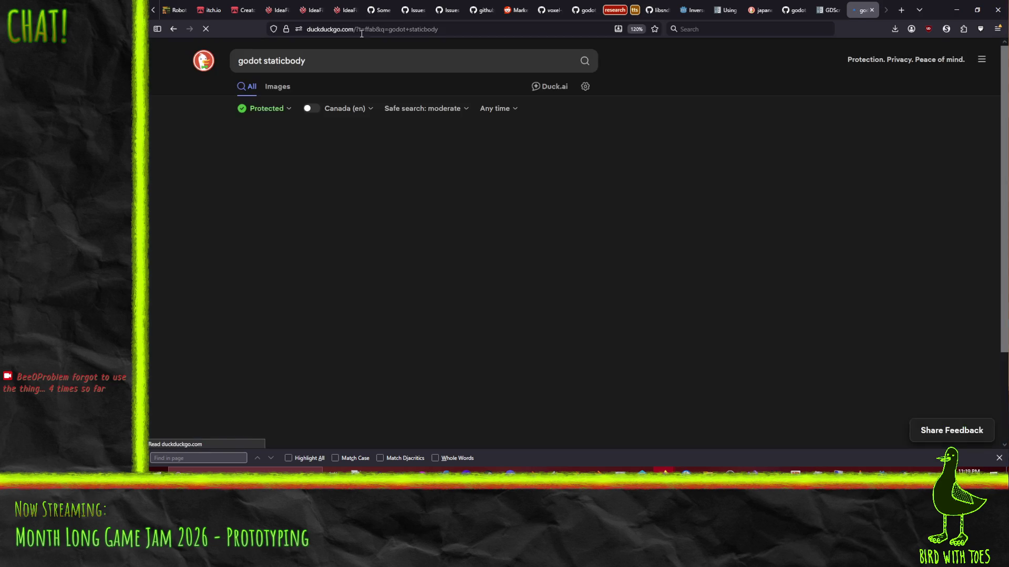
{"action": "left_click", "coordinate": [344, 157]}
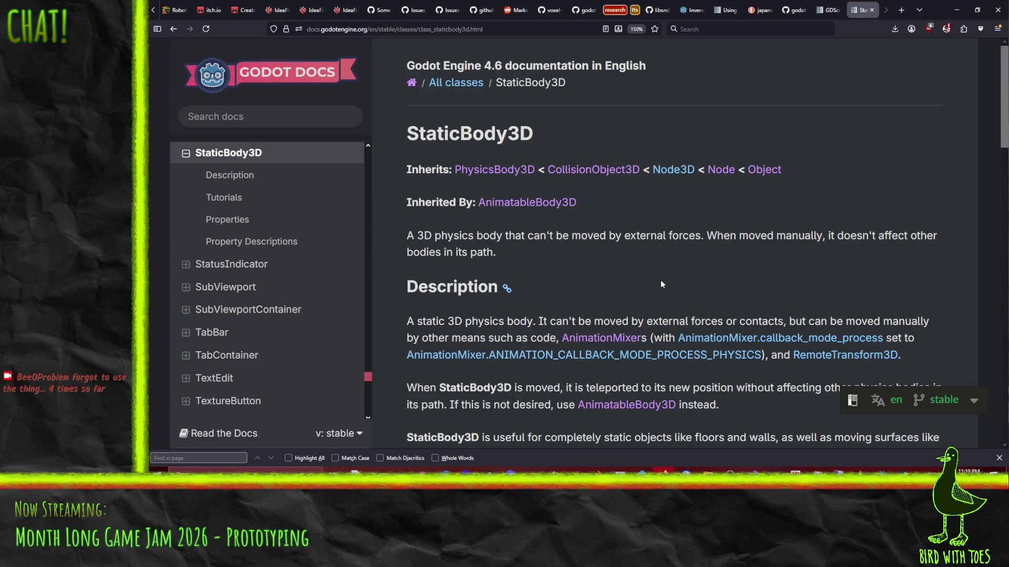
{"action": "left_click_drag", "start_coordinate": [405, 138], "coordinate": [510, 135]}
{"action": "left_click", "coordinate": [647, 277]}
{"action": "left_click", "coordinate": [525, 203]}
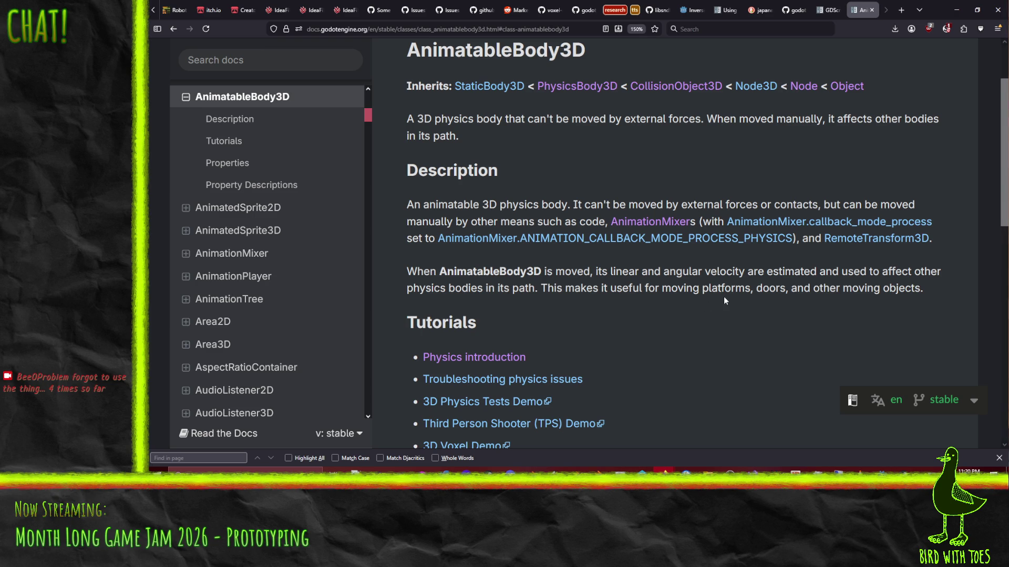
- Read the AnimatableBody3D reference, then minimize Firefox to return to player.gd's pickupPct setter
{"action": "scroll", "coordinate": [726, 290], "scroll_direction": "down", "scroll_amount": 10}
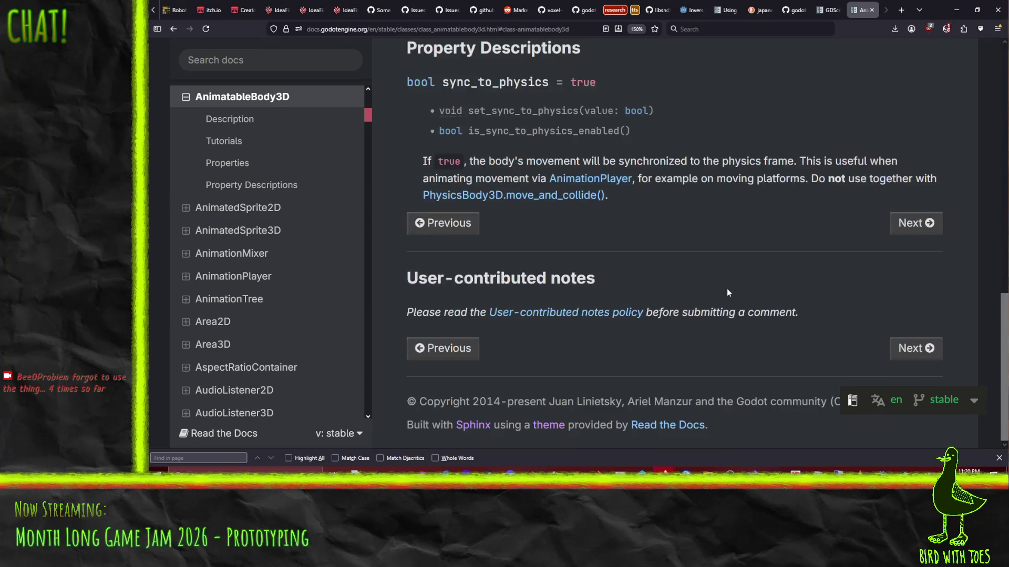
{"action": "scroll", "coordinate": [728, 290], "scroll_direction": "up", "scroll_amount": 1}
{"action": "scroll", "coordinate": [728, 290], "scroll_direction": "up", "scroll_amount": 1}
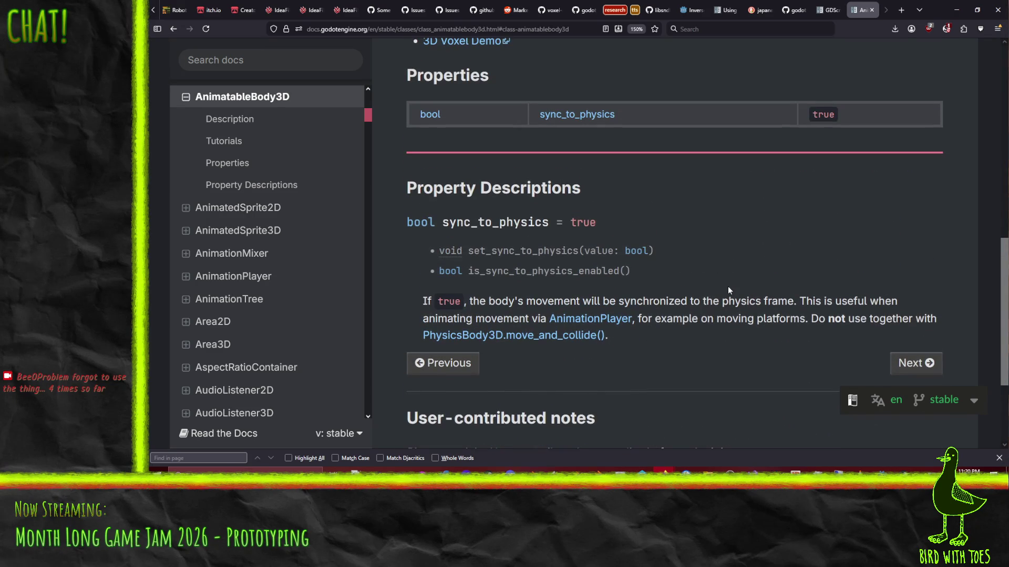
{"action": "scroll", "coordinate": [728, 289], "scroll_direction": "up", "scroll_amount": 5}
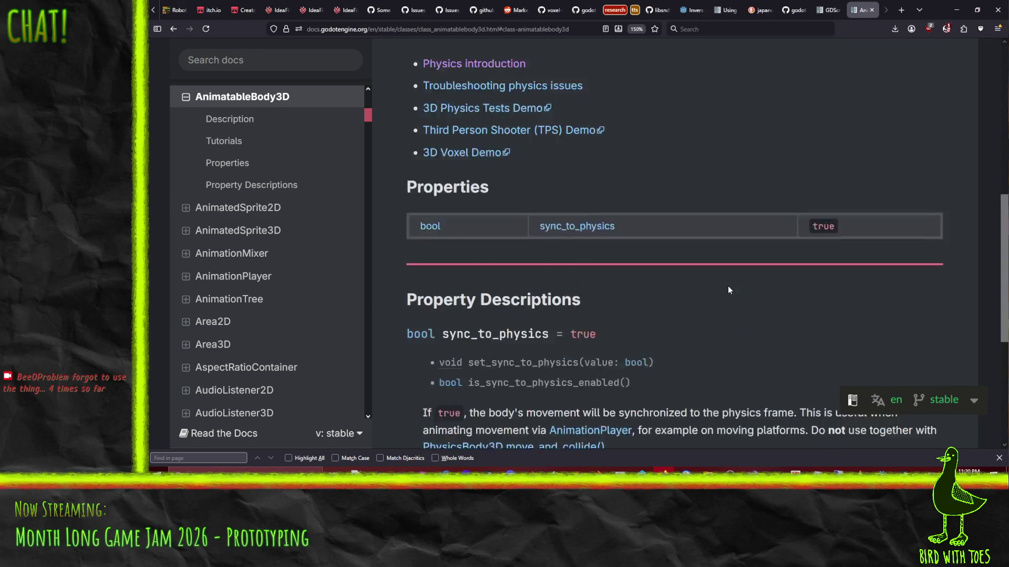
{"action": "scroll", "coordinate": [728, 289], "scroll_direction": "up", "scroll_amount": 1}
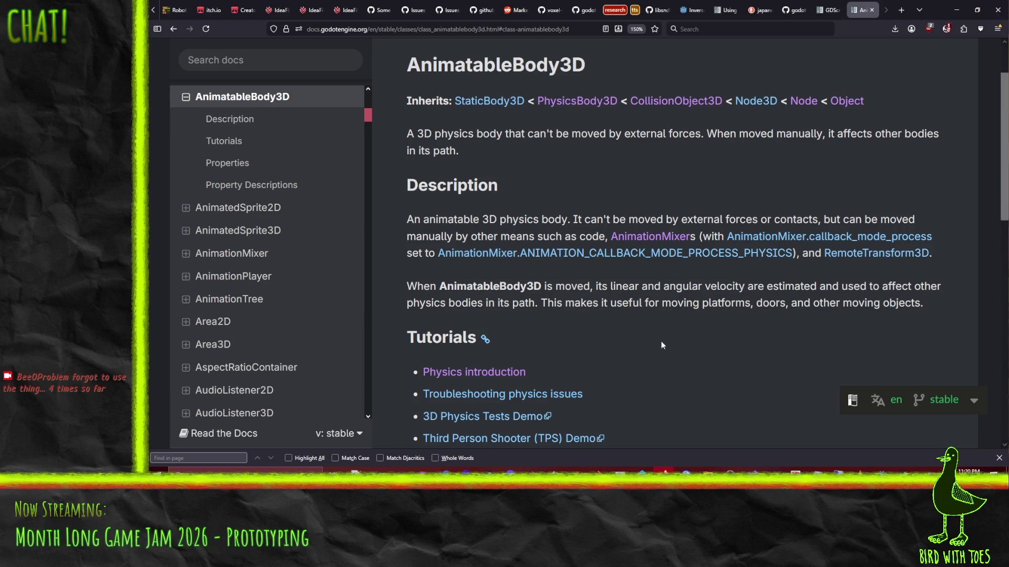
{"action": "left_click", "coordinate": [956, 10]}
{"action": "scroll", "coordinate": [587, 279], "scroll_direction": "down", "scroll_amount": 1}
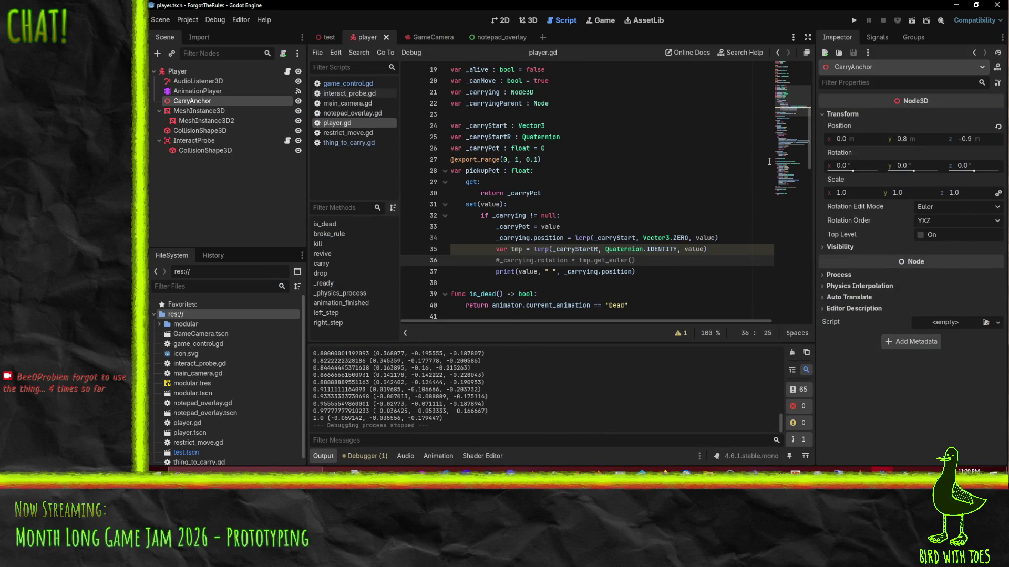
- Run the game, slow it to 1/8 speed, and pick up and carry the box
{"action": "left_click", "coordinate": [852, 19]}
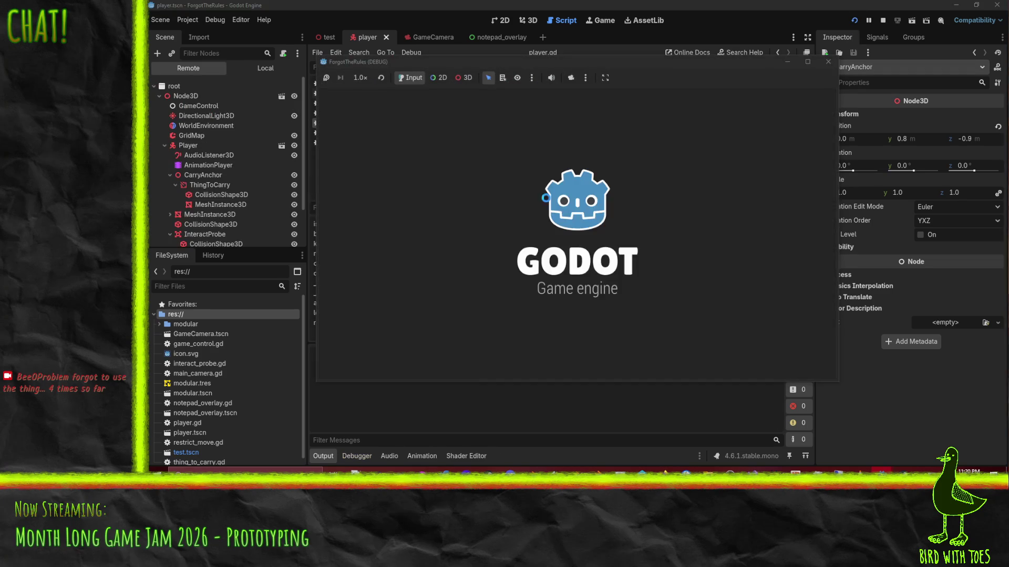
{"action": "left_click", "coordinate": [366, 76]}
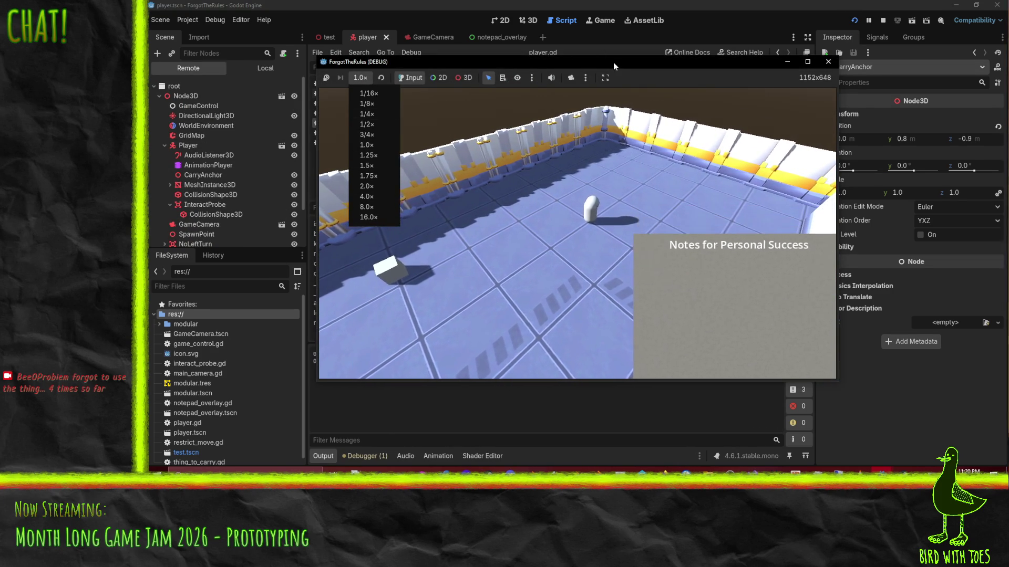
{"action": "left_click", "coordinate": [689, 215]}
{"action": "key", "text": "a"}
{"action": "key", "text": "a"}
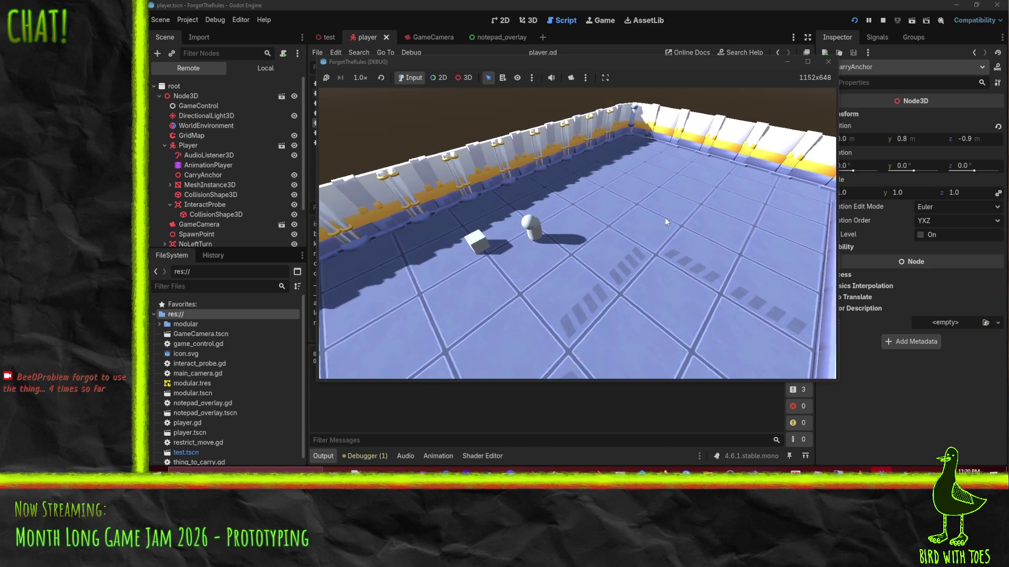
{"action": "left_click", "coordinate": [367, 77]}
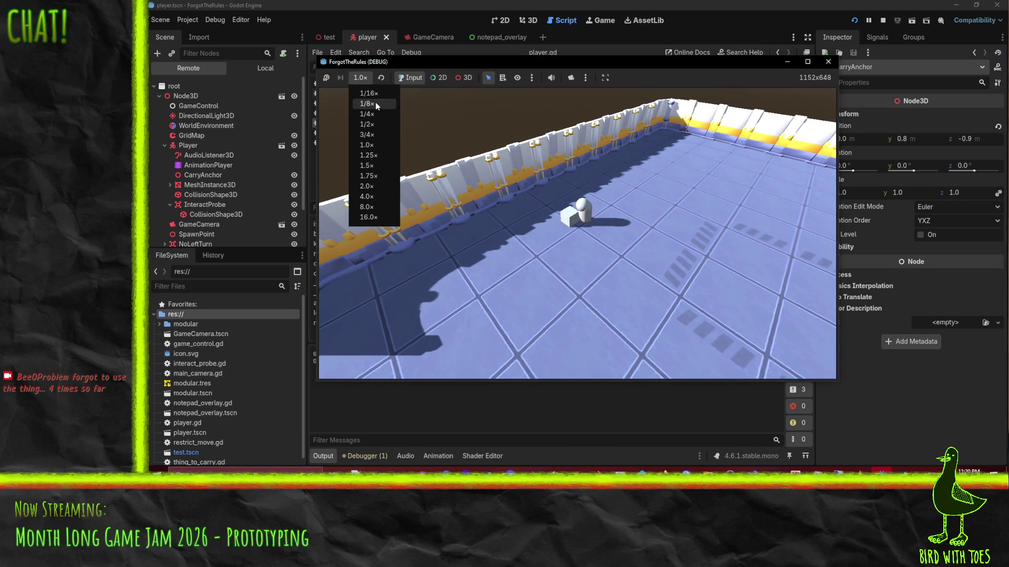
{"action": "left_click", "coordinate": [375, 102]}
{"action": "key", "text": "e"}
{"action": "key", "text": "d"}
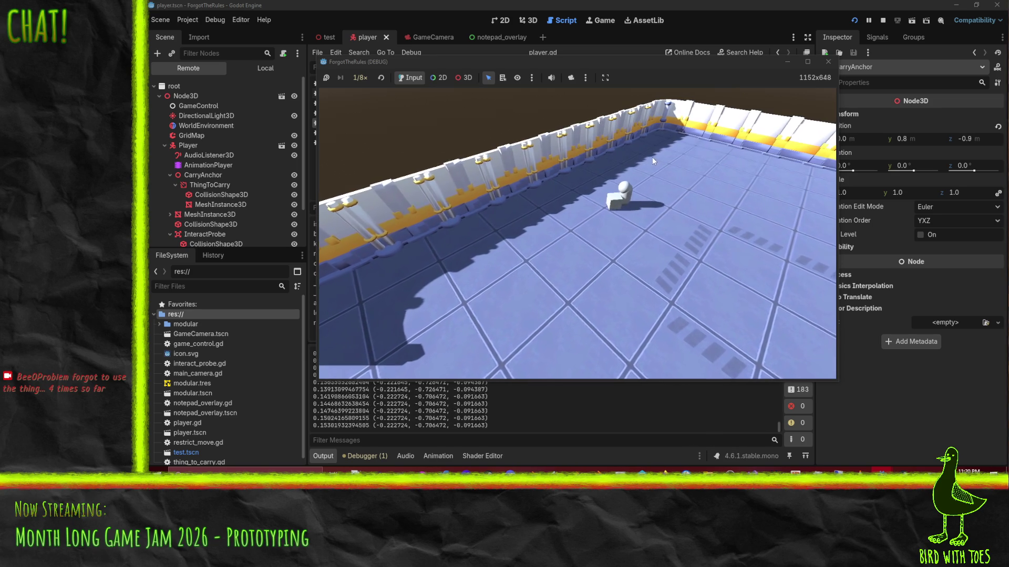
- Close the game window, relaunch with F5, and stop the run
{"action": "left_click", "coordinate": [529, 448]}
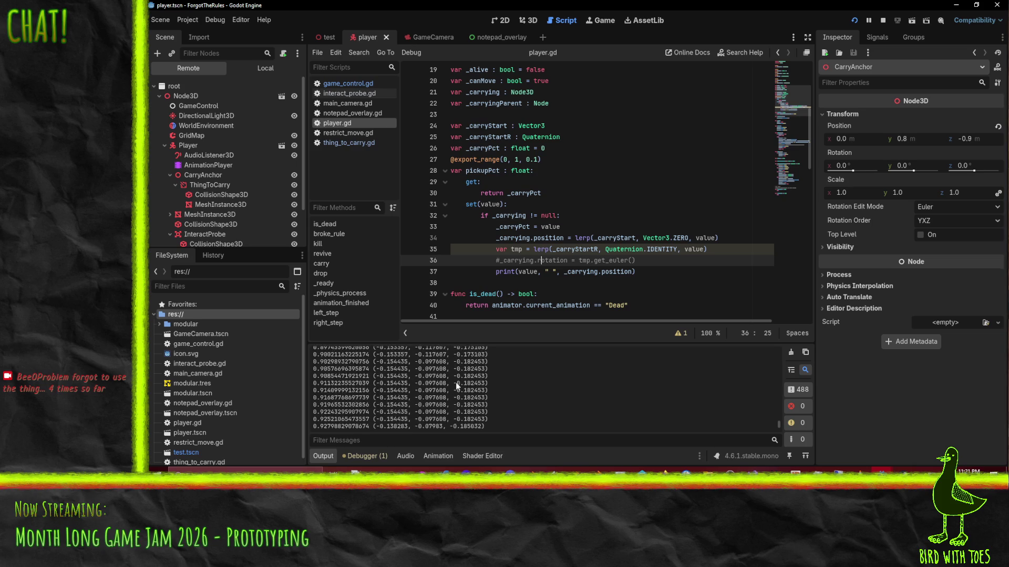
{"action": "key", "text": "F5"}
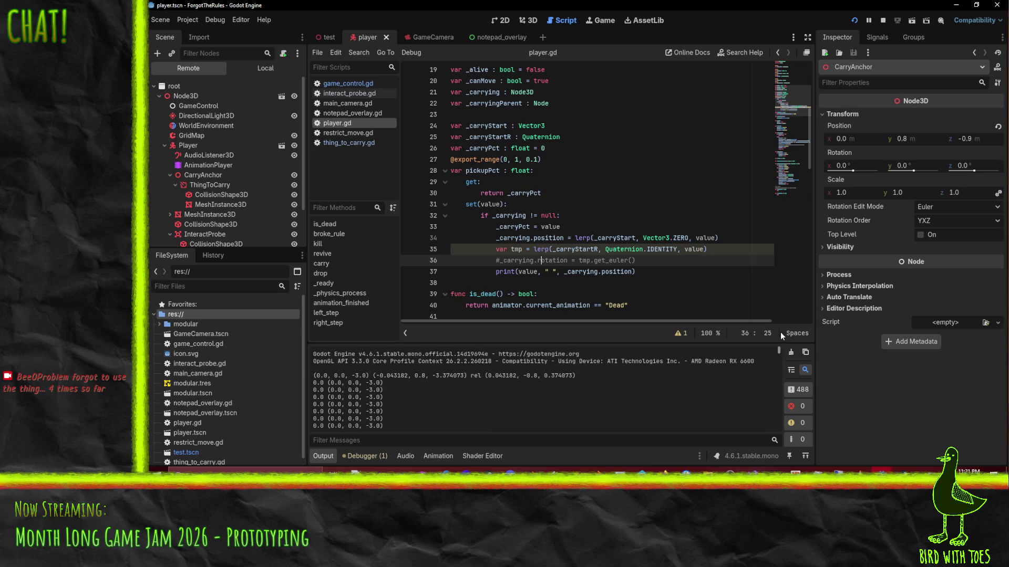
{"action": "left_click", "coordinate": [885, 23]}
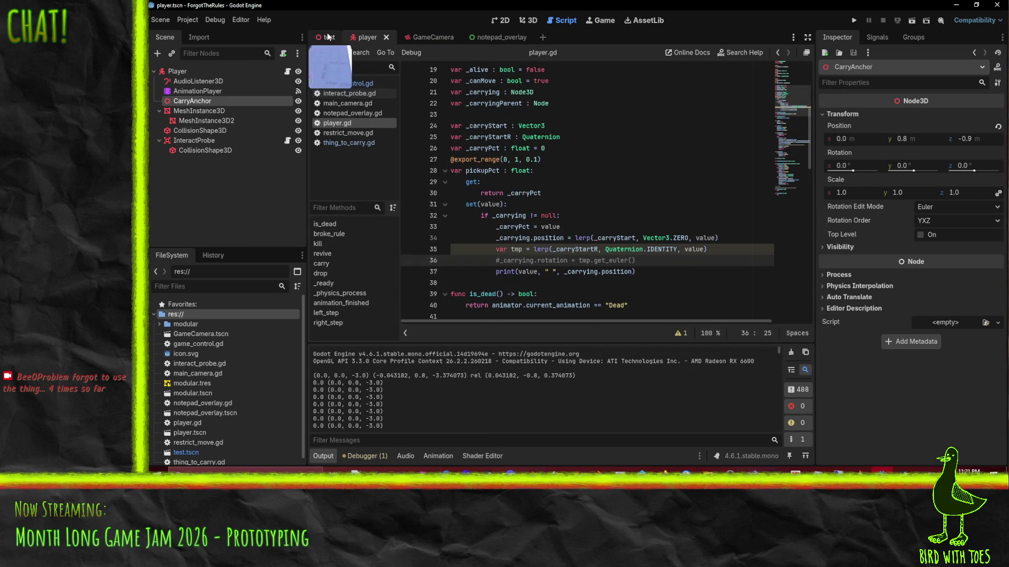
- Open thing_to_carry.gd and insert a blank line at the top of interactE
{"action": "left_click", "coordinate": [326, 36]}
{"action": "left_click", "coordinate": [363, 36]}
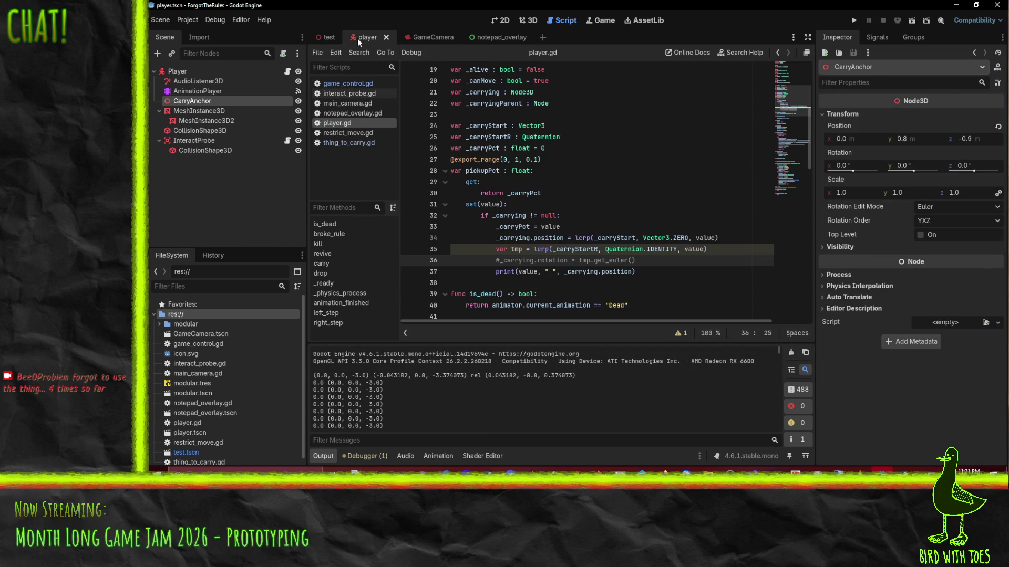
{"action": "left_click", "coordinate": [347, 143]}
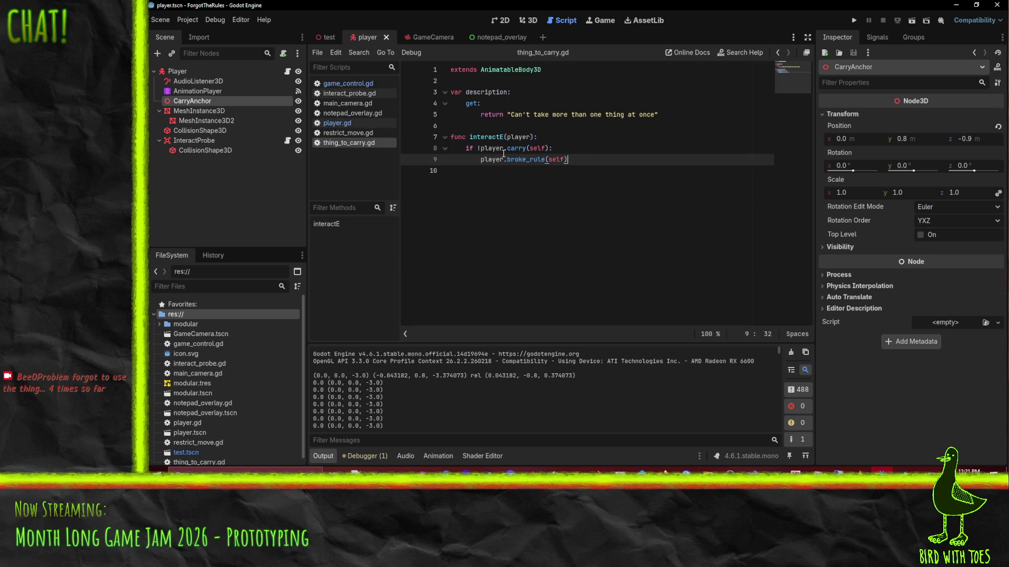
{"action": "left_click", "coordinate": [573, 142]}
{"action": "key", "text": "Return"}
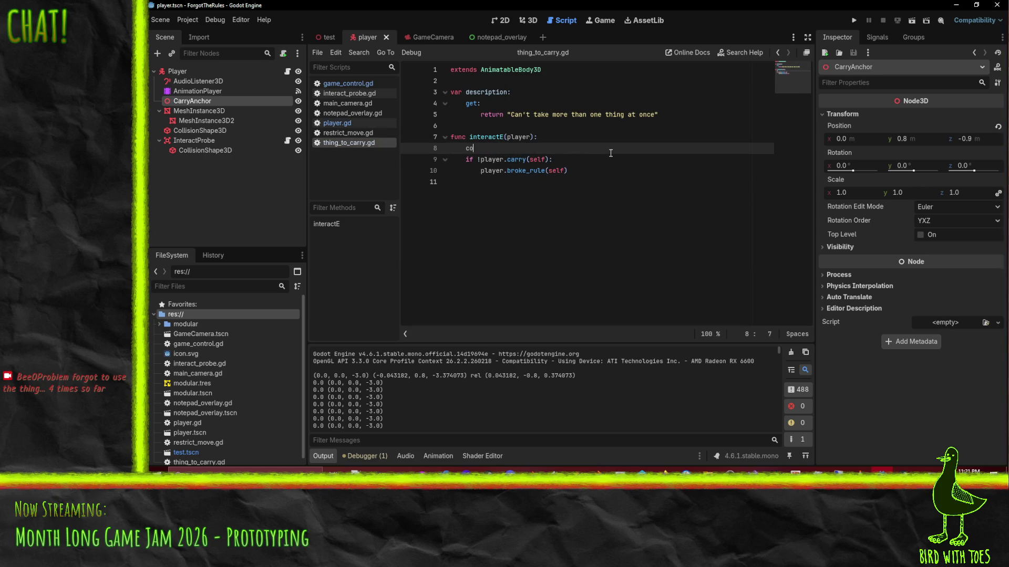
{"action": "type", "text": "ll"}
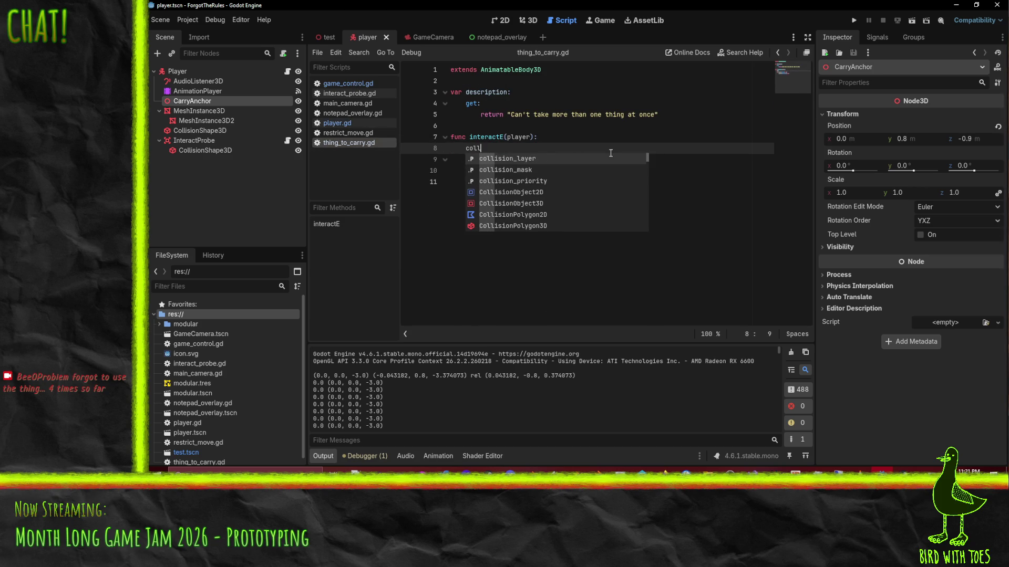
{"action": "key", "text": "Return"}
{"action": "key", "text": "ctrl+BackSpace"}
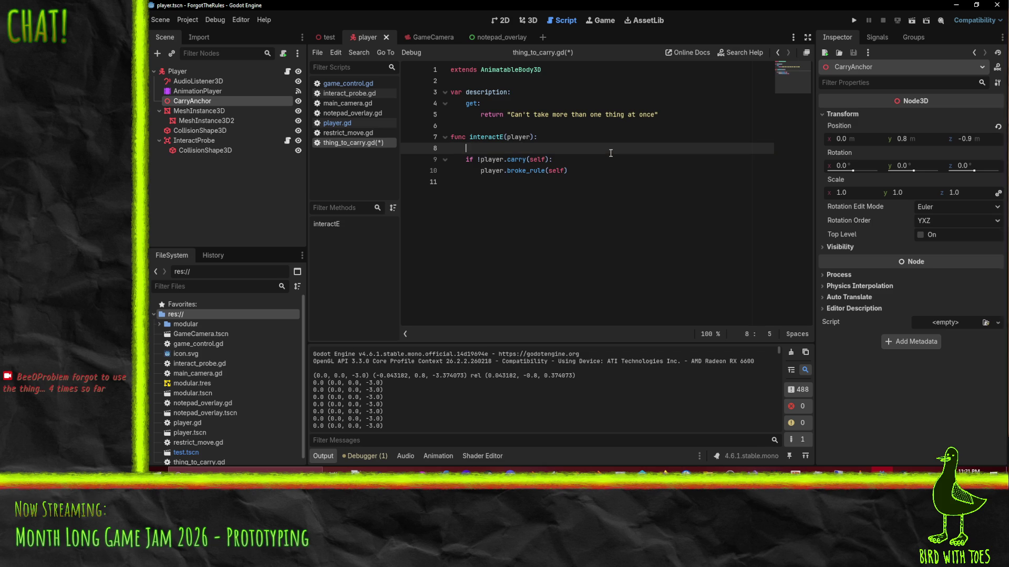
- Check the AnimatableBody3D docs in Firefox, then return to Godot's test scene
{"action": "mouse_move", "coordinate": [666, 474]}
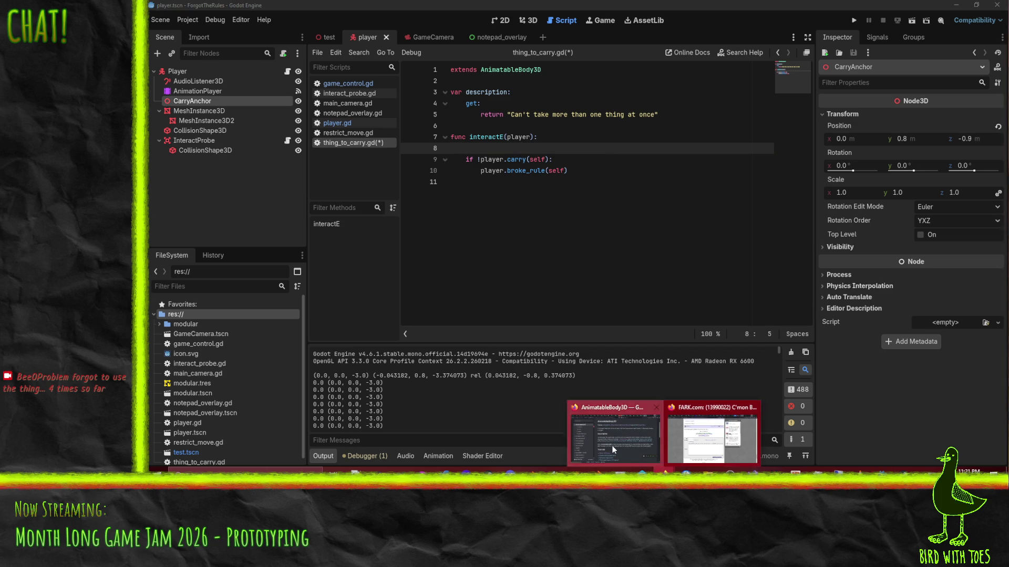
{"action": "left_click", "coordinate": [623, 442]}
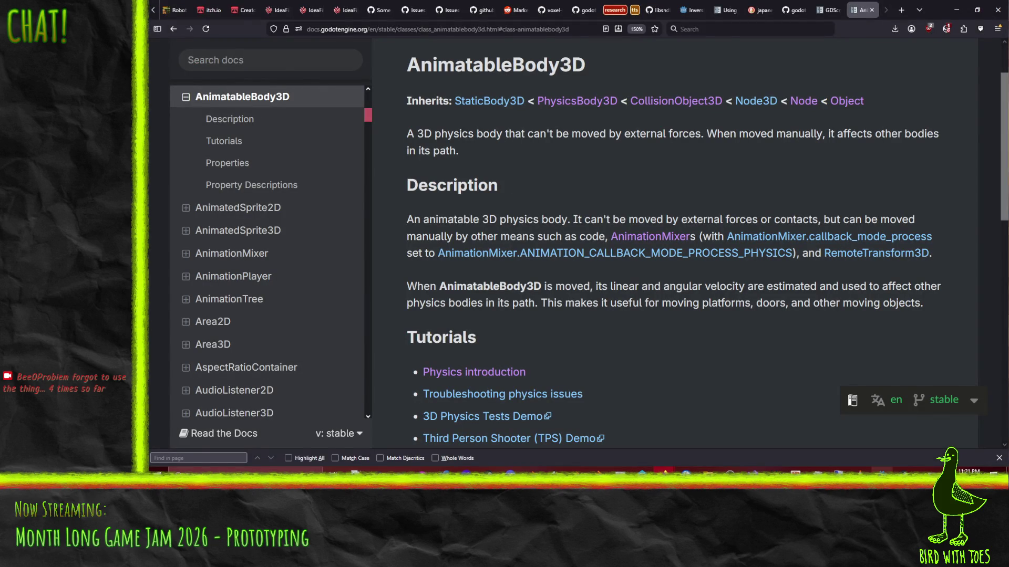
{"action": "key", "text": "alt+Tab"}
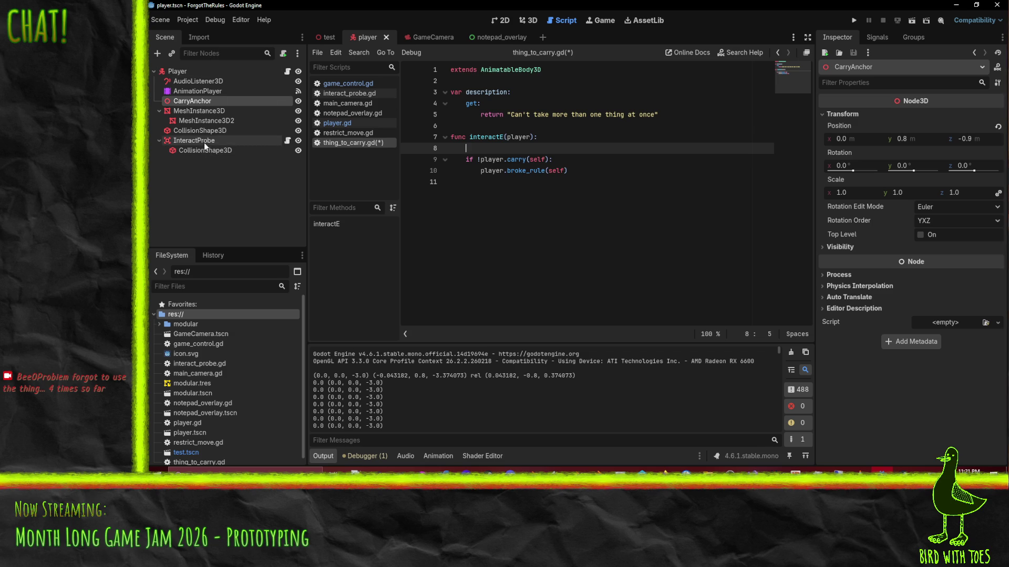
{"action": "left_click", "coordinate": [328, 37]}
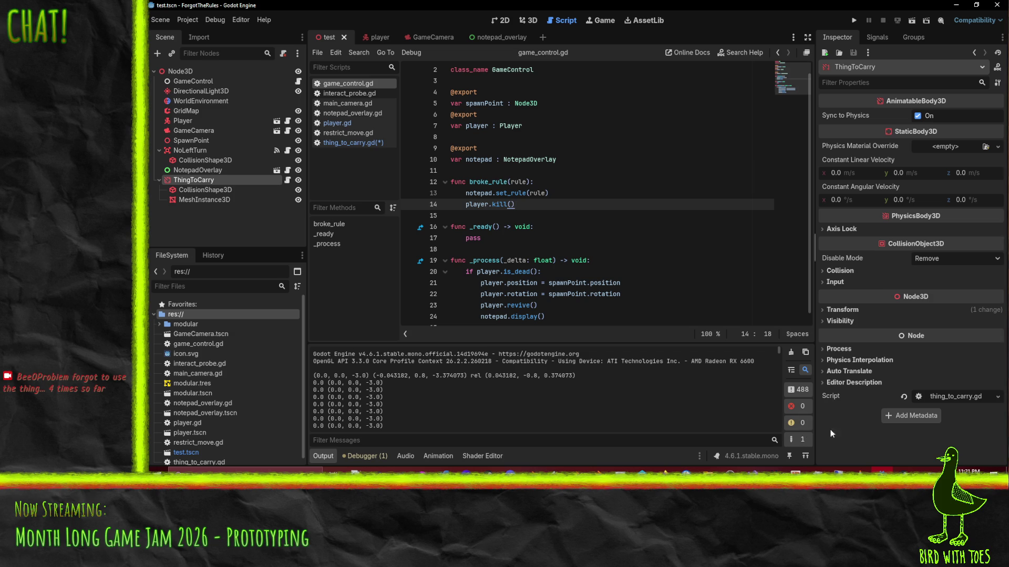
- In thing_to_carry.gd, write the line 'process_mode = PROCESS_MODE_DISABLED'
{"action": "mouse_move", "coordinate": [753, 471]}
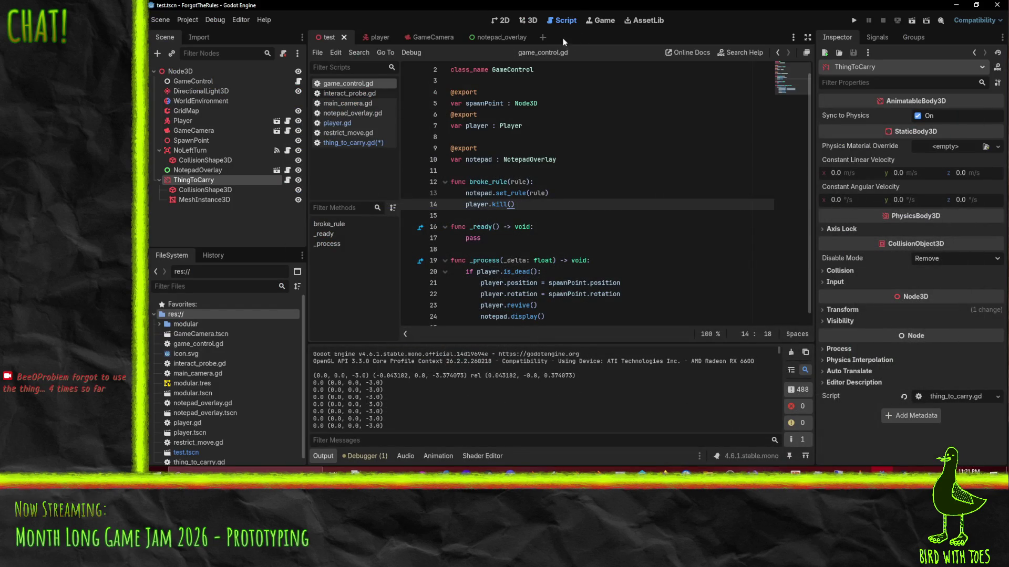
{"action": "left_click", "coordinate": [529, 20]}
{"action": "left_click", "coordinate": [373, 143]}
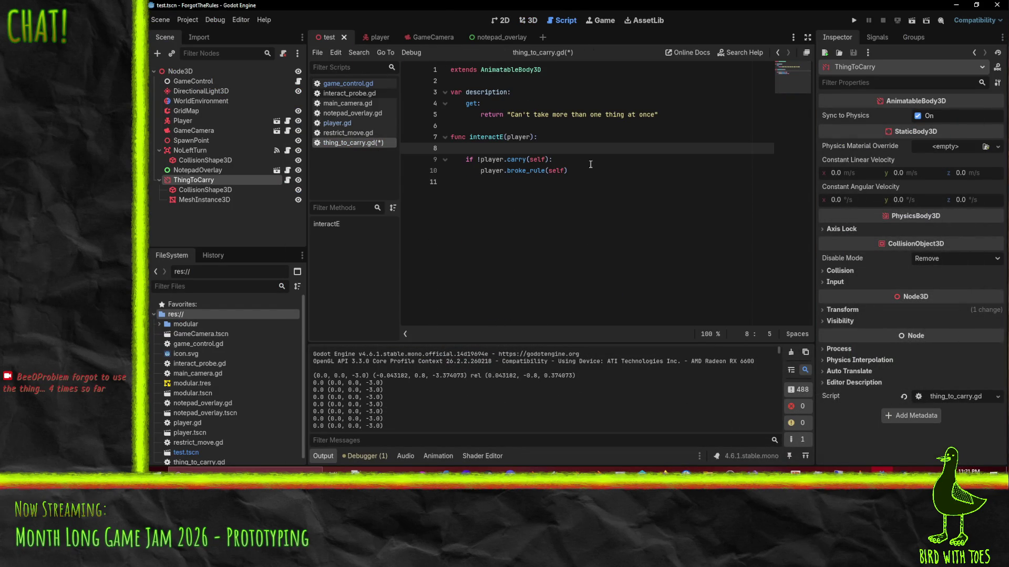
{"action": "type", "text": "pro"}
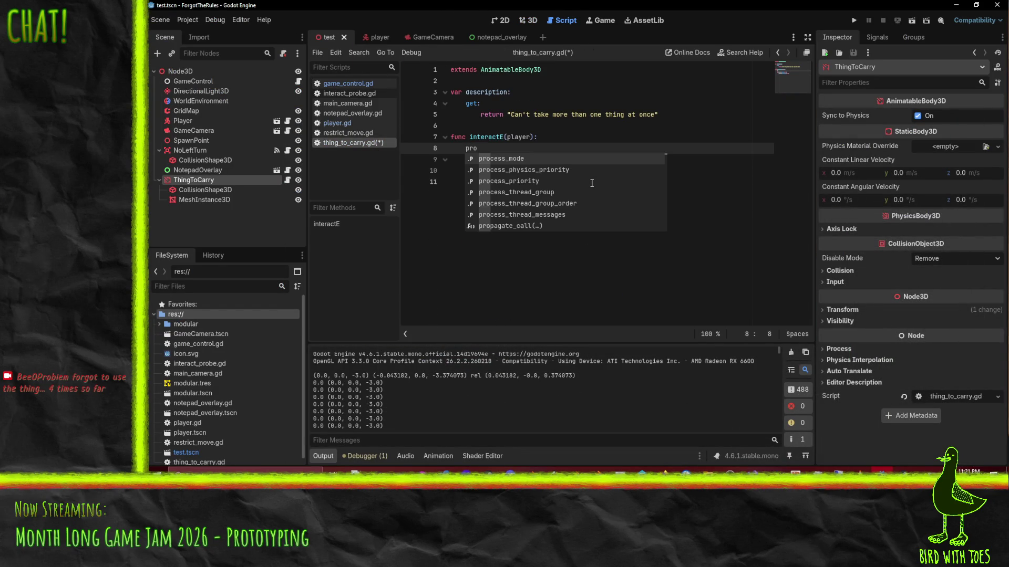
{"action": "key", "text": "BackSpace"}
{"action": "key", "text": "BackSpace"}
{"action": "key", "text": "BackSpace"}
{"action": "type", "text": "disable"}
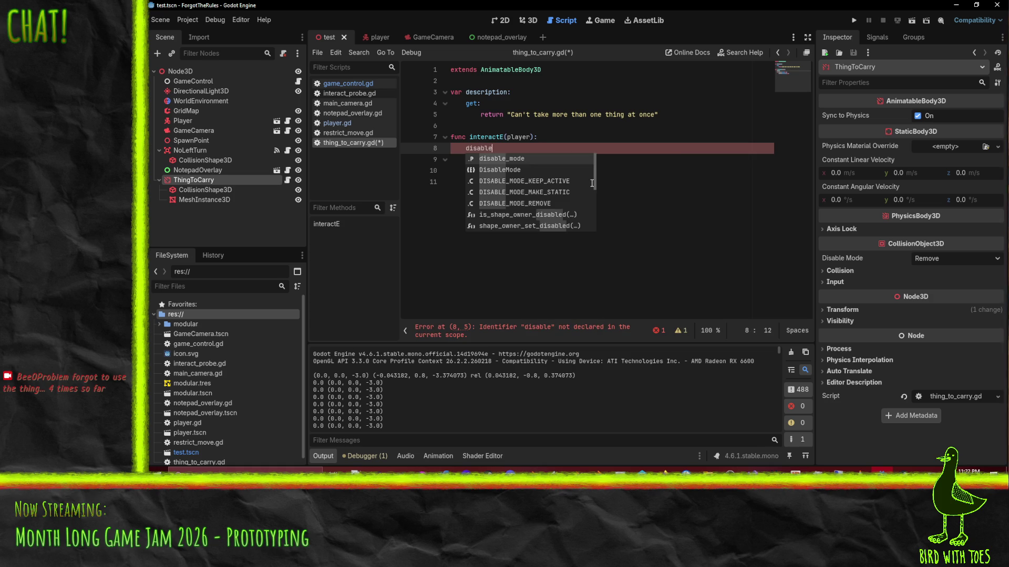
{"action": "key", "text": "BackSpace"}
{"action": "key", "text": "BackSpace"}
{"action": "key", "text": "BackSpace"}
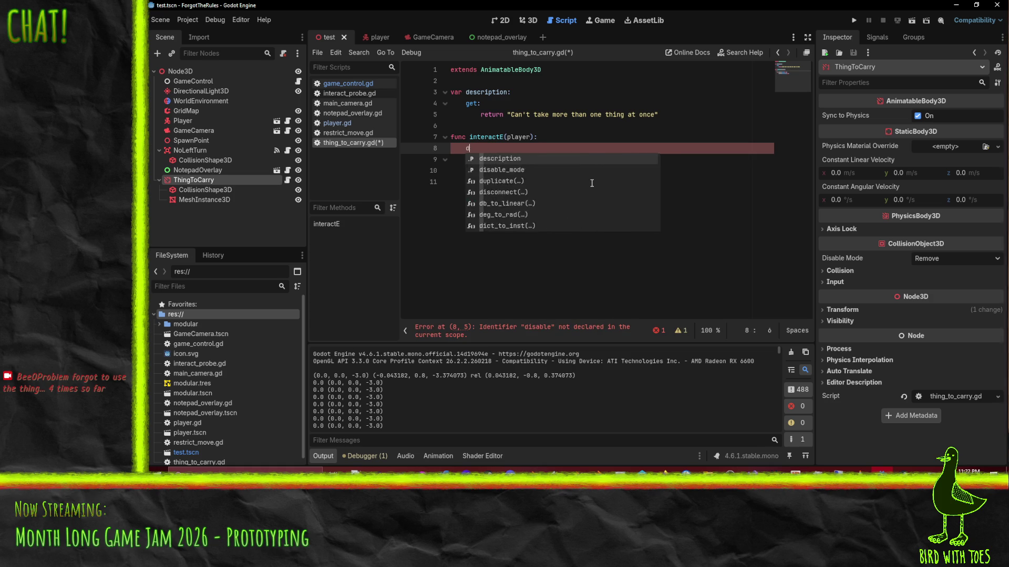
{"action": "type", "text": "pro"}
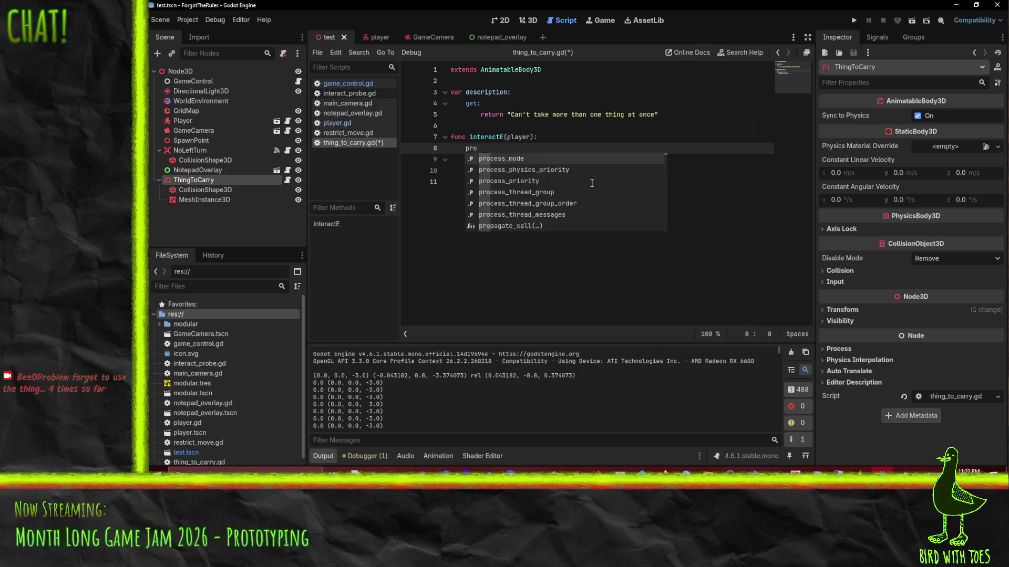
{"action": "key", "text": "Return"}
{"action": "type", "text": "="}
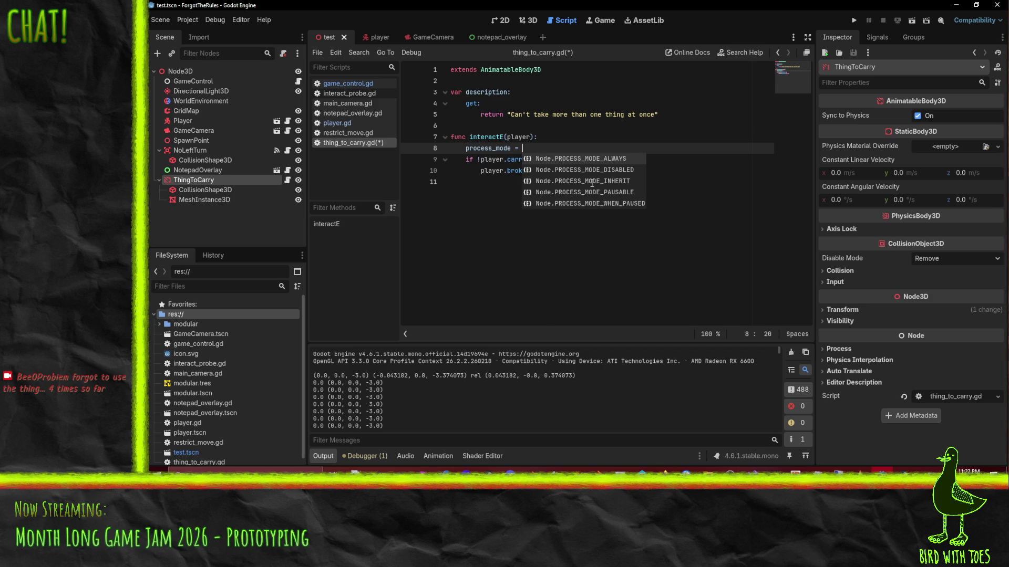
{"action": "key", "text": "Down"}
{"action": "key", "text": "Return"}
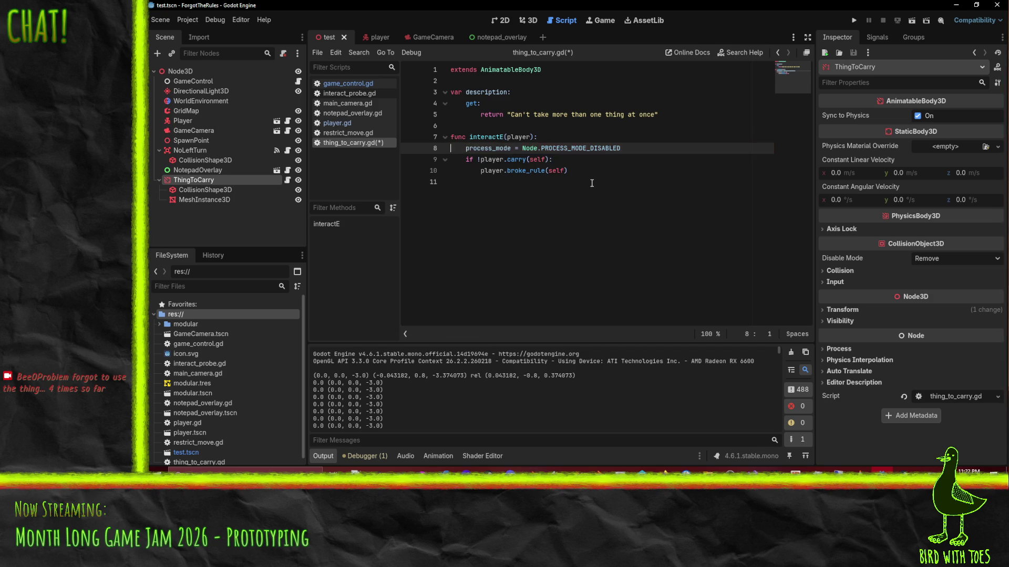
- Move that process_mode line into a new 'else:' branch after the broke_rule line, indented beneath it
{"action": "key", "text": "alt+Down"}
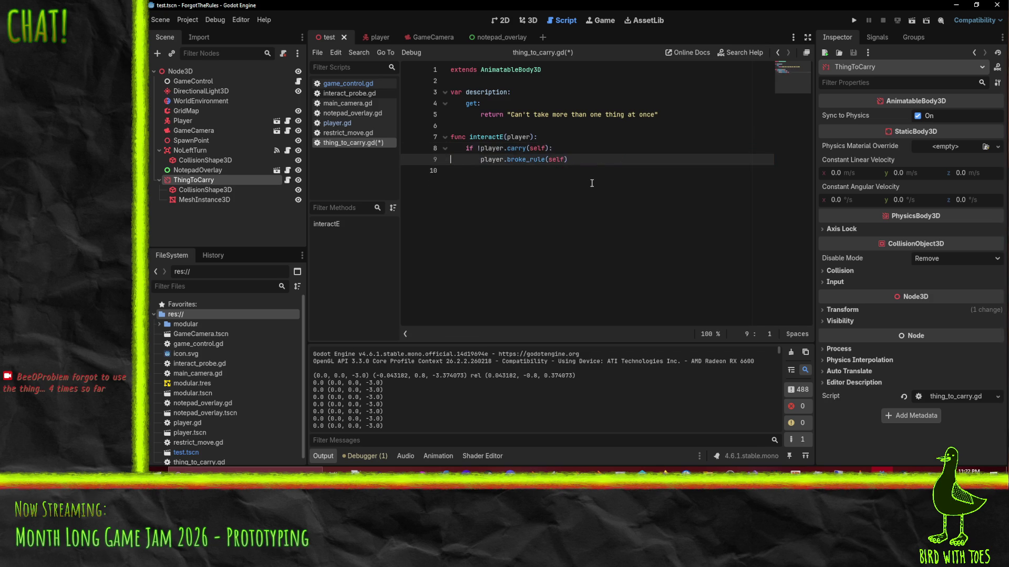
{"action": "key", "text": "Tab"}
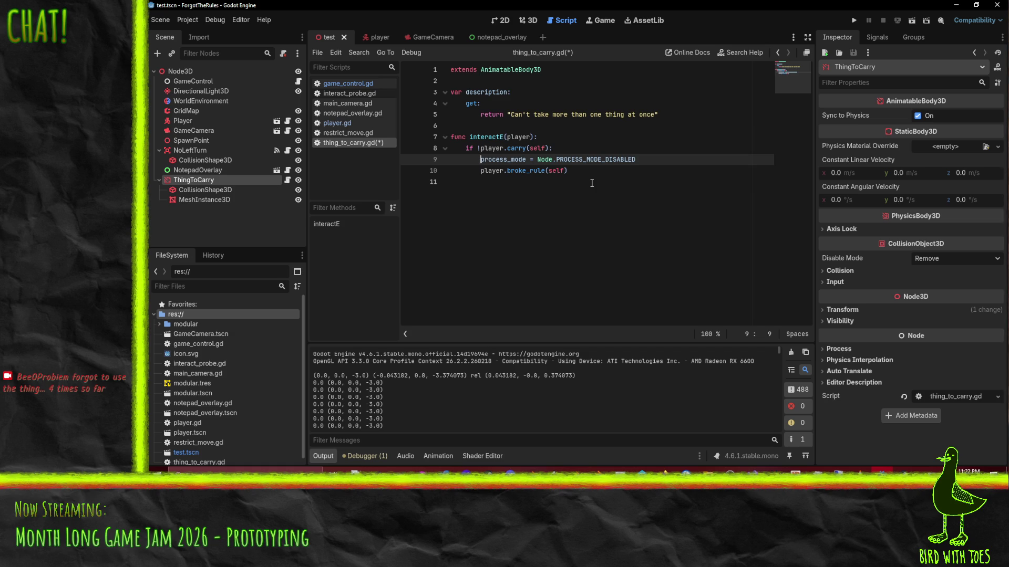
{"action": "key", "text": "ctrl+z"}
{"action": "key", "text": "ctrl+z"}
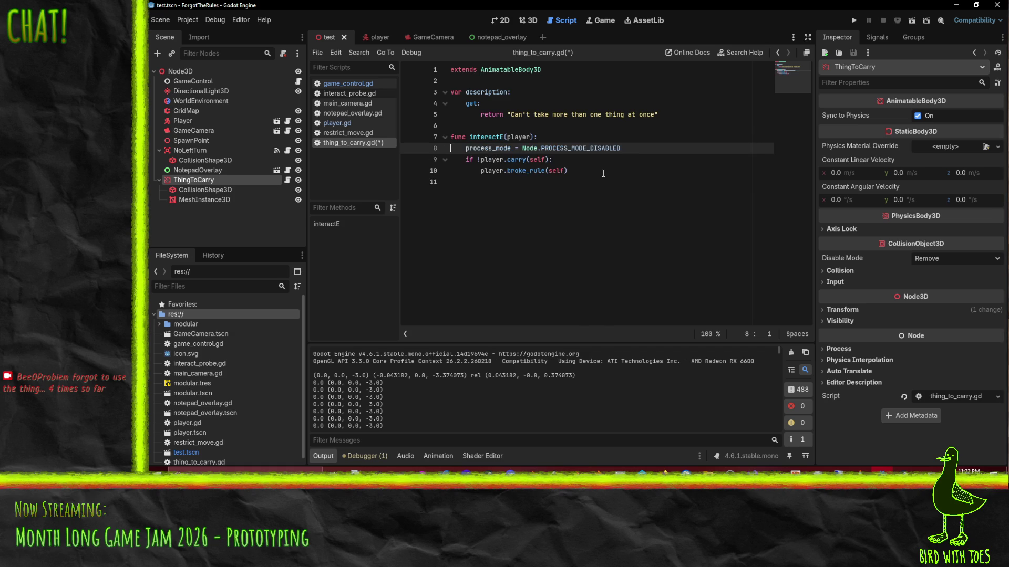
{"action": "key", "text": "ctrl+x"}
{"action": "key", "text": "Down"}
{"action": "key", "text": "End"}
{"action": "key", "text": "Return"}
{"action": "type", "text": "lse;"}
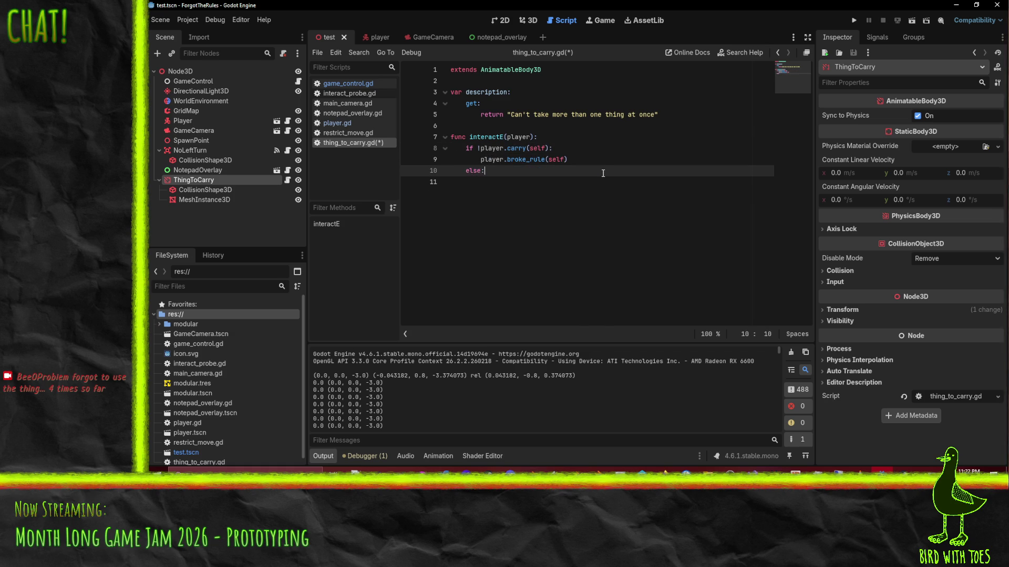
{"action": "key", "text": "BackSpace"}
{"action": "type", "text": ":"}
{"action": "key", "text": "Return"}
{"action": "key", "text": "ctrl+v"}
{"action": "key", "text": "Up"}
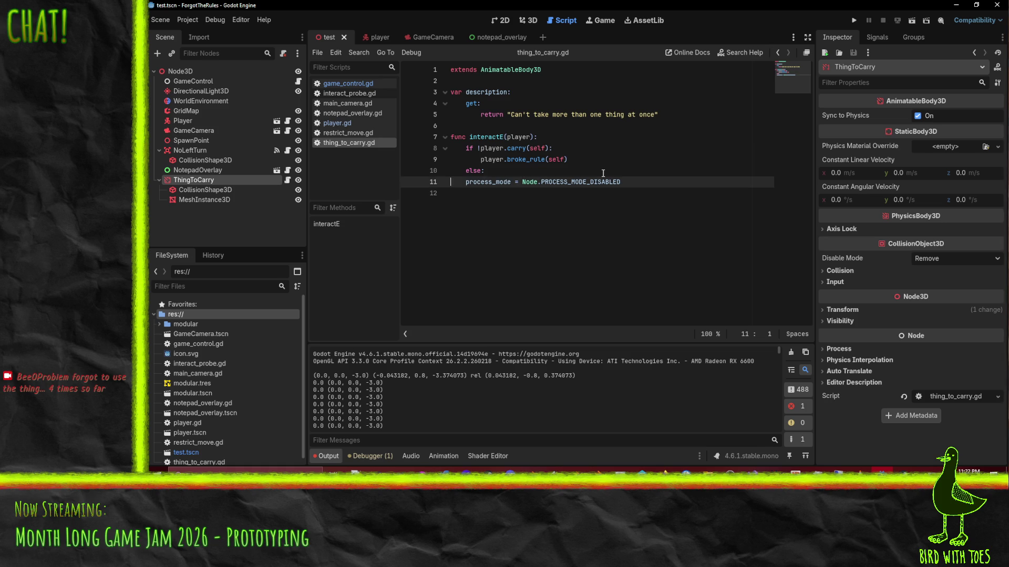
{"action": "key", "text": "Tab"}
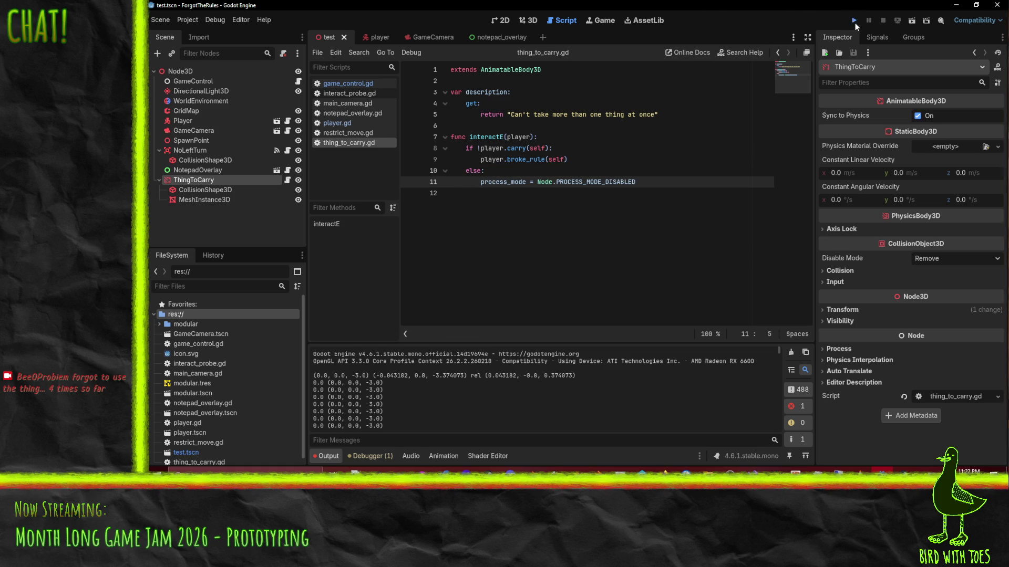
- Run the game, walk to the cube, pick it up with E, carry it around, then stop
{"action": "left_click", "coordinate": [854, 22]}
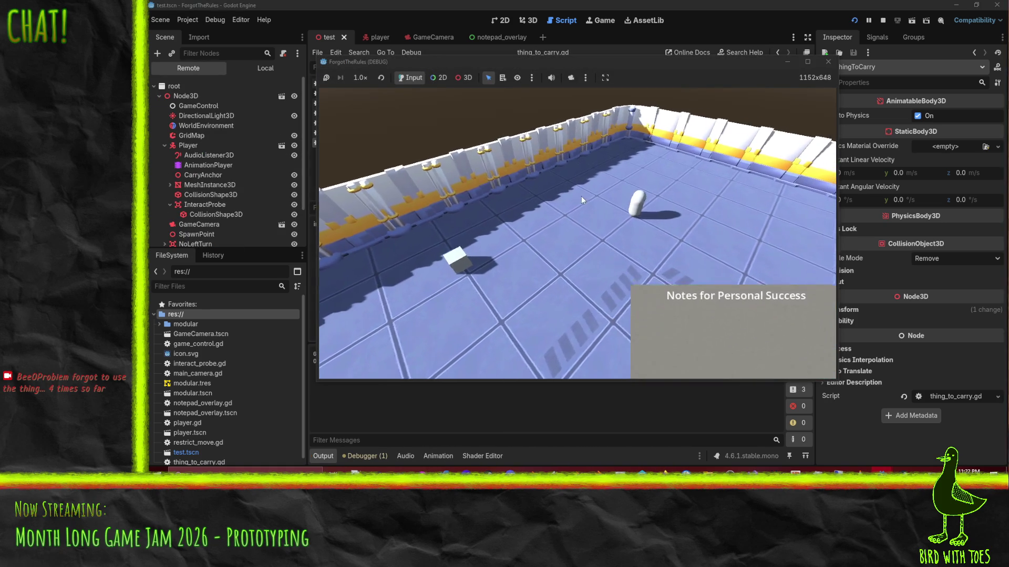
{"action": "key", "text": "a"}
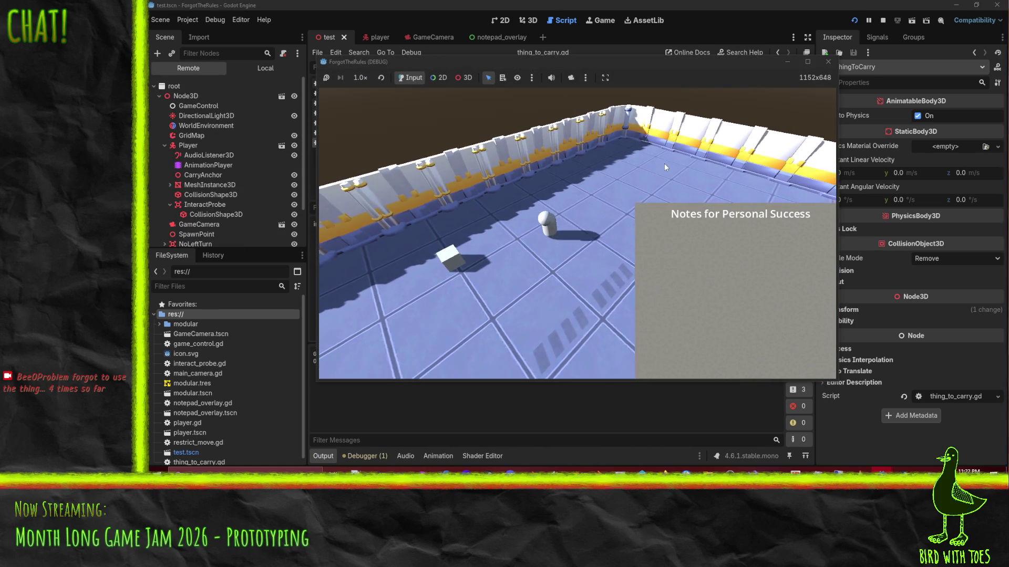
{"action": "key", "text": "w"}
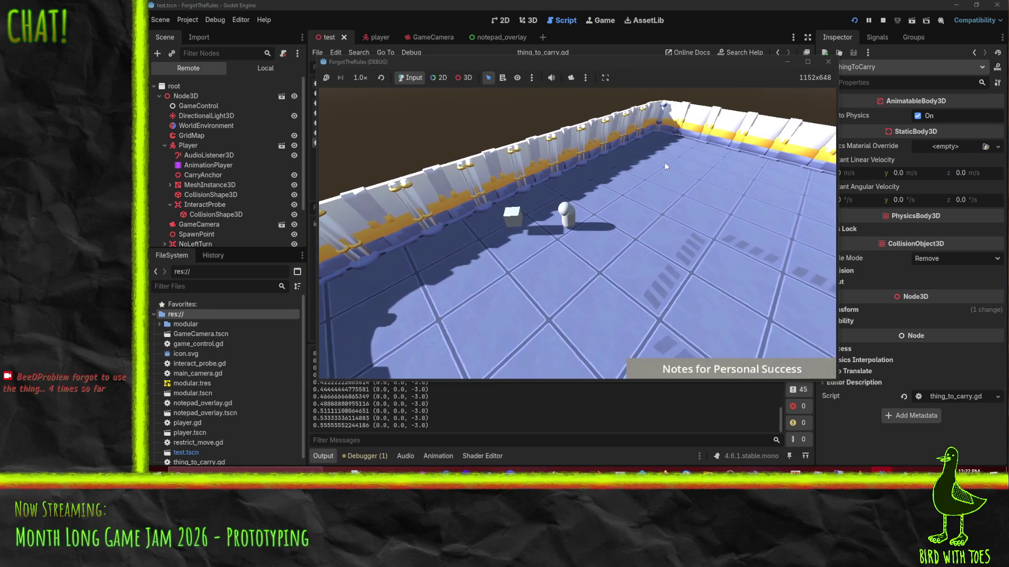
{"action": "key", "text": "e"}
{"action": "key", "text": "w"}
{"action": "key", "text": "a"}
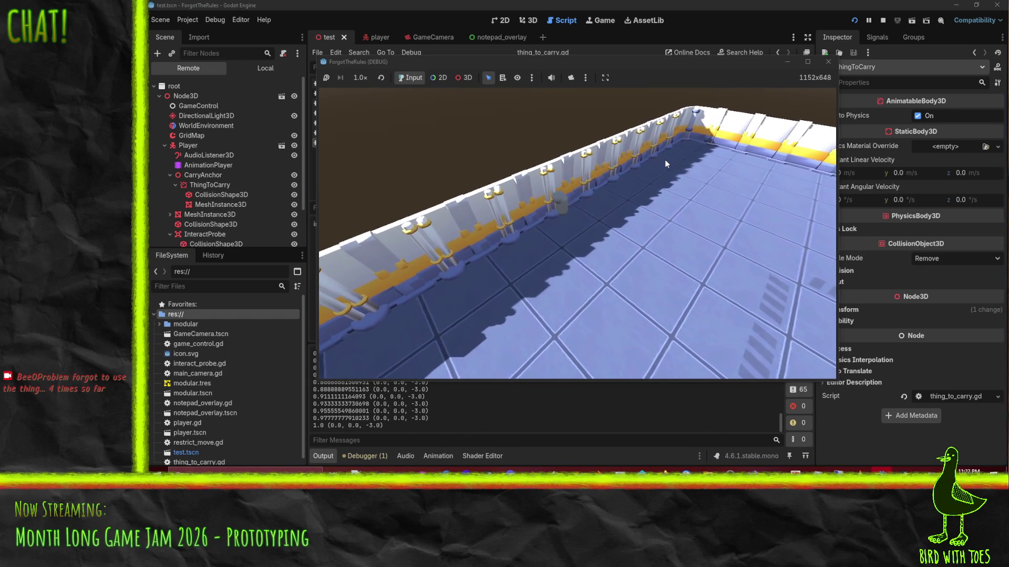
{"action": "key", "text": "w"}
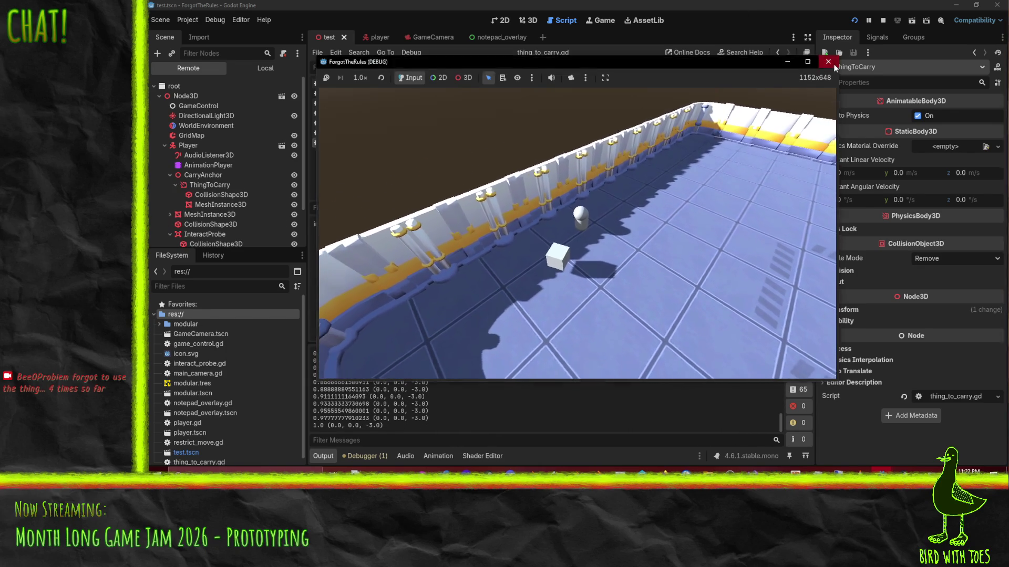
{"action": "left_click", "coordinate": [834, 64]}
- Relaunch the game with F5, scroll the Output log up to the fresh prints, then switch to player.gd
{"action": "key", "text": "F5"}
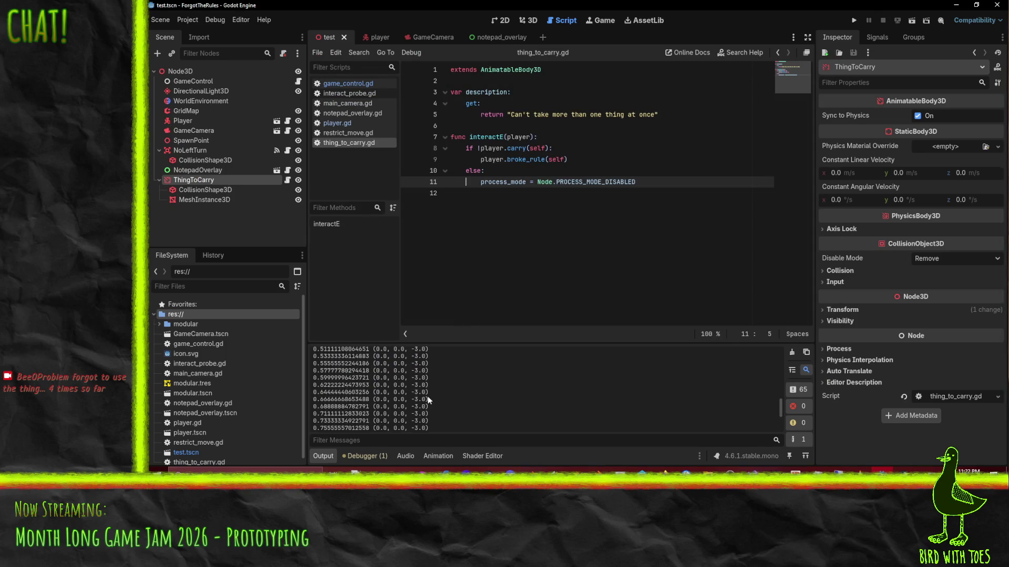
{"action": "key", "text": "F5"}
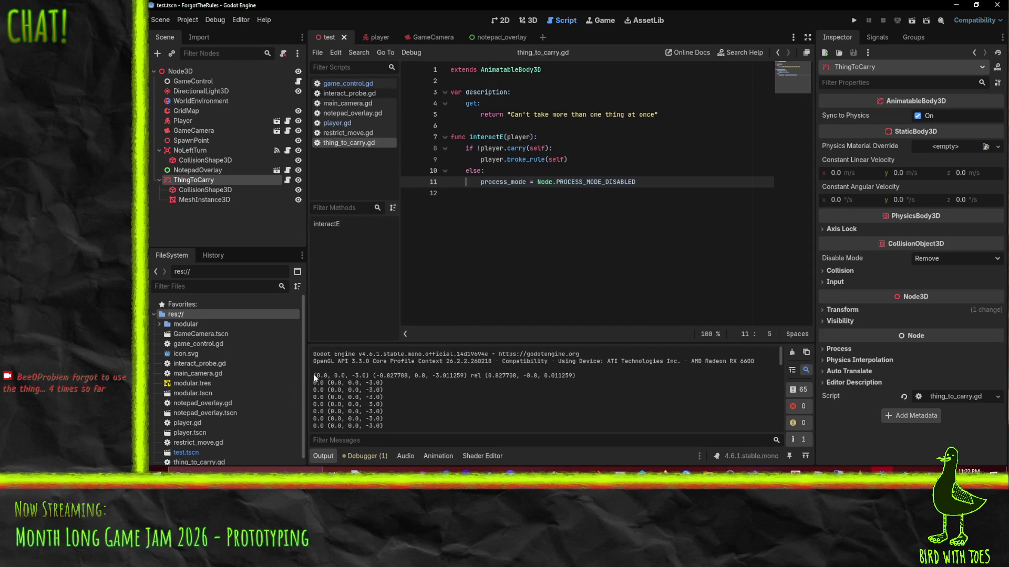
{"action": "scroll", "coordinate": [378, 399], "scroll_direction": "up", "scroll_amount": 1}
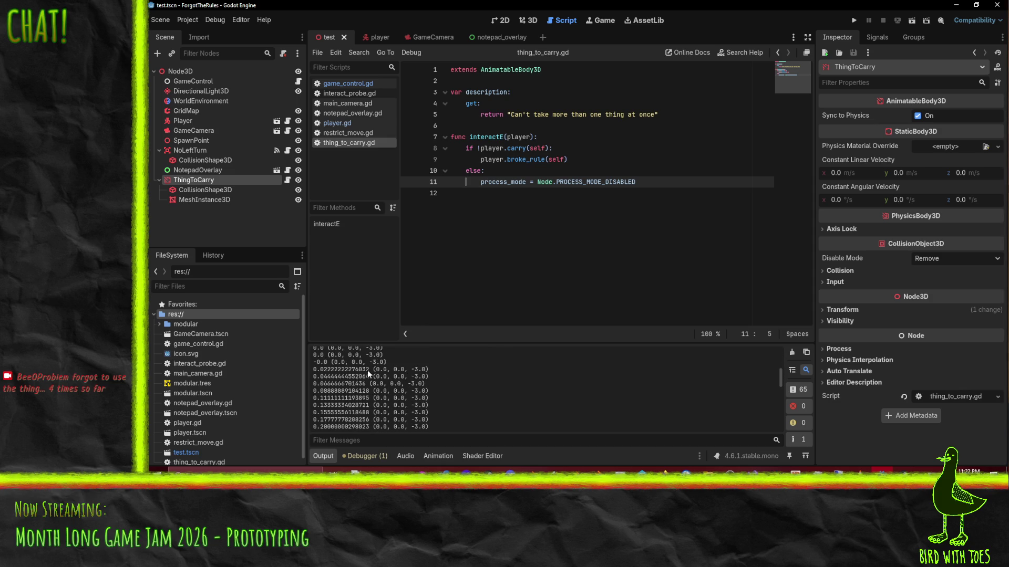
{"action": "scroll", "coordinate": [454, 372], "scroll_direction": "up", "scroll_amount": 2}
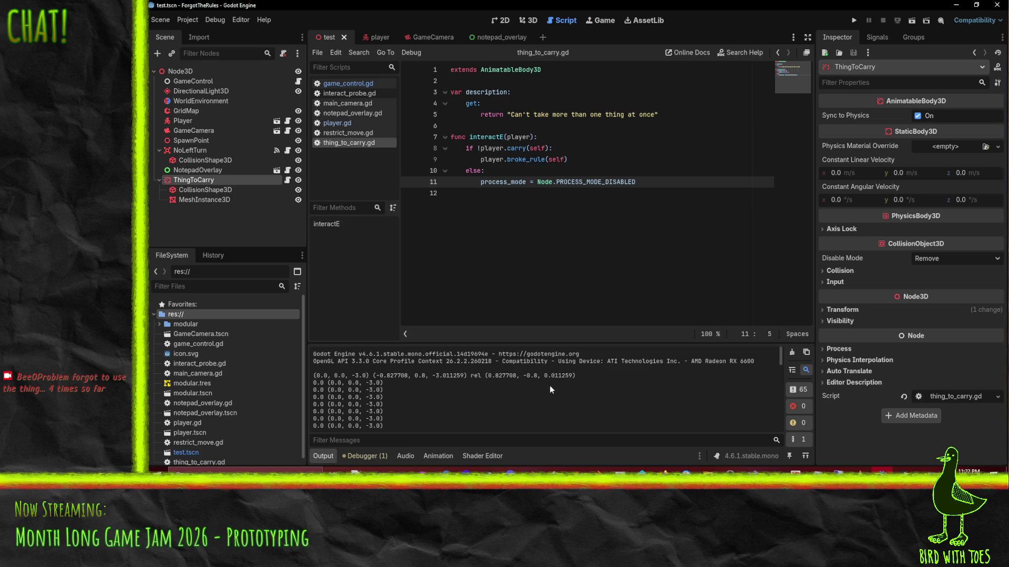
{"action": "left_click", "coordinate": [630, 159]}
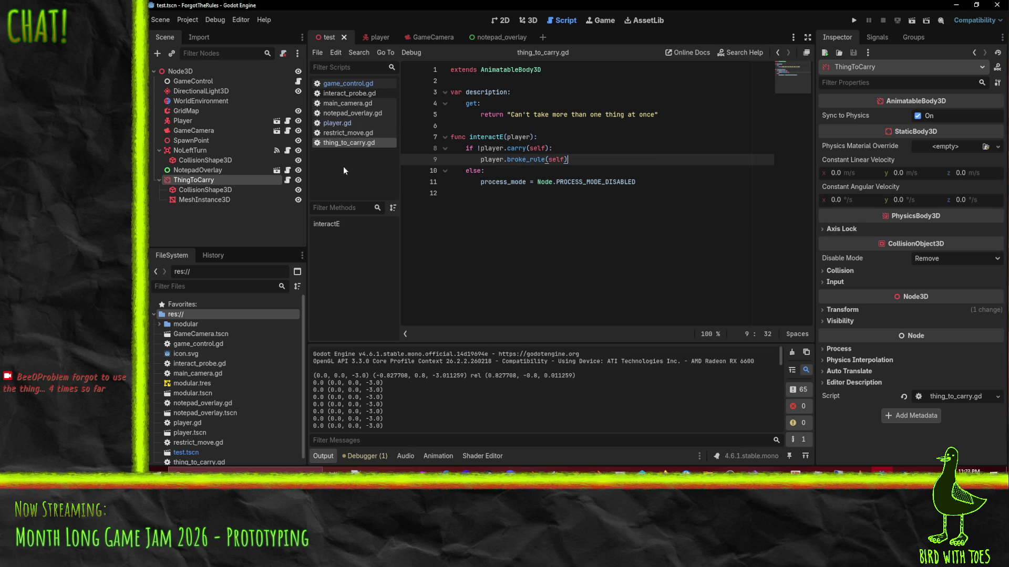
{"action": "left_click", "coordinate": [337, 123]}
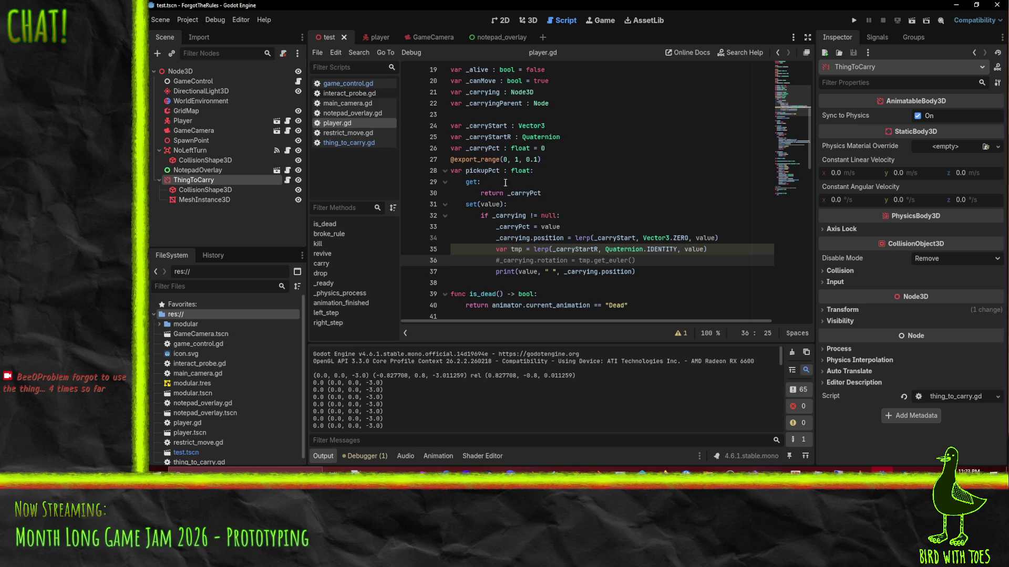
- Inspect the _carryStart, _carrying and global_position code on lines 60-61 of player.gd
{"action": "mouse_move", "coordinate": [582, 241]}
{"action": "scroll", "coordinate": [598, 209], "scroll_direction": "down", "scroll_amount": 10}
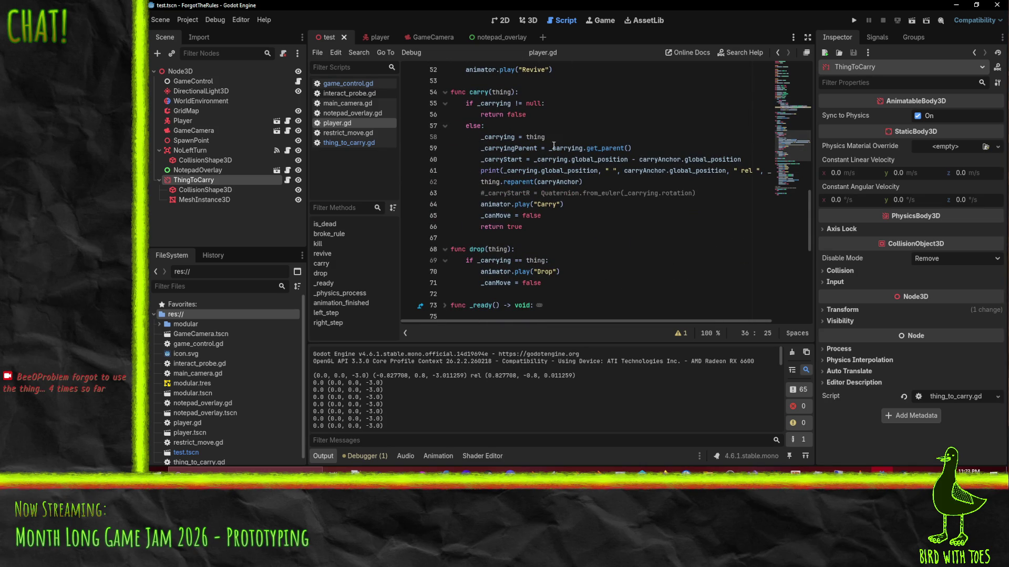
{"action": "double_click", "coordinate": [511, 159]}
{"action": "double_click", "coordinate": [567, 159]}
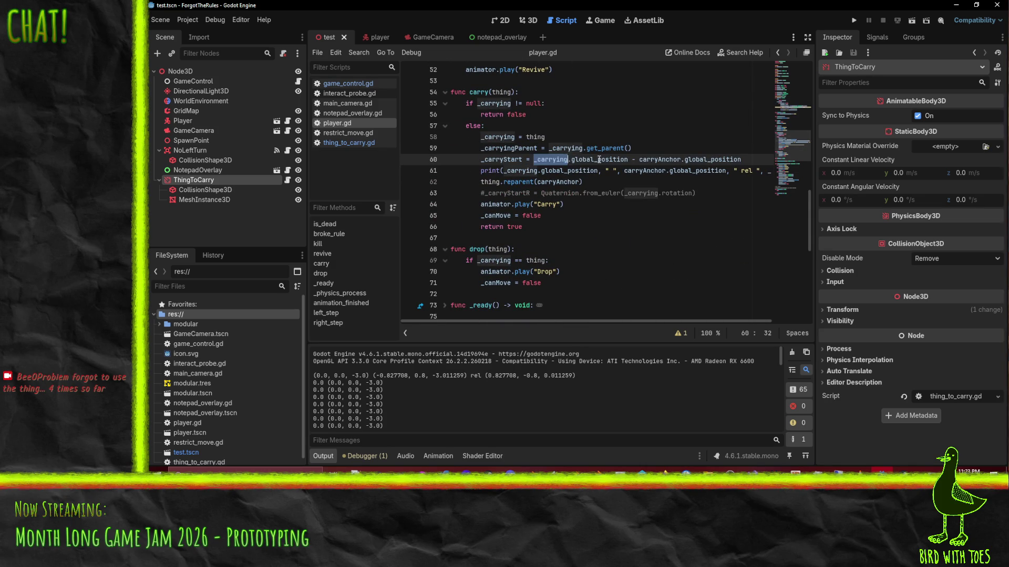
{"action": "left_click", "coordinate": [727, 159]}
{"action": "left_click", "coordinate": [609, 159]}
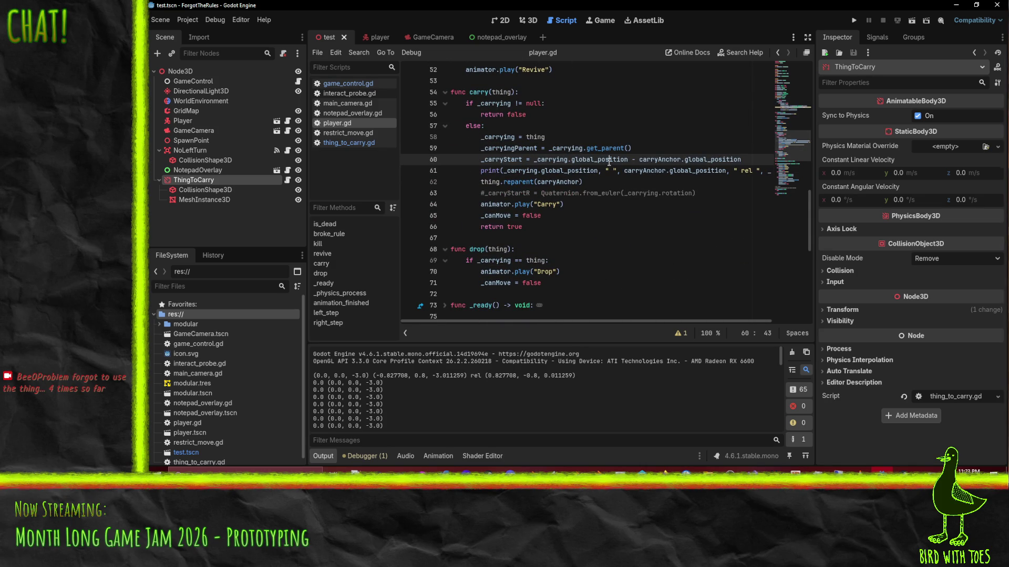
{"action": "left_click", "coordinate": [712, 163]}
{"action": "scroll", "coordinate": [635, 177], "scroll_direction": "up", "scroll_amount": 1}
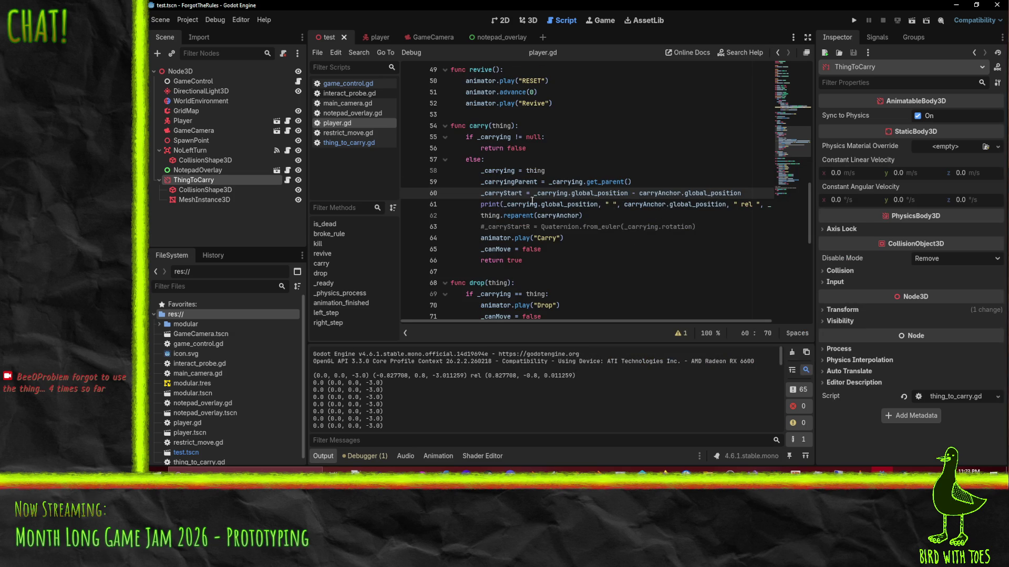
{"action": "left_click", "coordinate": [707, 204]}
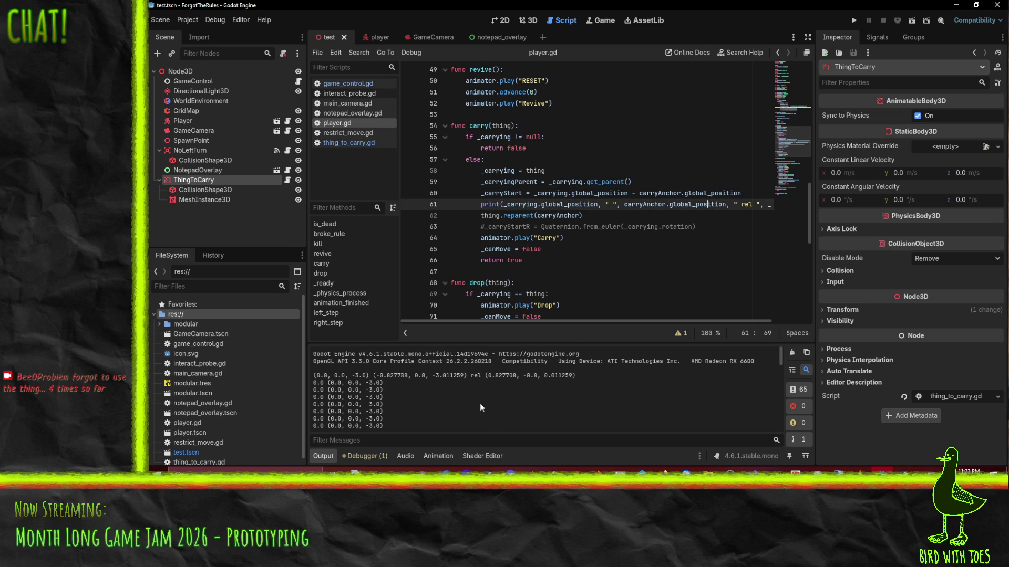
- Select the logged positions in the Output, including the relative offset (0.827708, -0.8, 0.011259)
{"action": "left_click_drag", "start_coordinate": [320, 377], "coordinate": [370, 377]}
{"action": "left_click_drag", "start_coordinate": [373, 377], "coordinate": [456, 381]}
{"action": "left_click", "coordinate": [493, 377]}
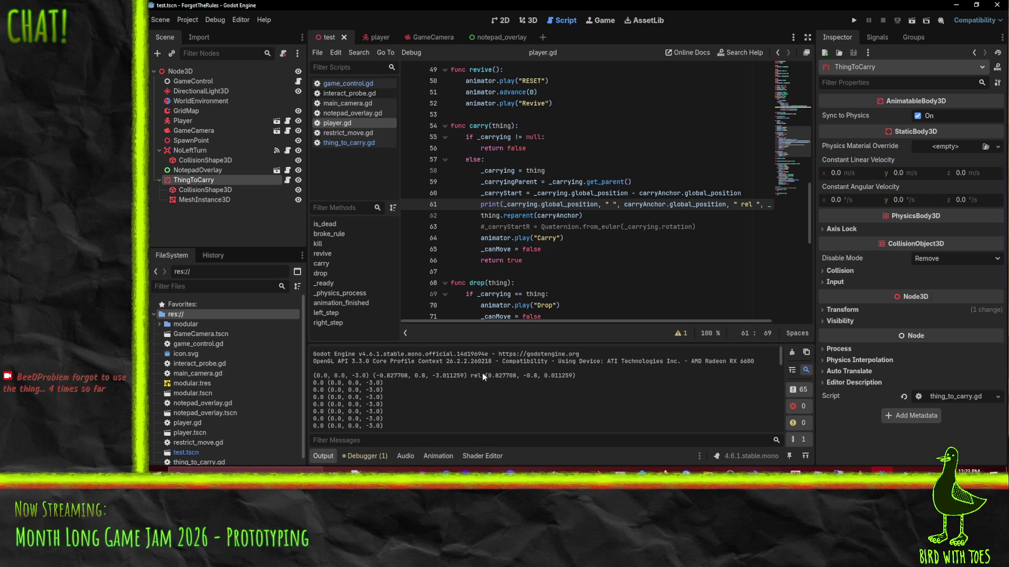
{"action": "left_click_drag", "start_coordinate": [483, 376], "coordinate": [582, 377]}
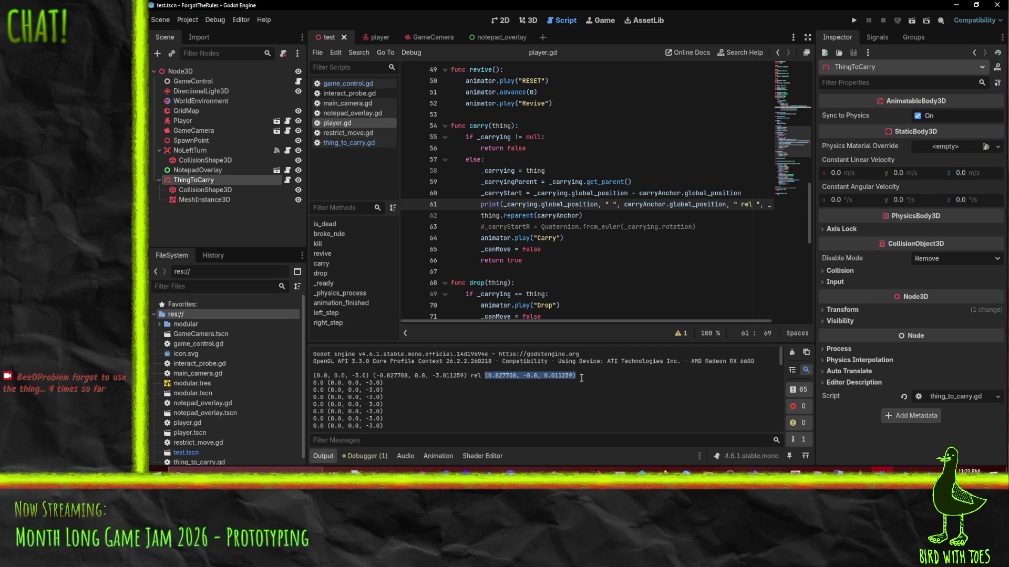
{"action": "scroll", "coordinate": [676, 276], "scroll_direction": "up", "scroll_amount": 11}
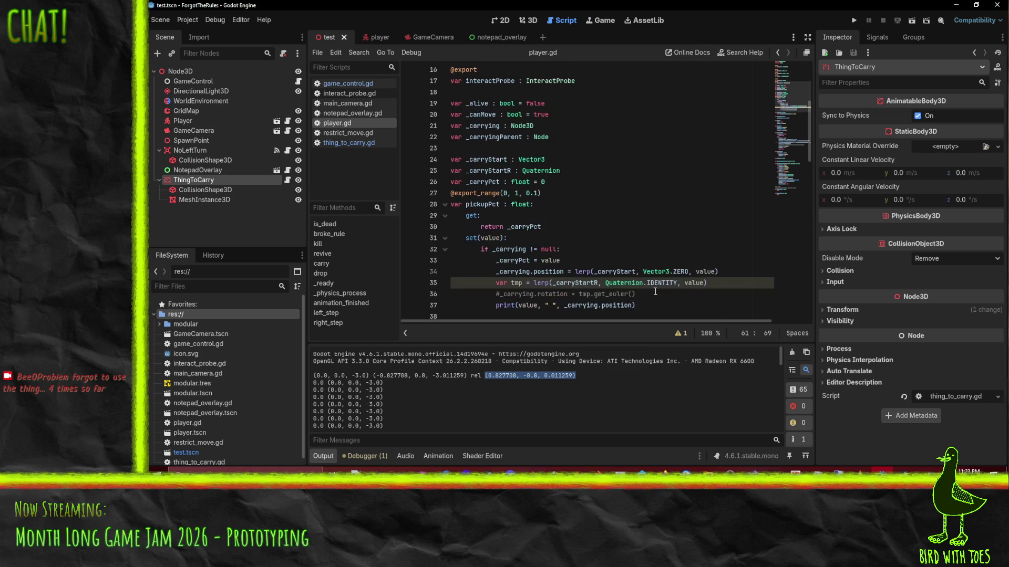
{"action": "scroll", "coordinate": [680, 257], "scroll_direction": "down", "scroll_amount": 1}
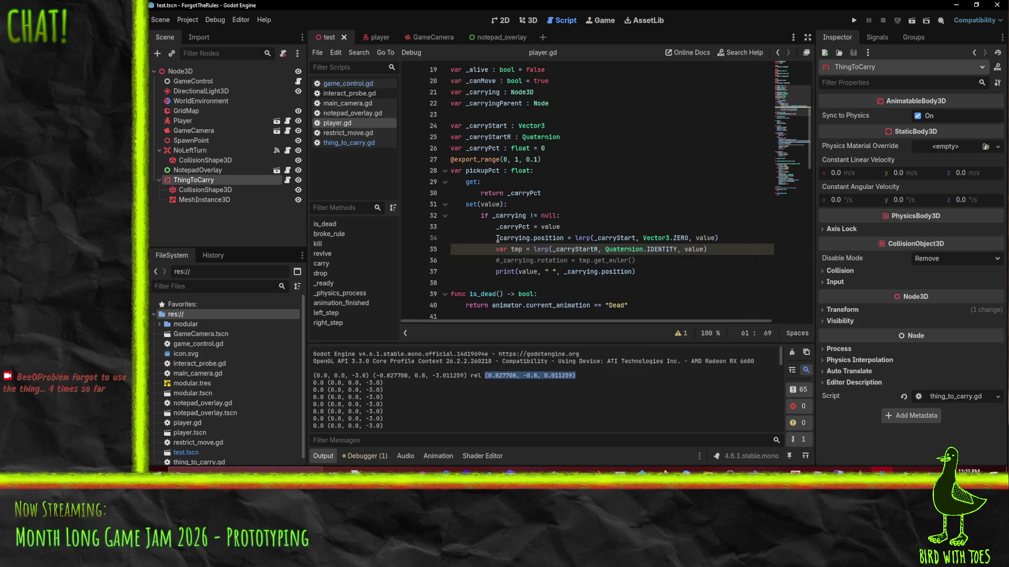
- Compare the pickupPct setter's lerp and print lines against the logged fixed position 0.0, 0.0, -3.0
{"action": "mouse_move", "coordinate": [500, 239]}
{"action": "mouse_move", "coordinate": [685, 238]}
{"action": "left_mouse_down"}
{"action": "mouse_move", "coordinate": [709, 249]}
{"action": "mouse_move", "coordinate": [450, 283]}
{"action": "left_mouse_up"}
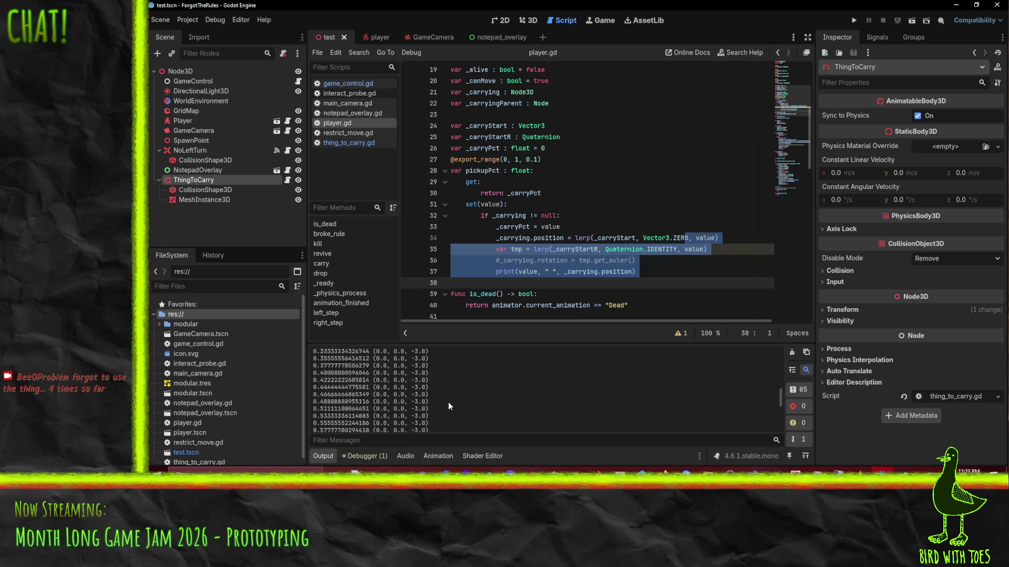
{"action": "scroll", "coordinate": [446, 401], "scroll_direction": "up", "scroll_amount": 5}
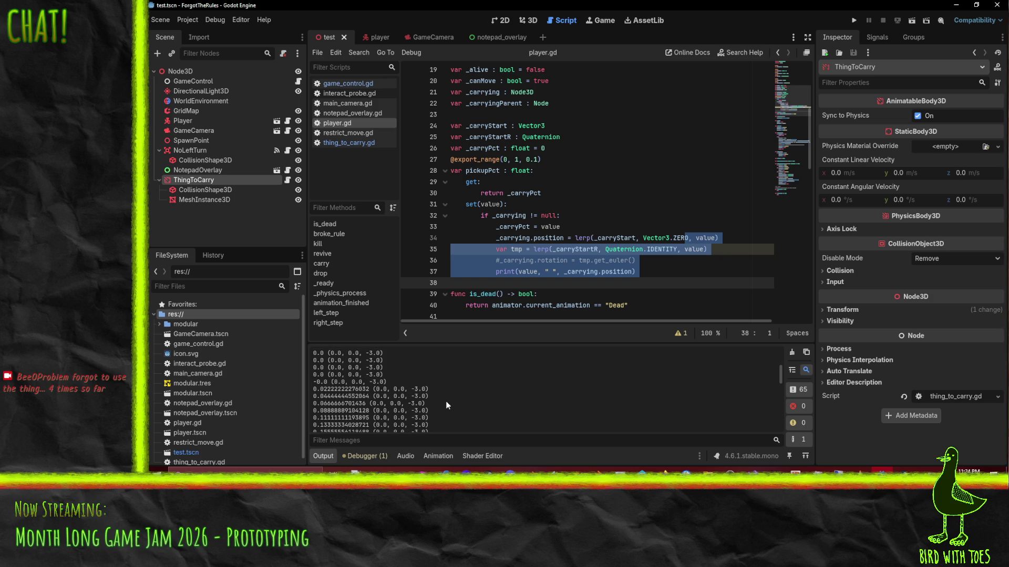
{"action": "left_click_drag", "start_coordinate": [378, 389], "coordinate": [436, 390]}
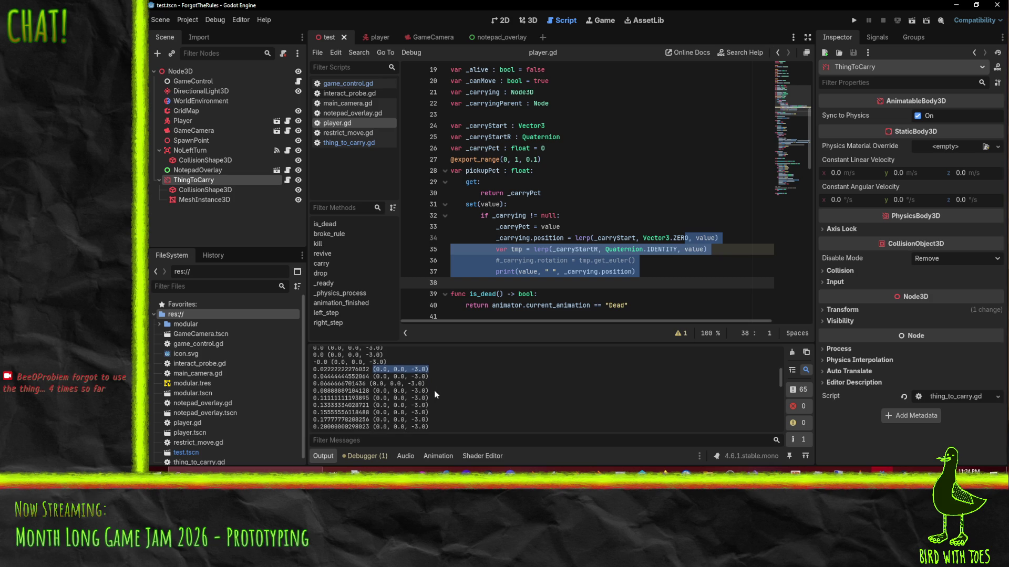
{"action": "scroll", "coordinate": [421, 396], "scroll_direction": "up", "scroll_amount": 5}
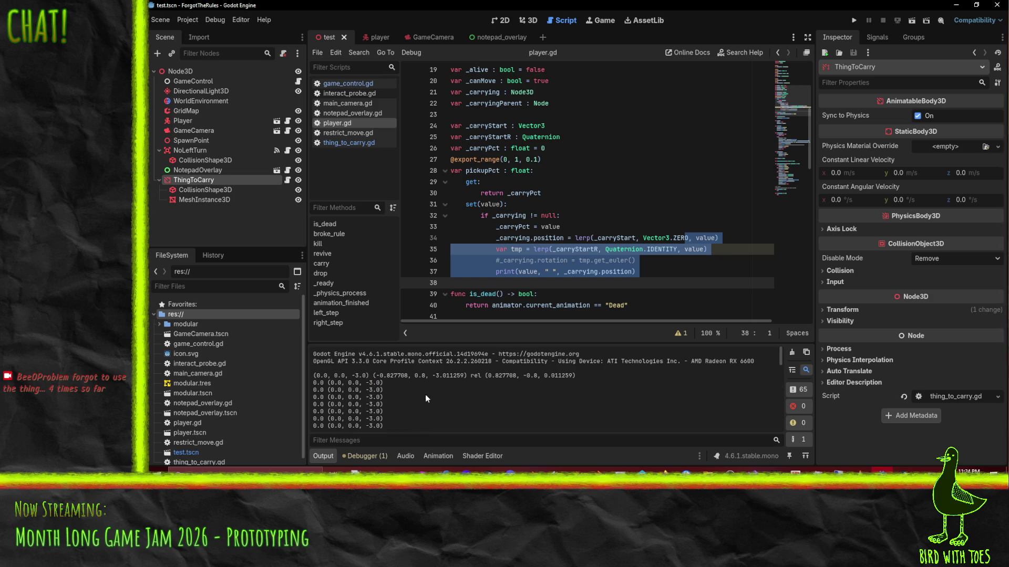
{"action": "scroll", "coordinate": [422, 394], "scroll_direction": "down", "scroll_amount": 4}
{"action": "left_click", "coordinate": [427, 402]}
{"action": "scroll", "coordinate": [398, 418], "scroll_direction": "down", "scroll_amount": 2}
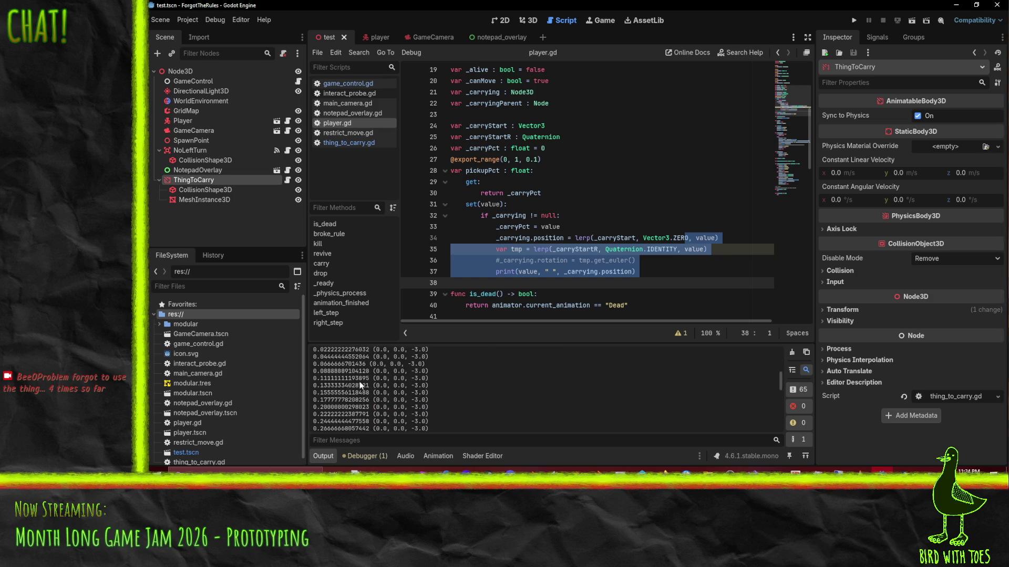